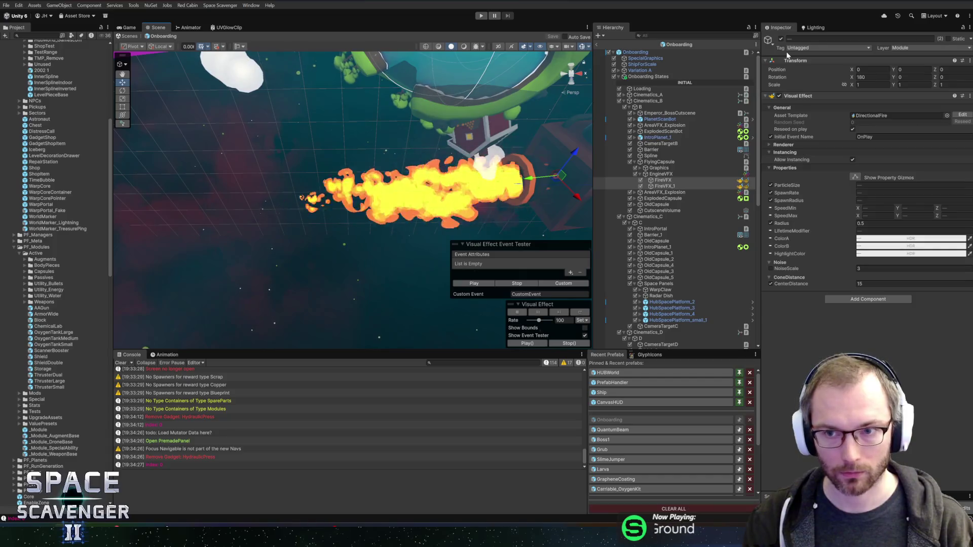
# Switch off the capsule's FireVFX effects and frame its Thruster object in the view.
pyautogui.click(641, 181)
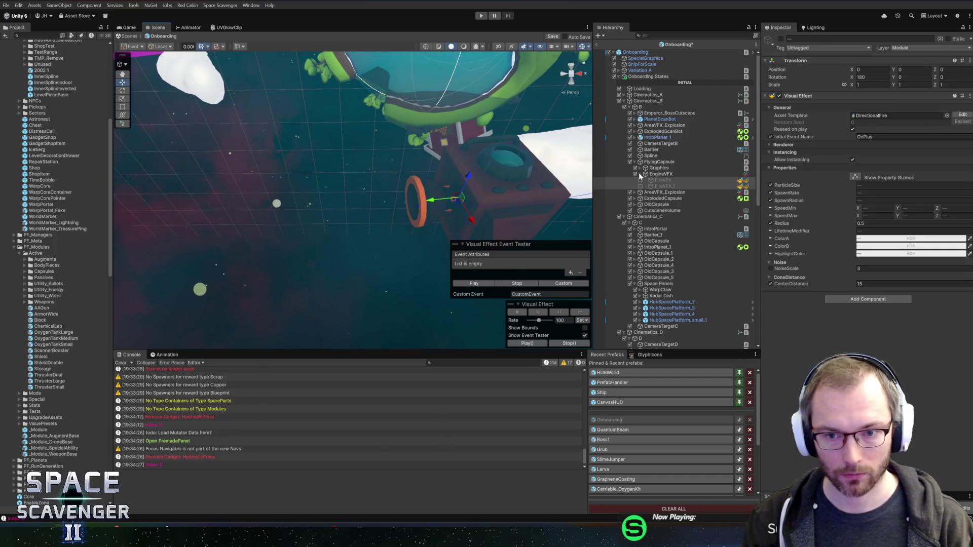
pyautogui.click(640, 169)
pyautogui.click(654, 174)
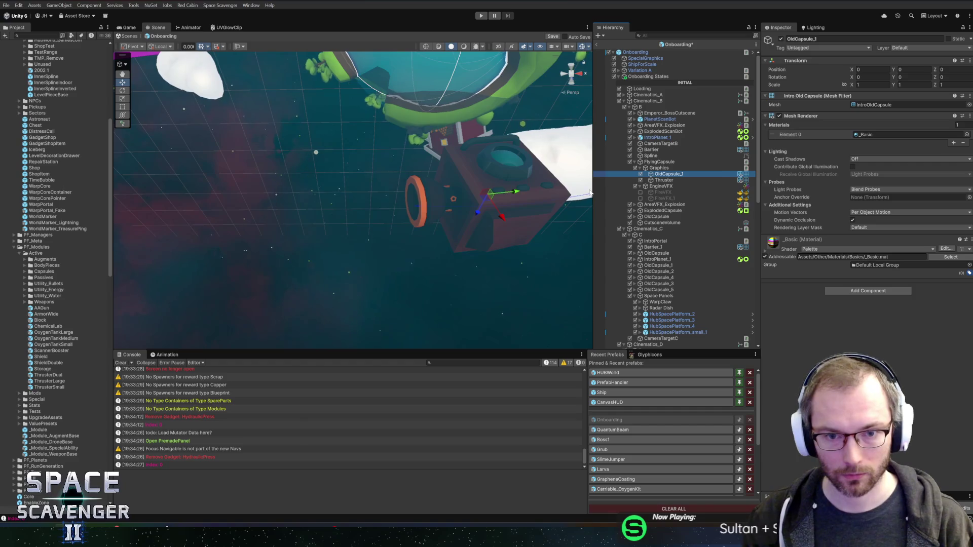
pyautogui.click(663, 181)
pyautogui.press('f')
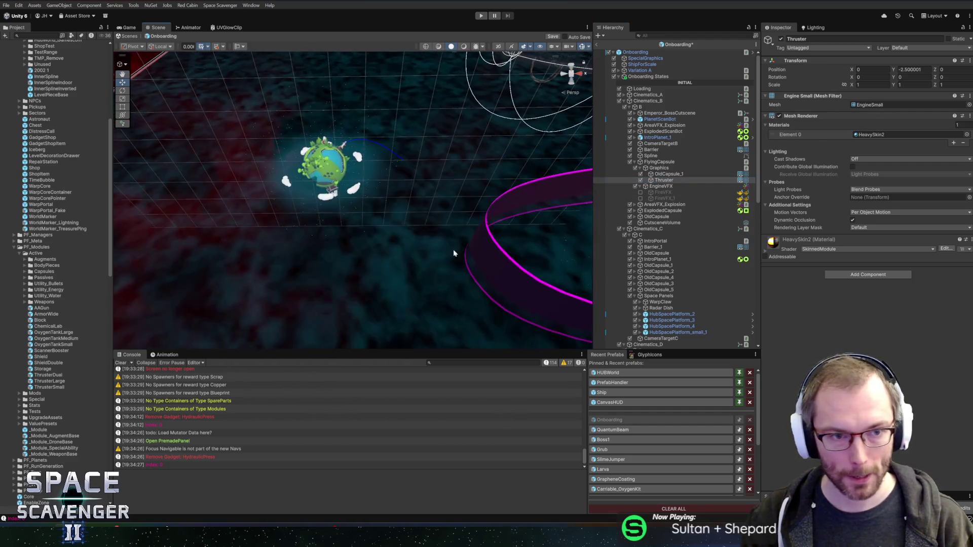
# Select the launch-pad Rocket's Exhaust flame in the hierarchy.
pyautogui.moveTo(453, 249); pyautogui.dragTo(369, 340)
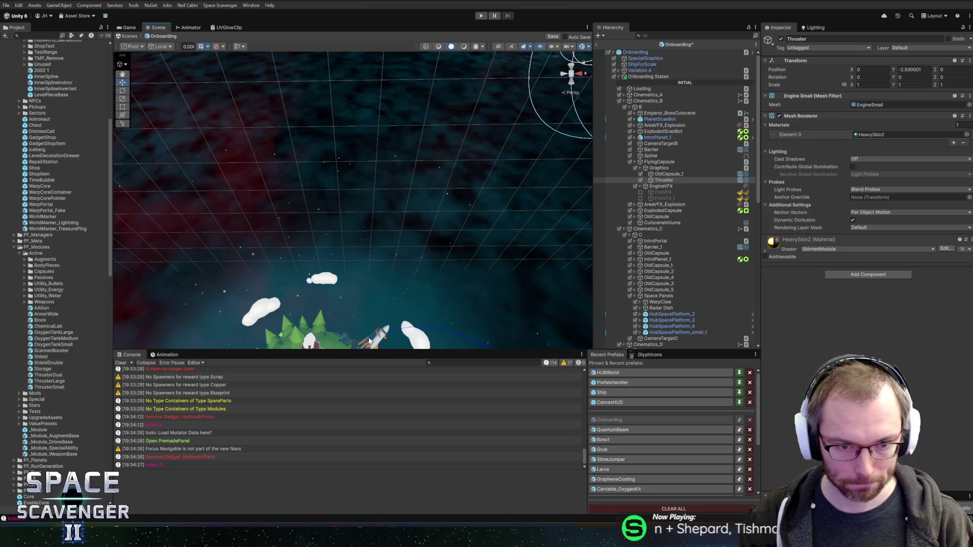
pyautogui.rightClick(369, 340)
pyautogui.click(423, 344)
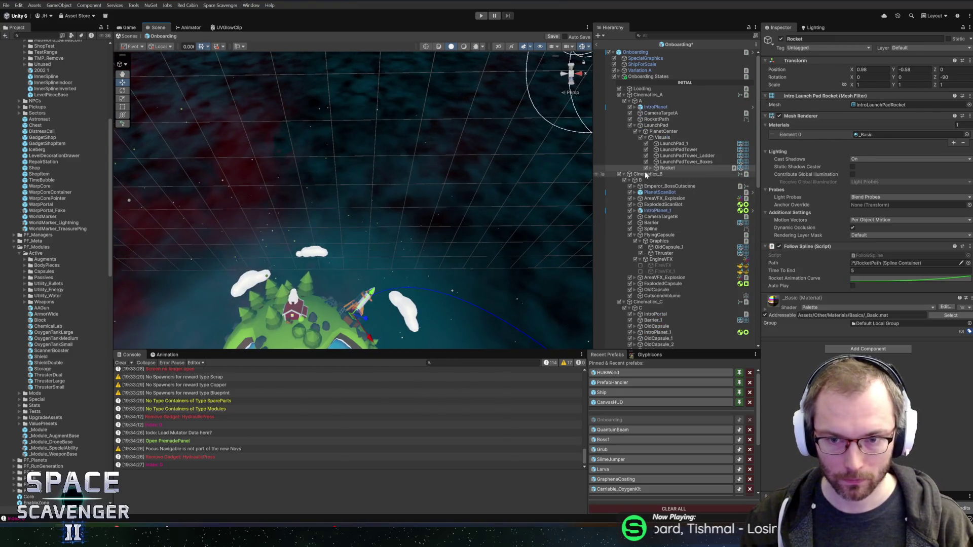
pyautogui.click(650, 168)
pyautogui.click(661, 181)
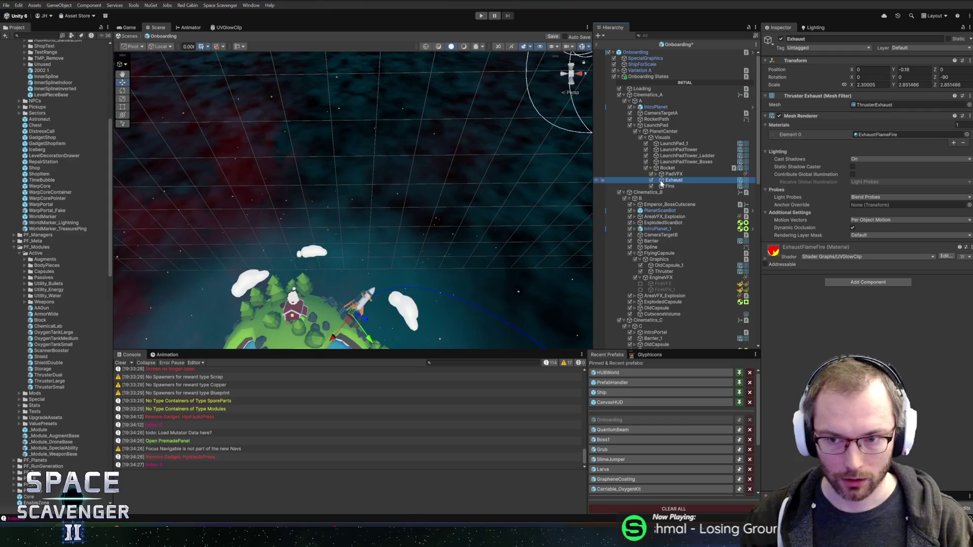
pyautogui.moveTo(459, 293); pyautogui.dragTo(325, 274)
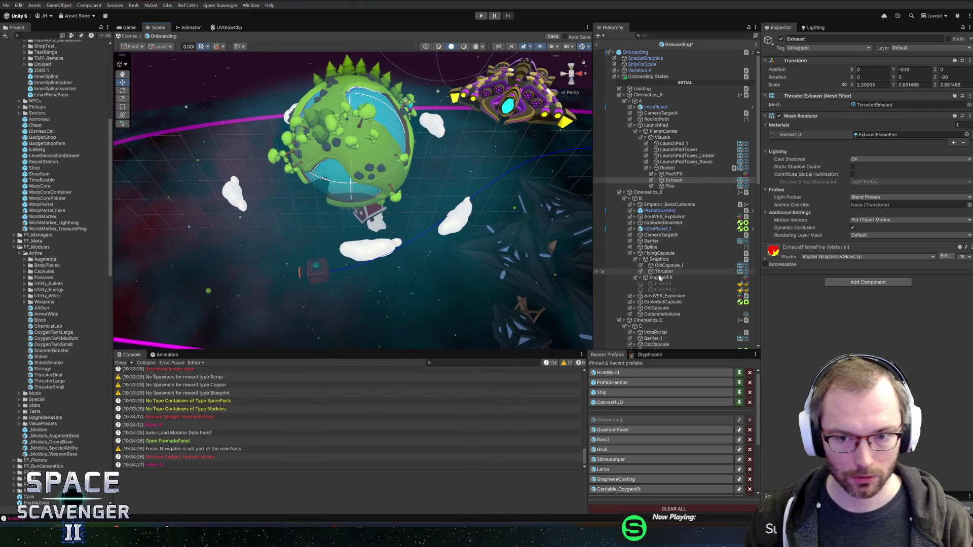
# Paste the Exhaust copy under the Thruster and reset its Transform.
pyautogui.click(664, 278)
pyautogui.click(667, 273)
pyautogui.press('Right')
pyautogui.click(665, 277)
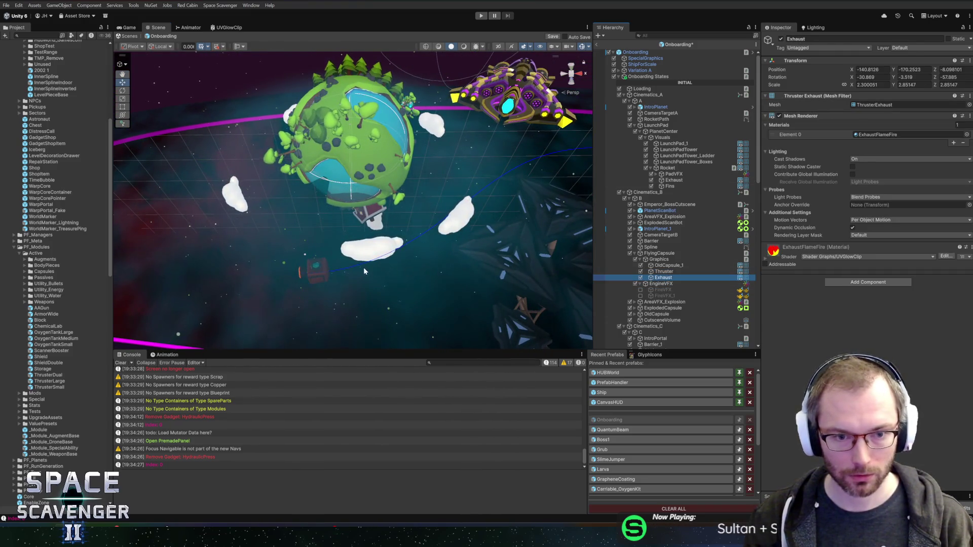
pyautogui.rightClick(853, 60)
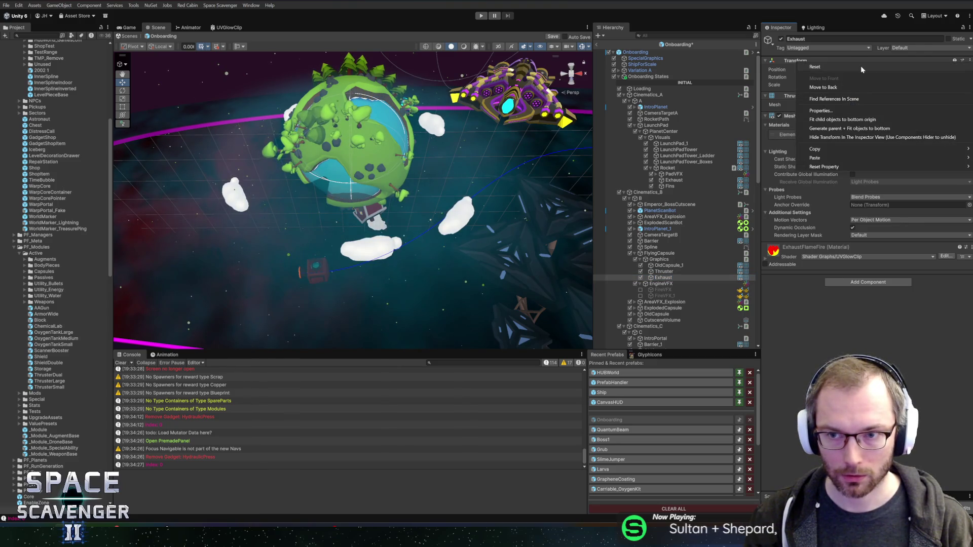
pyautogui.click(861, 65)
# Scale the Exhaust up uniformly to about 1.97 and slide it behind the Thruster.
pyautogui.press('f')
pyautogui.moveTo(355, 222); pyautogui.dragTo(306, 205)
pyautogui.press('e')
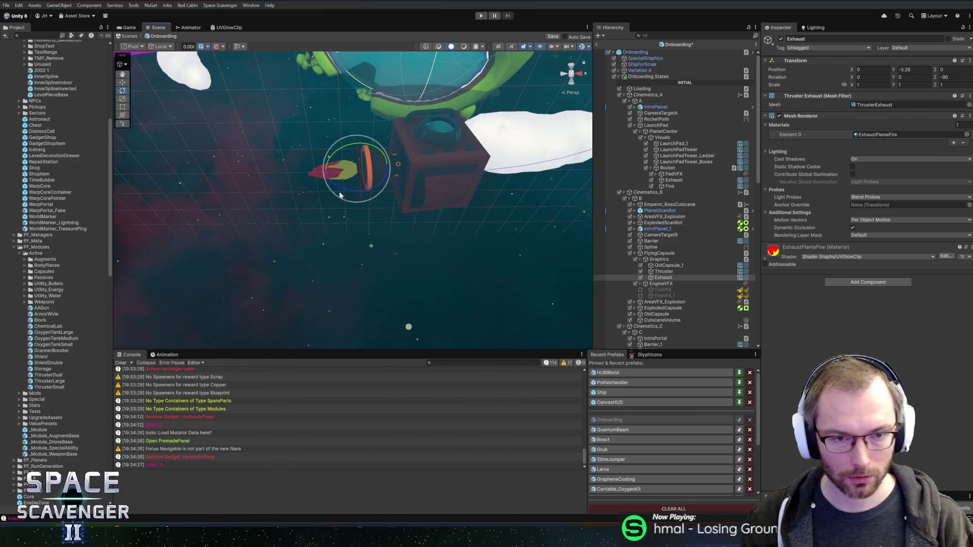
pyautogui.press('r')
pyautogui.moveTo(357, 168); pyautogui.dragTo(397, 170)
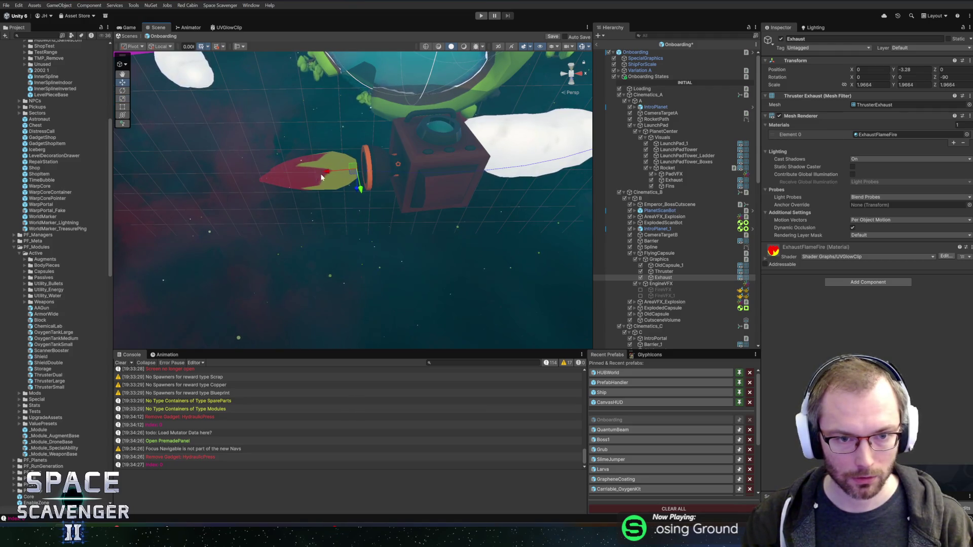
pyautogui.moveTo(324, 173); pyautogui.dragTo(389, 254)
# Stretch the Exhaust to roughly 1.85 × 2.85 × 2.85 scale, sitting at Y -2.8.
pyautogui.press('f')
pyautogui.press('r')
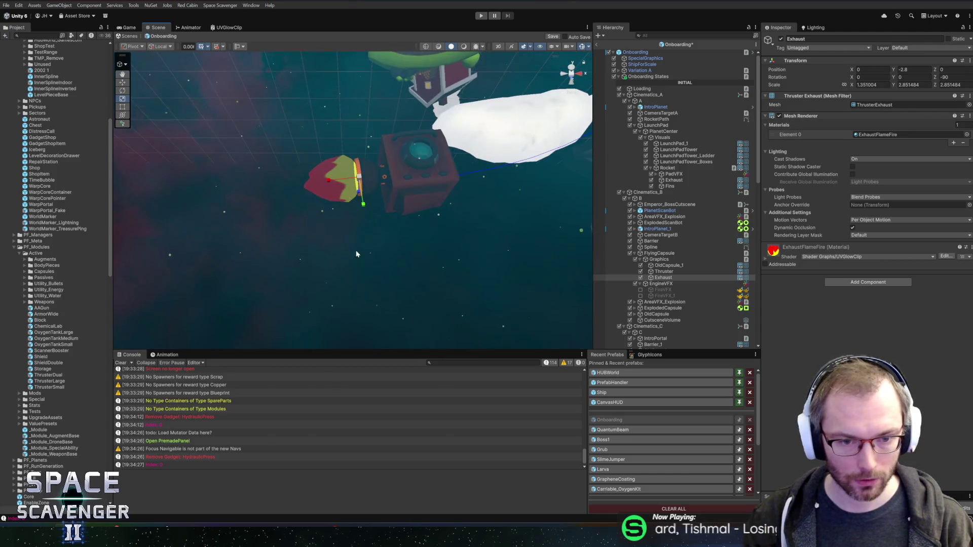
pyautogui.moveTo(329, 186); pyautogui.dragTo(315, 184)
pyautogui.scroll(-3)
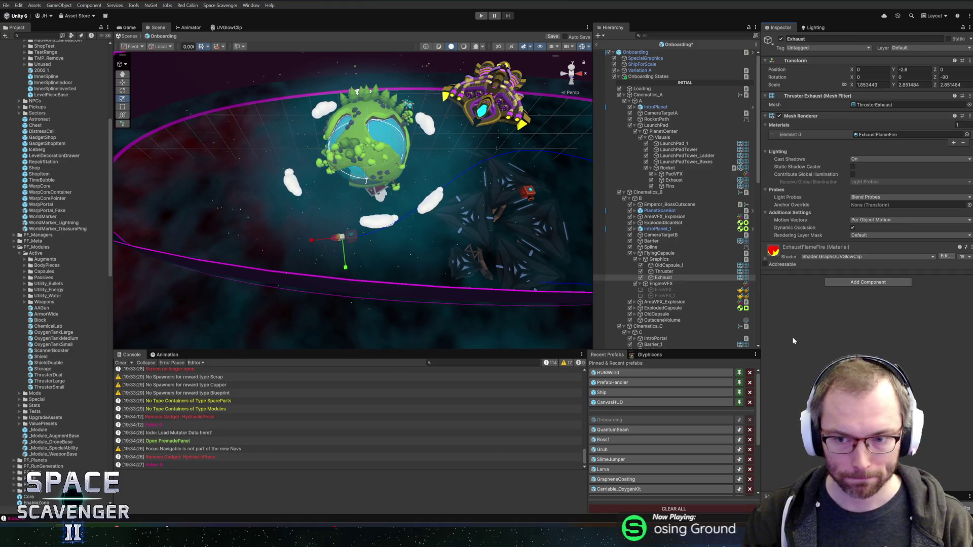
# Save the Onboarding prefab with Ctrl+S and select CutsceneVolume in the hierarchy.
pyautogui.click(766, 259)
pyautogui.hotkey('ctrl', 's')
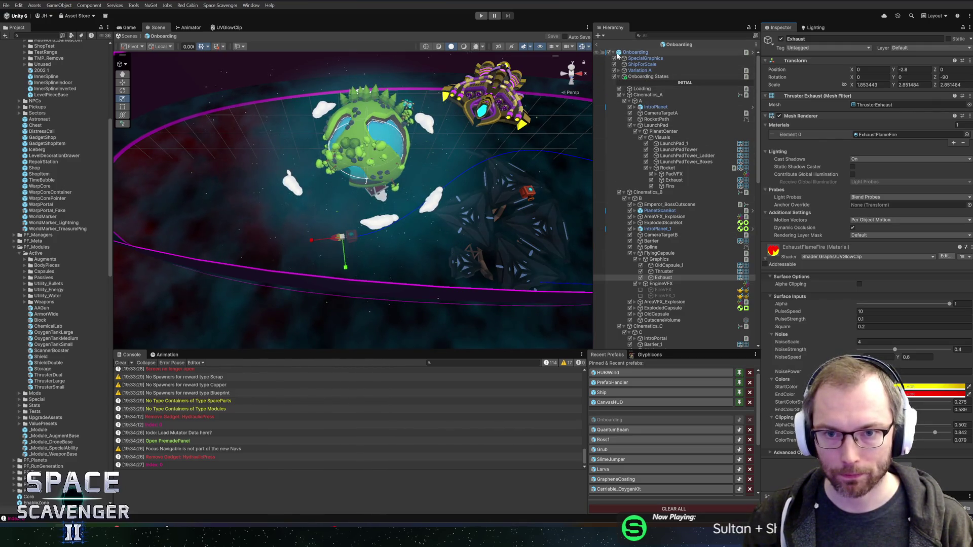
pyautogui.scroll(-3)
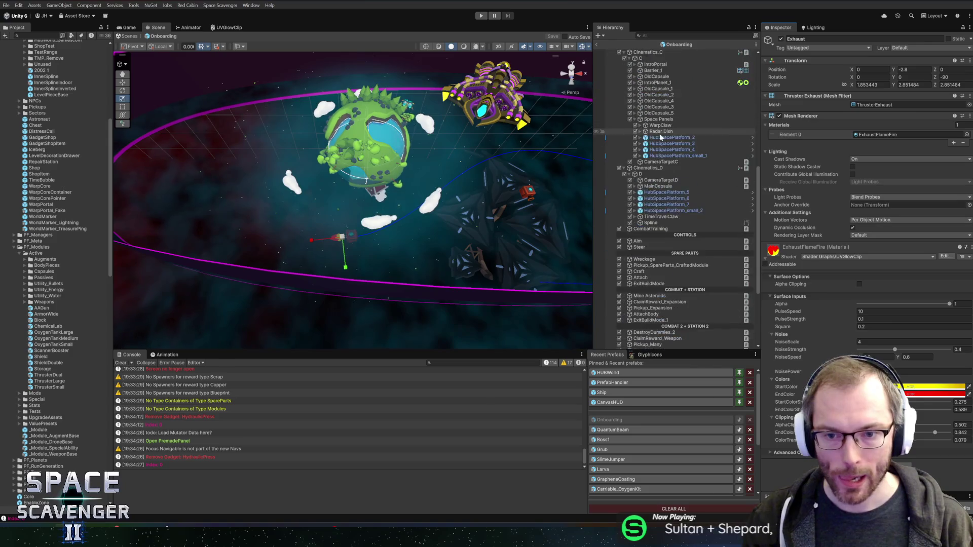
pyautogui.click(647, 340)
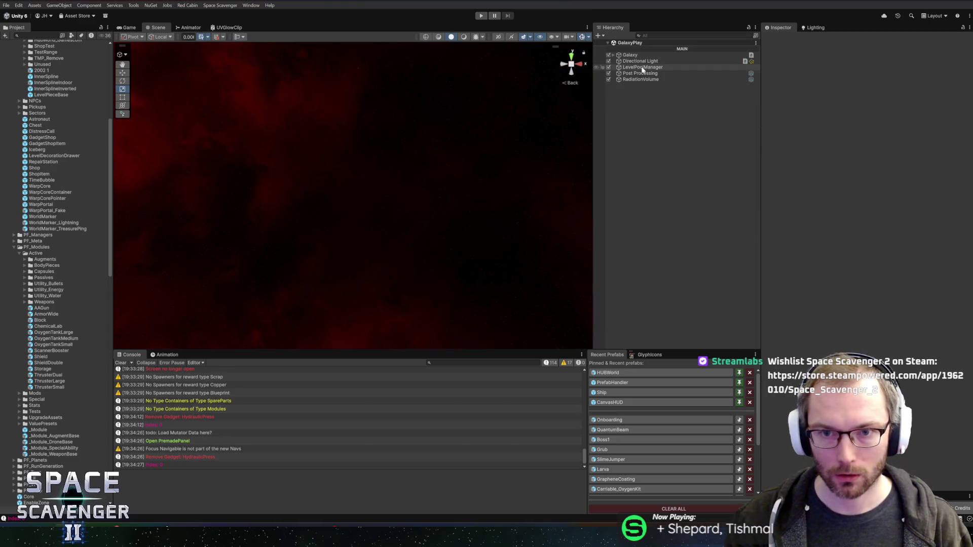
# Check the Post Processing Bloom override, then open the Onboarding prefab and select CutsceneVolume.
pyautogui.click(641, 73)
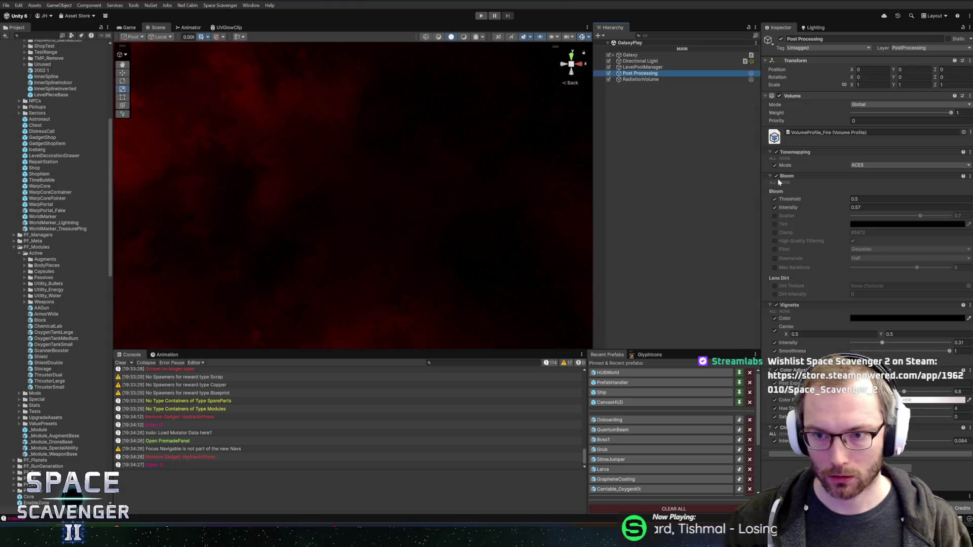
pyautogui.rightClick(791, 177)
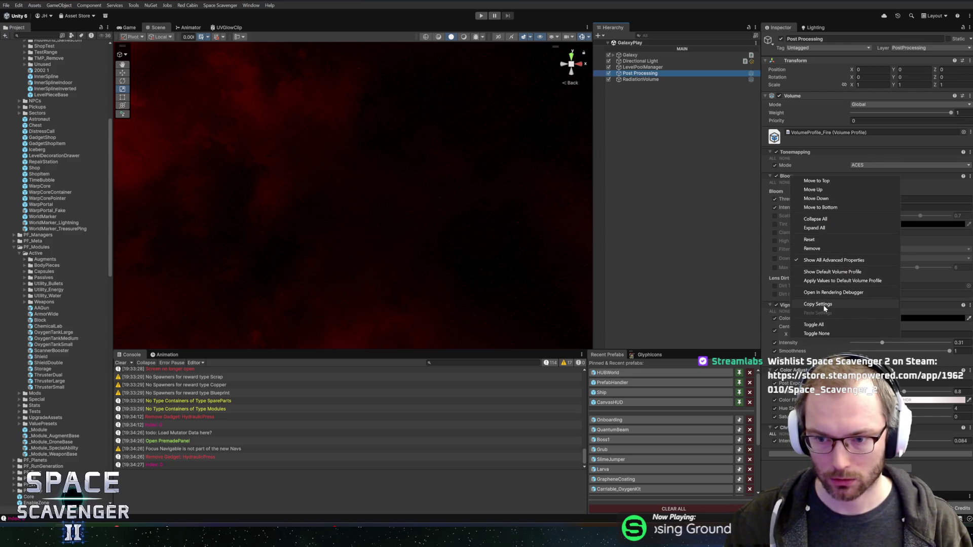
pyautogui.click(654, 384)
pyautogui.click(633, 419)
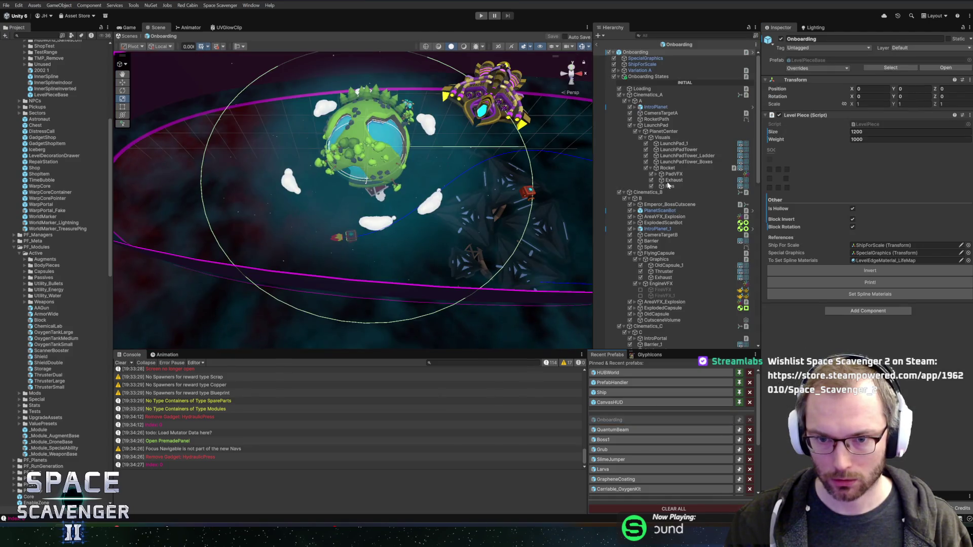
pyautogui.scroll(-3)
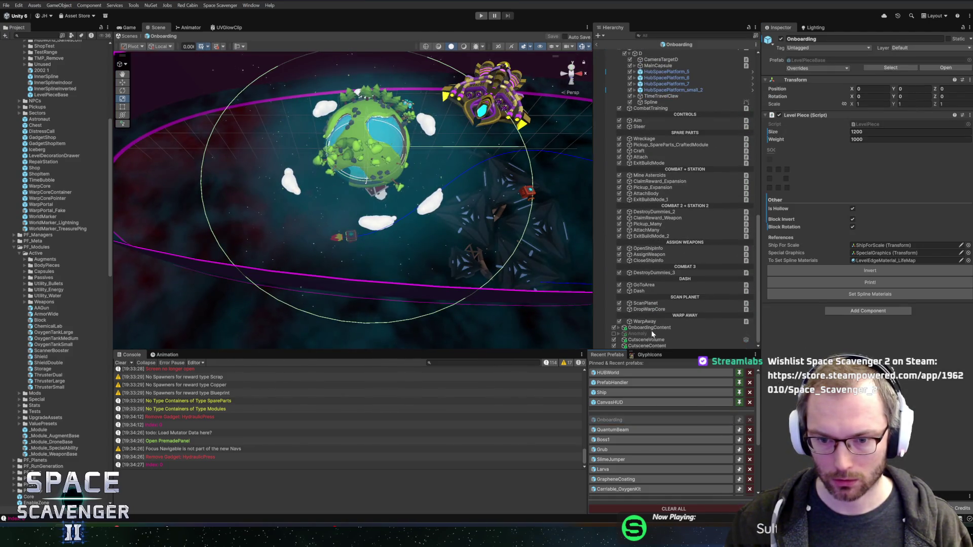
pyautogui.click(647, 340)
pyautogui.rightClick(814, 282)
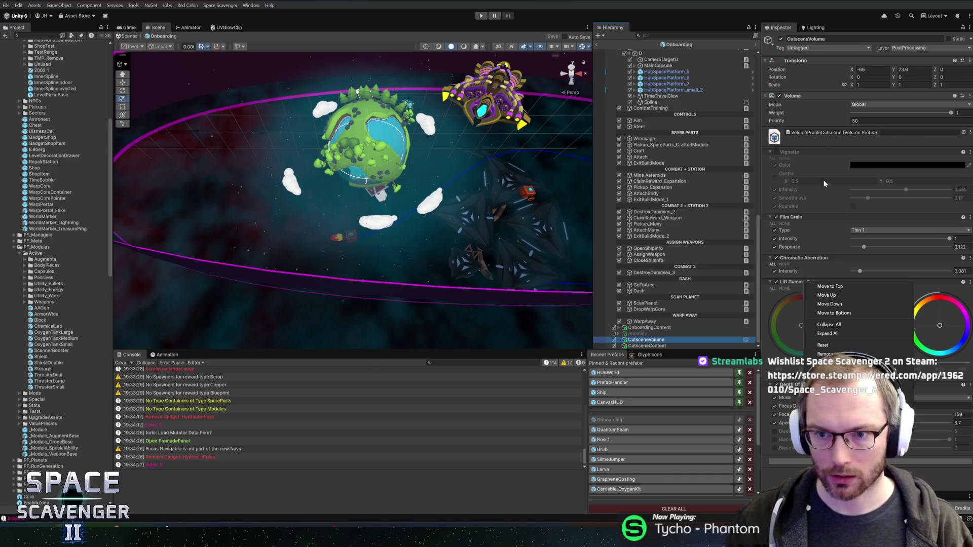
# Add a Bloom override with Intensity enabled to CutsceneVolume and exit Prefab Mode.
pyautogui.click(869, 461)
pyautogui.write('bloom')
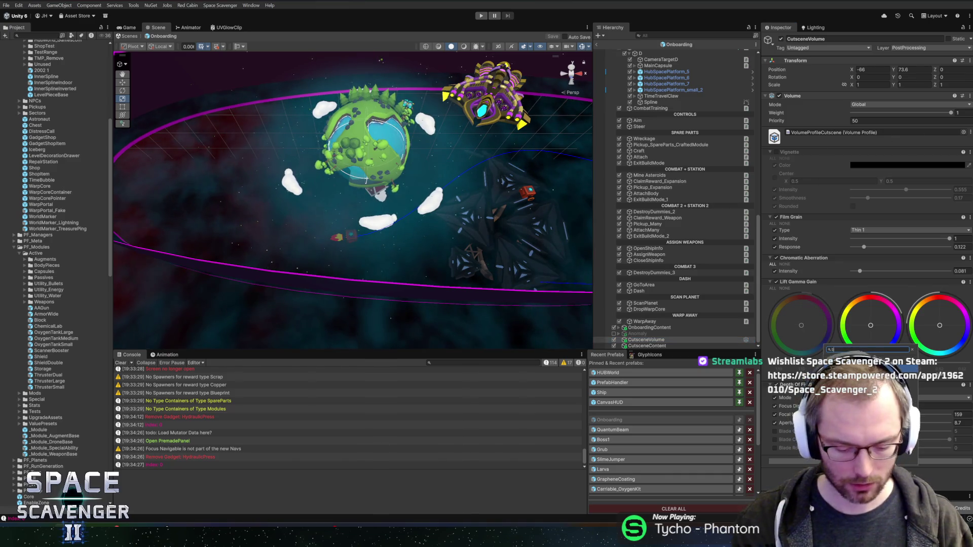
pyautogui.press('Return')
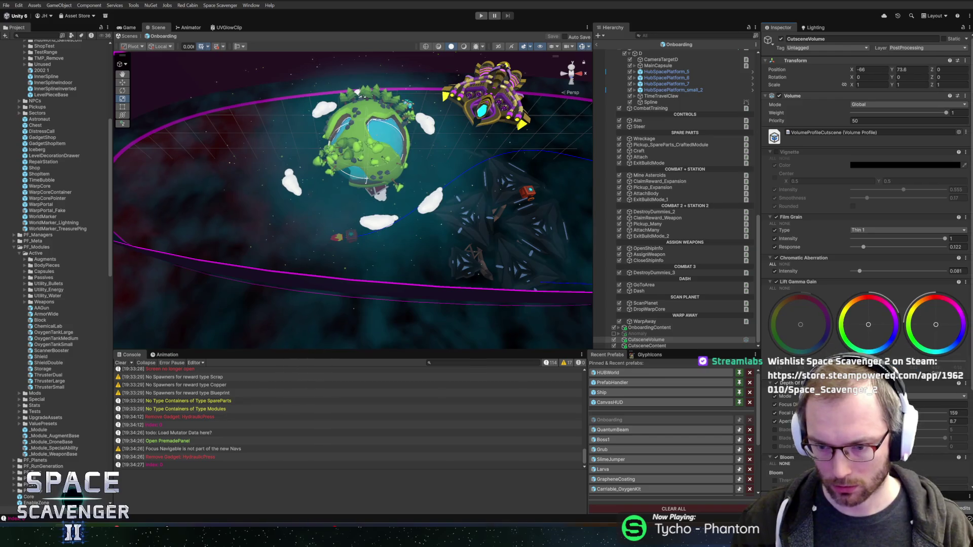
pyautogui.scroll(-3)
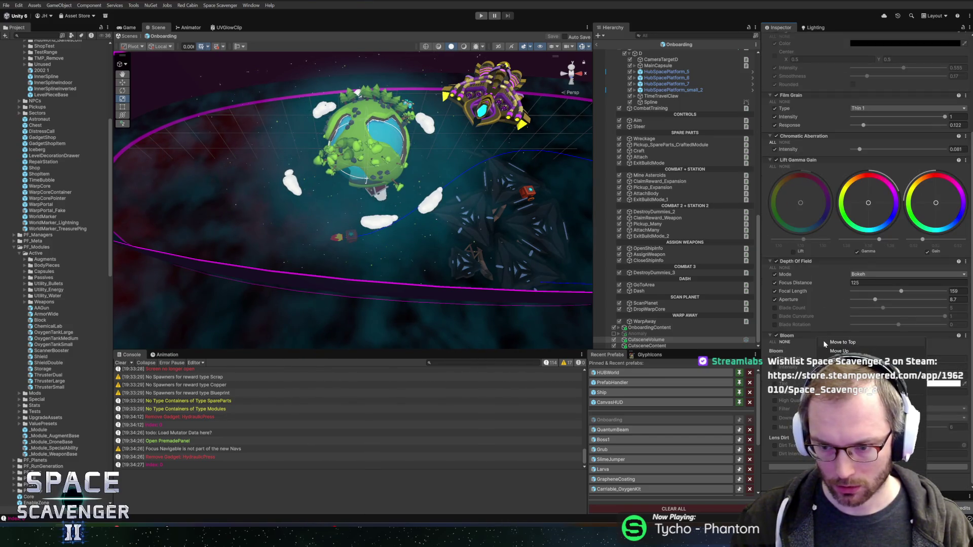
pyautogui.click(774, 367)
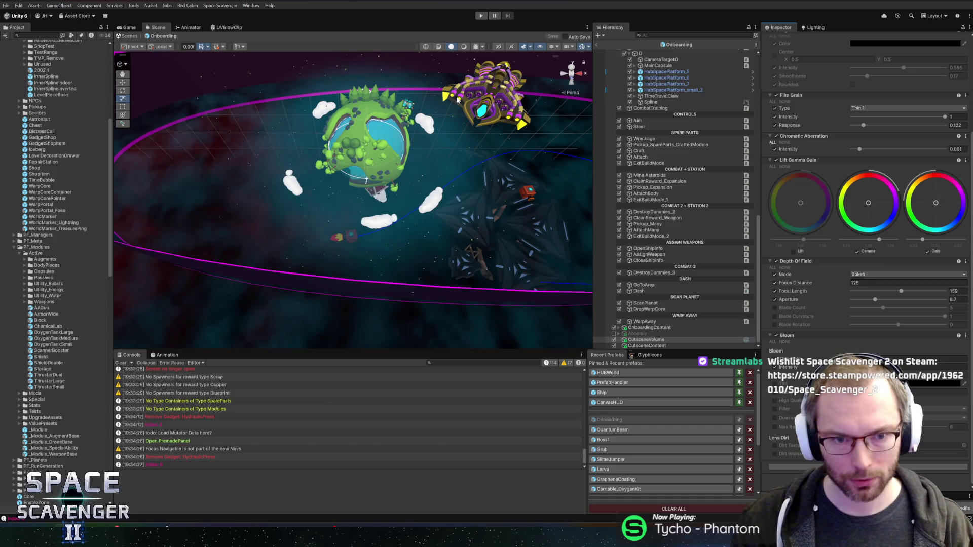
pyautogui.click(598, 45)
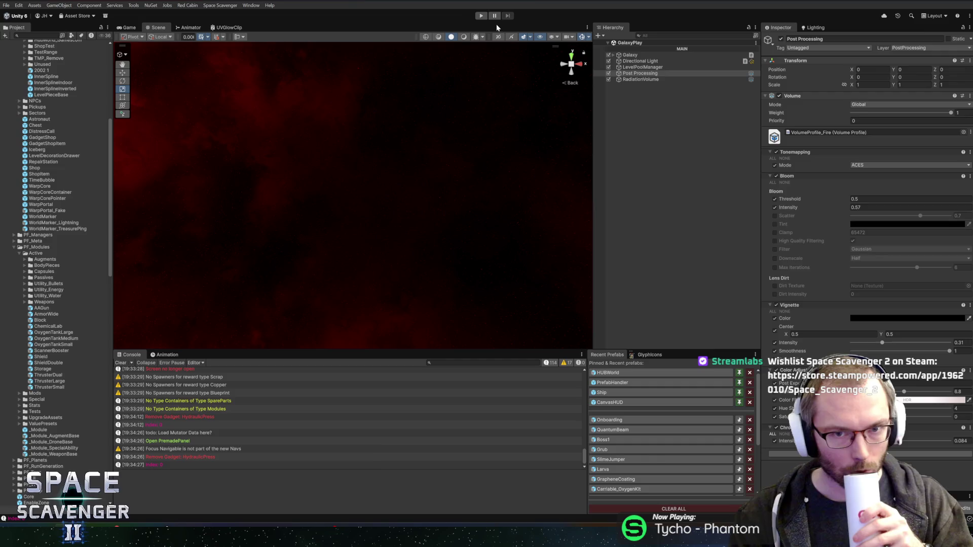
# Start the game in play mode, briefly viewing it maximized with the developer console.
pyautogui.click(481, 15)
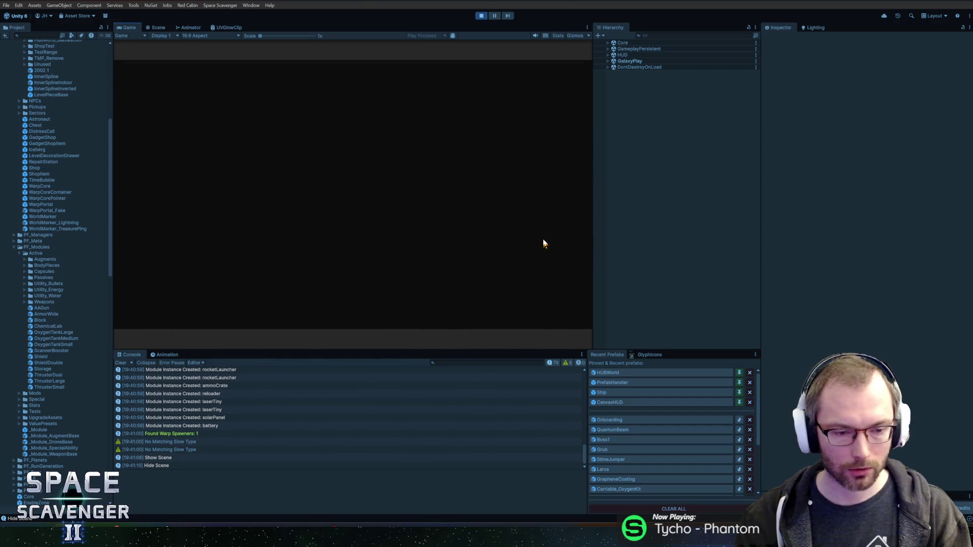
pyautogui.doubleClick(130, 27)
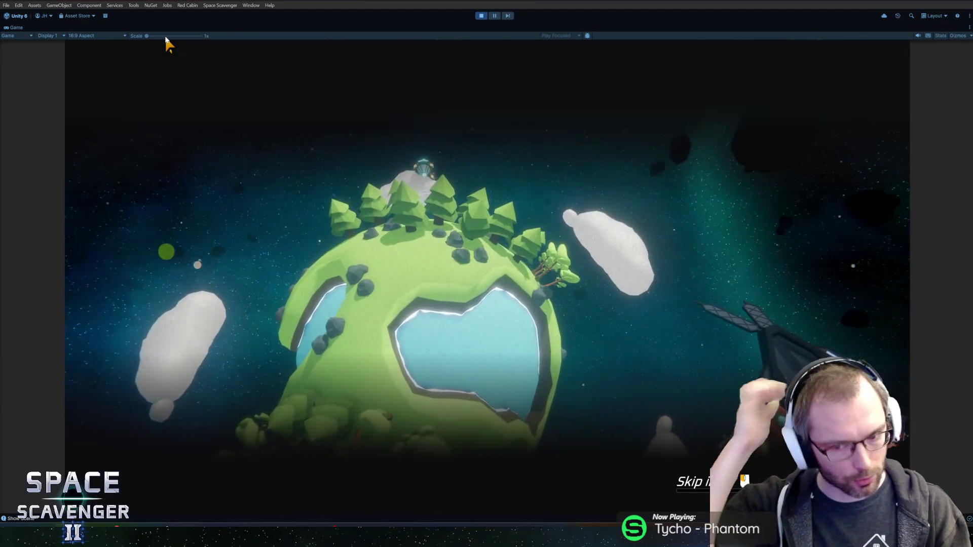
pyautogui.press('`')
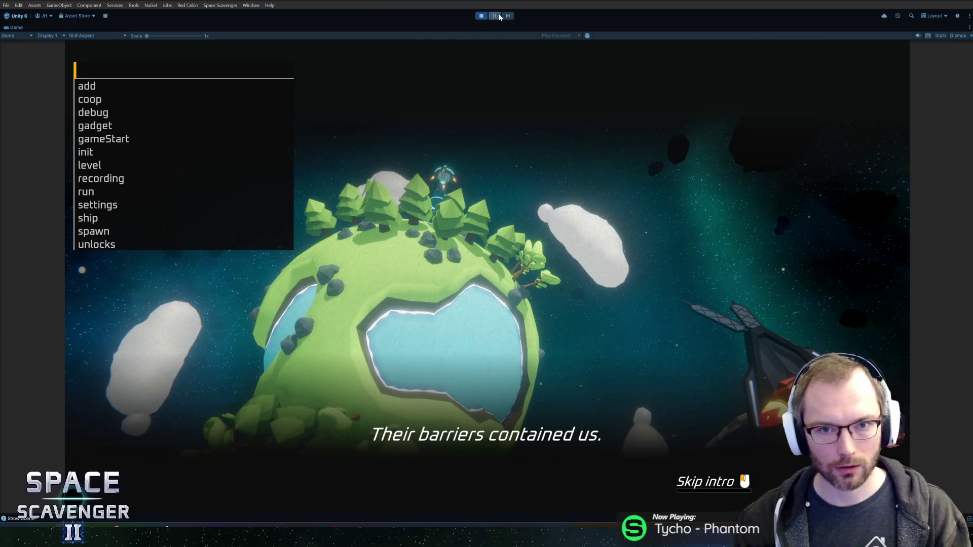
pyautogui.hotkey('shift', 'space')
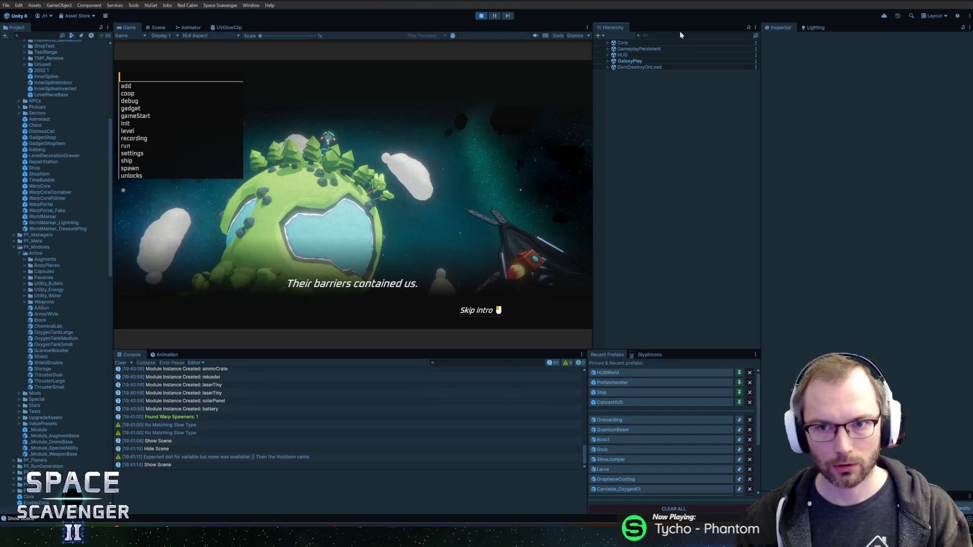
# Filter the hierarchy to Thruster objects with a 'thrust' search and show the Scene view.
pyautogui.click(680, 34)
pyautogui.write('th')
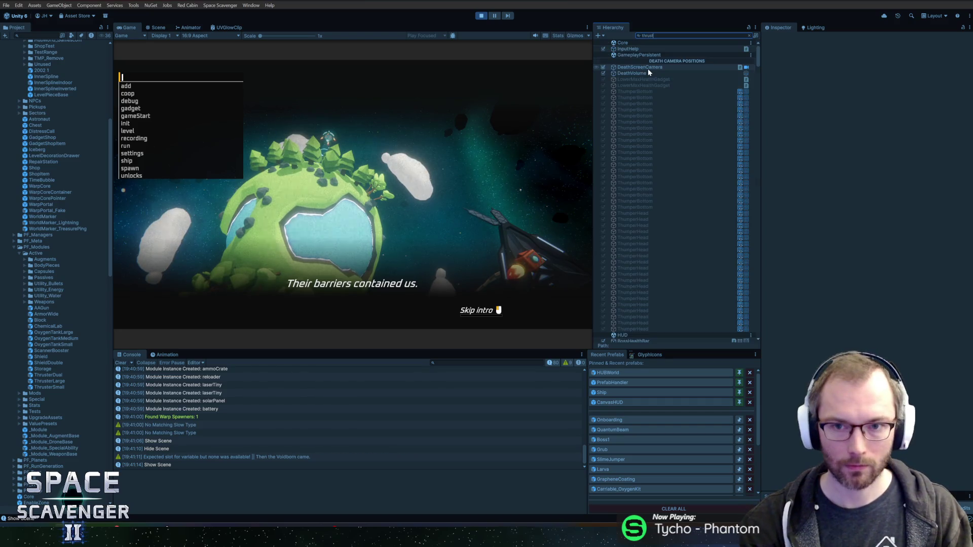
pyautogui.write('rust')
pyautogui.scroll(-3)
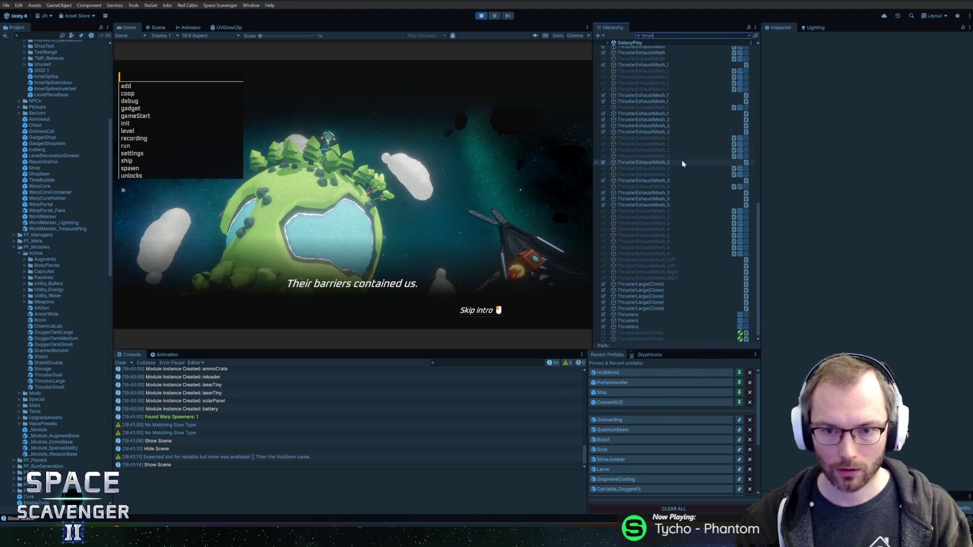
pyautogui.scroll(3)
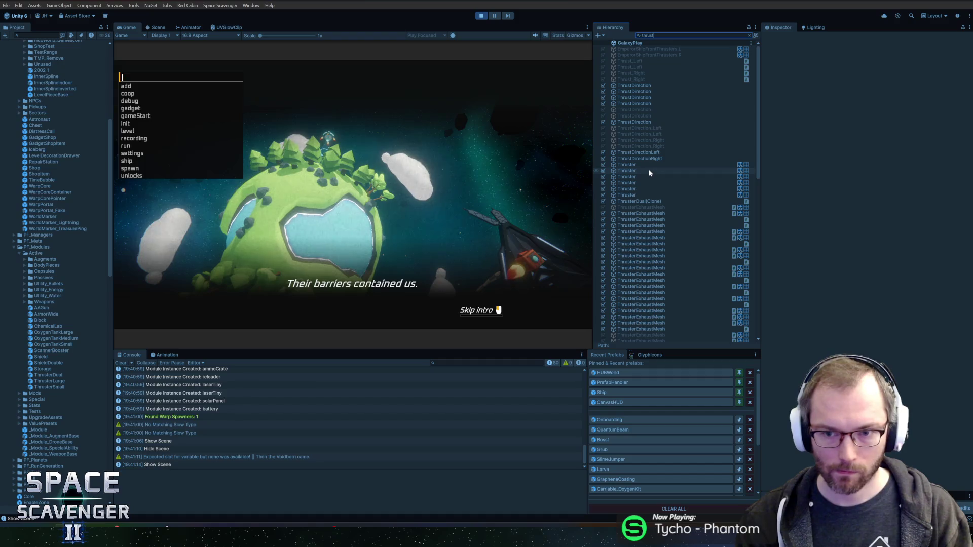
pyautogui.click(151, 29)
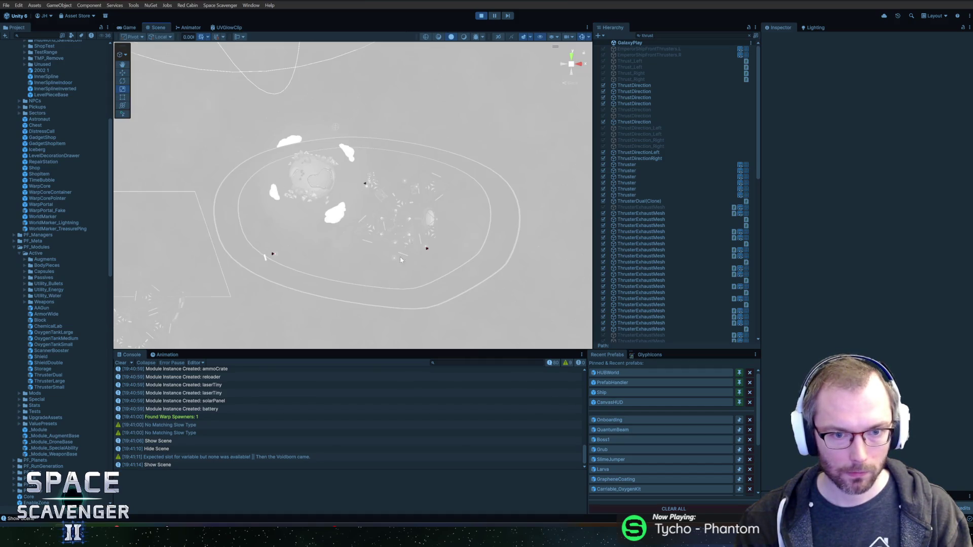
# Clear the hierarchy filter, navigate to the ship, and pick its Exhaust from the overlapping-objects list.
pyautogui.scroll(3)
pyautogui.click(749, 36)
pyautogui.scroll(3)
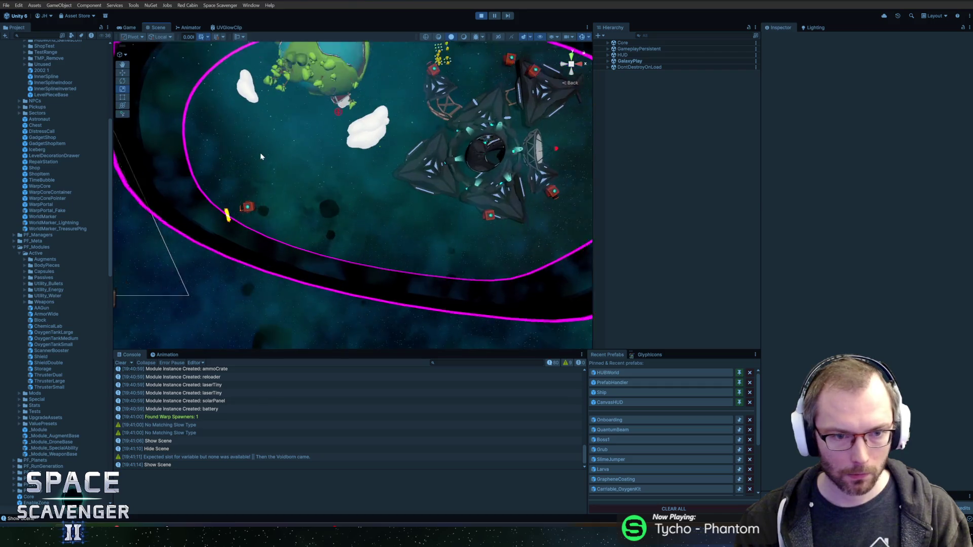
pyautogui.moveTo(349, 264); pyautogui.dragTo(355, 152)
pyautogui.scroll(3)
pyautogui.scroll(-3)
pyautogui.scroll(-3)
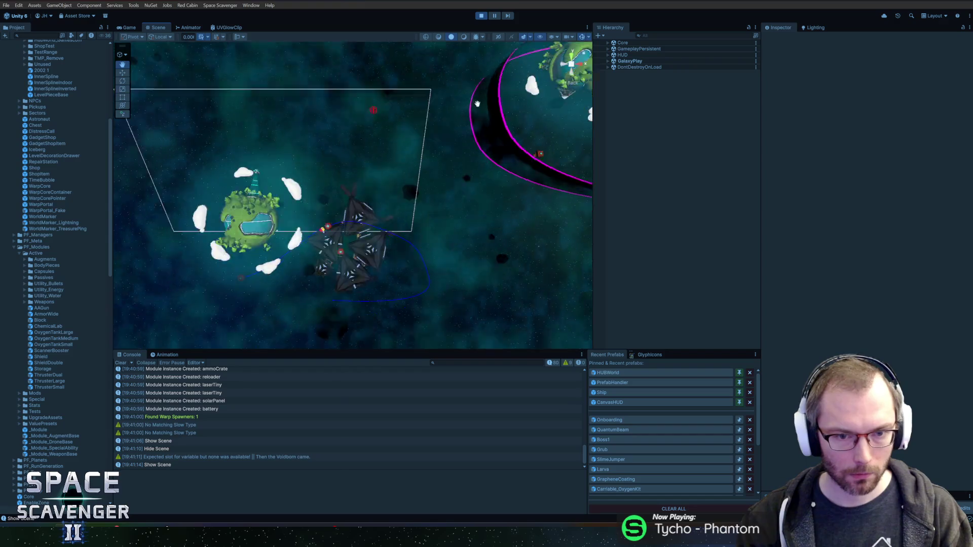
pyautogui.scroll(3)
pyautogui.scroll(3)
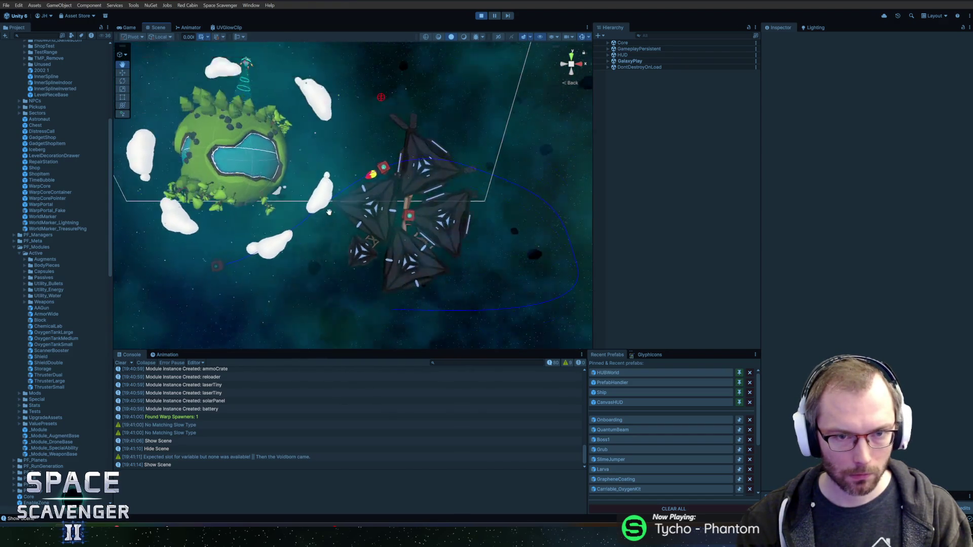
pyautogui.rightClick(396, 194)
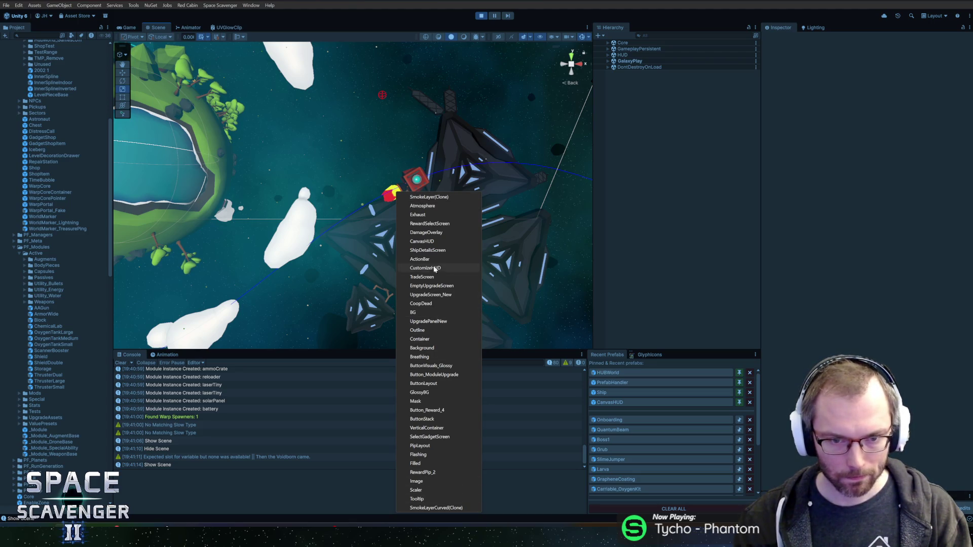
pyautogui.click(434, 215)
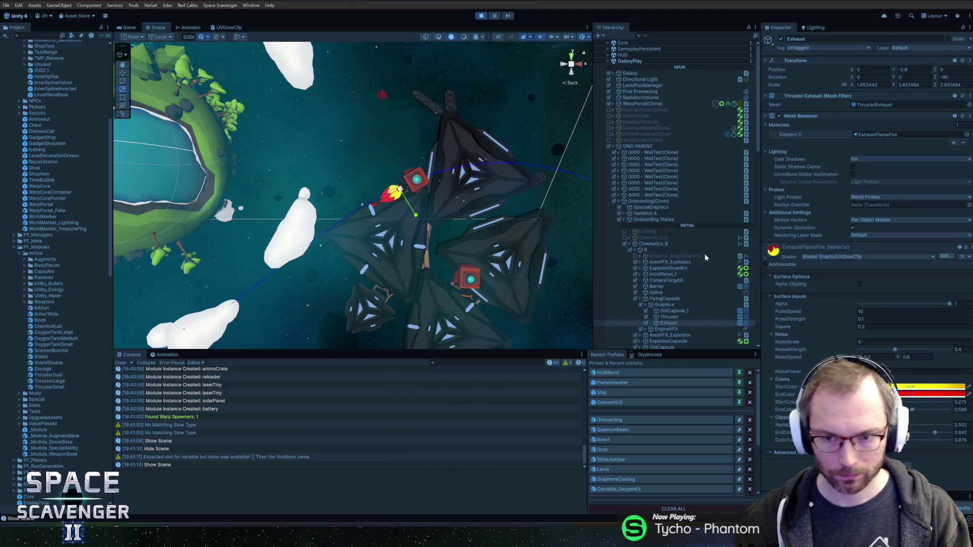
# Change the flame's StartColor from yellow to bright red at HDR intensity about 4.4.
pyautogui.click(897, 388)
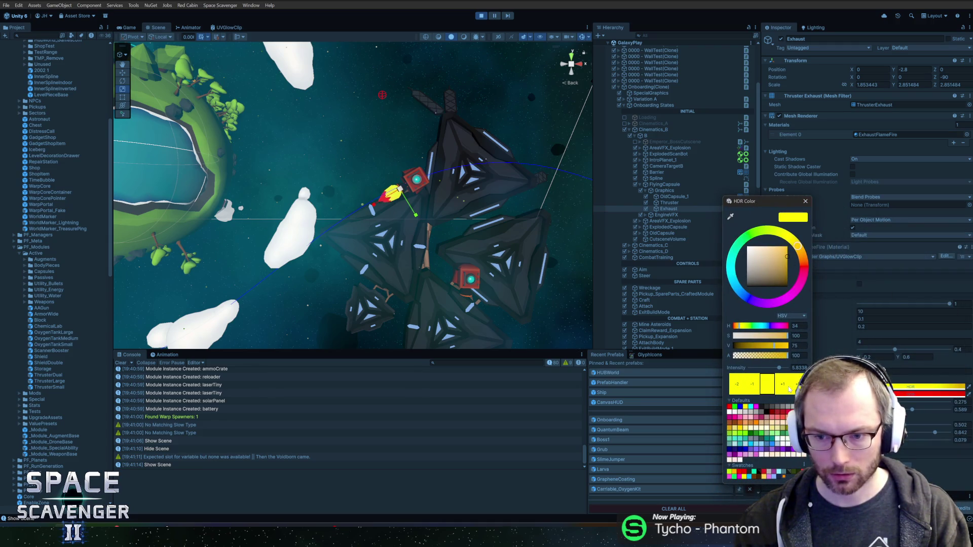
pyautogui.click(805, 202)
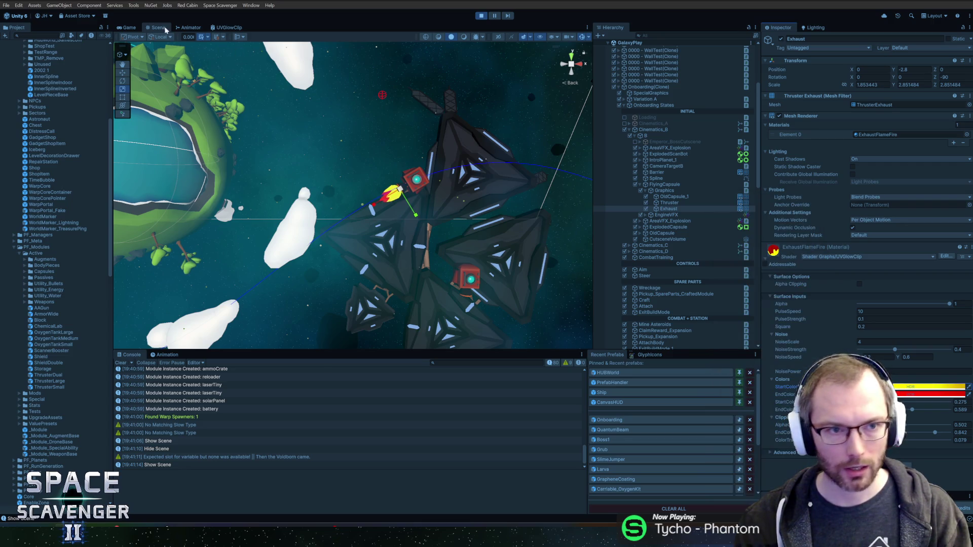
pyautogui.click(130, 27)
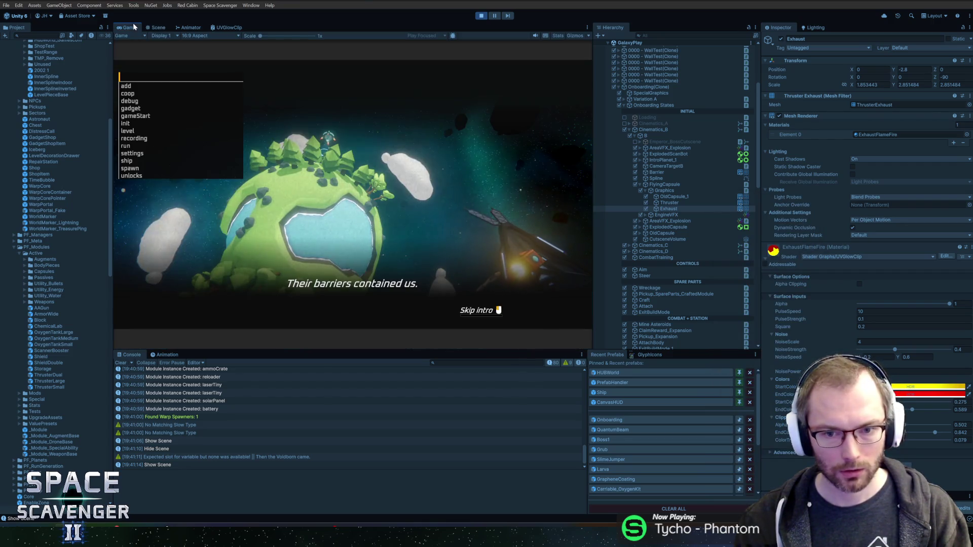
pyautogui.click(927, 387)
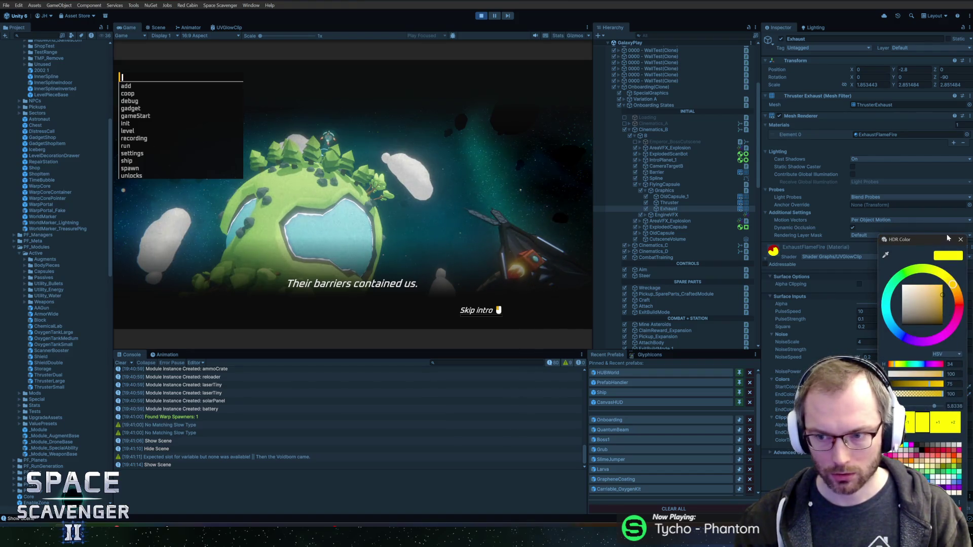
pyautogui.click(919, 404)
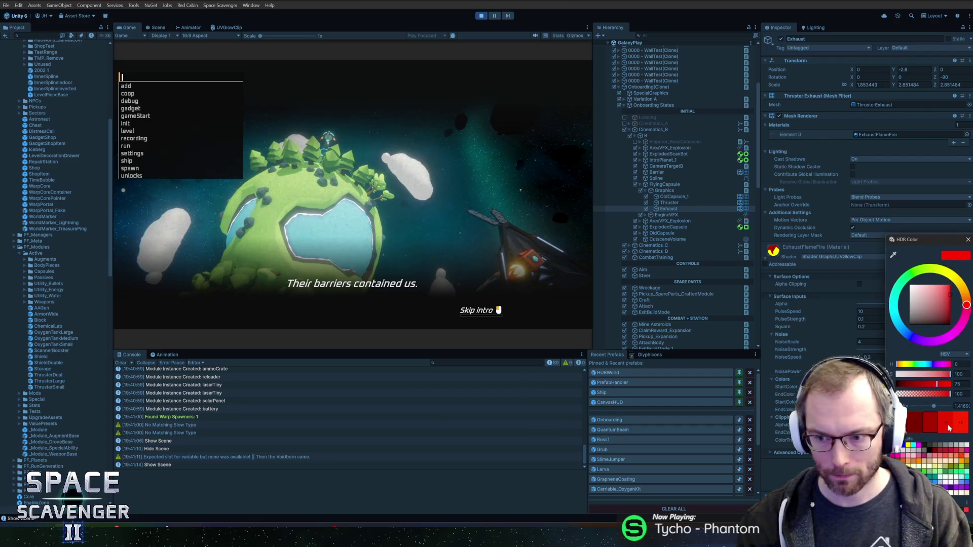
pyautogui.click(960, 423)
pyautogui.click(949, 429)
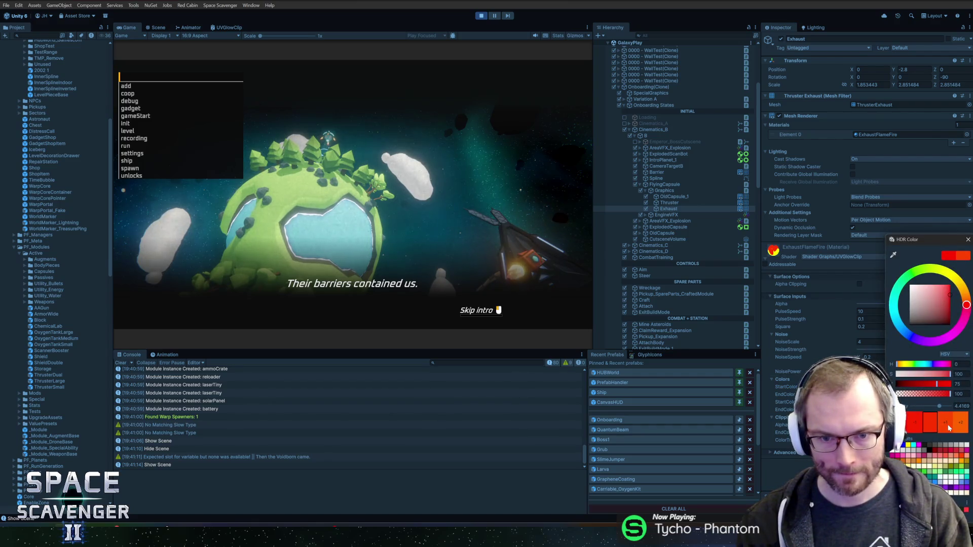
pyautogui.click(968, 239)
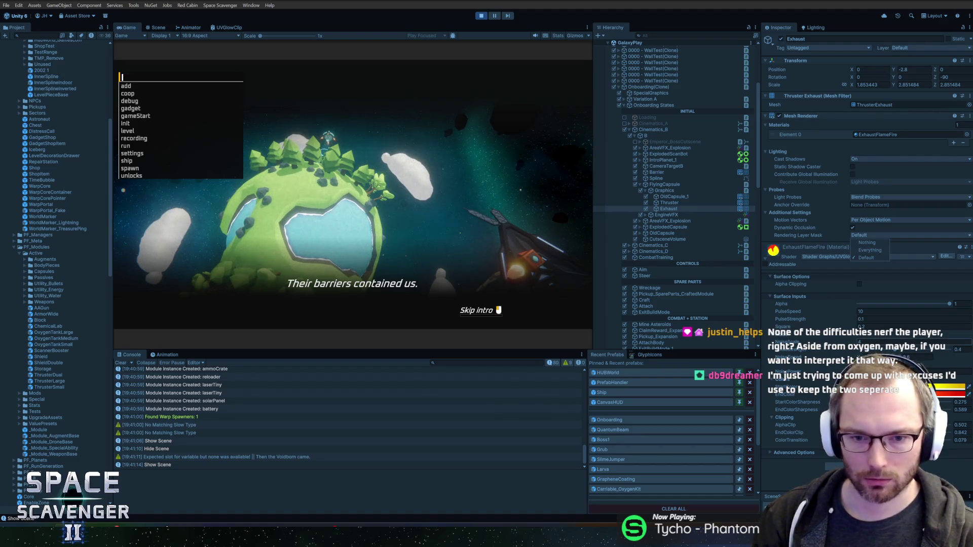
# Set the exhaust material's NoiseScale to 8 and dismiss the in-game console.
pyautogui.click(913, 342)
pyautogui.write('8')
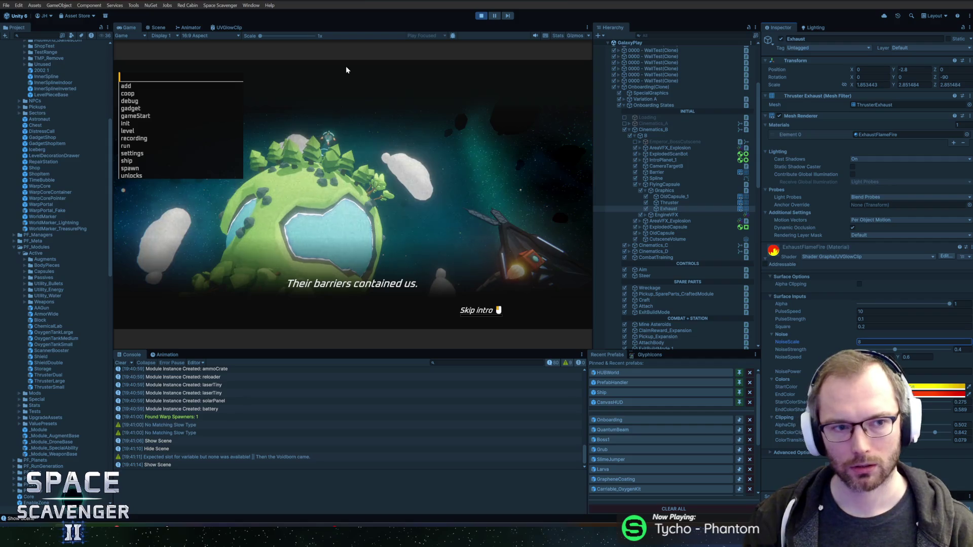
pyautogui.click(365, 102)
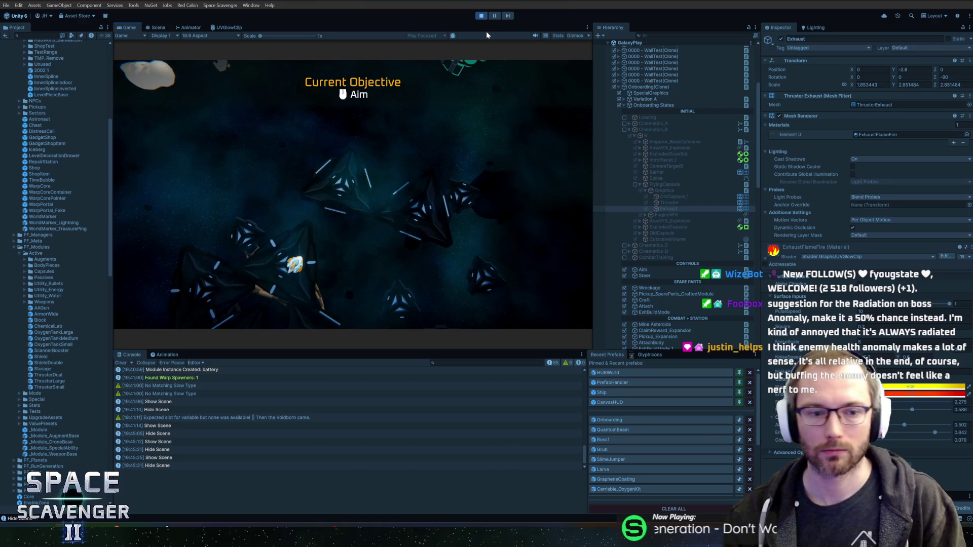
# Fly the ship to the wreckage with WASD, scavenge it, and head toward the Spare Parts.
pyautogui.moveTo(451, 78)
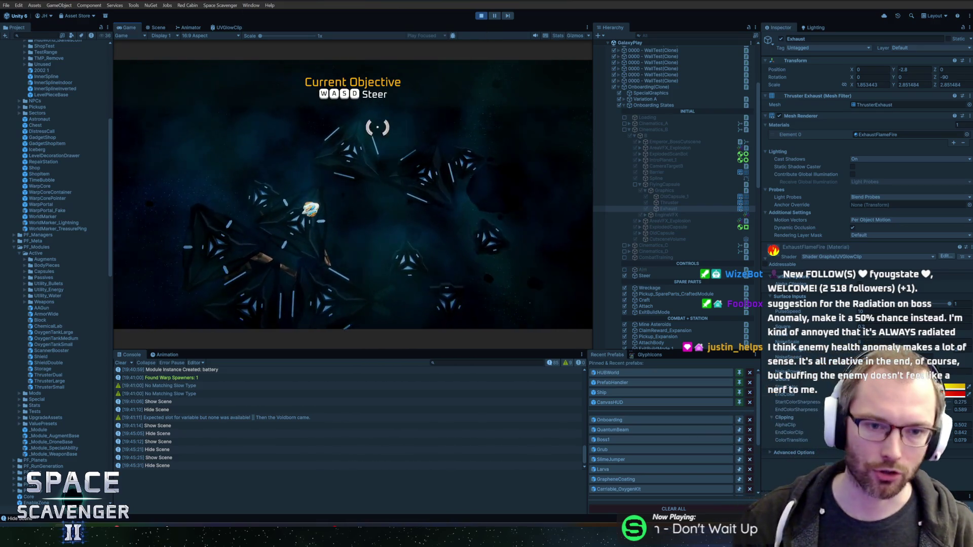
pyautogui.press('w')
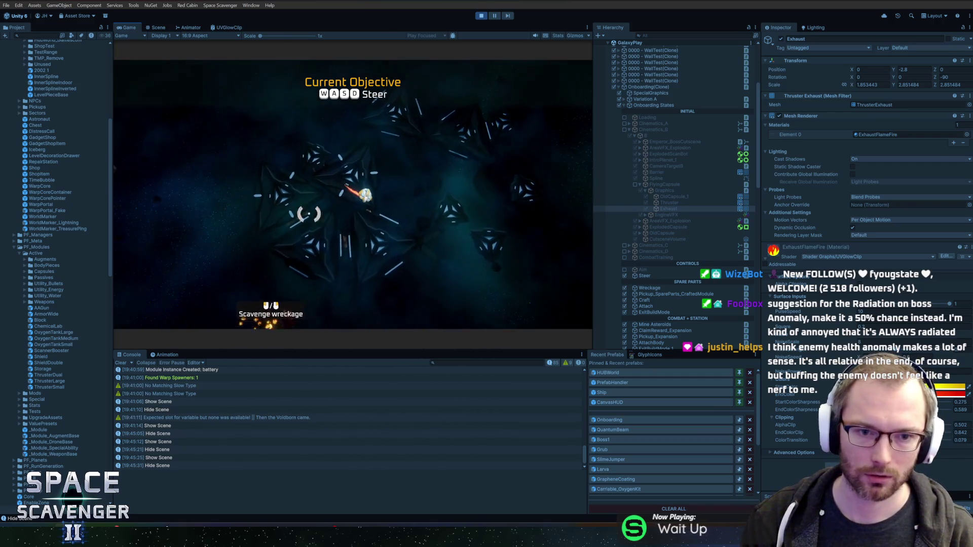
pyautogui.press('w')
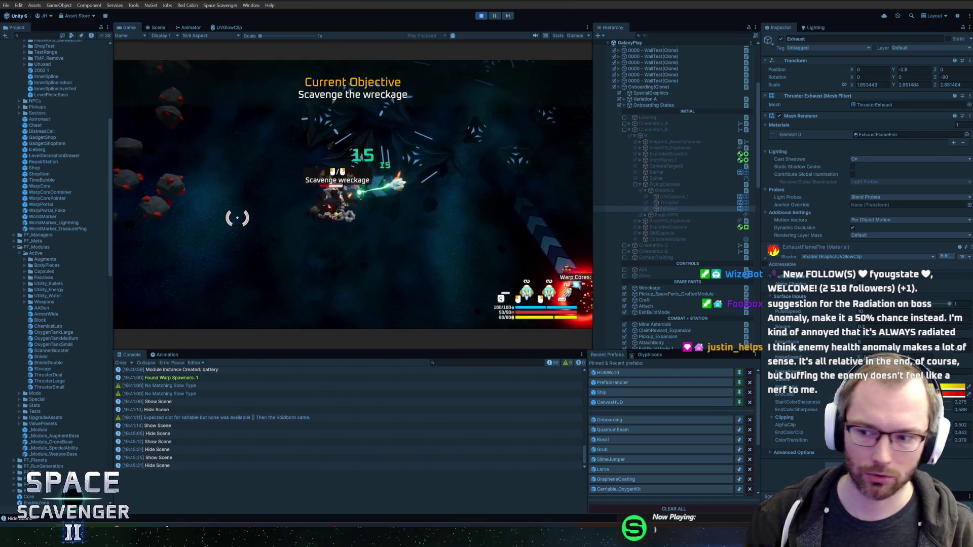
pyautogui.press('a')
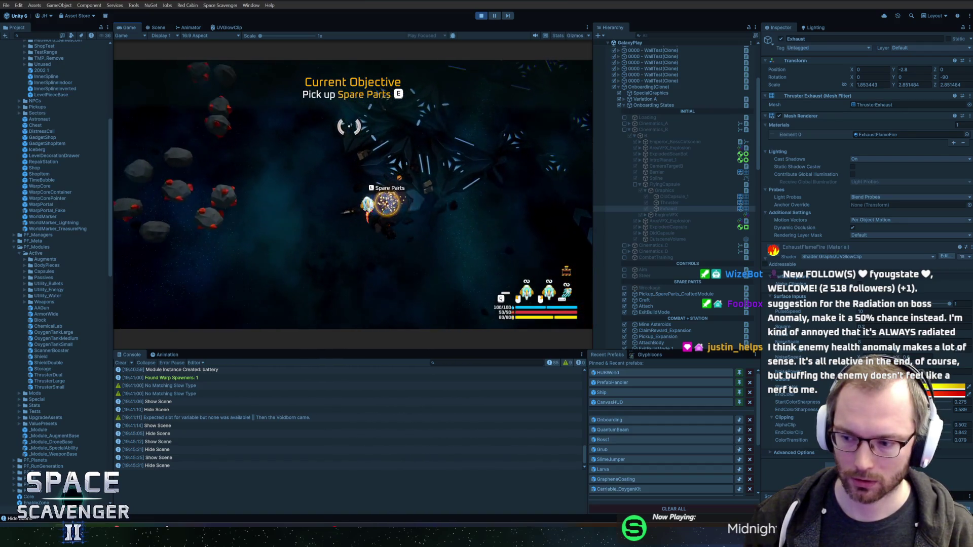
pyautogui.press('w')
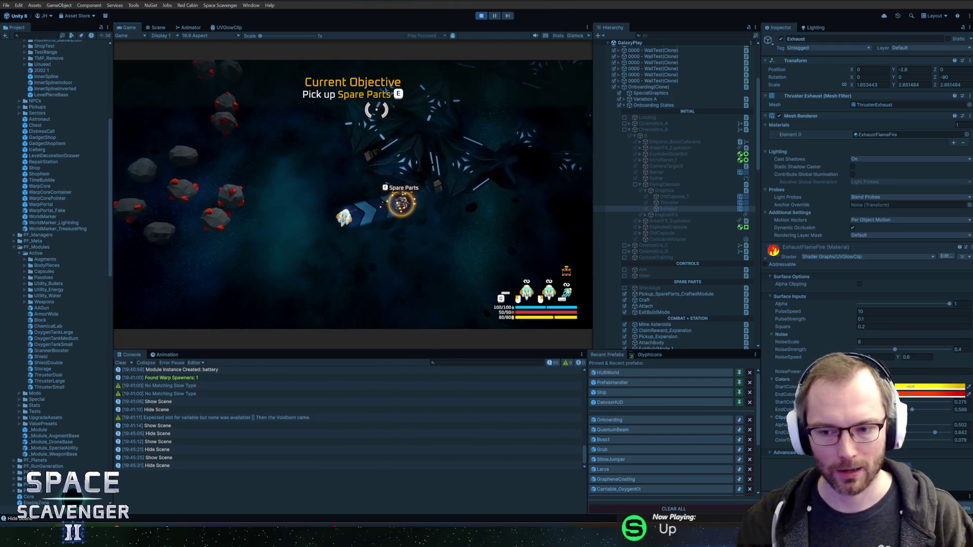
# Collect the Spare Parts and craft them into a Flail weapon for the ship.
pyautogui.press('e')
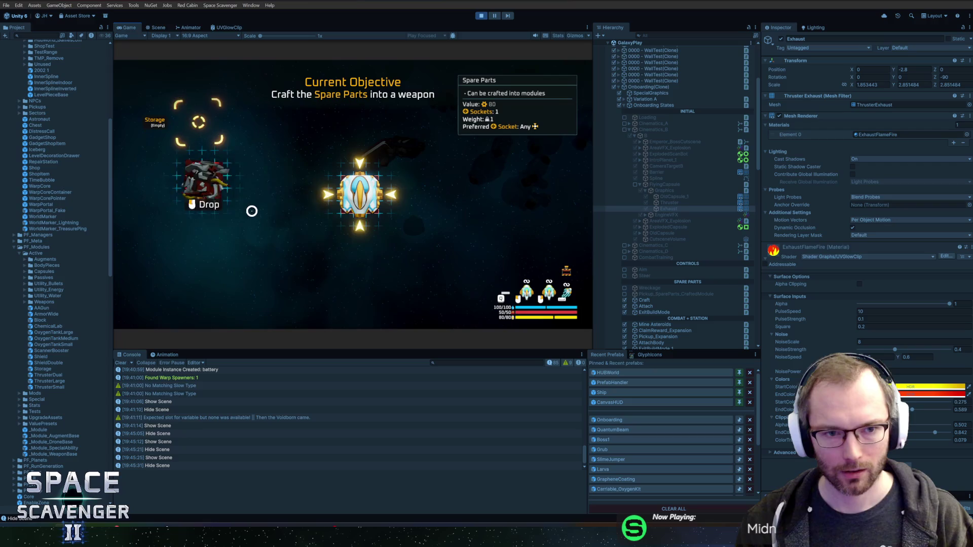
pyautogui.click(322, 196)
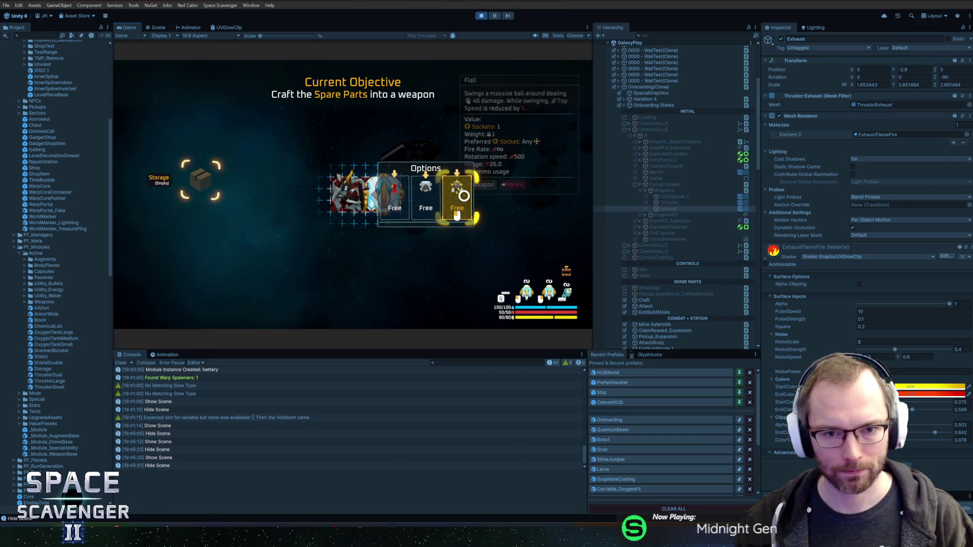
pyautogui.click(463, 191)
pyautogui.press('e')
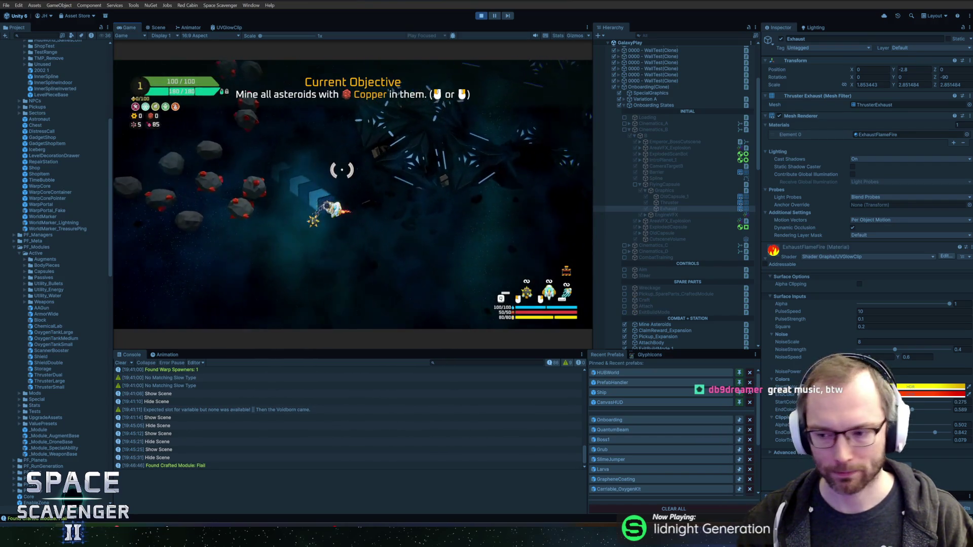
# Smash asteroids for Copper, claim the Oxygen Station reward, and destroy the dummies.
pyautogui.moveTo(354, 169); pyautogui.dragTo(386, 124)
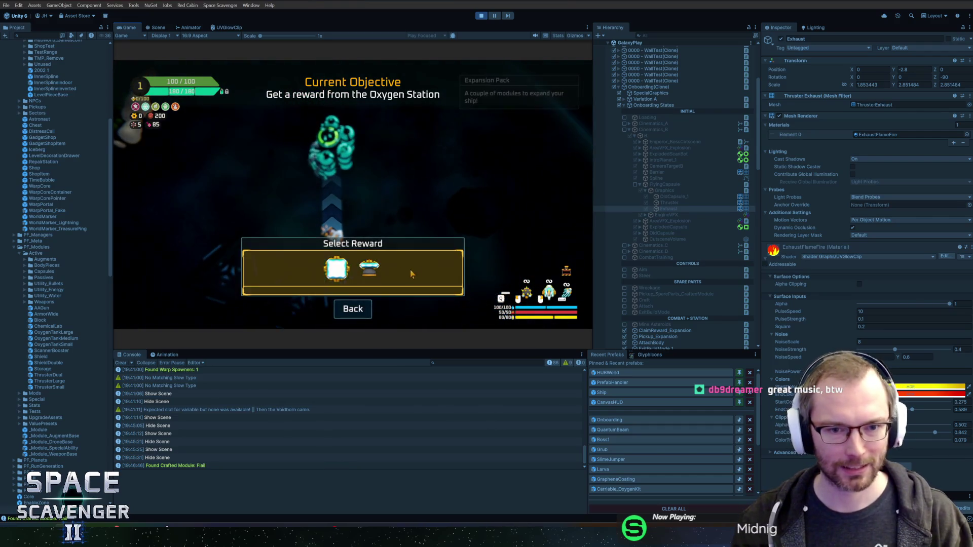
pyautogui.click(411, 273)
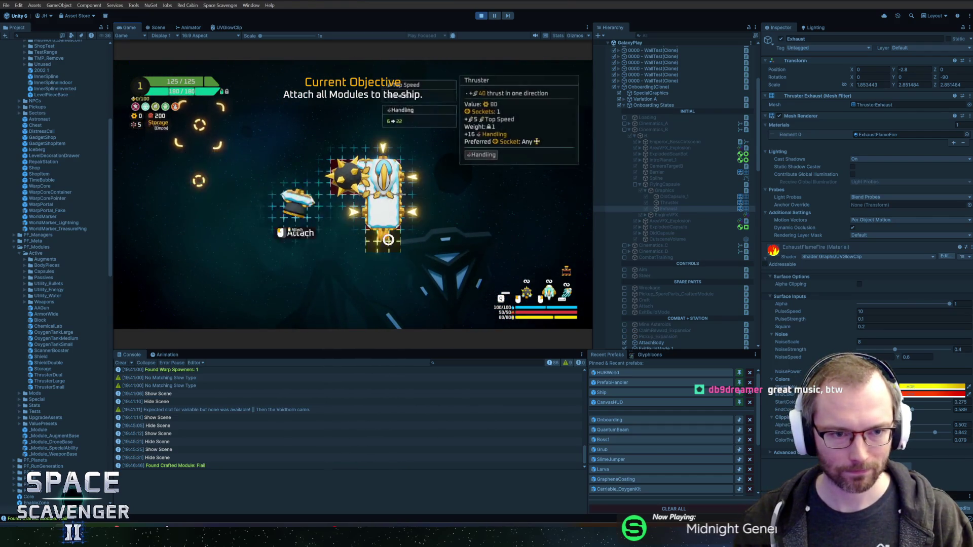
pyautogui.press('e')
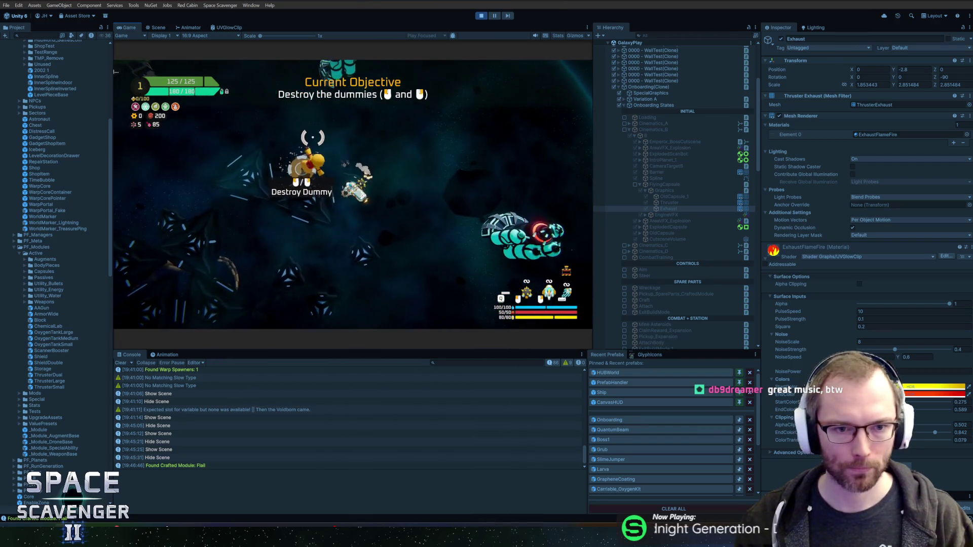
pyautogui.moveTo(407, 162); pyautogui.dragTo(293, 209)
pyautogui.moveTo(303, 154); pyautogui.dragTo(445, 276)
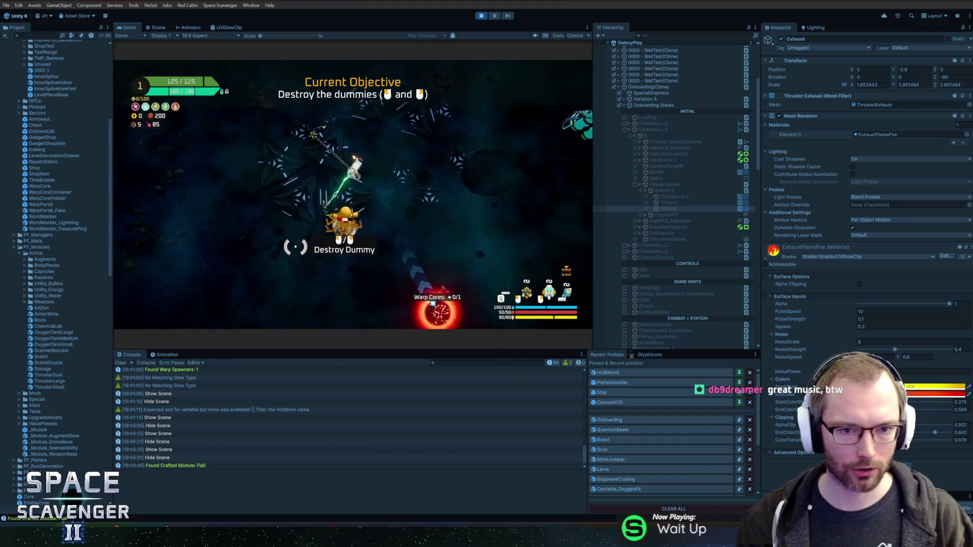
pyautogui.moveTo(279, 213); pyautogui.dragTo(333, 124)
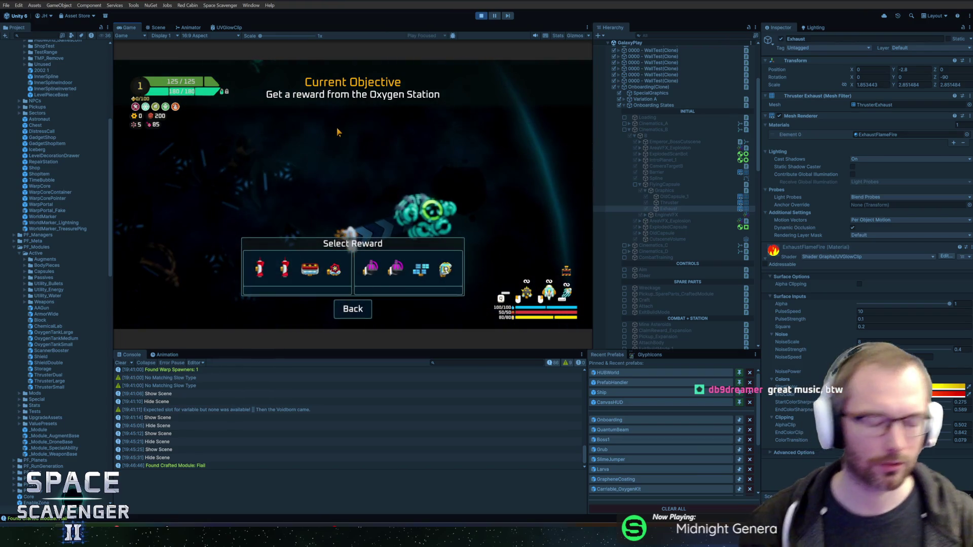
# Take the Energy Pack reward, fit two Tiny Lasers and the blue module, then maximize the Game view.
pyautogui.click(407, 263)
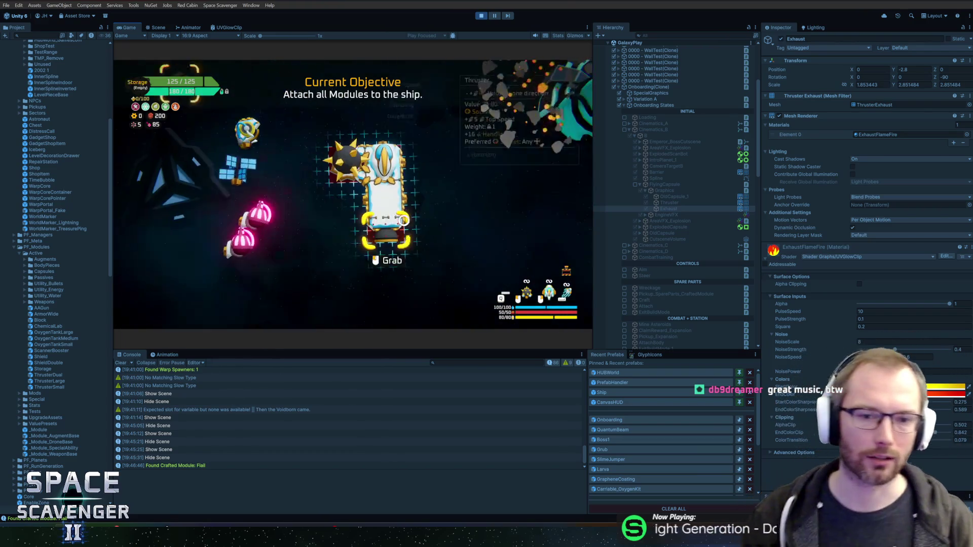
pyautogui.click(403, 161)
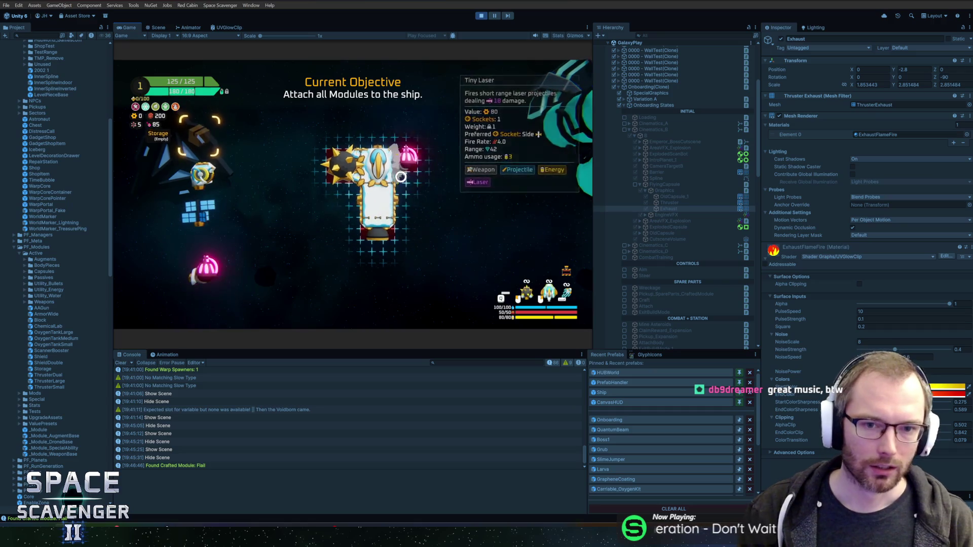
pyautogui.click(345, 187)
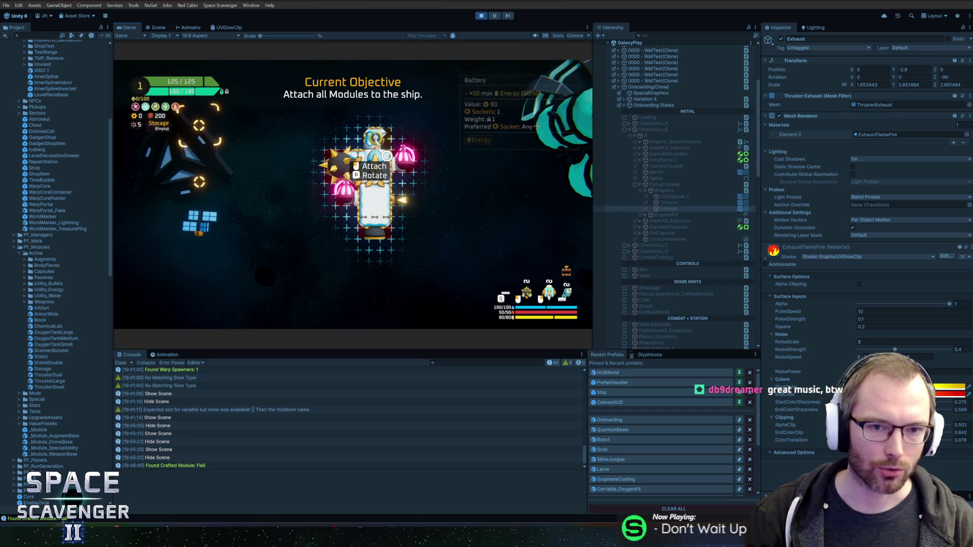
pyautogui.click(200, 213)
pyautogui.click(406, 212)
pyautogui.press('e')
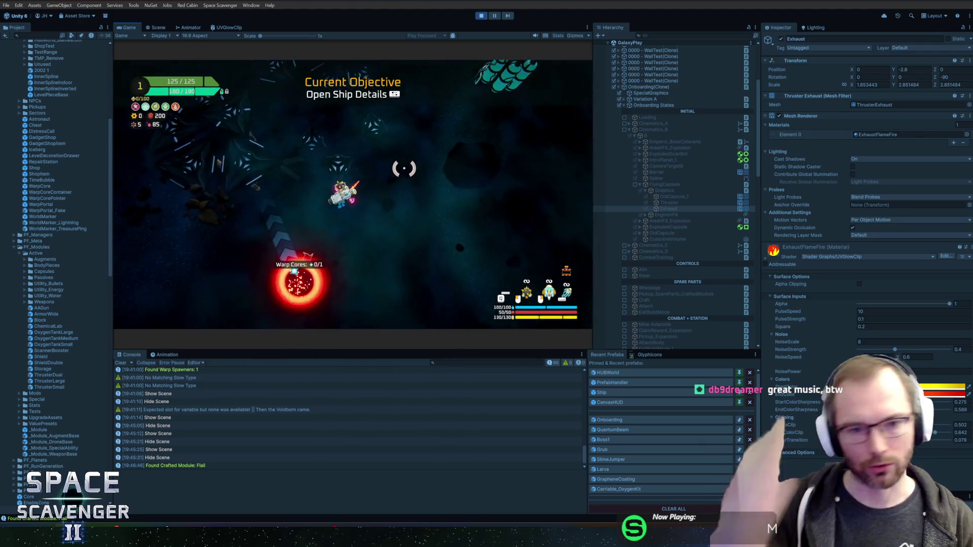
pyautogui.doubleClick(138, 29)
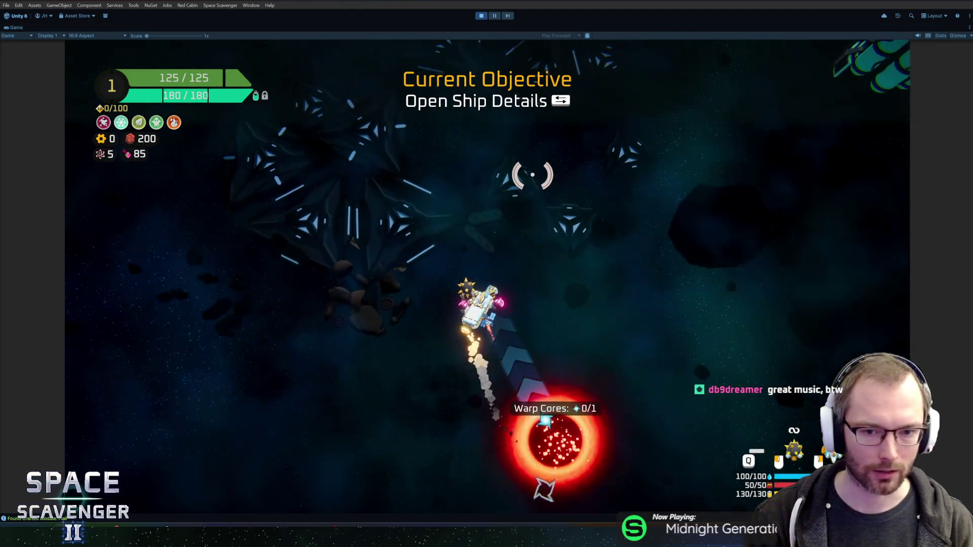
# Assign Tiny Laser to a mouse-button fire input in Ship Details.
pyautogui.press('Tab')
pyautogui.click(626, 444)
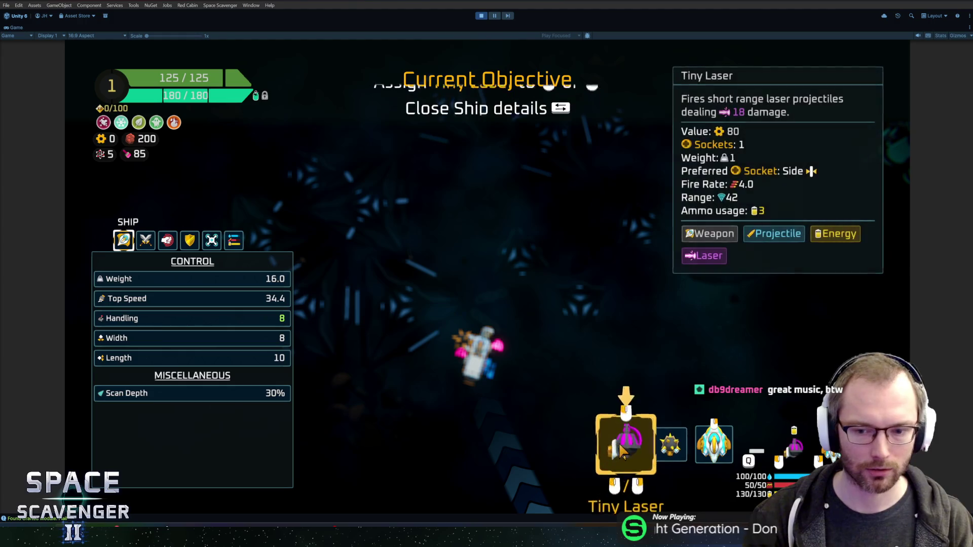
pyautogui.press('Tab')
# Fly up to the middle and left training dummies and shoot both down.
pyautogui.click(326, 315)
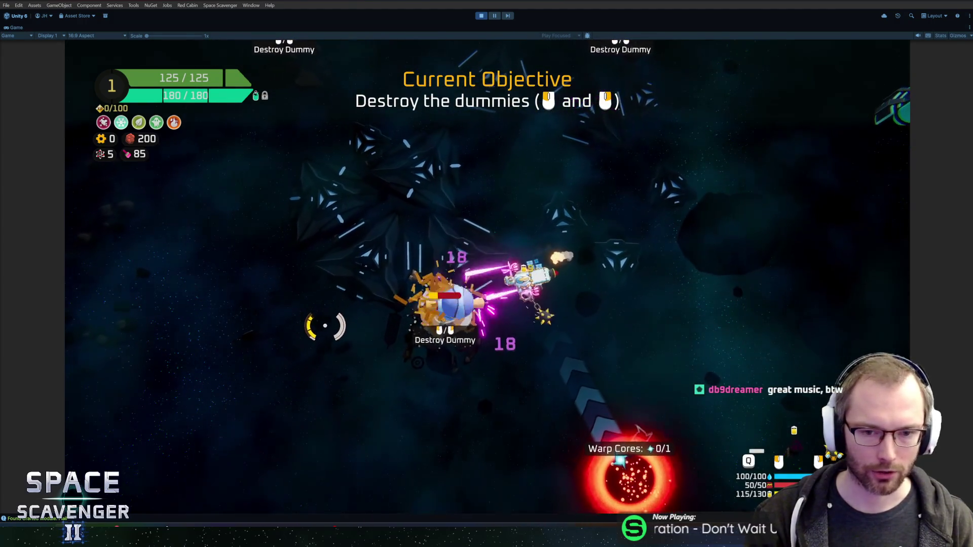
pyautogui.press('w')
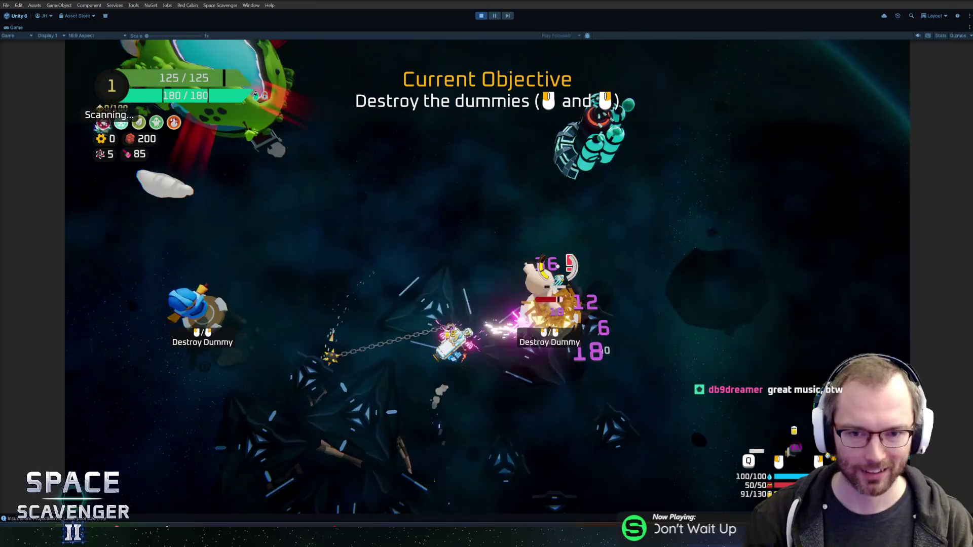
pyautogui.press('a')
pyautogui.click(330, 266)
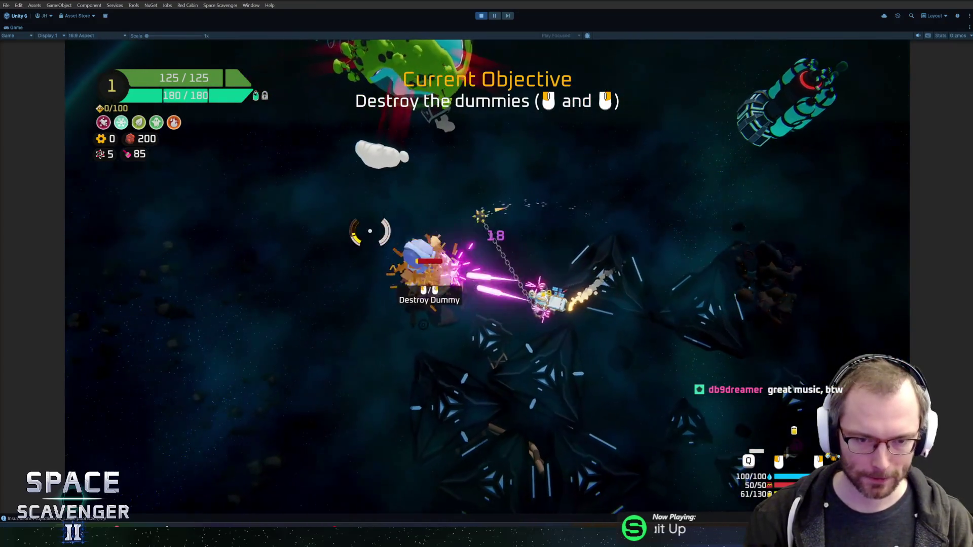
# Dash through the laser line three times, fly to the green planet, then pause.
pyautogui.press('w')
pyautogui.press('space')
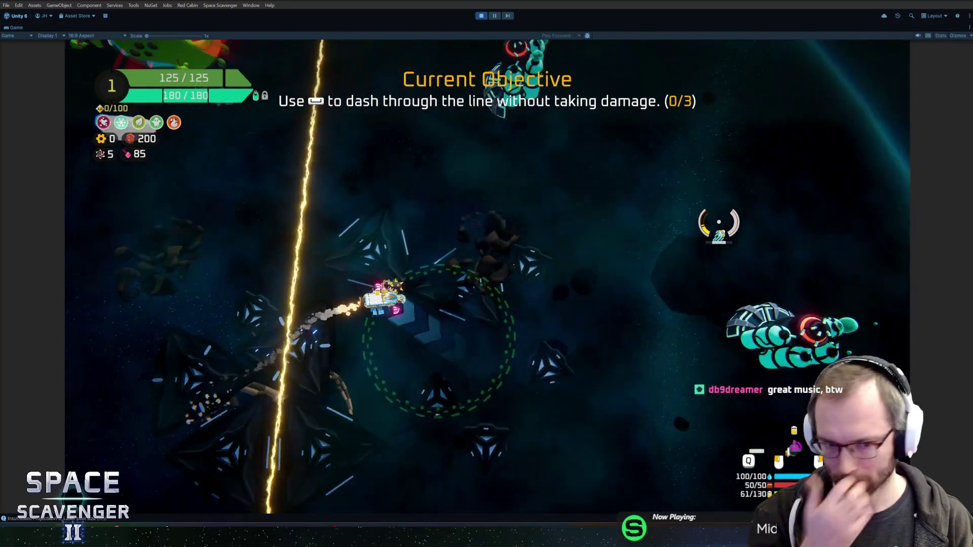
pyautogui.press('space')
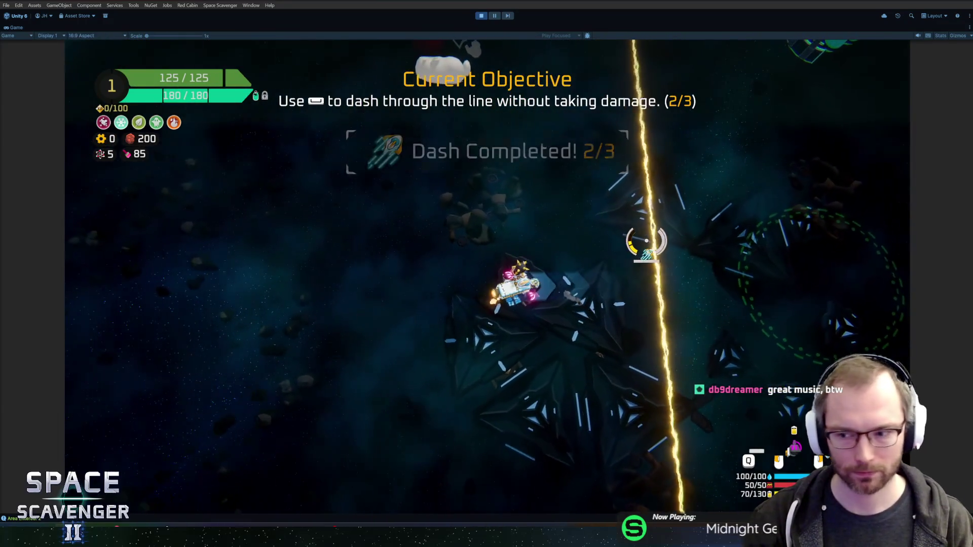
pyautogui.press('space')
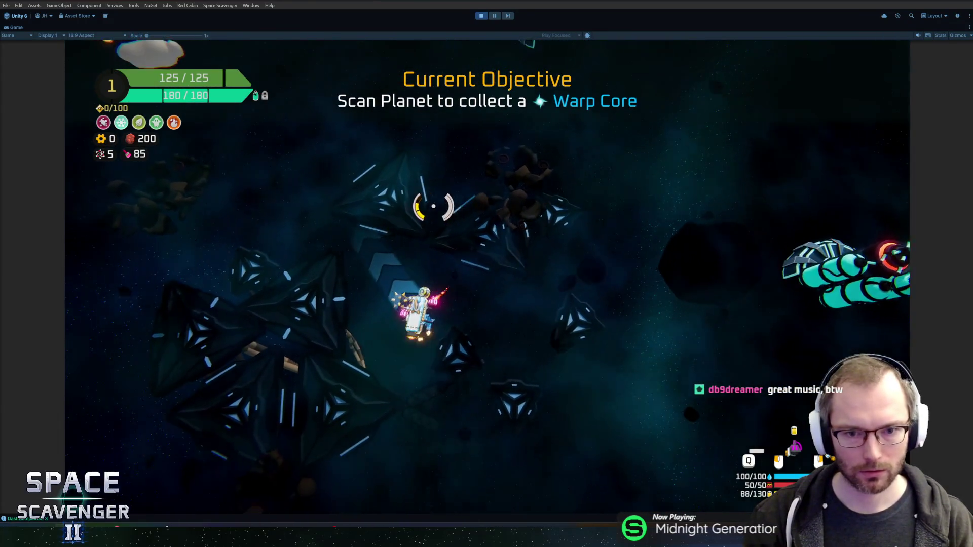
pyautogui.press('space')
pyautogui.press('w')
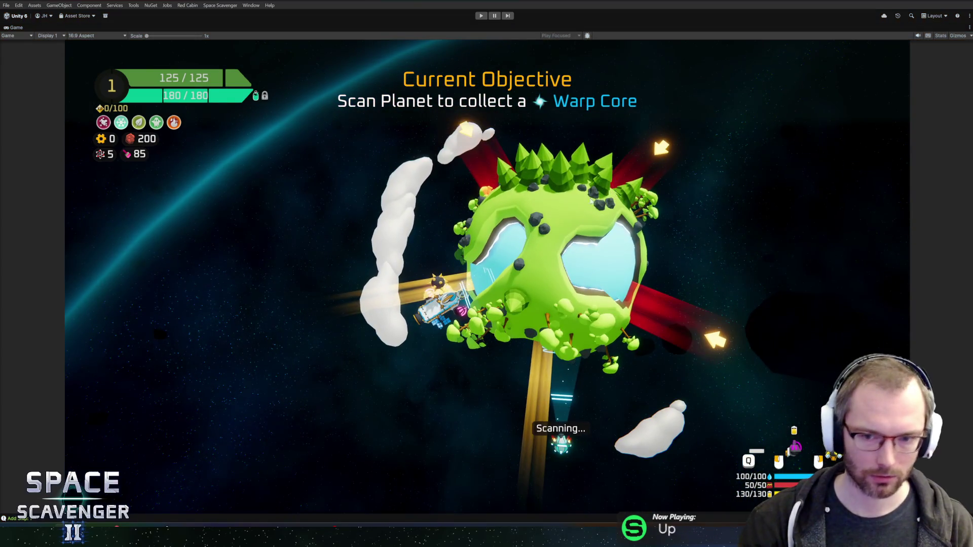
pyautogui.hotkey('ctrl', '1')
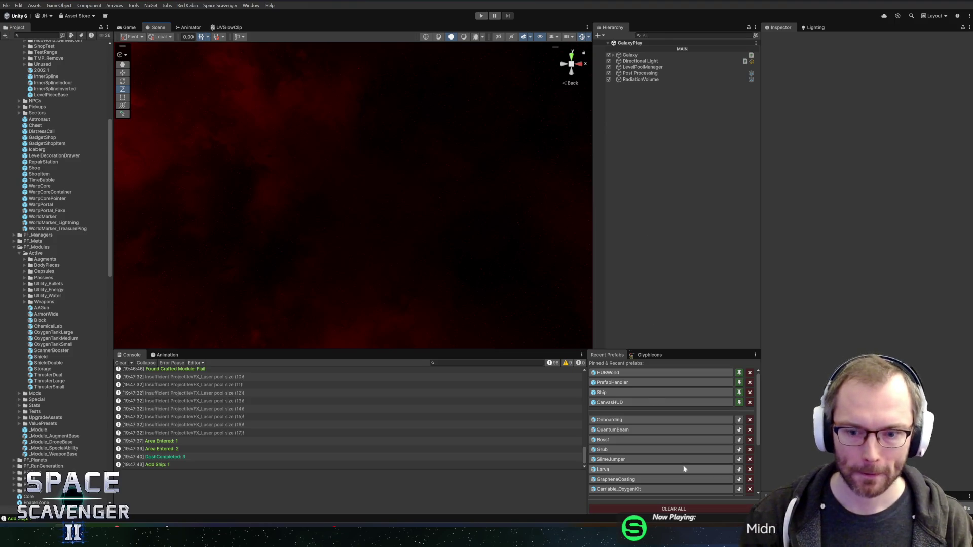
# Open the Onboarding prefab via HUBWorld in Recent Prefabs.
pyautogui.click(603, 374)
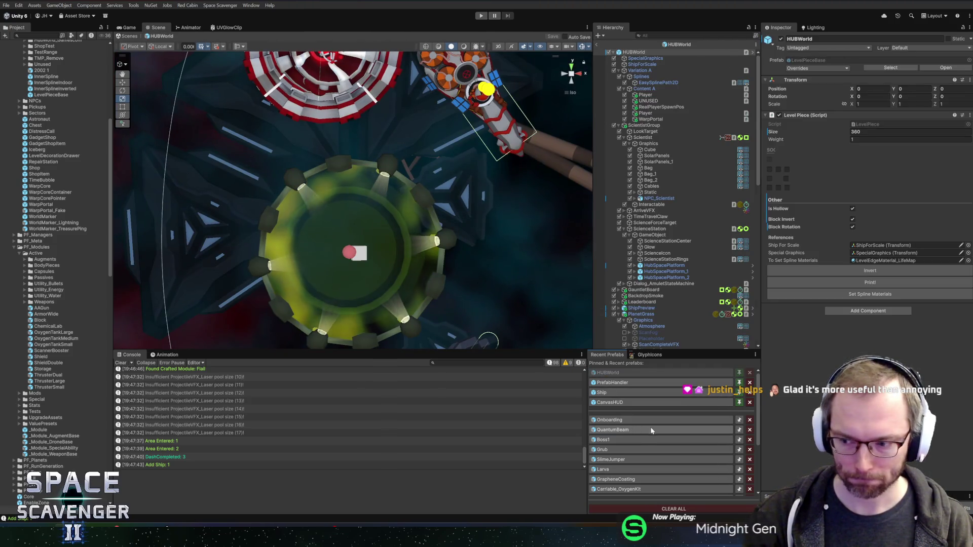
pyautogui.click(646, 420)
pyautogui.scroll(-3)
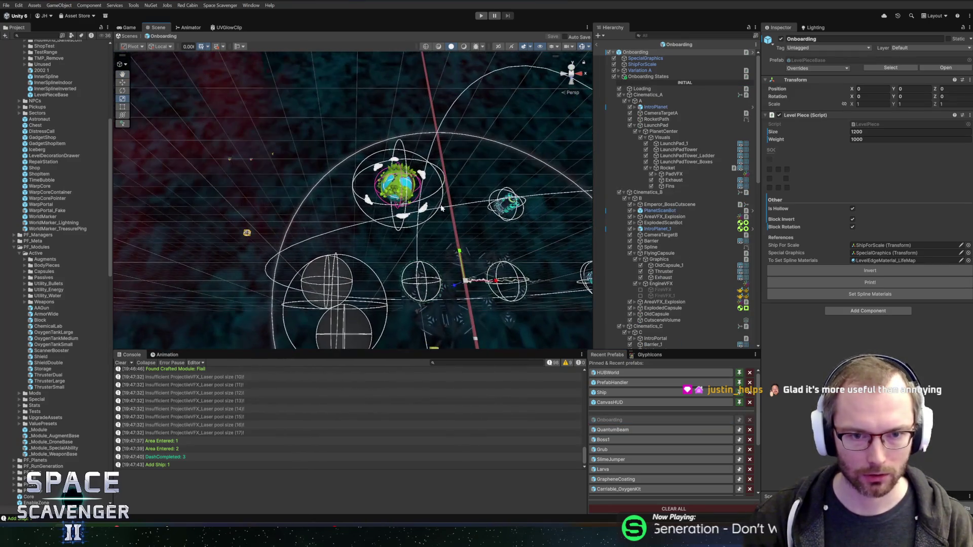
pyautogui.scroll(-3)
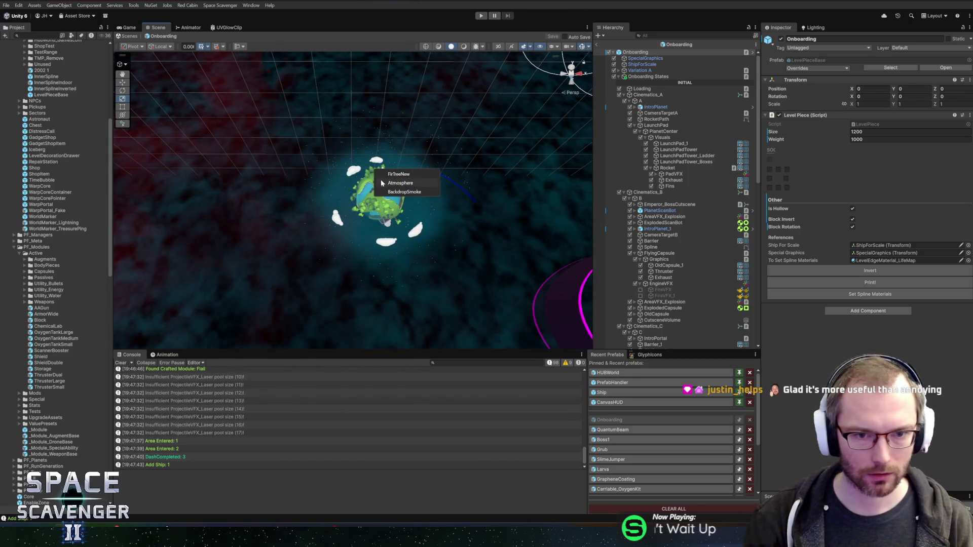
# Frame FirTreeNew, select CabinCenterParent, and browse the Hierarchy to AtmosphereParticles.
pyautogui.click(399, 174)
pyautogui.press('f')
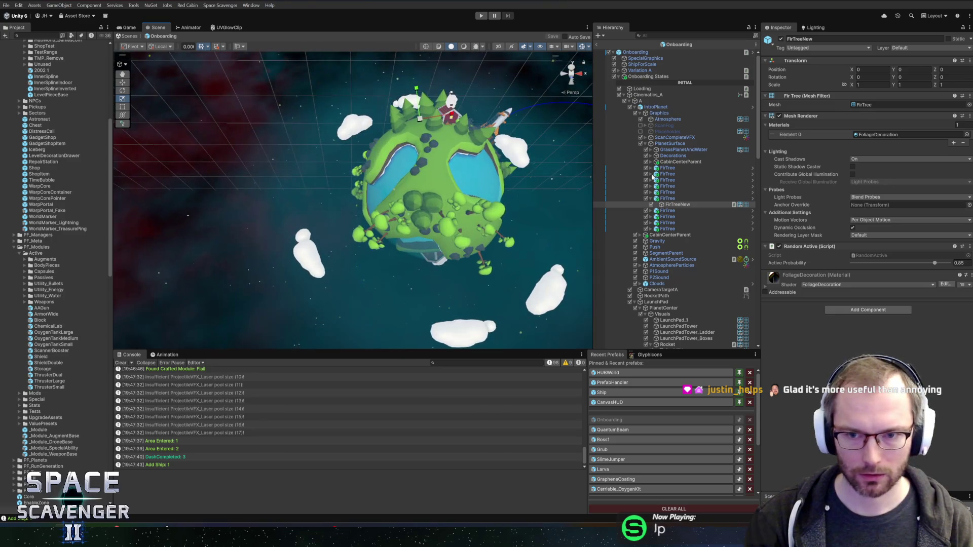
pyautogui.click(650, 199)
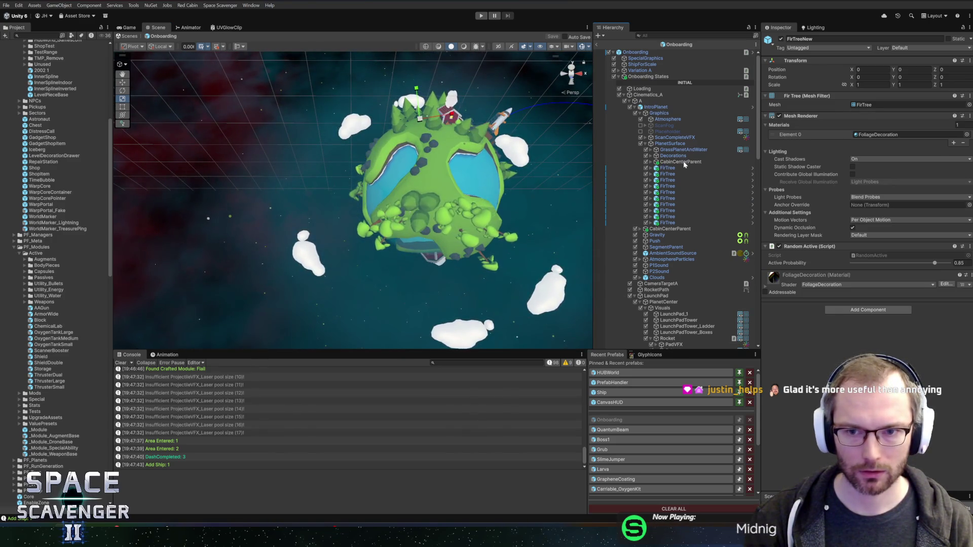
pyautogui.click(681, 162)
pyautogui.scroll(-3)
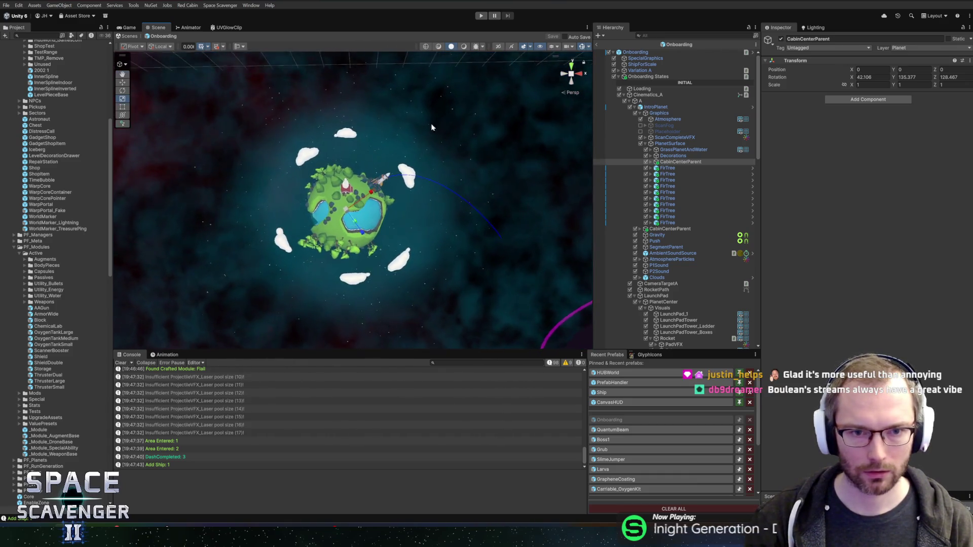
pyautogui.scroll(3)
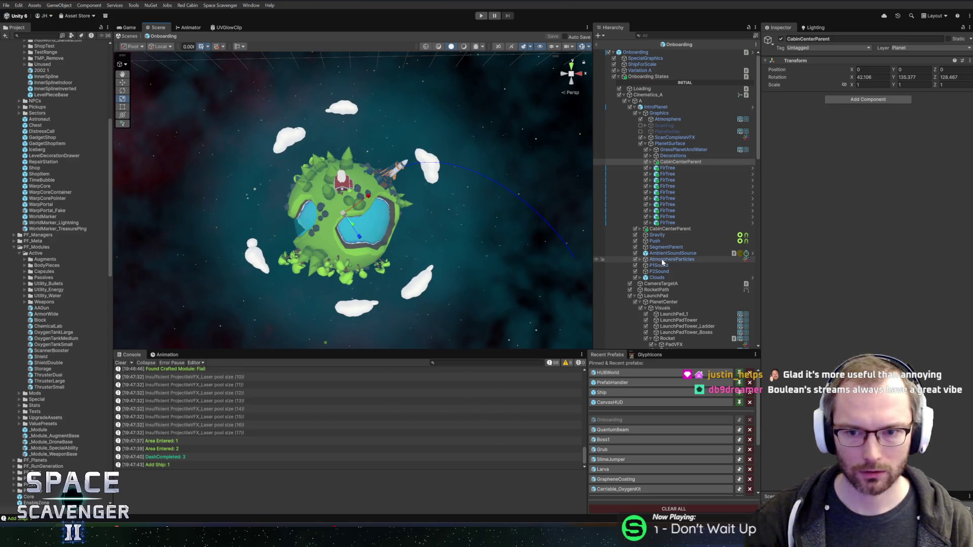
pyautogui.click(674, 259)
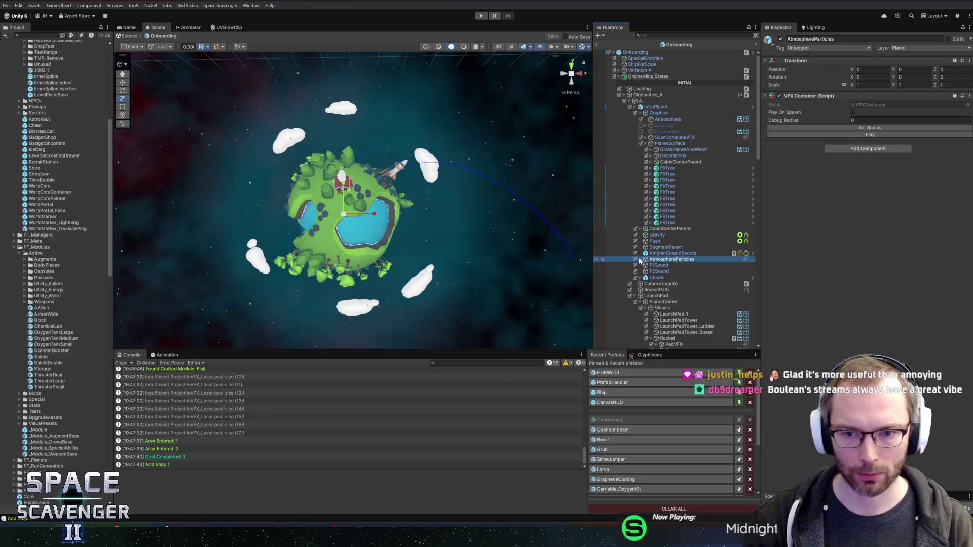
# Copy the intro planet's AtmosphereParticles Visual Effect component.
pyautogui.click(640, 259)
pyautogui.click(668, 266)
pyautogui.rightClick(819, 96)
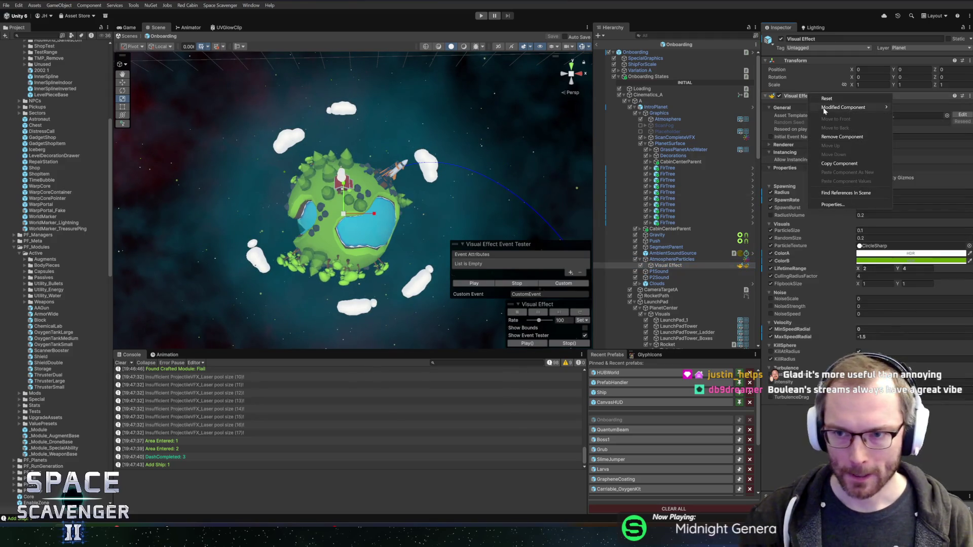
pyautogui.click(841, 163)
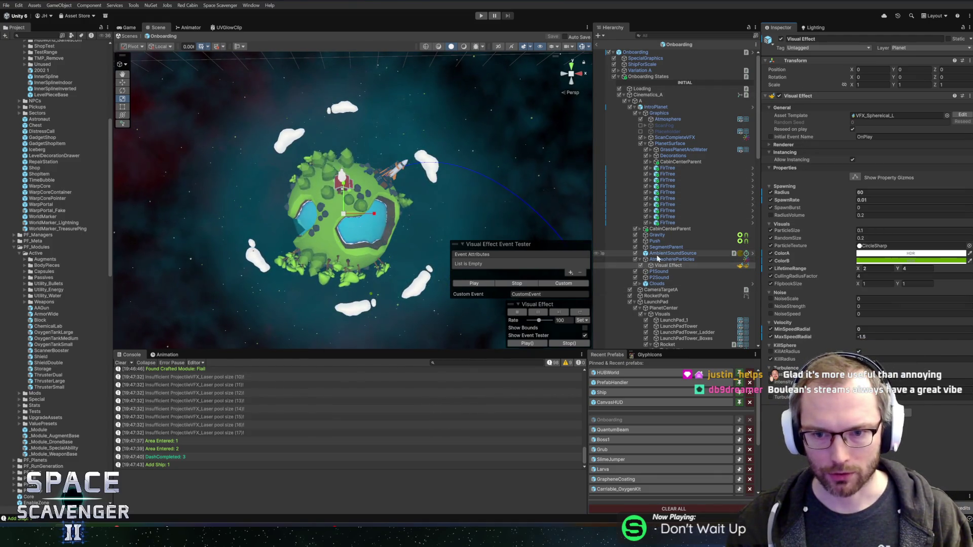
pyautogui.scroll(-3)
pyautogui.scroll(3)
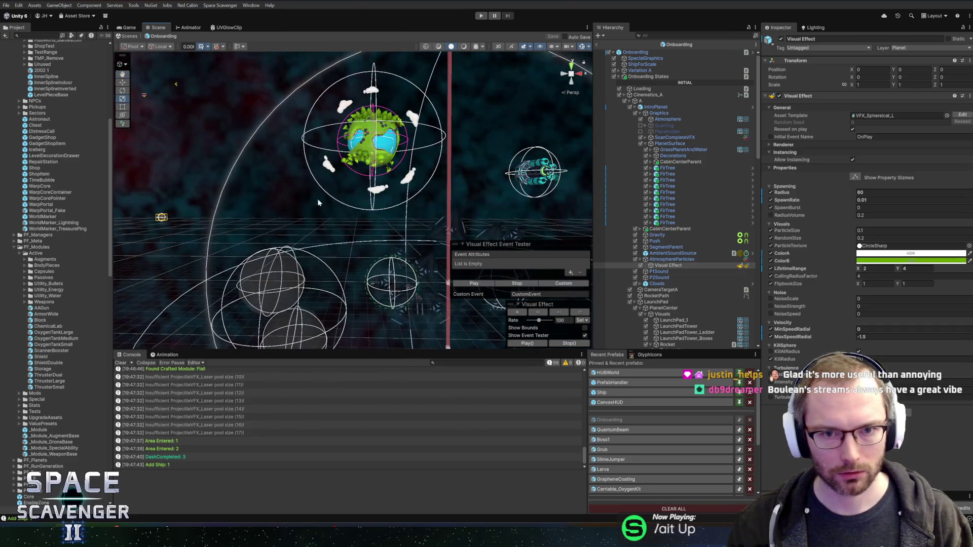
pyautogui.scroll(3)
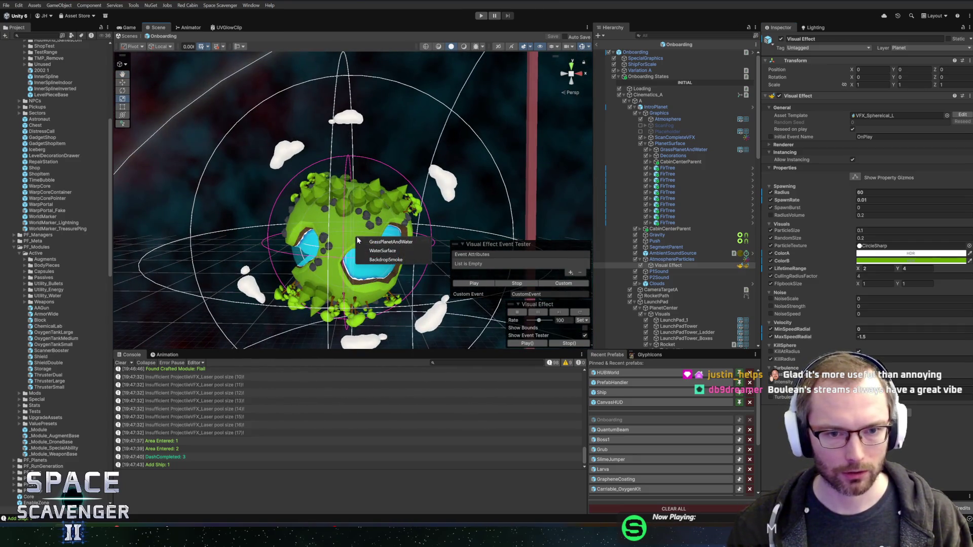
# On GrassPlanetAndWater, enable Atmosphere and its Visual Effect, then paste the copied values.
pyautogui.click(426, 244)
pyautogui.scroll(-3)
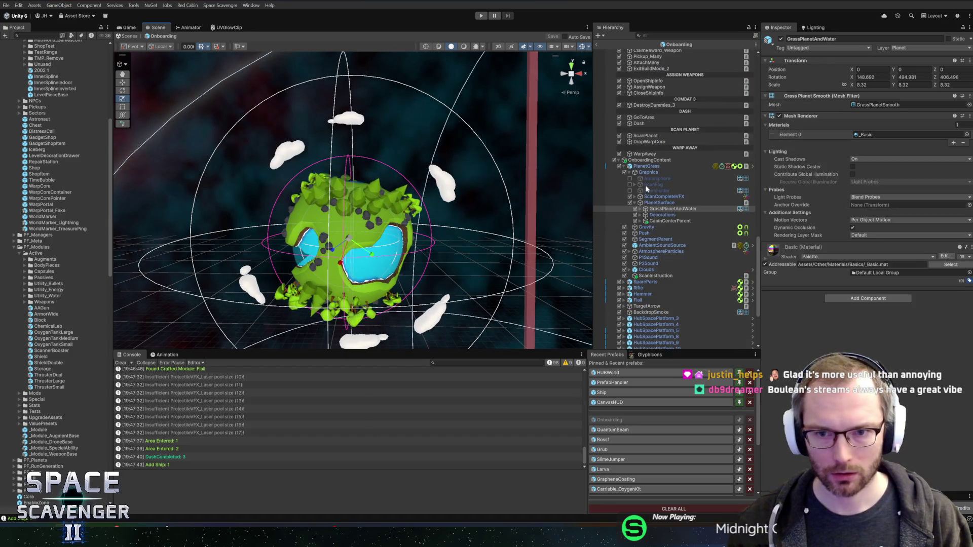
pyautogui.click(630, 179)
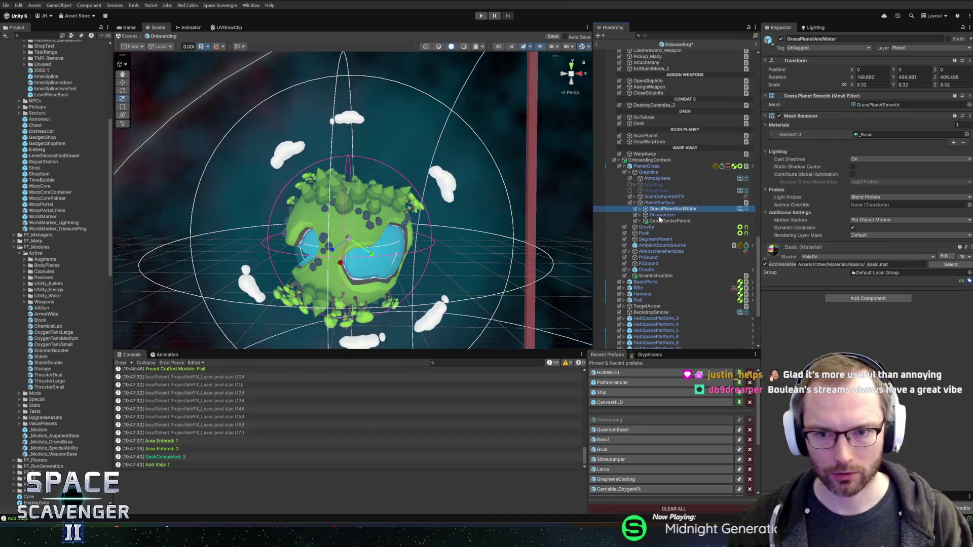
pyautogui.click(628, 252)
pyautogui.click(649, 257)
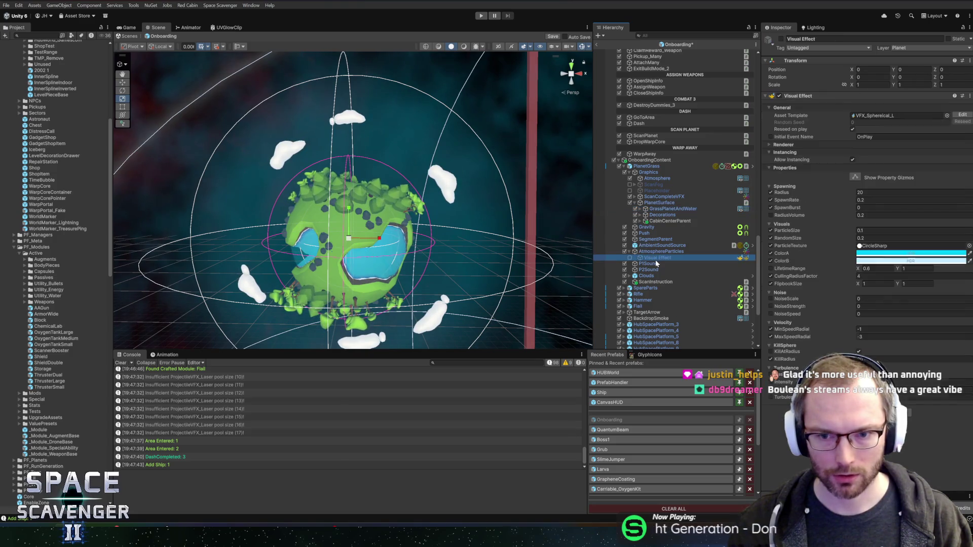
pyautogui.click(781, 39)
pyautogui.rightClick(823, 96)
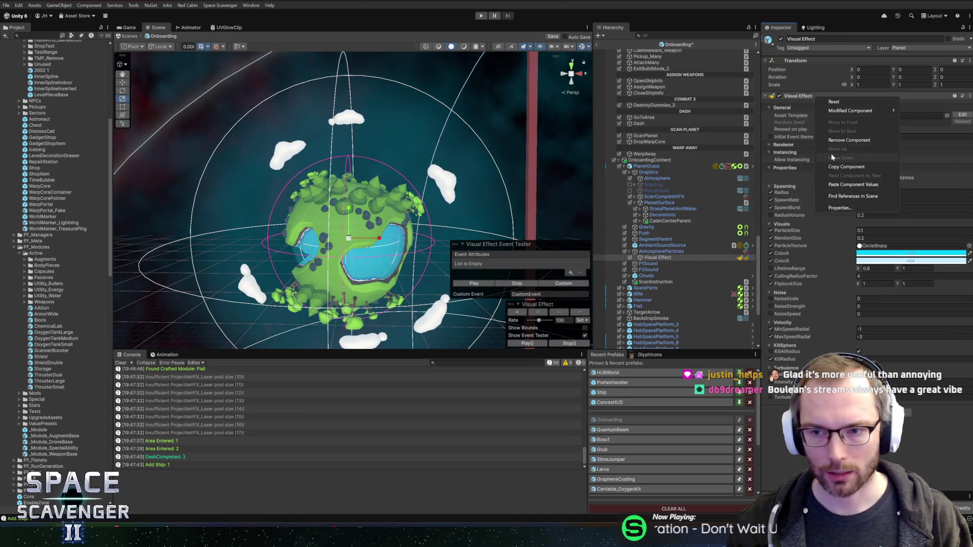
pyautogui.click(848, 183)
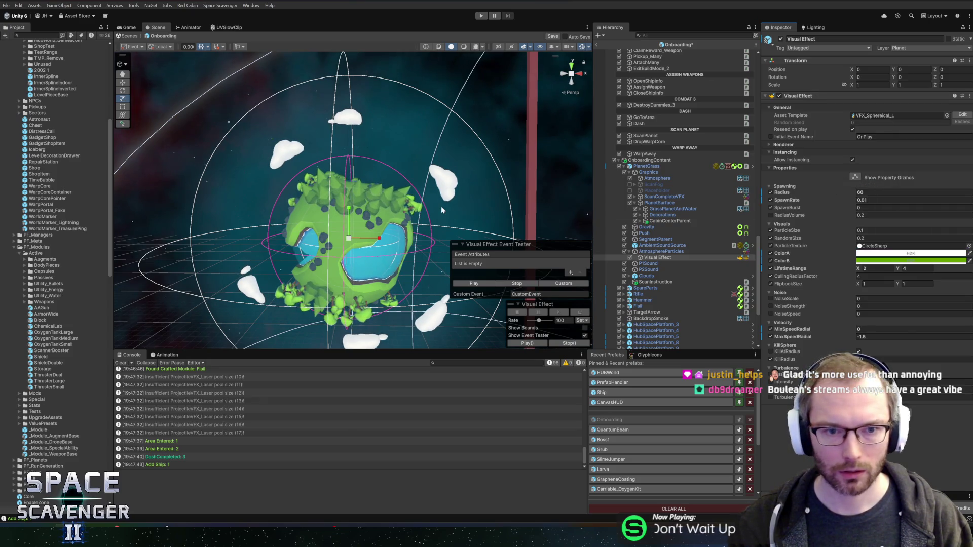
# Drag the Scene/Console splitter down to make the Scene view taller.
pyautogui.scroll(-3)
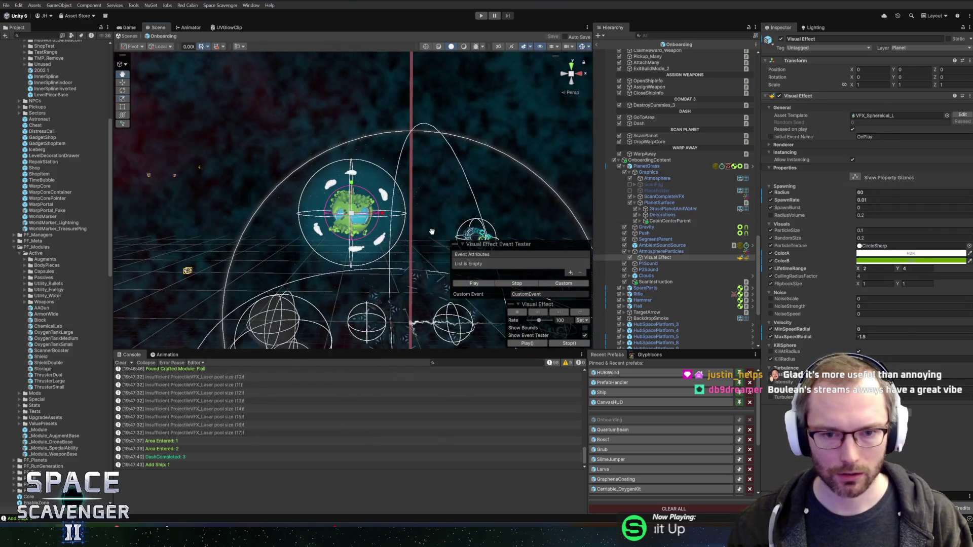
pyautogui.scroll(3)
pyautogui.scroll(-3)
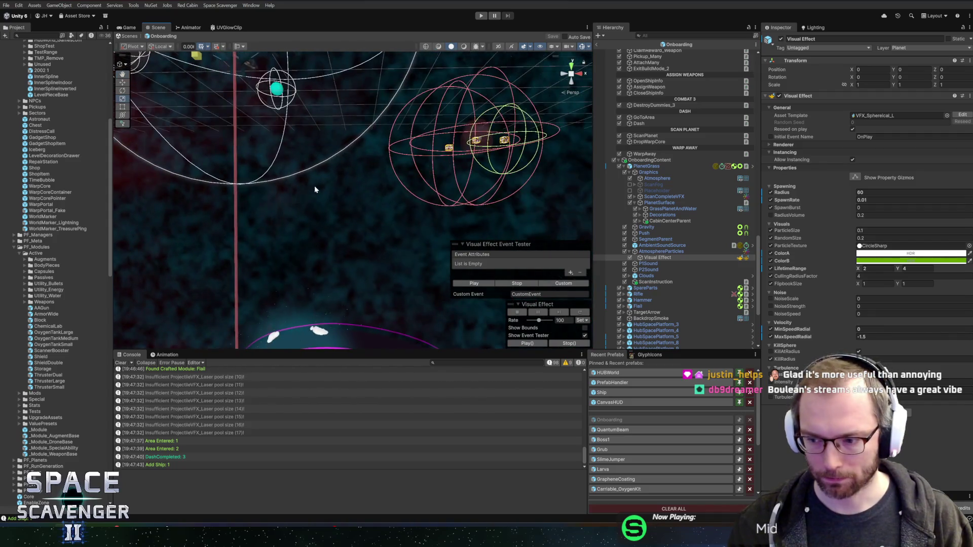
pyautogui.scroll(3)
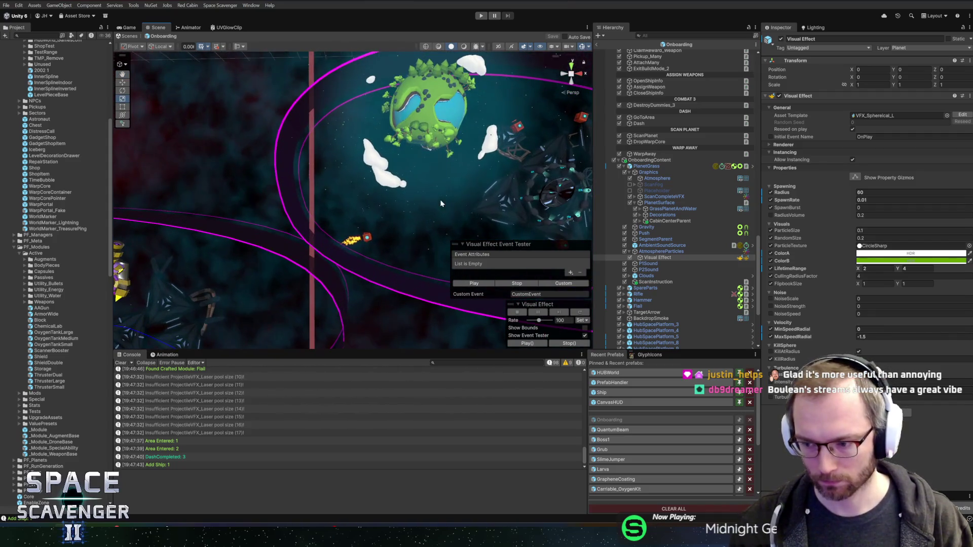
pyautogui.scroll(-3)
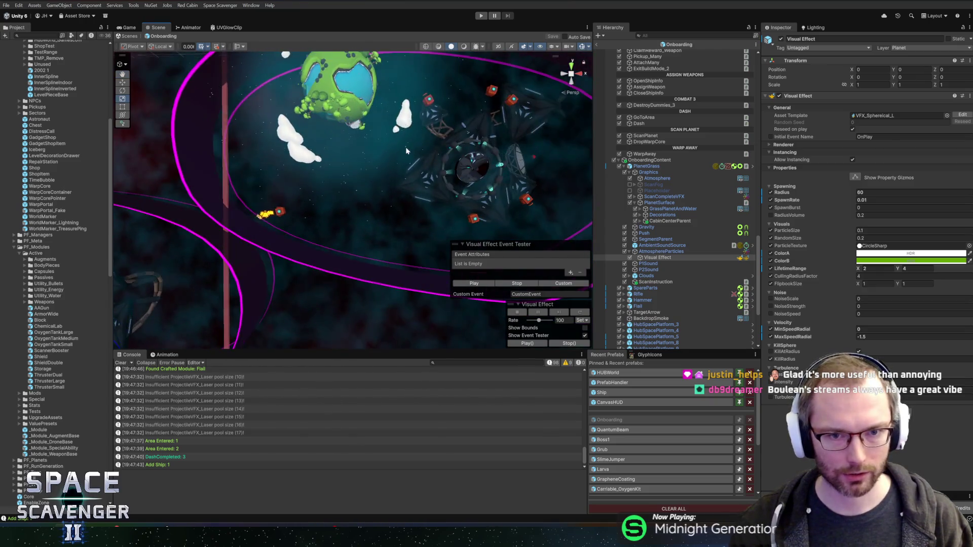
pyautogui.scroll(3)
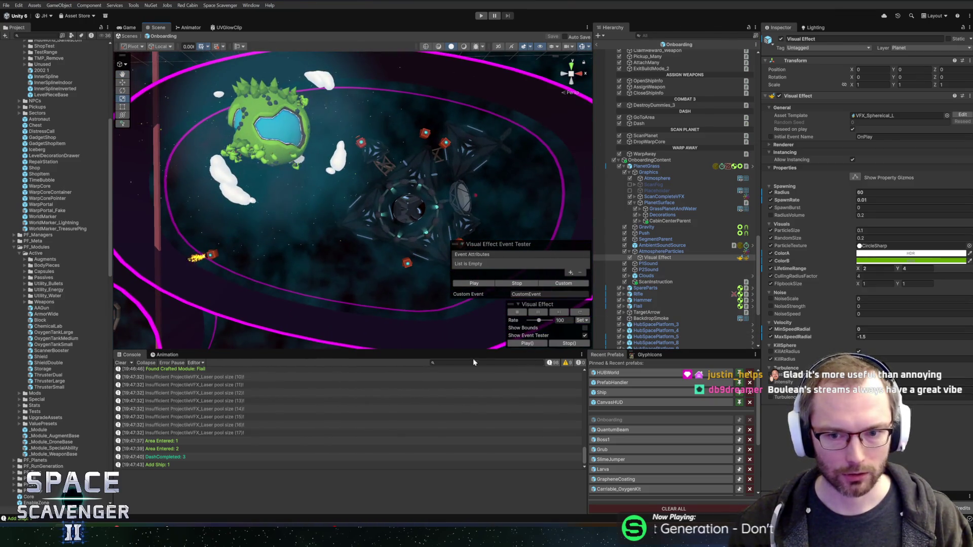
pyautogui.moveTo(448, 349); pyautogui.dragTo(448, 397)
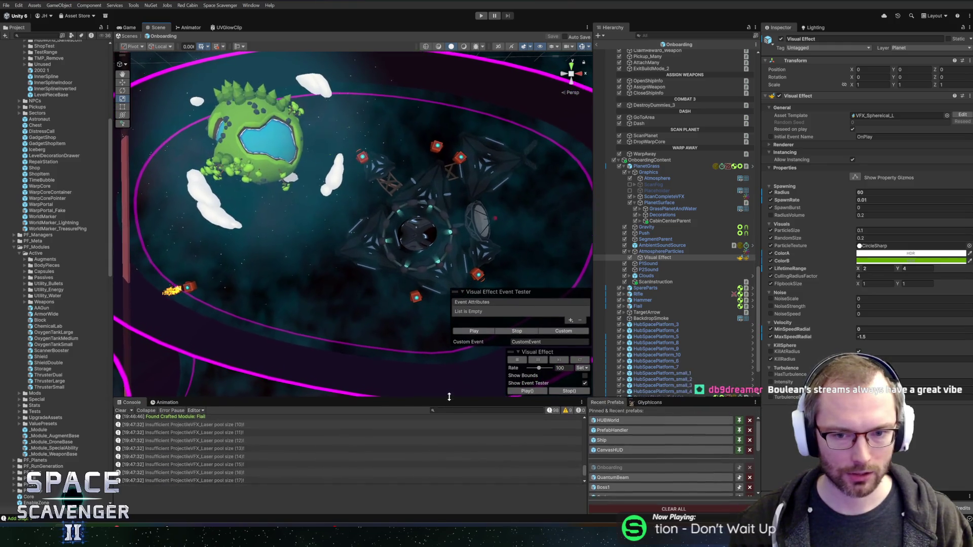
# Pan and zoom the Scene view across the planets and orbit rings toward the station.
pyautogui.scroll(-3)
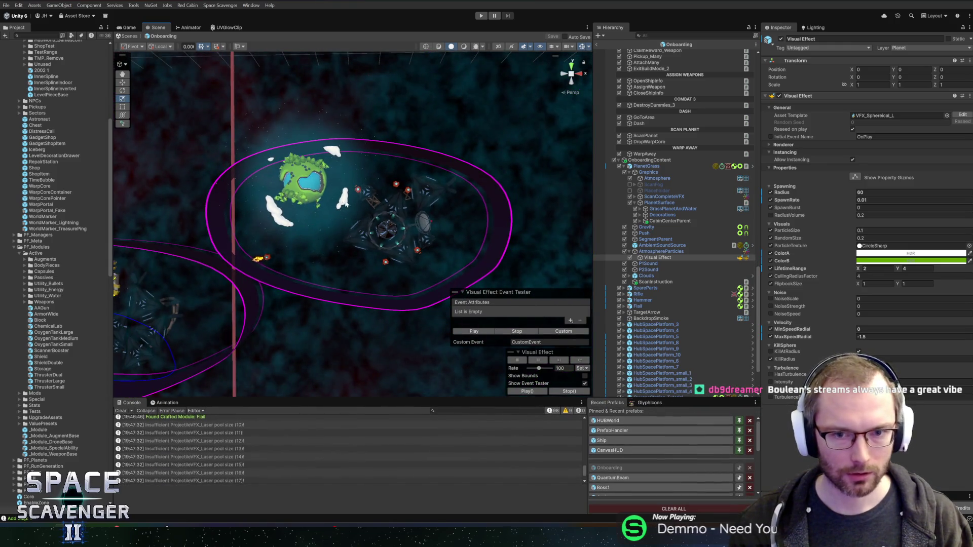
pyautogui.moveTo(368, 221); pyautogui.dragTo(435, 212)
pyautogui.scroll(3)
pyautogui.scroll(-3)
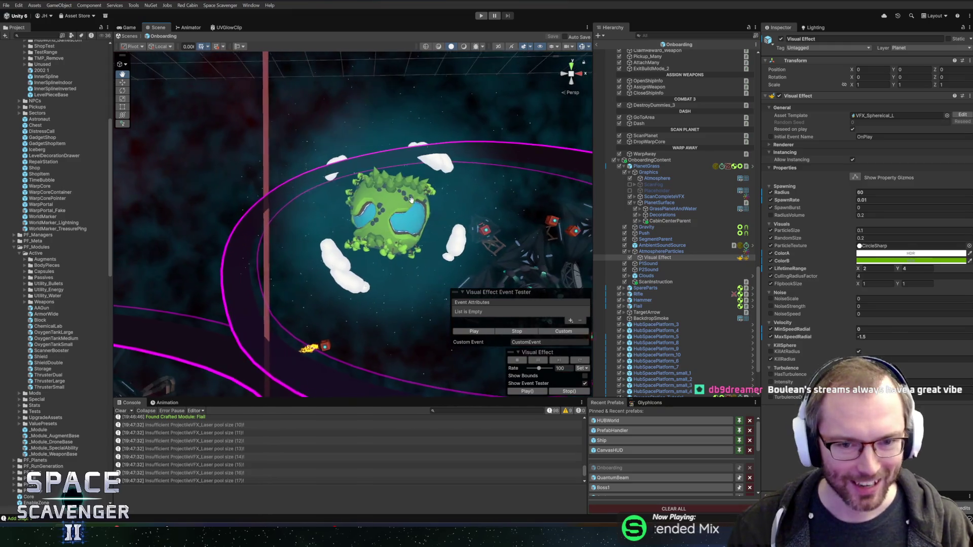
pyautogui.moveTo(395, 203); pyautogui.dragTo(560, 148)
pyautogui.scroll(3)
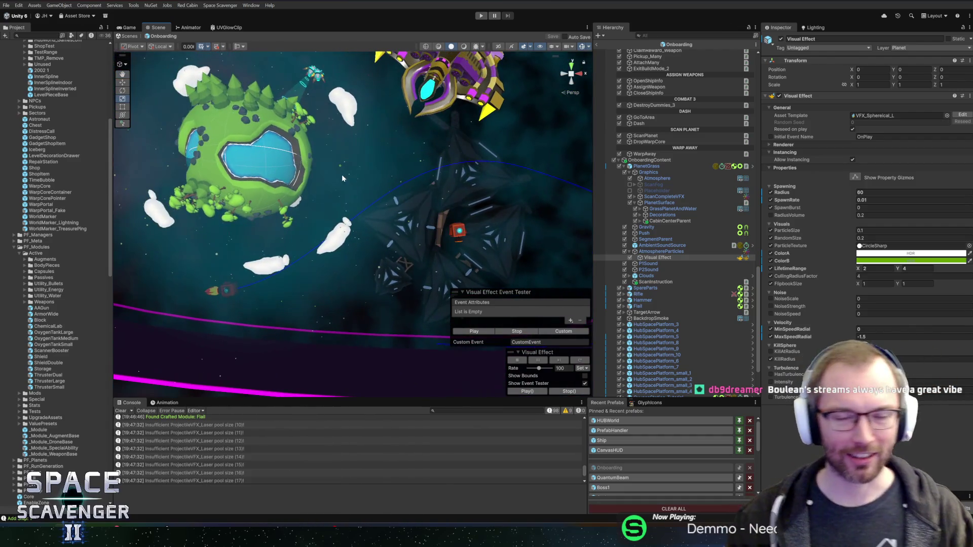
pyautogui.scroll(-3)
pyautogui.scroll(3)
pyautogui.moveTo(401, 191); pyautogui.dragTo(428, 63)
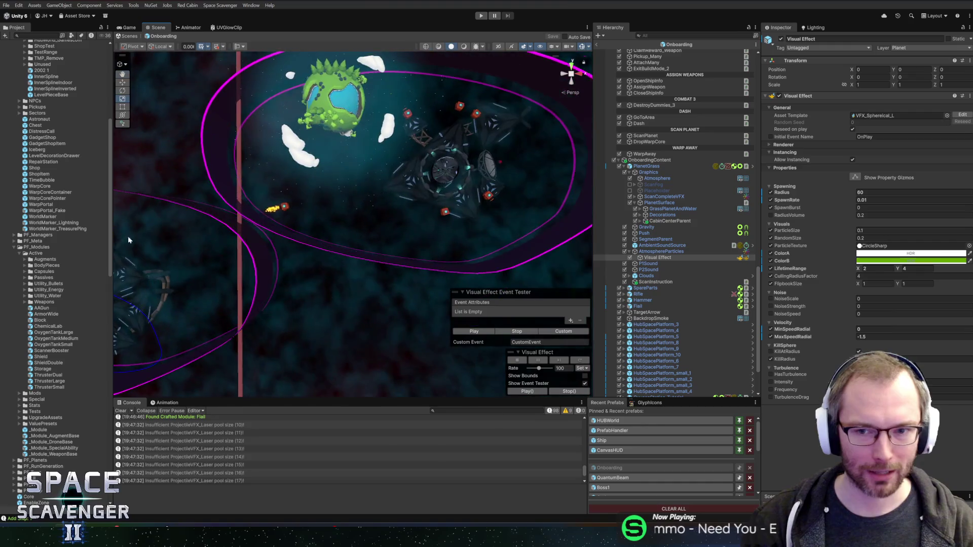
pyautogui.scroll(-3)
pyautogui.moveTo(366, 183); pyautogui.dragTo(445, 185)
pyautogui.scroll(3)
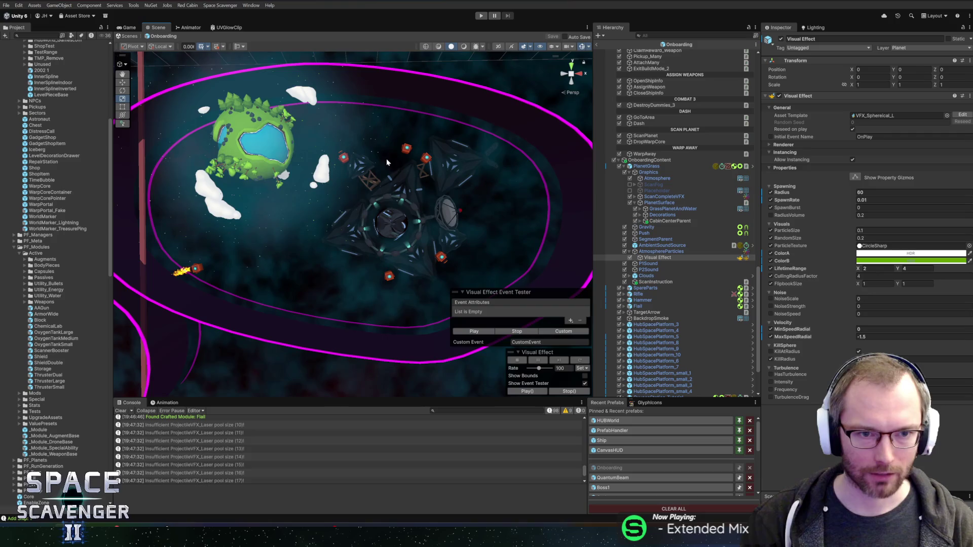
pyautogui.scroll(3)
pyautogui.moveTo(386, 159); pyautogui.dragTo(432, 162)
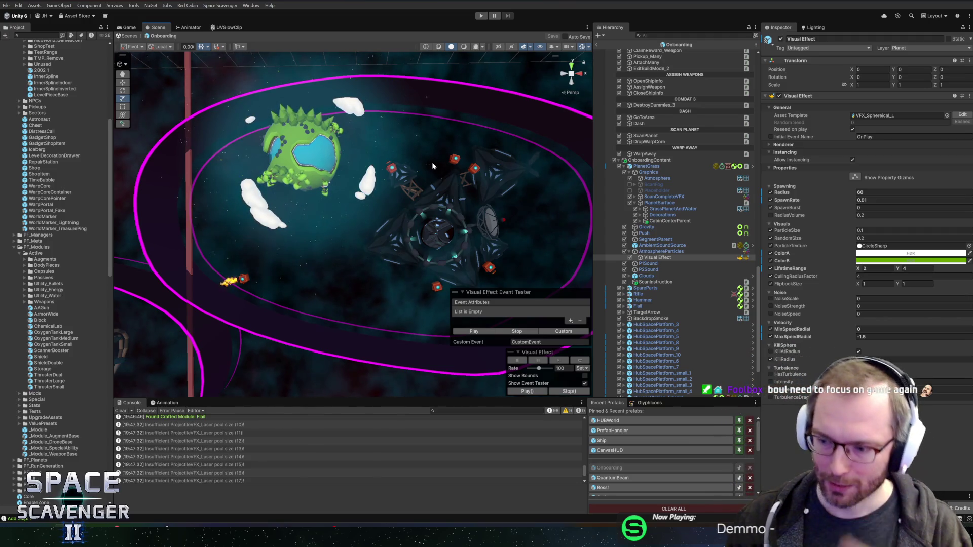
pyautogui.scroll(-3)
pyautogui.scroll(-3)
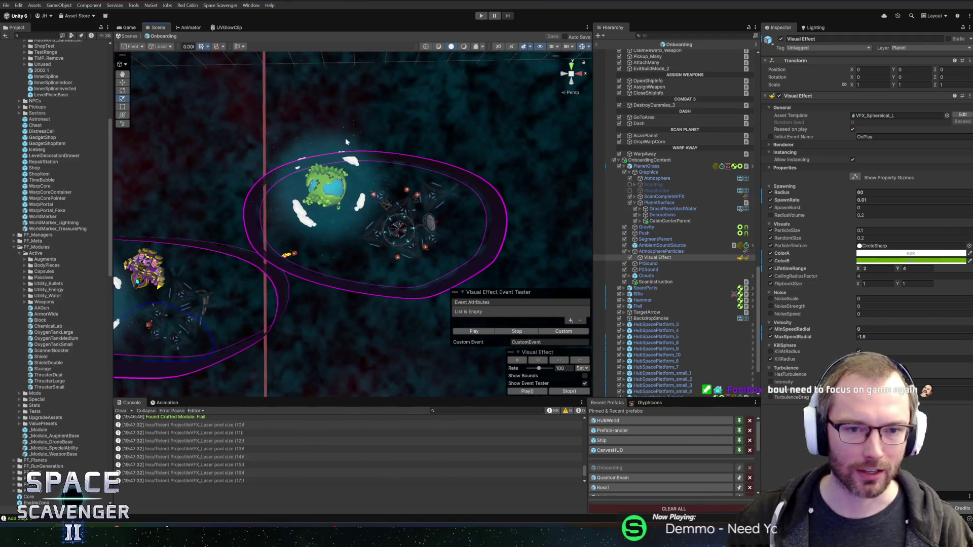
# Frame the planet, then pan and zoom in on the yellow ring structure holding the ship.
pyautogui.press('f')
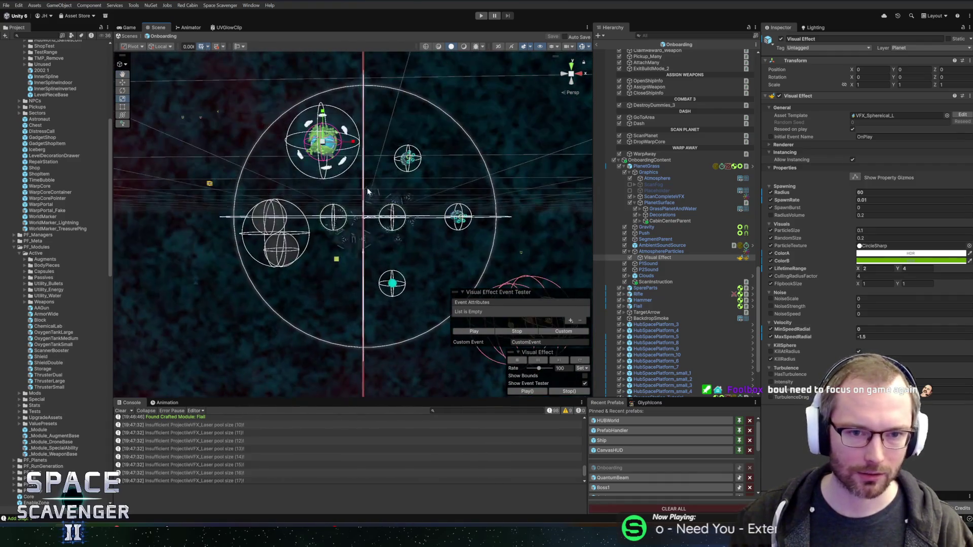
pyautogui.scroll(-3)
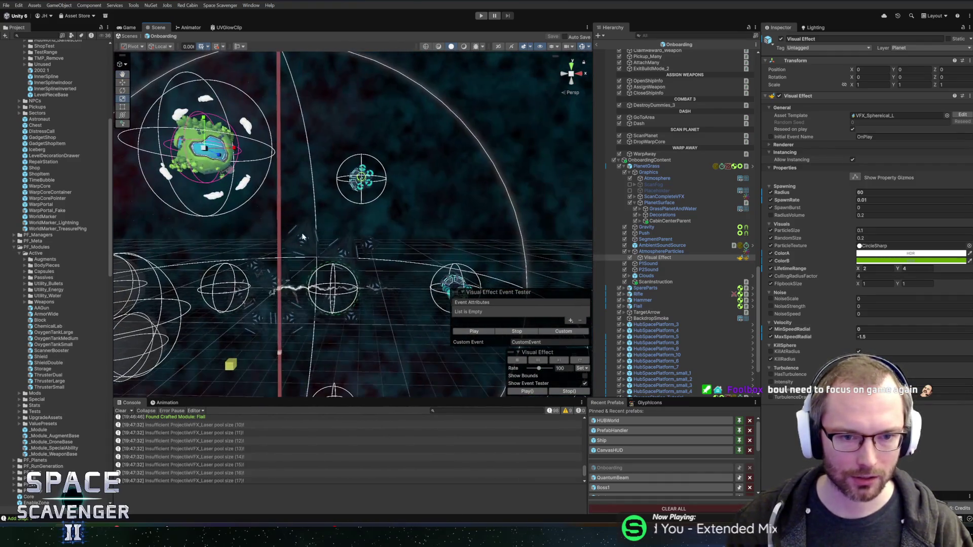
pyautogui.moveTo(312, 352); pyautogui.dragTo(400, 161)
pyautogui.moveTo(448, 189); pyautogui.dragTo(222, 190)
pyautogui.scroll(-3)
pyautogui.scroll(3)
pyautogui.scroll(3)
pyautogui.scroll(3)
pyautogui.moveTo(292, 185); pyautogui.dragTo(363, 181)
pyautogui.scroll(-3)
pyautogui.scroll(3)
pyautogui.scroll(-3)
pyautogui.moveTo(479, 152); pyautogui.dragTo(500, 112)
pyautogui.scroll(3)
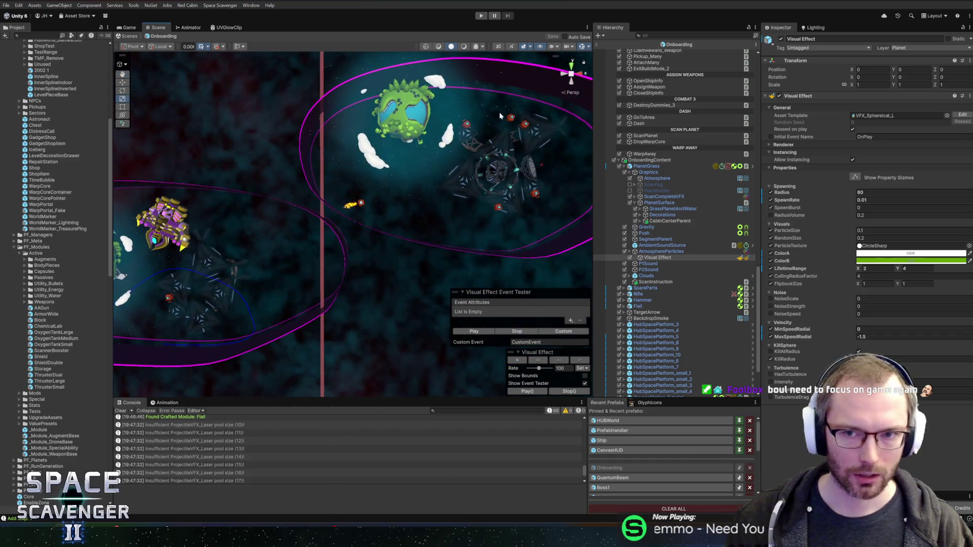
pyautogui.scroll(3)
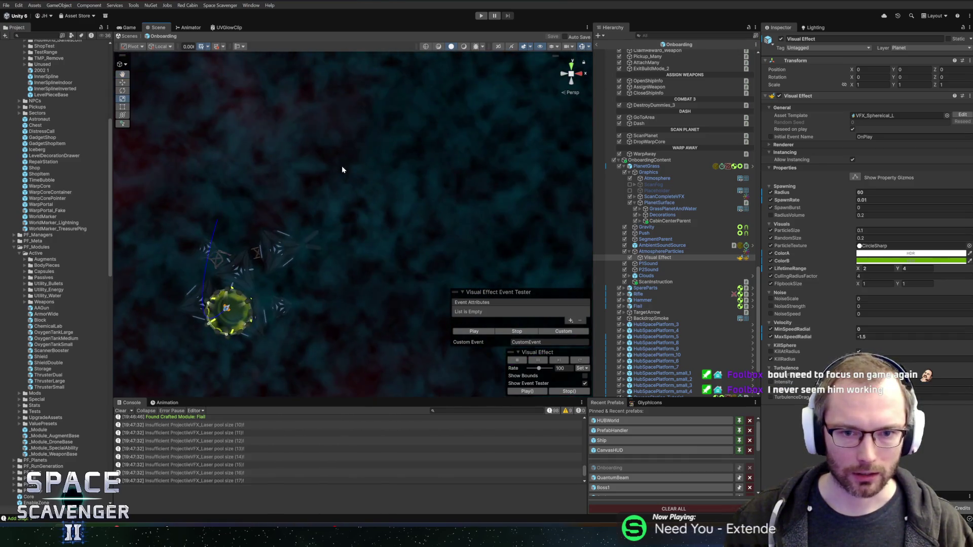
pyautogui.scroll(3)
pyautogui.scroll(3)
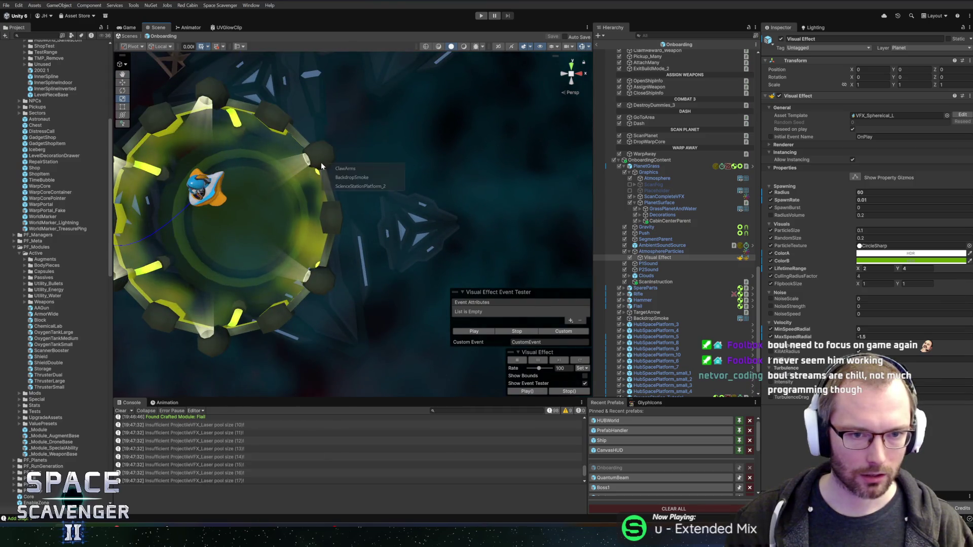
# Select the whole TimeTravelClaw object, starting from its ClawArms part.
pyautogui.click(314, 166)
pyautogui.scroll(-3)
pyautogui.scroll(-3)
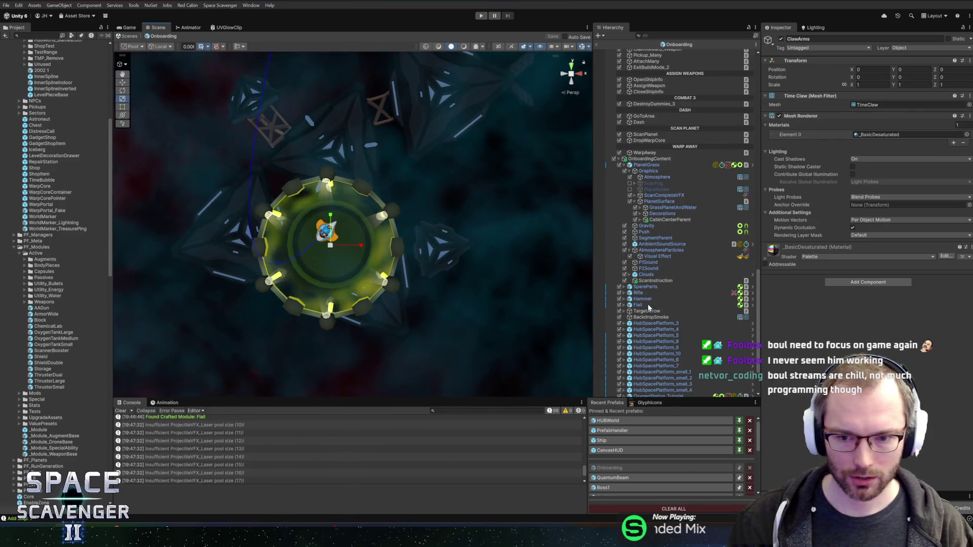
pyautogui.scroll(3)
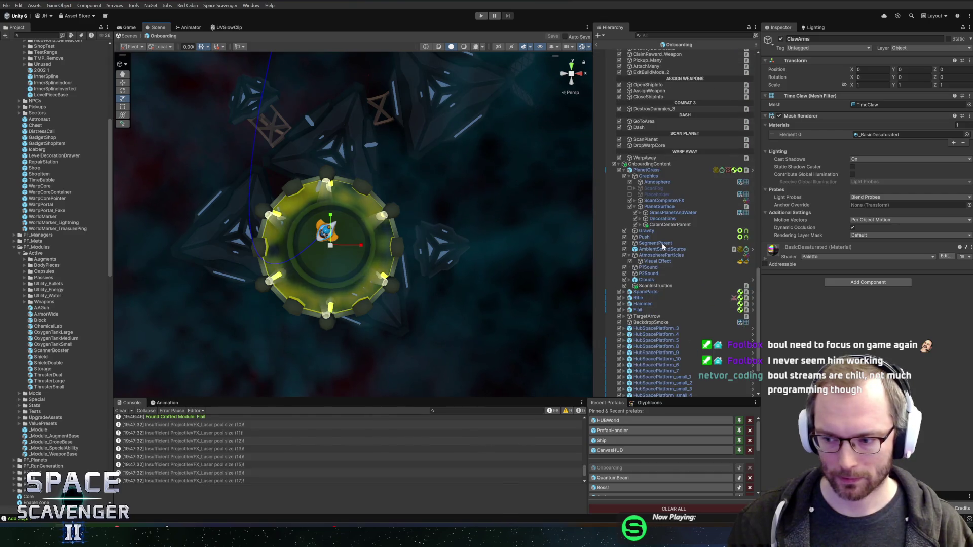
pyautogui.scroll(-3)
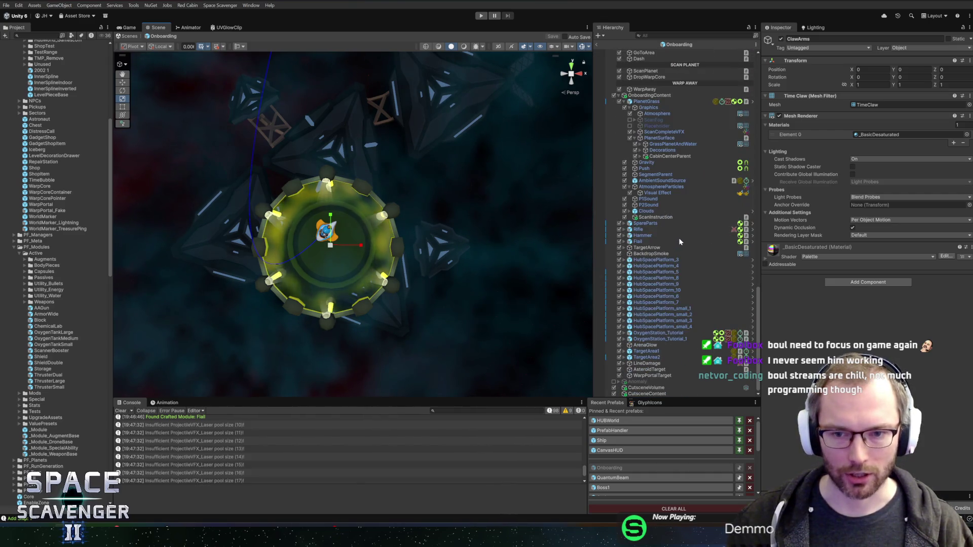
pyautogui.scroll(3)
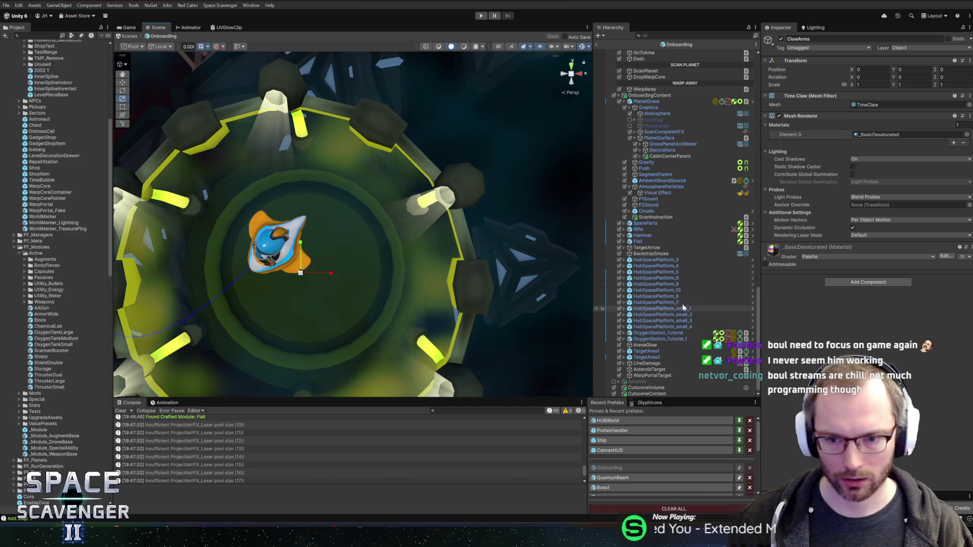
pyautogui.scroll(-3)
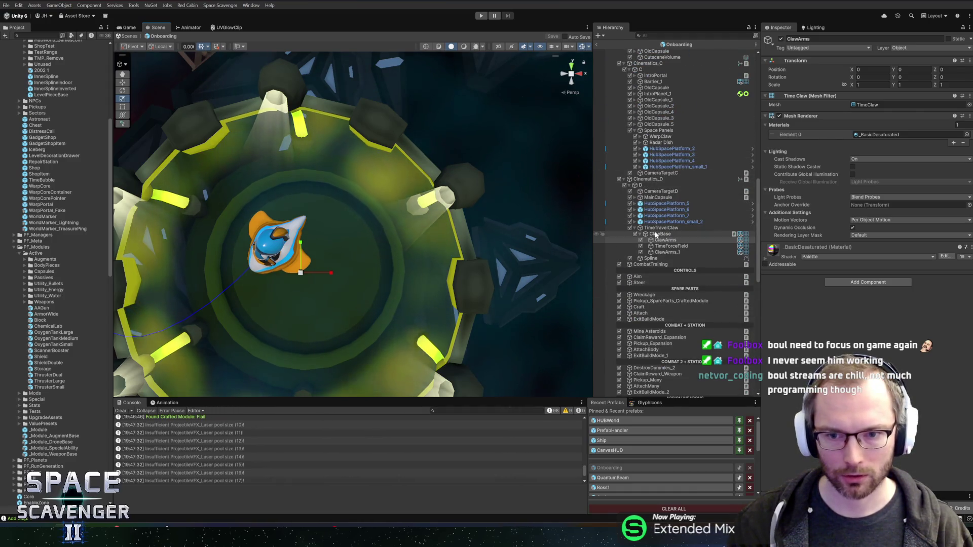
pyautogui.click(661, 227)
pyautogui.scroll(-3)
# Raise TimeTravelClaw to Y 6.03 with the Move tool and save the Onboarding scene.
pyautogui.press('w')
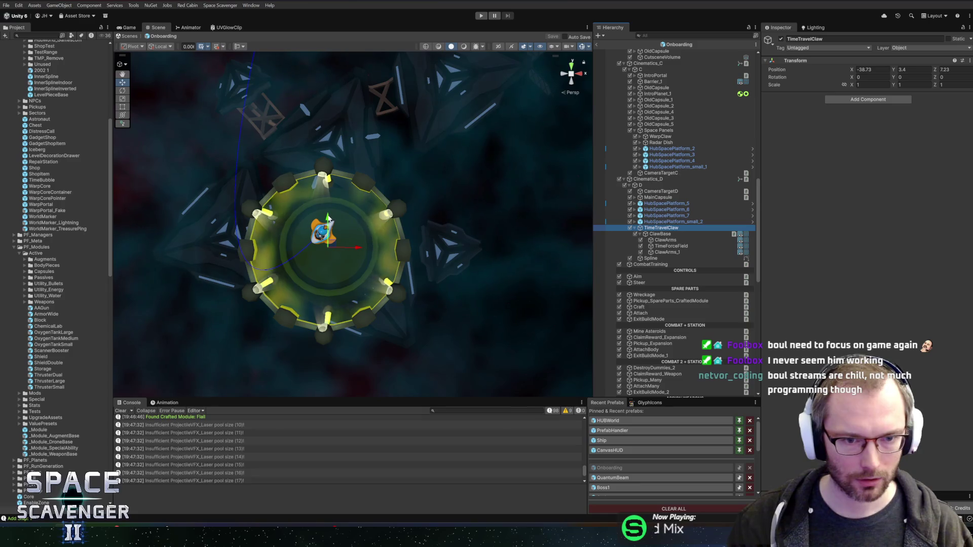
pyautogui.moveTo(330, 219); pyautogui.dragTo(491, 176)
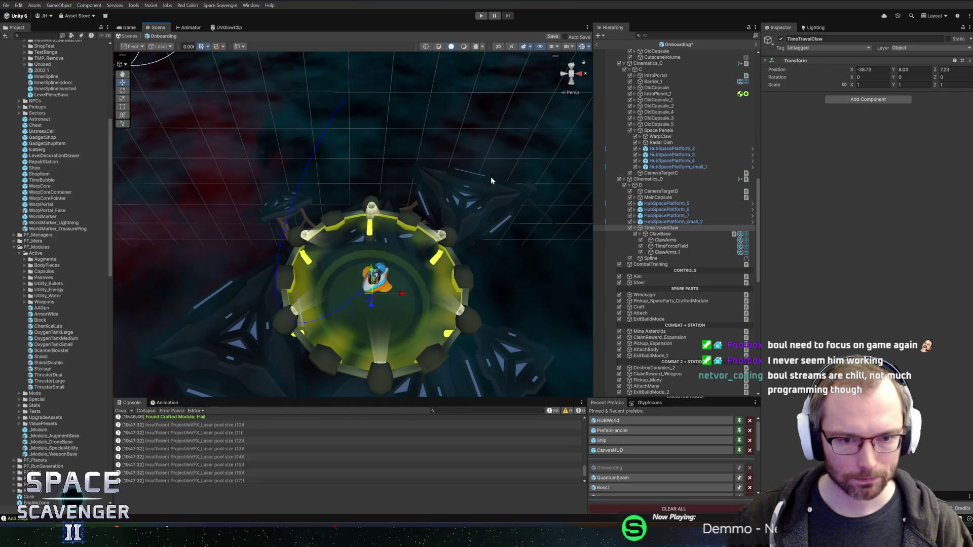
pyautogui.hotkey('ctrl', 's')
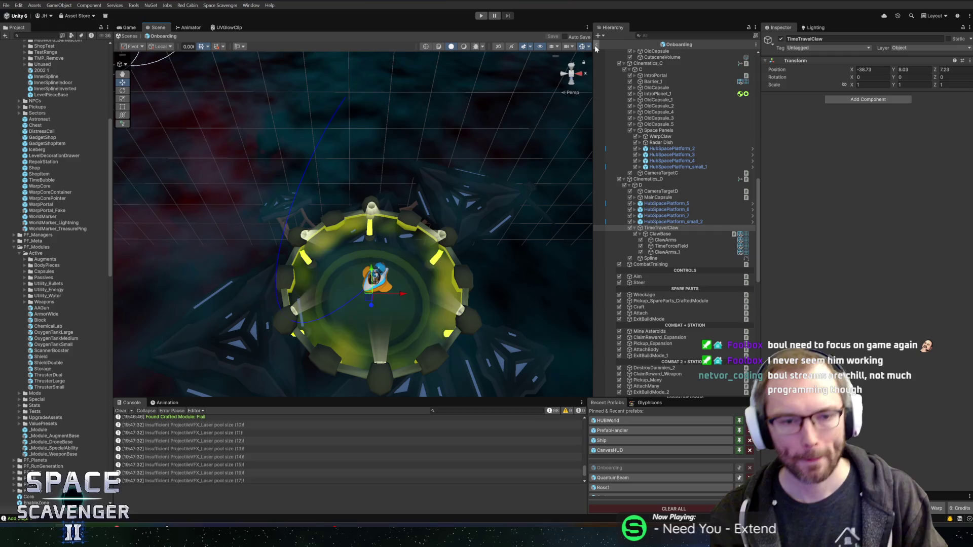
pyautogui.click(598, 42)
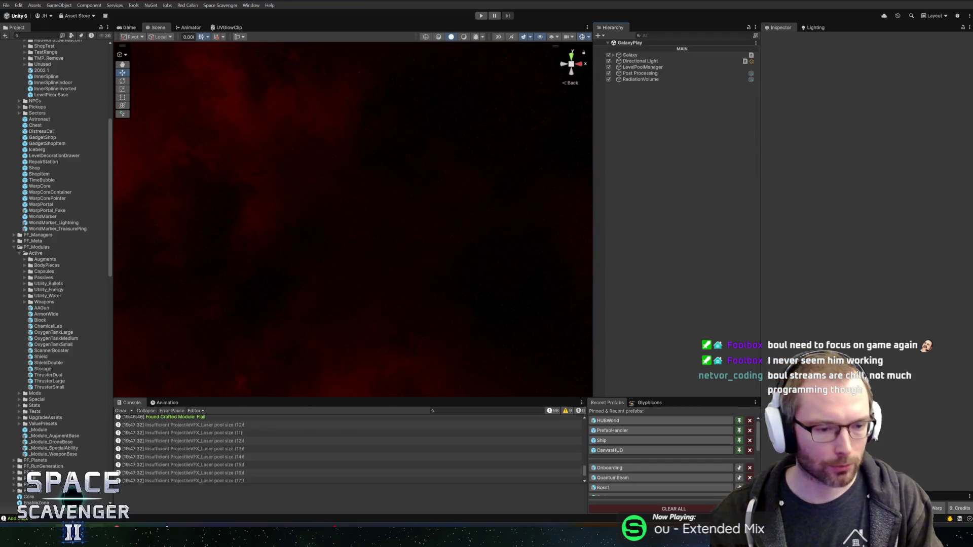
# Switch to Rider, close the release-notes tab, and bring up Ctrl+N class search.
pyautogui.hotkey('alt', 'Tab')
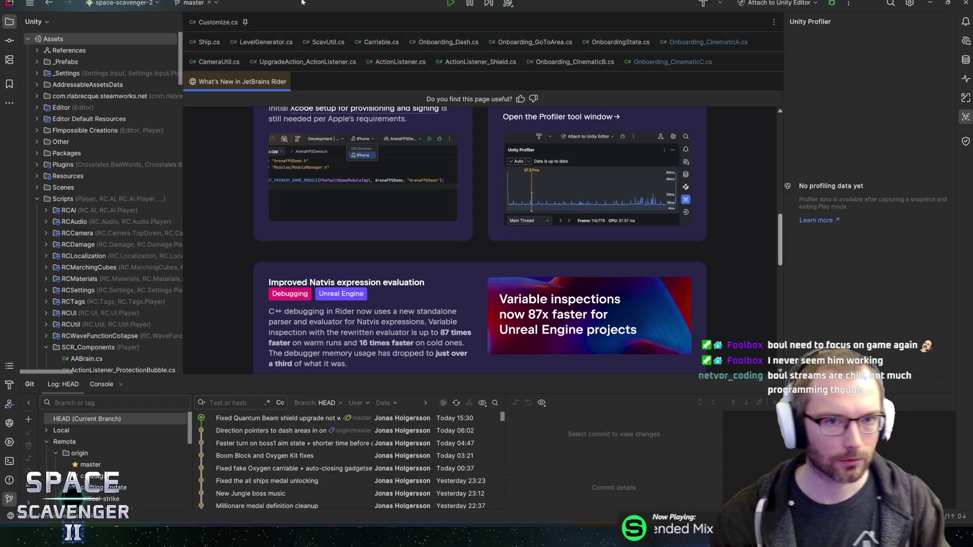
pyautogui.middleClick(254, 82)
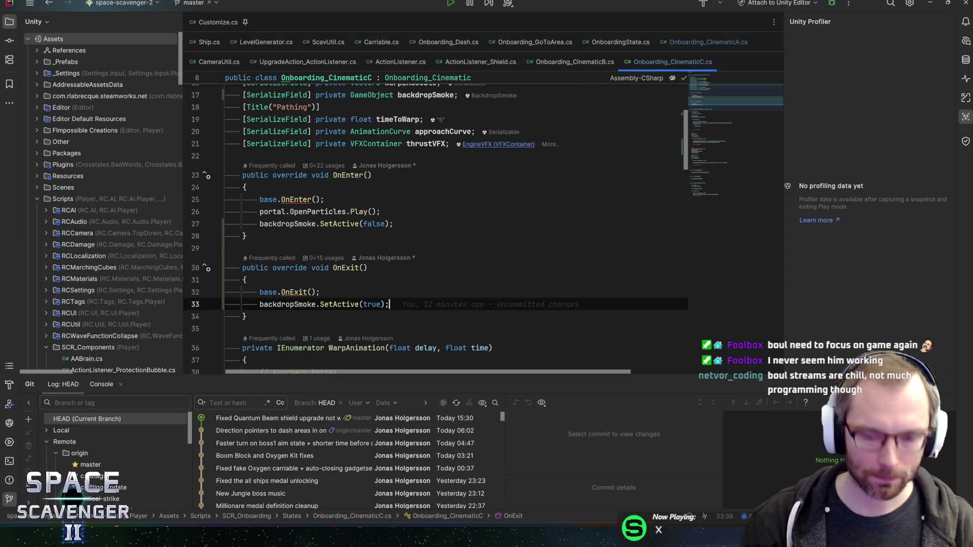
pyautogui.hotkey('ctrl', 'n')
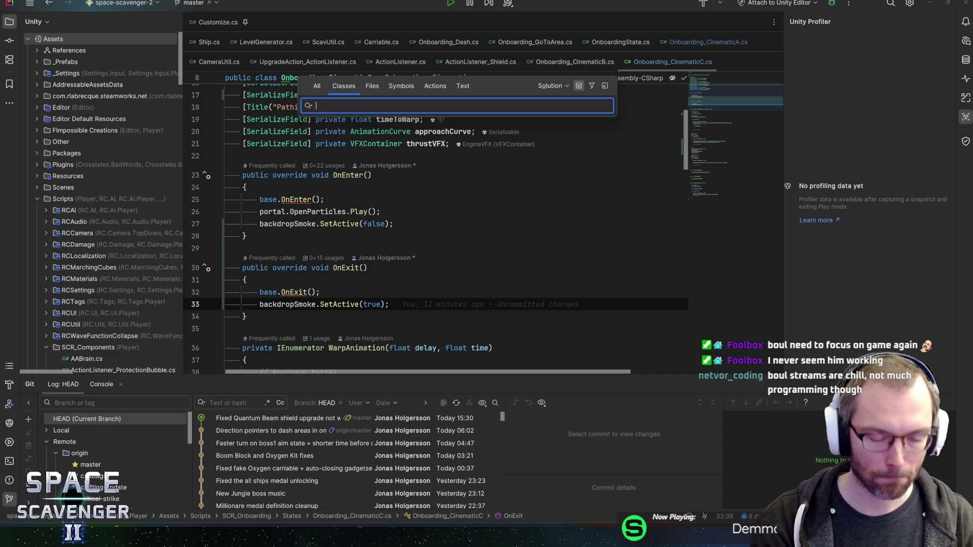
pyautogui.press('Escape')
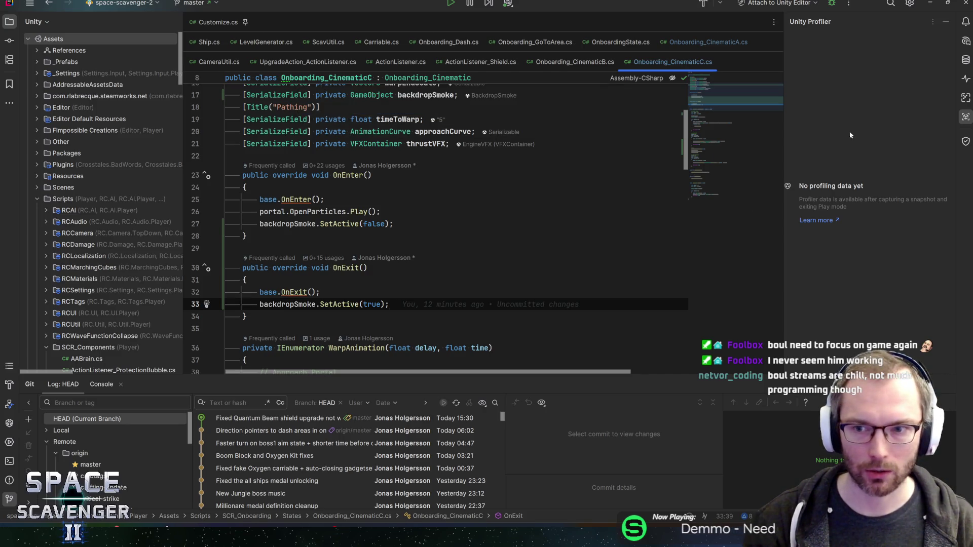
pyautogui.hotkey('ctrl', 'n')
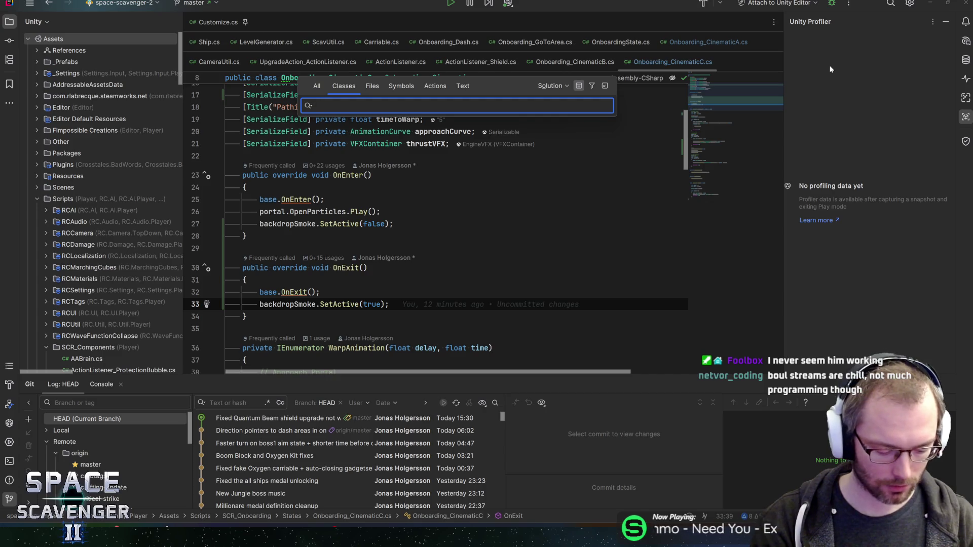
# Open PlayerInput.cs and search it for 'rumble'.
pyautogui.write('playerinput')
pyautogui.press('Return')
pyautogui.hotkey('ctrl', 'f')
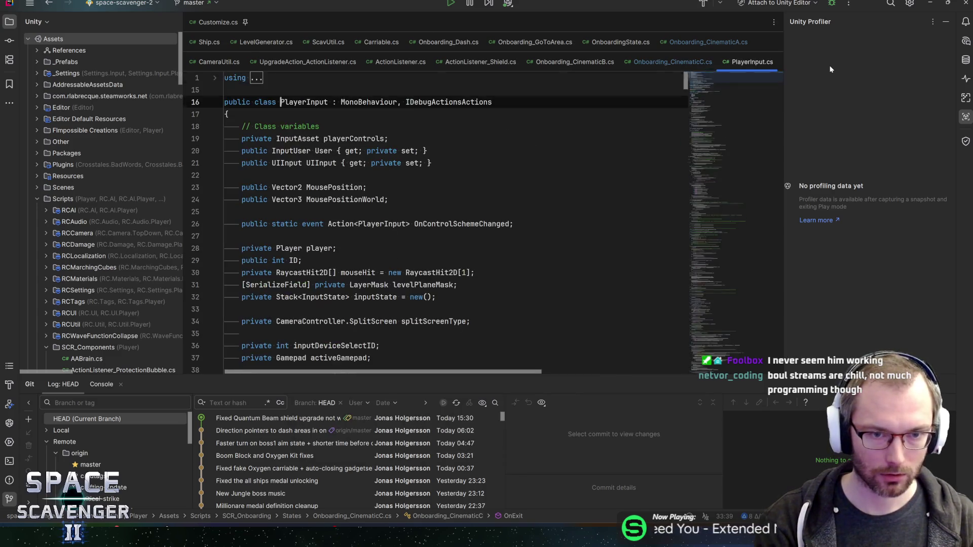
pyautogui.write('rumbl')
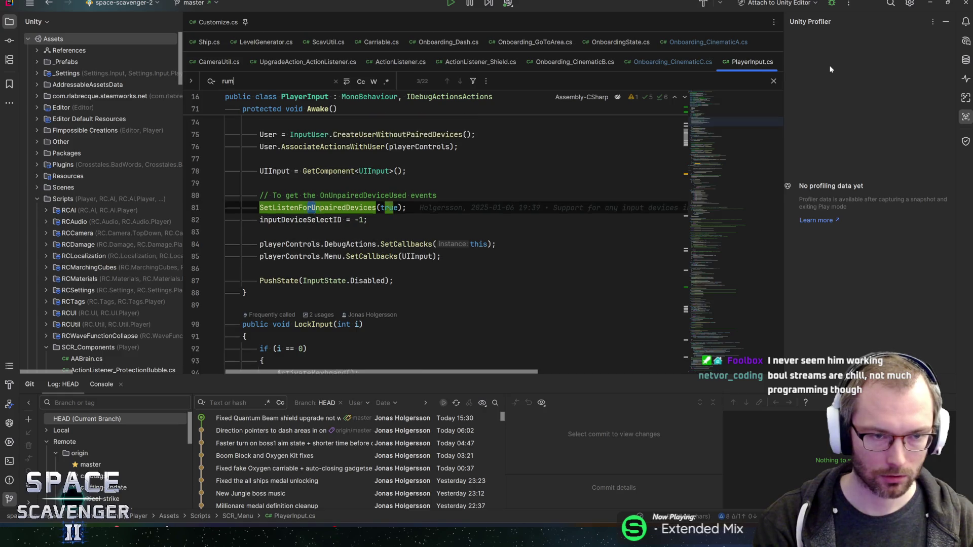
pyautogui.write('e')
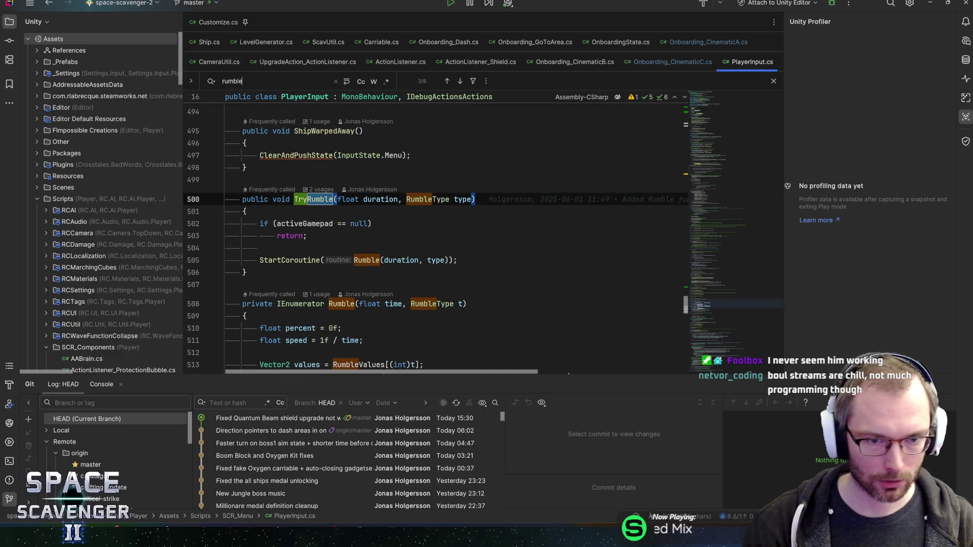
# Find usages of TryRumble, peeking at the RumbleType enum and returning.
pyautogui.click(313, 199)
pyautogui.hotkey('alt', 'F7')
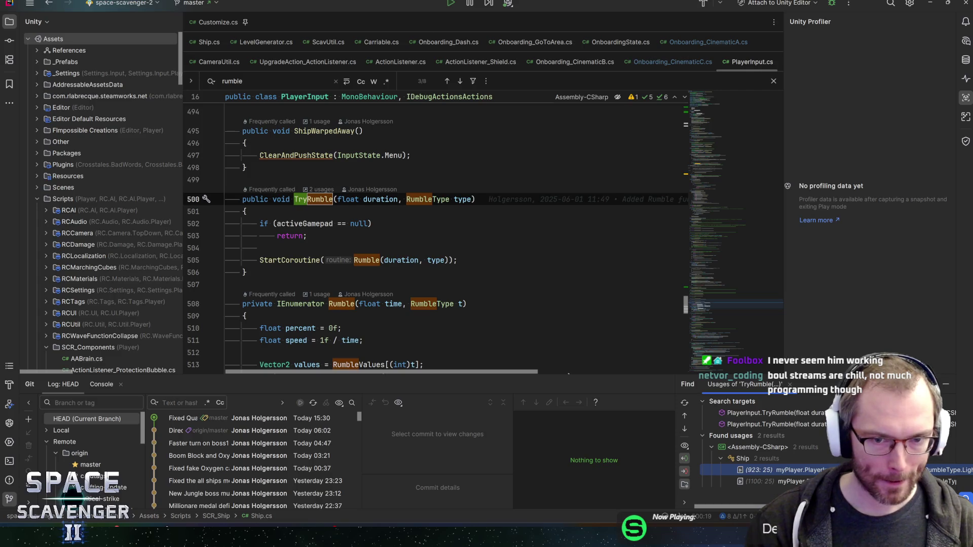
pyautogui.click(427, 199)
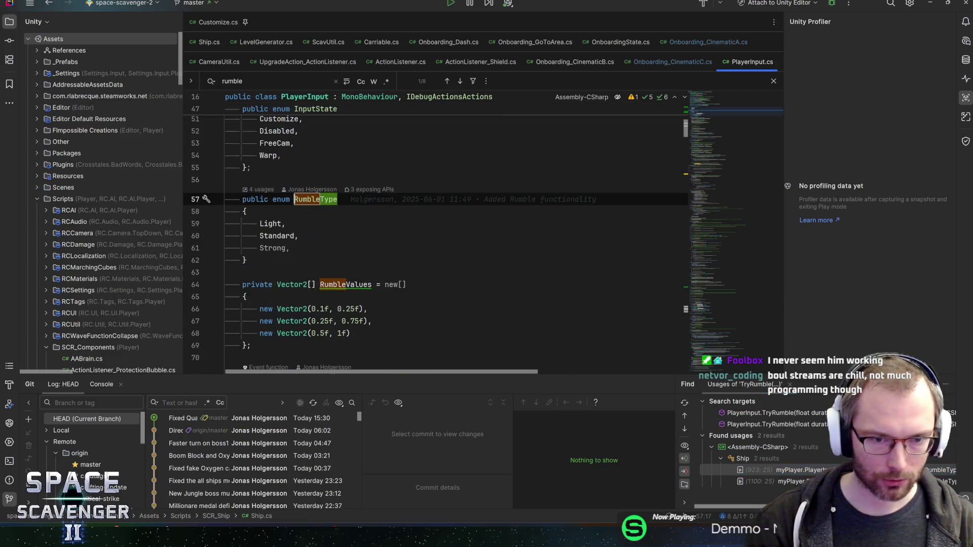
pyautogui.hotkey('ctrl', 'alt', 'Left')
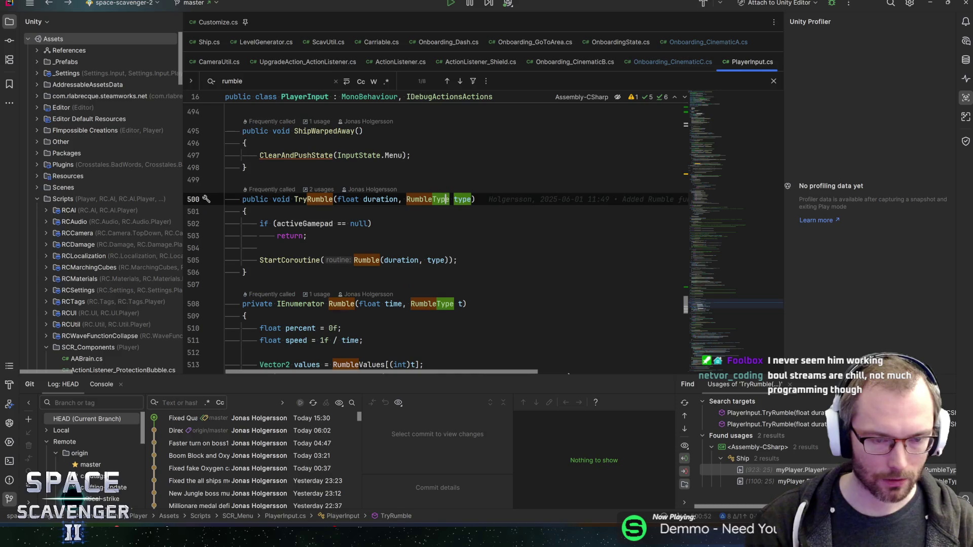
pyautogui.moveTo(304, 223)
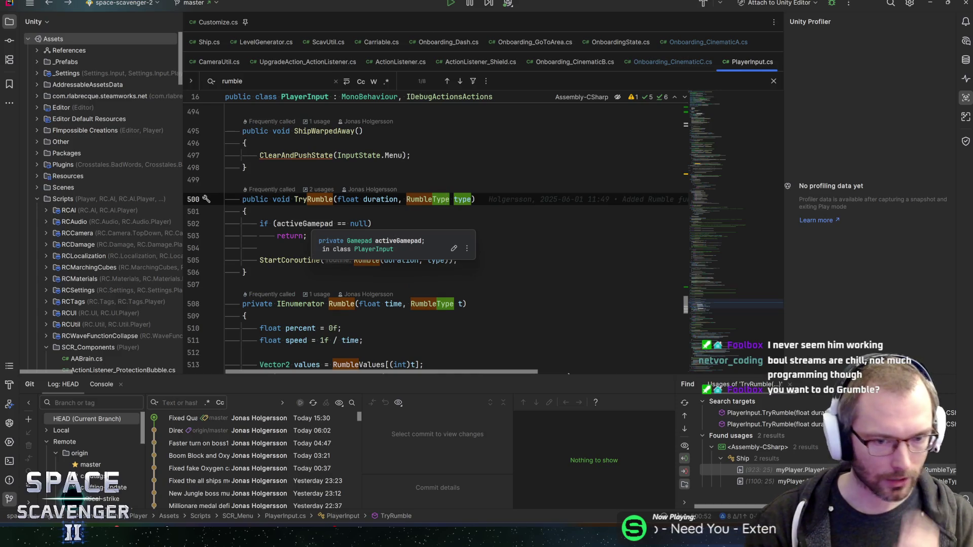
pyautogui.click(313, 199)
pyautogui.hotkey('alt', 'F7')
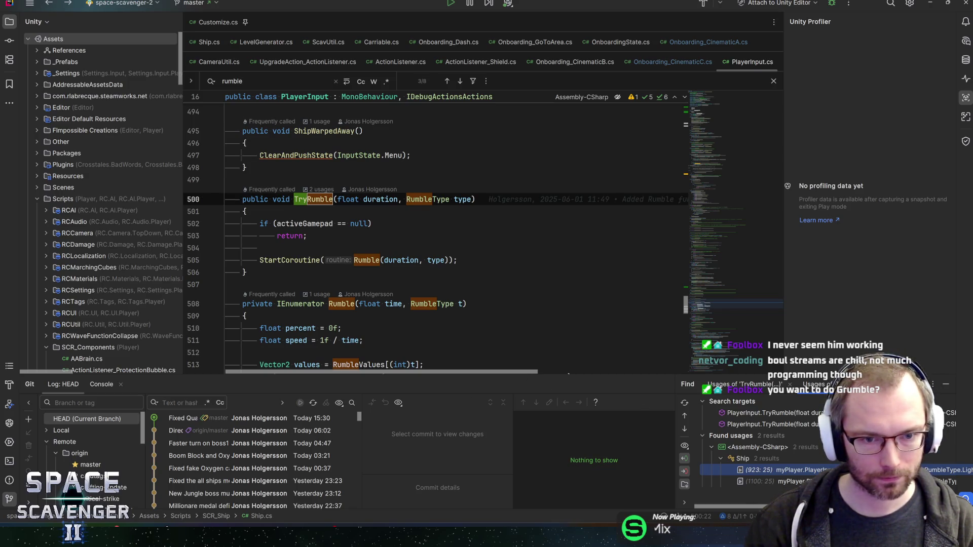
# Enlarge the Git panel slightly and close the Unity Profiler panel.
pyautogui.click(334, 223)
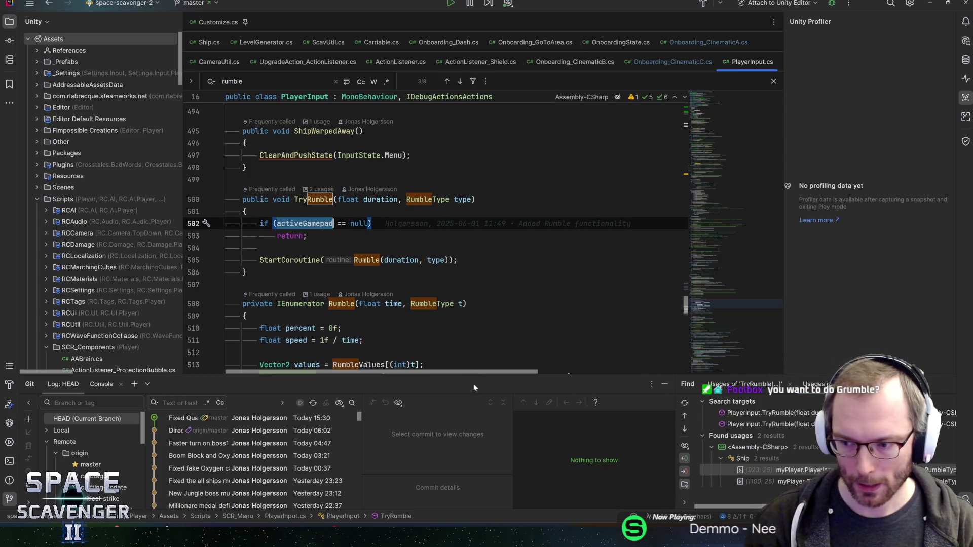
pyautogui.moveTo(370, 386); pyautogui.dragTo(391, 388)
pyautogui.scroll(-3)
pyautogui.scroll(3)
pyautogui.scroll(-3)
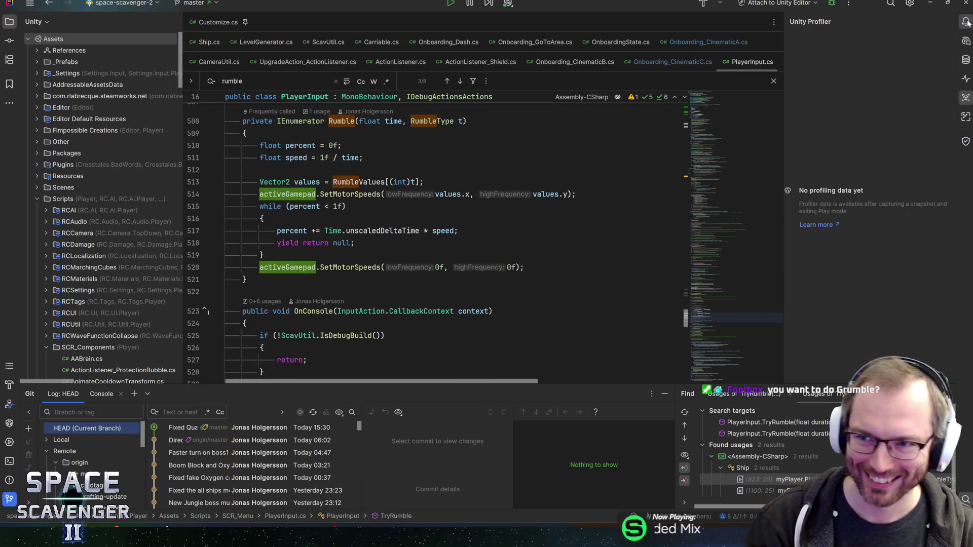
pyautogui.hotkey('shift', 'Escape')
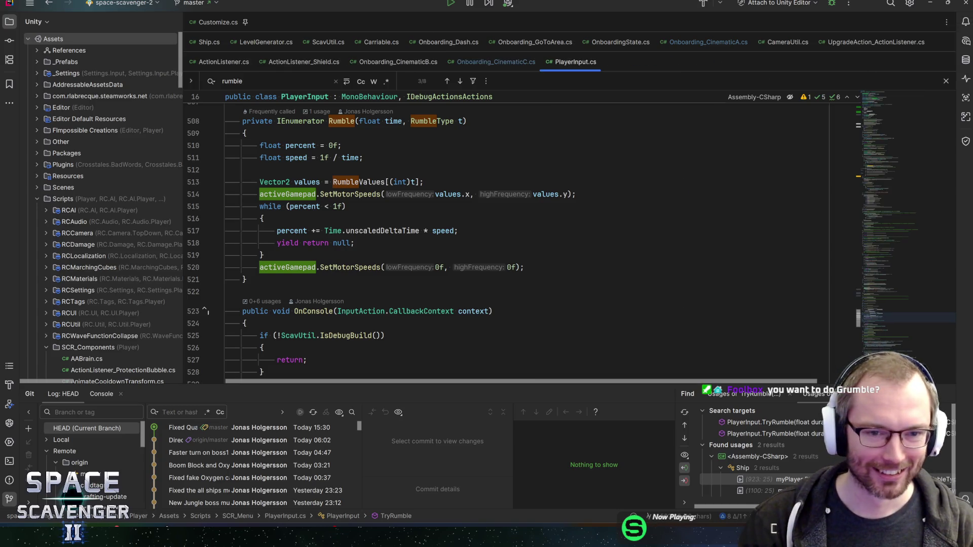
pyautogui.press('Down')
pyautogui.press('Down')
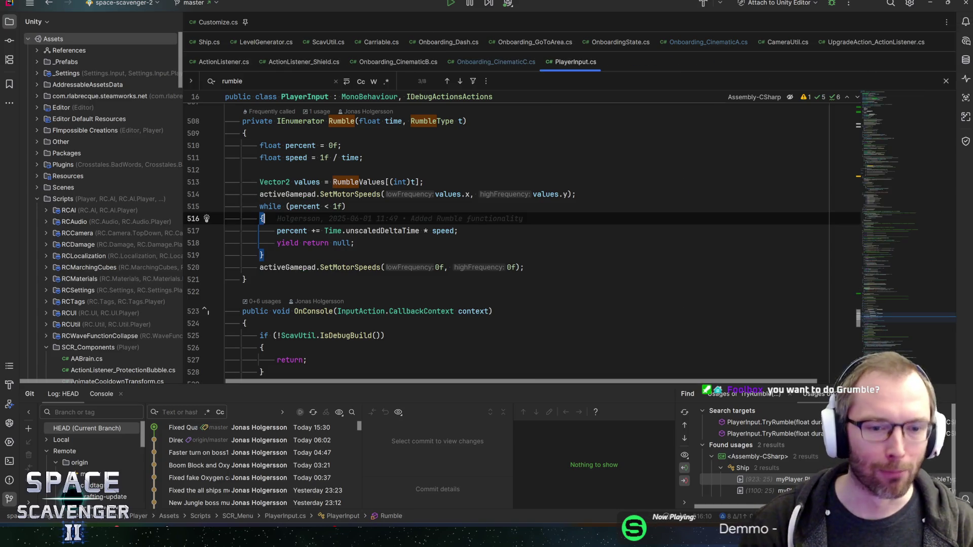
# Widen the TryRumble usages list and jump to the next 'rumble' match, the Rumble coroutine.
pyautogui.scroll(-3)
pyautogui.scroll(3)
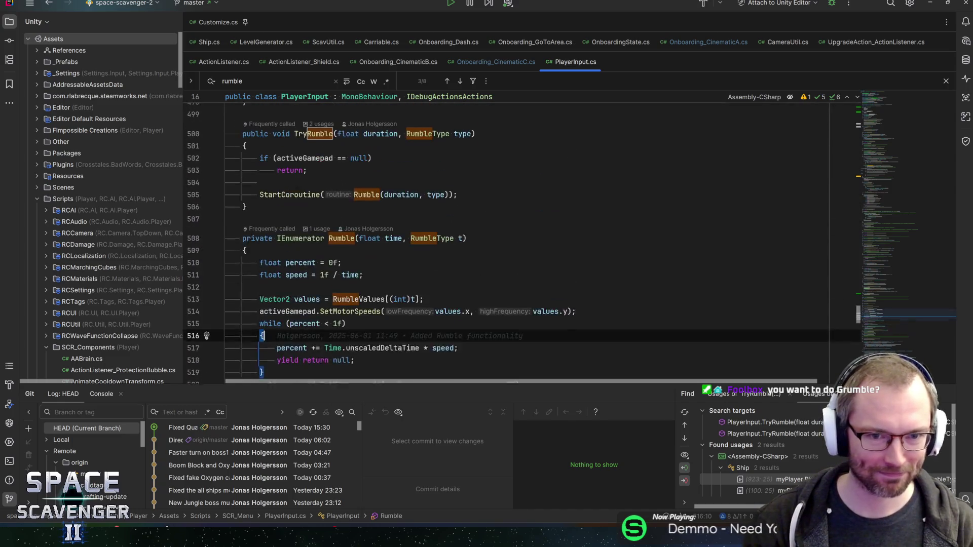
pyautogui.scroll(-3)
pyautogui.click(313, 215)
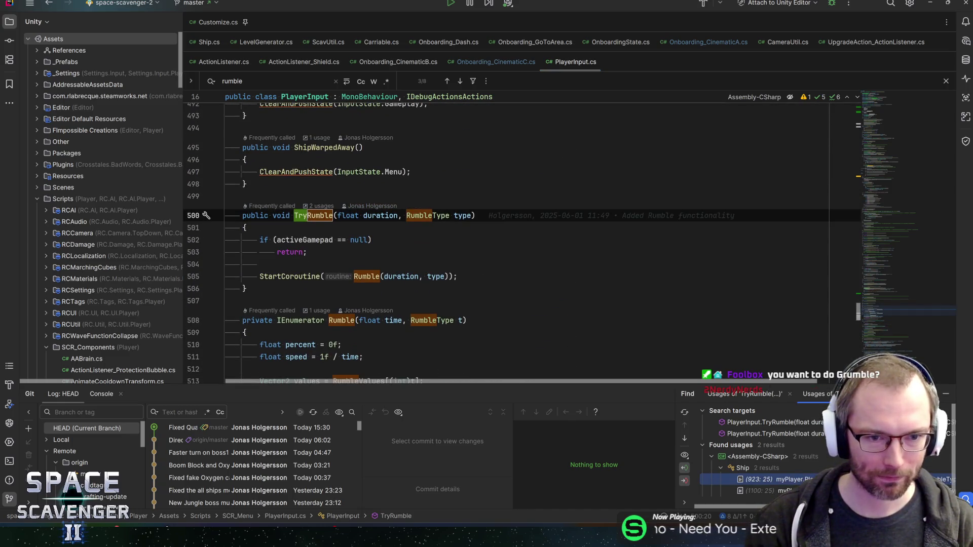
pyautogui.moveTo(675, 447); pyautogui.dragTo(601, 440)
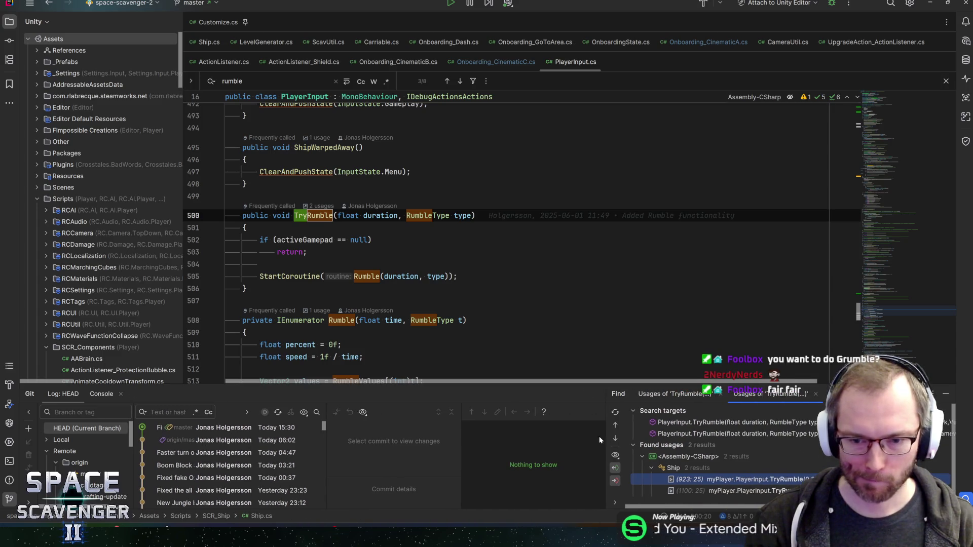
pyautogui.hscroll(3)
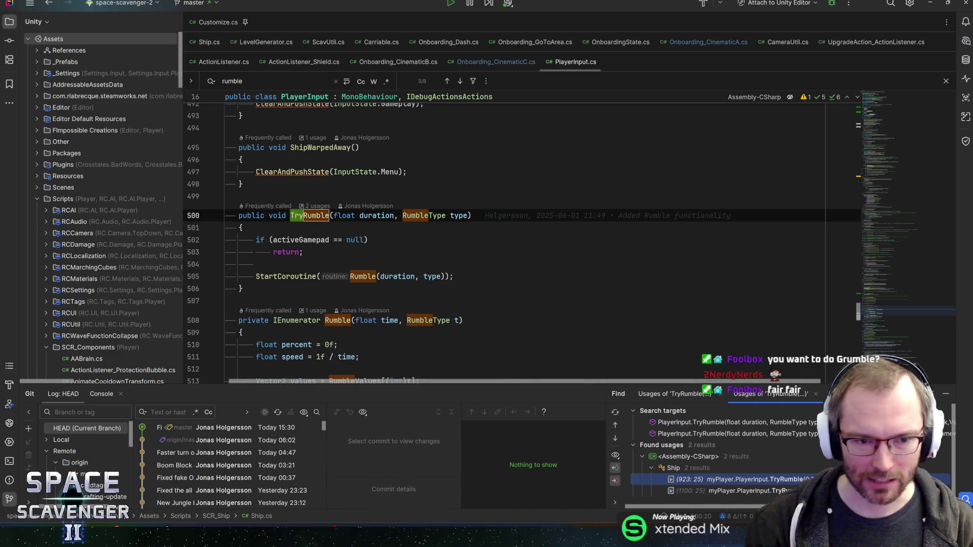
pyautogui.click(244, 289)
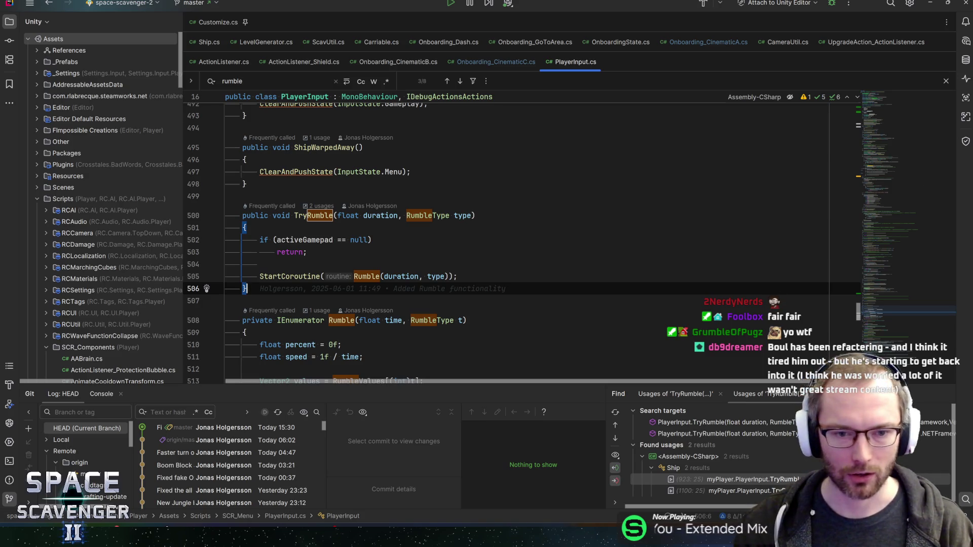
pyautogui.click(458, 277)
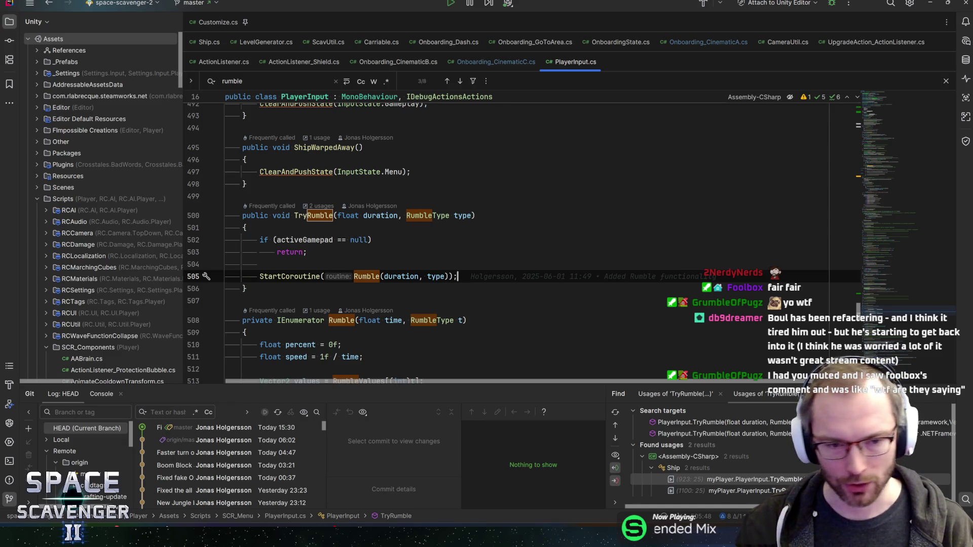
pyautogui.press('F3')
pyautogui.scroll(-3)
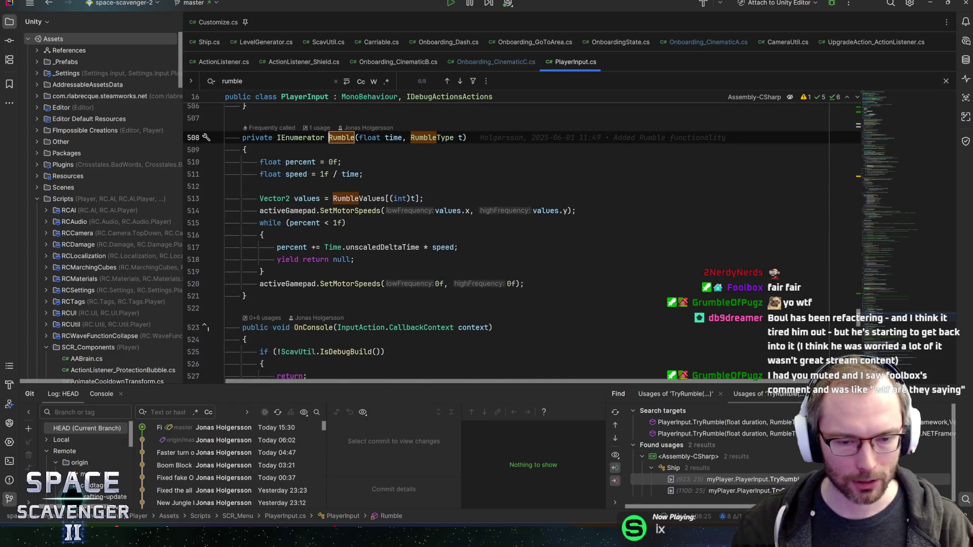
# Step up through the Rumble coroutine lines to its signature.
pyautogui.moveTo(350, 386); pyautogui.dragTo(352, 373)
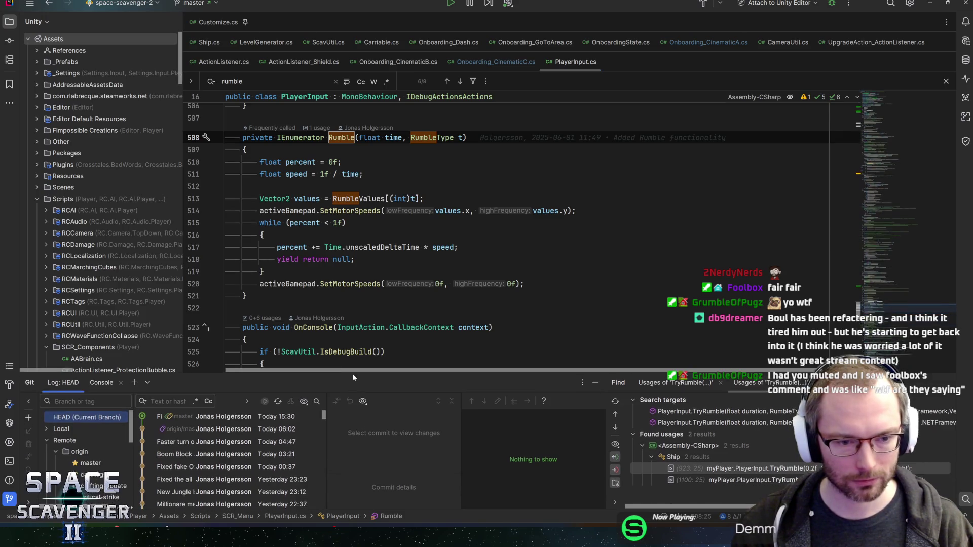
pyautogui.click(246, 296)
pyautogui.scroll(3)
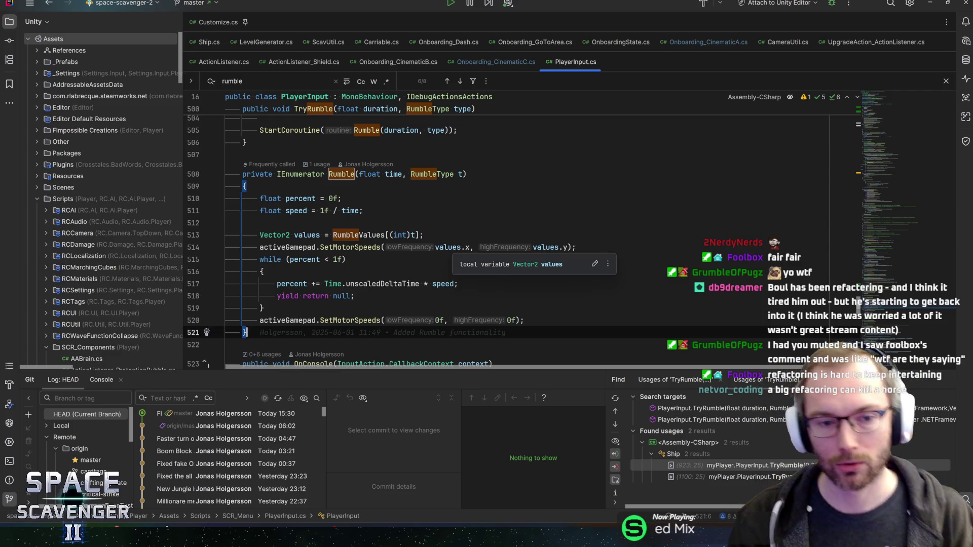
pyautogui.press('Up')
pyautogui.press('Up')
pyautogui.press('Up')
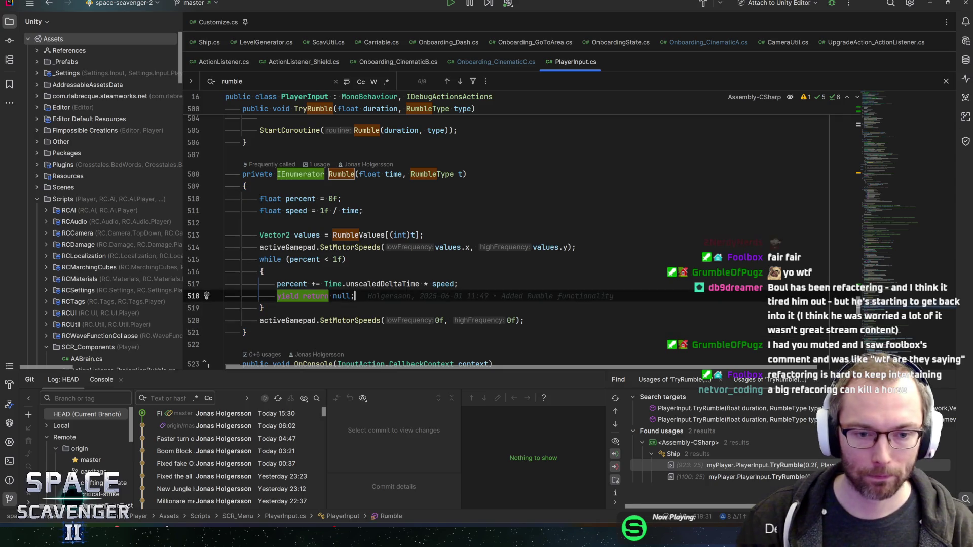
pyautogui.press('Up')
pyautogui.press('End')
pyautogui.press('Up')
pyautogui.press('Up')
pyautogui.press('Up')
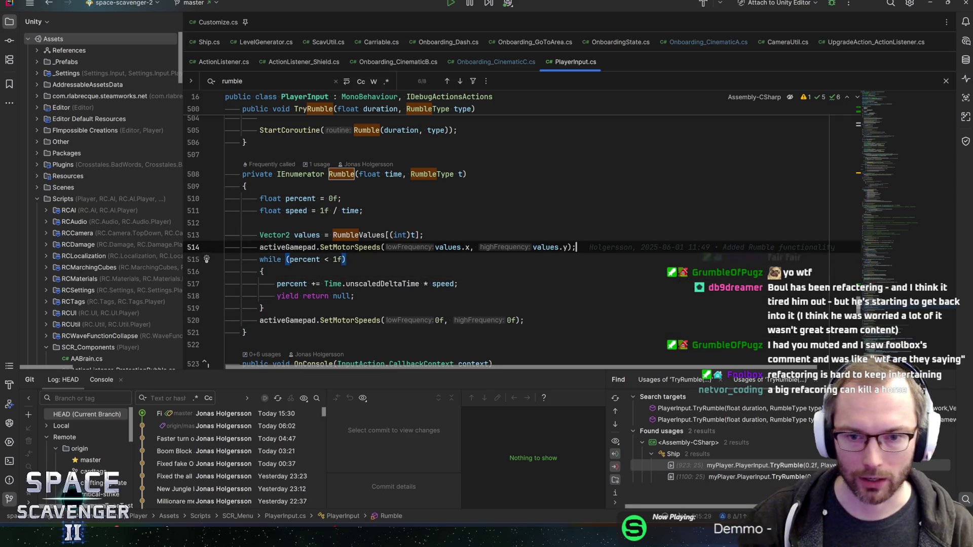
pyautogui.press('Up')
pyautogui.press('Up')
pyautogui.press('Up')
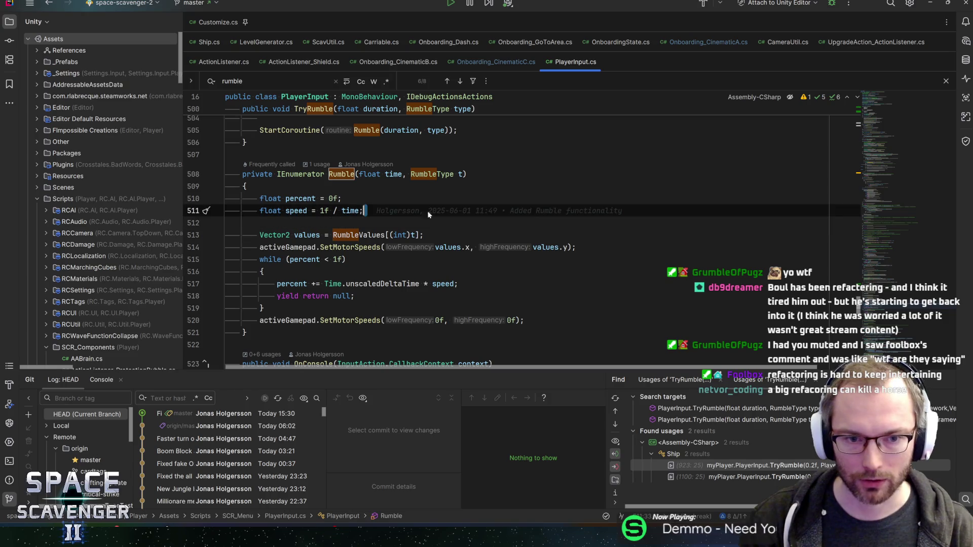
pyautogui.press('Up')
pyautogui.press('Up')
pyautogui.press('End')
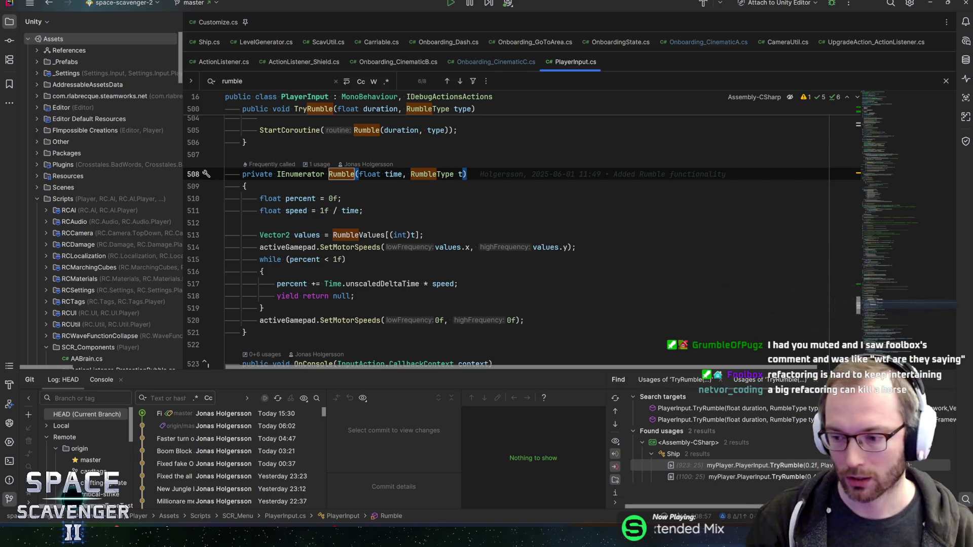
# Open the first TryRumble usage, Ship.cs line 923 in OnCollisionEnter2D.
pyautogui.press('Up')
pyautogui.press('Up')
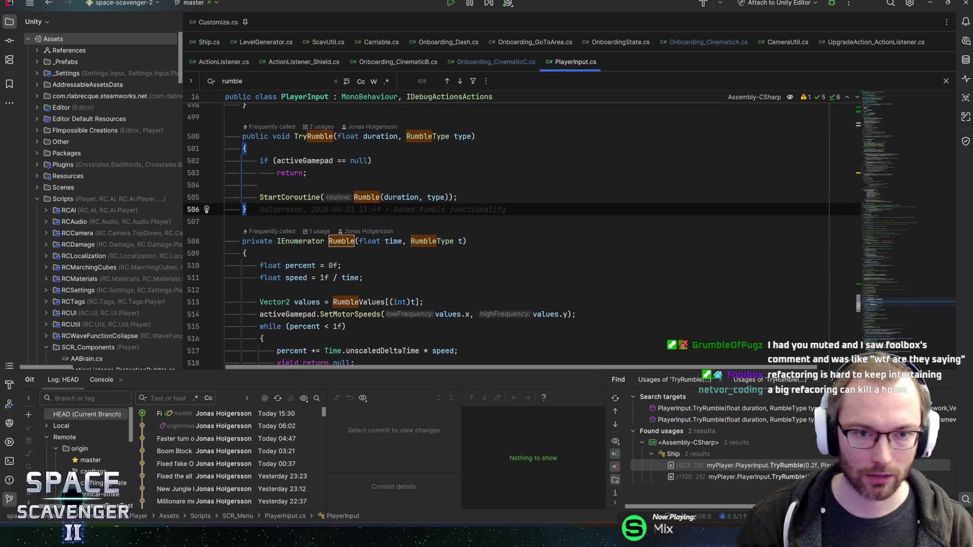
pyautogui.click(363, 203)
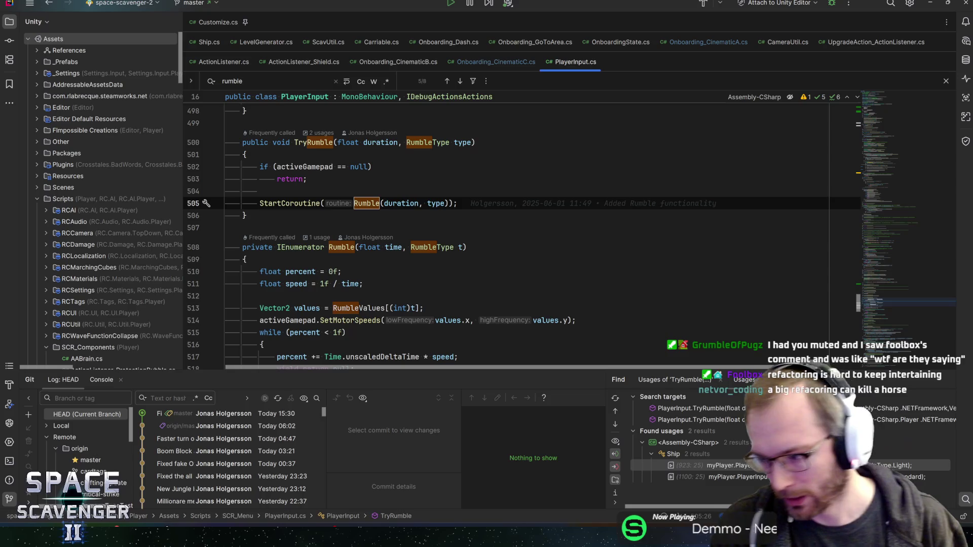
pyautogui.hotkey('ctrl', 'alt', 'Down')
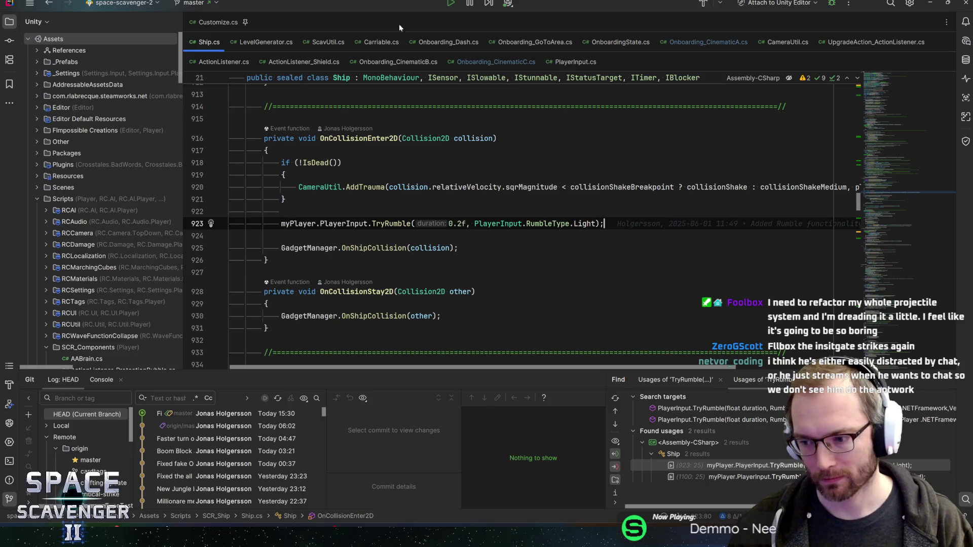
# Look over the PlayerInput code, then check the Onboarding_CinematicA and CinematicC scripts.
pyautogui.click(346, 223)
pyautogui.scroll(3)
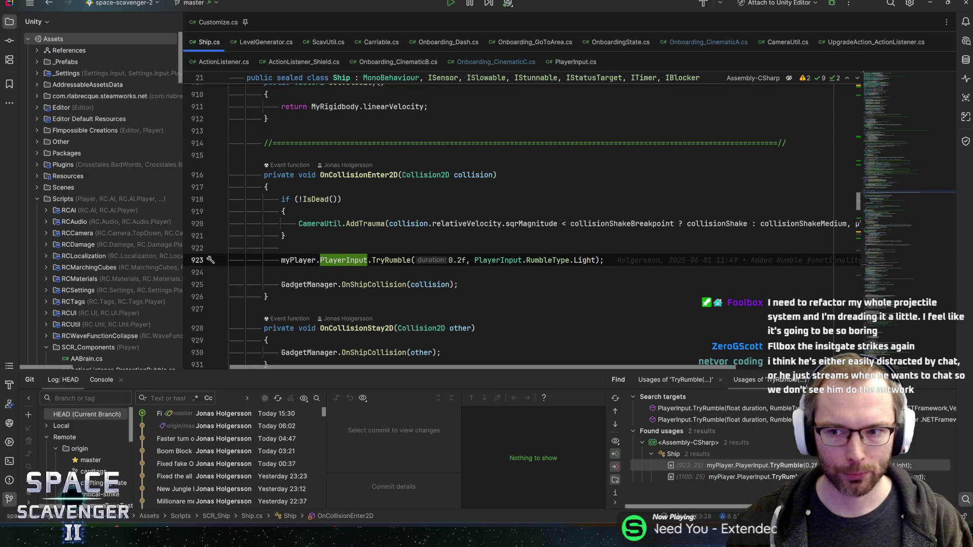
pyautogui.scroll(-3)
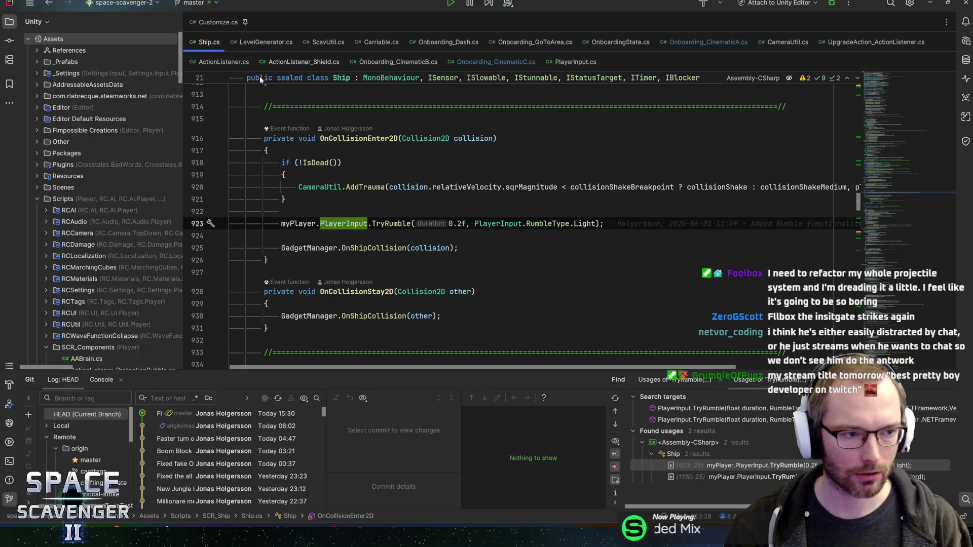
pyautogui.click(709, 42)
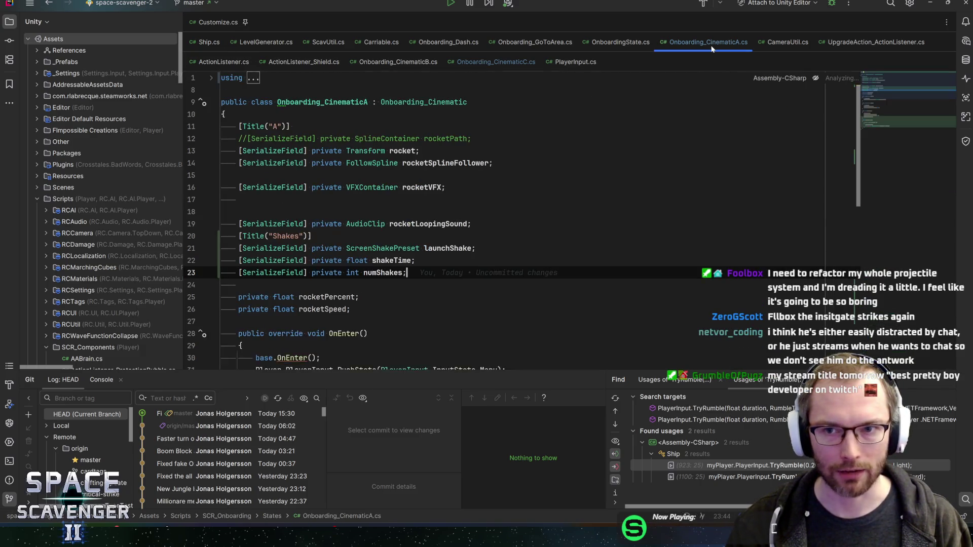
pyautogui.click(519, 60)
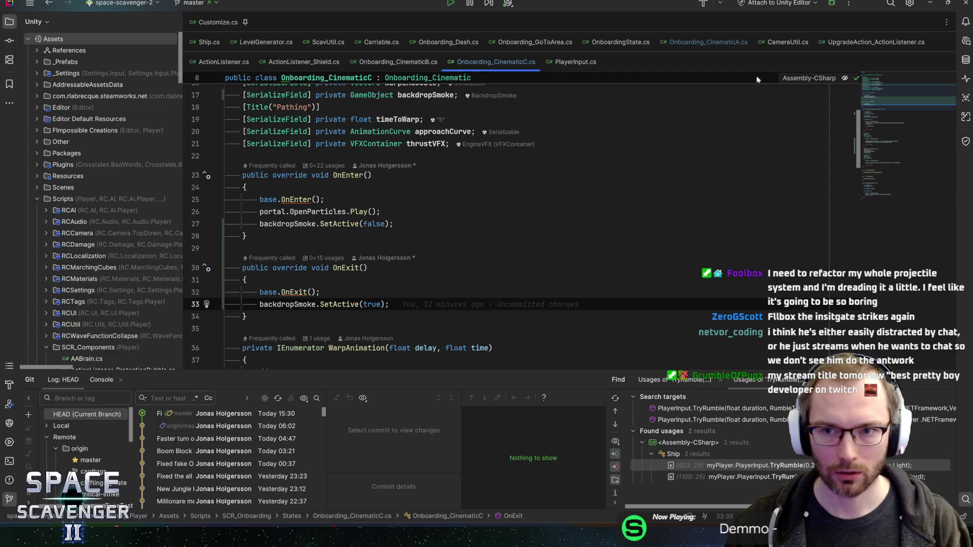
pyautogui.click(705, 43)
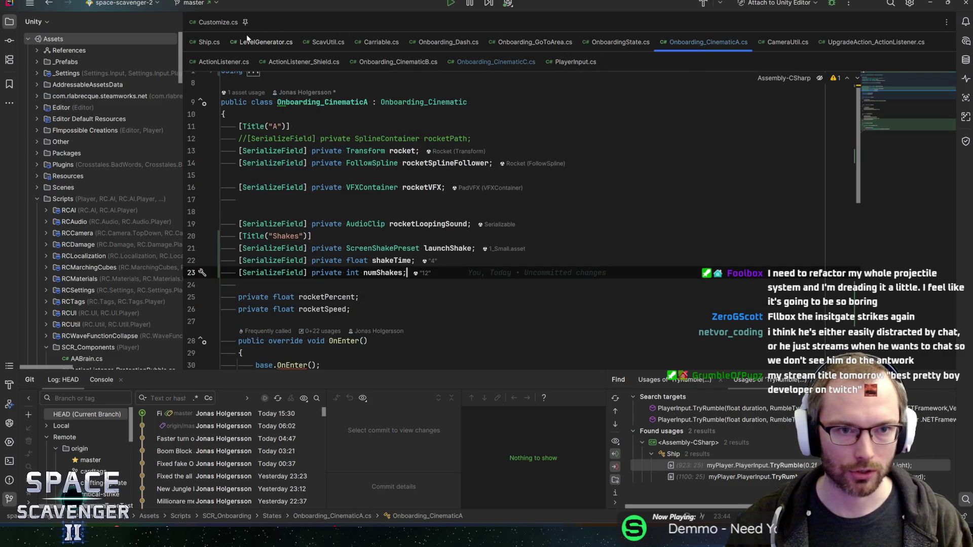
# Close the unneeded tabs, from LevelGenerator and ScavUtil through CameraUtil and PlayerInput.
pyautogui.middleClick(247, 41)
pyautogui.middleClick(247, 41)
pyautogui.middleClick(247, 42)
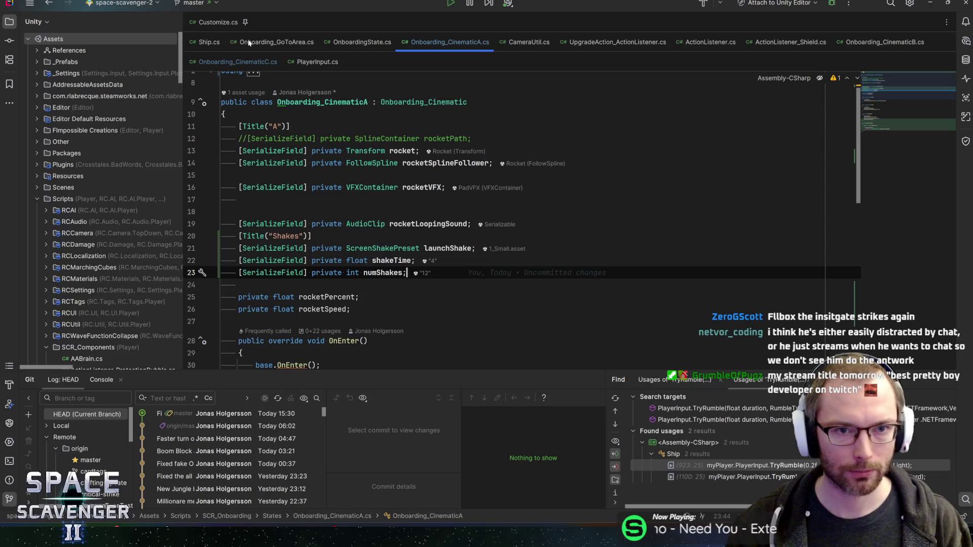
pyautogui.middleClick(781, 42)
pyautogui.middleClick(714, 43)
pyautogui.middleClick(634, 42)
pyautogui.middleClick(529, 42)
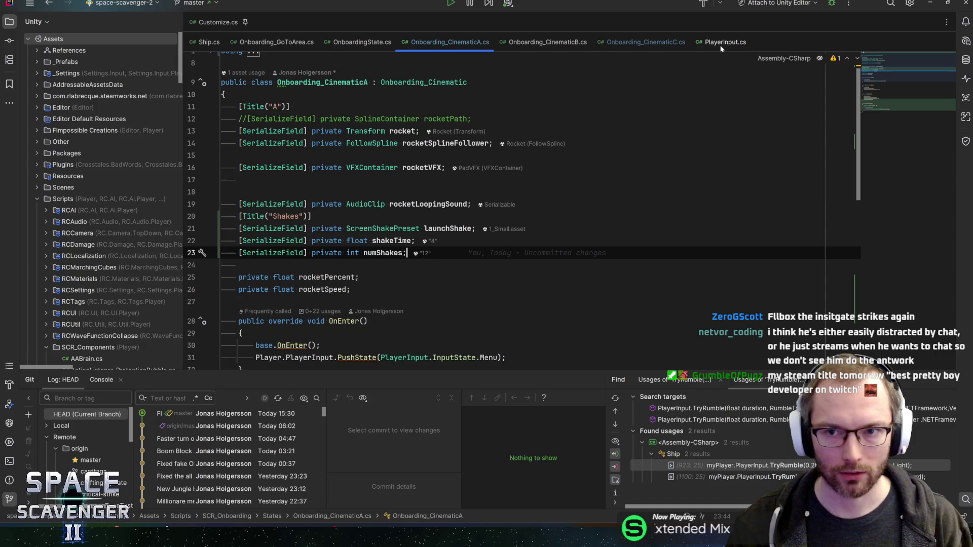
pyautogui.click(725, 42)
pyautogui.middleClick(725, 42)
# Return to Onboarding_CinematicA and review its shakeTime field and Shake coroutine.
pyautogui.hotkey('ctrl', 'Tab')
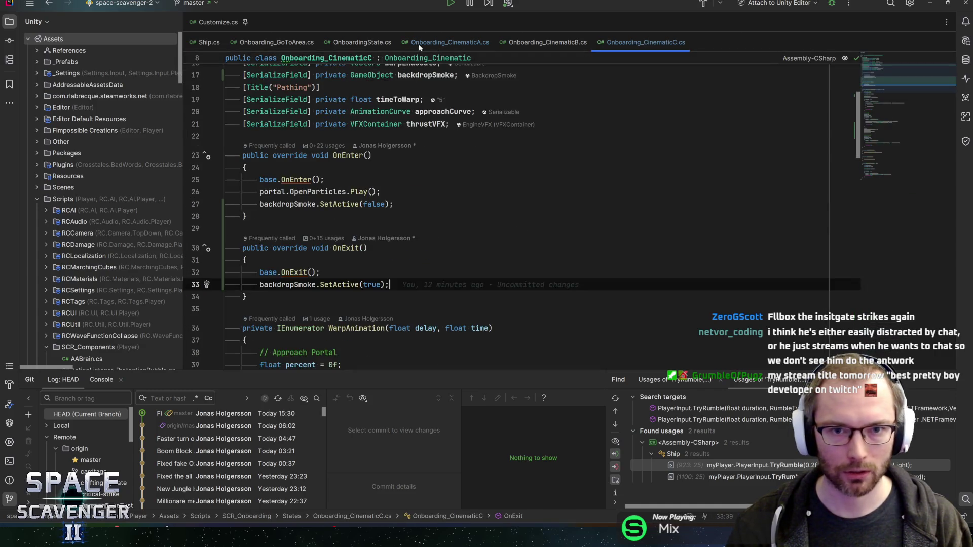
pyautogui.click(398, 240)
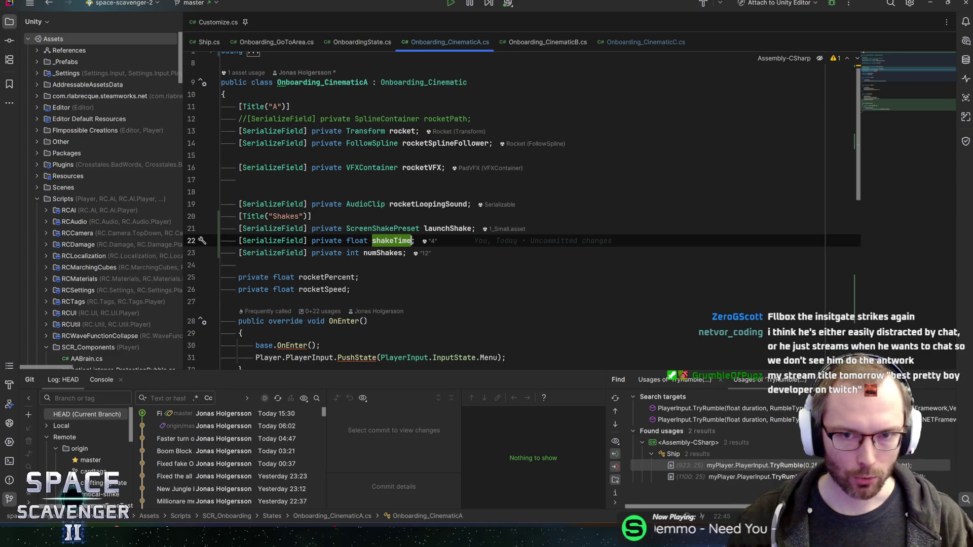
pyautogui.scroll(-3)
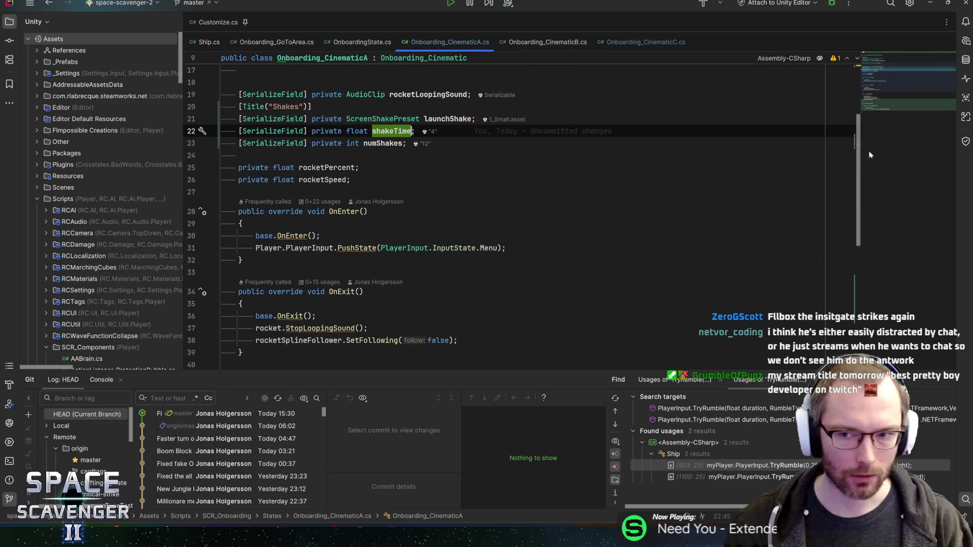
pyautogui.scroll(-3)
pyautogui.scroll(3)
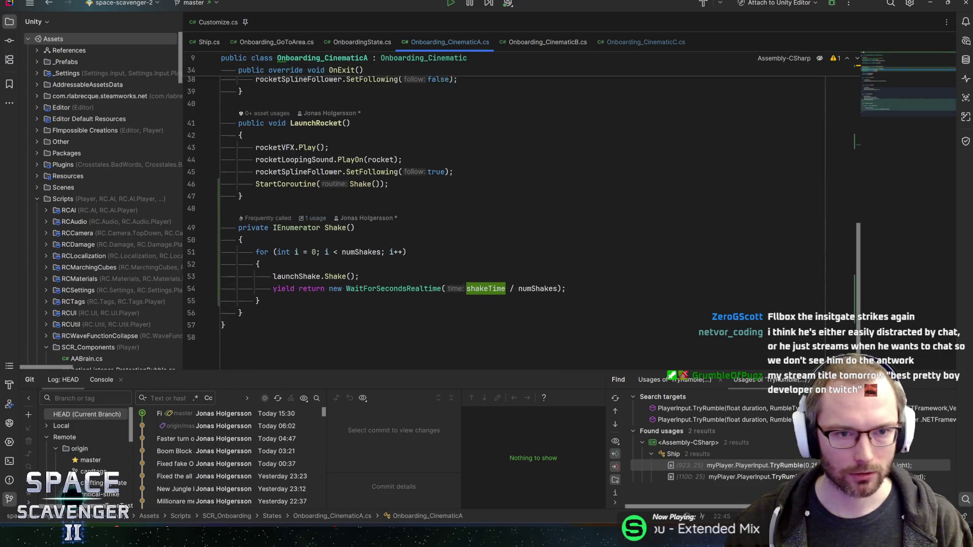
# Write a Core.Instance.Players[0].PlayerInput.TryRumble( call and move it into the Shake for loop.
pyautogui.click(374, 189)
pyautogui.click(258, 306)
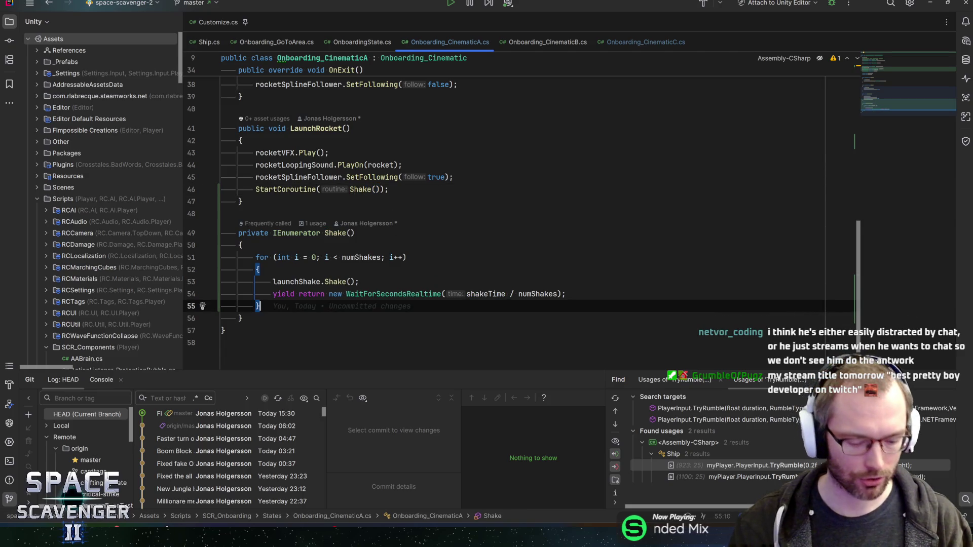
pyautogui.press('Return')
pyautogui.press('Return')
pyautogui.write('Core.Instance.pla')
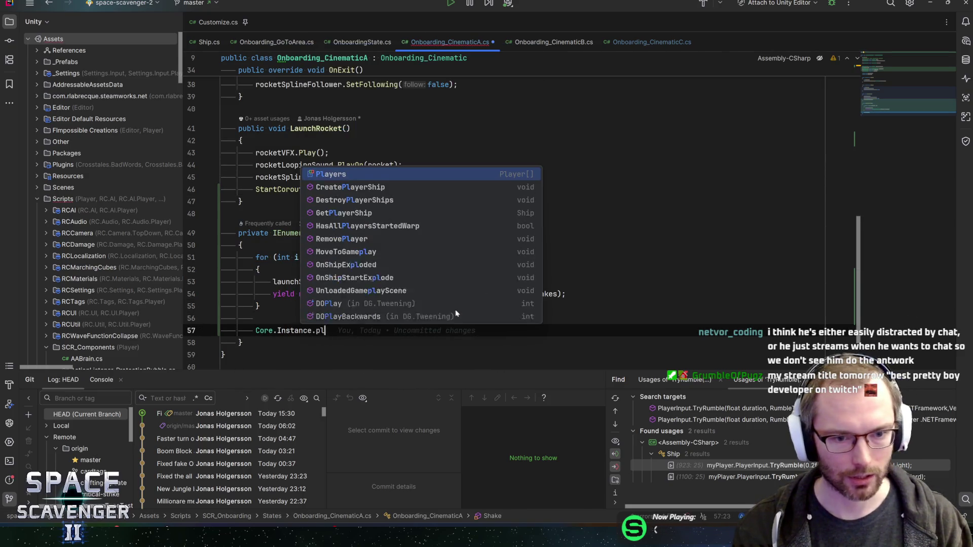
pyautogui.press('Return')
pyautogui.write('[0].')
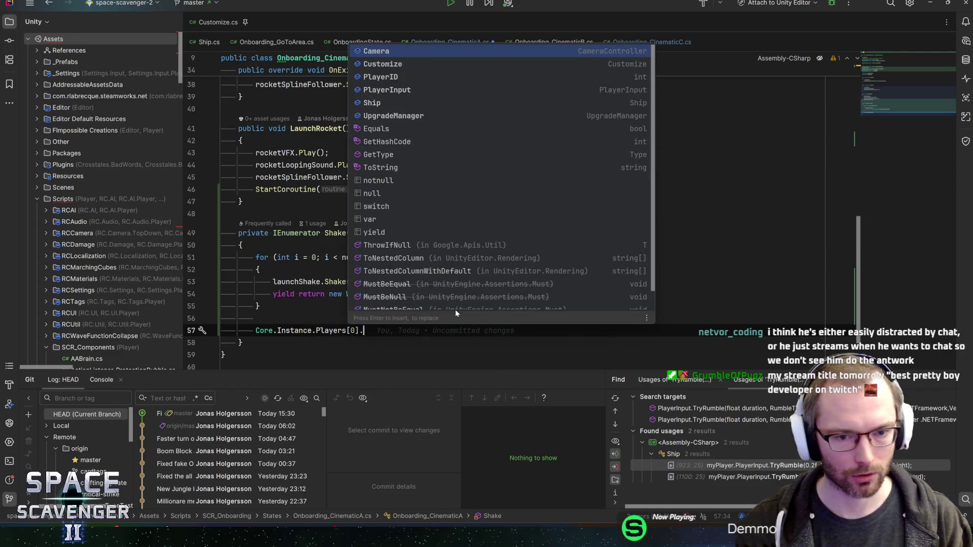
pyautogui.write('pla')
pyautogui.press('Return')
pyautogui.write('.tryr')
pyautogui.press('Return')
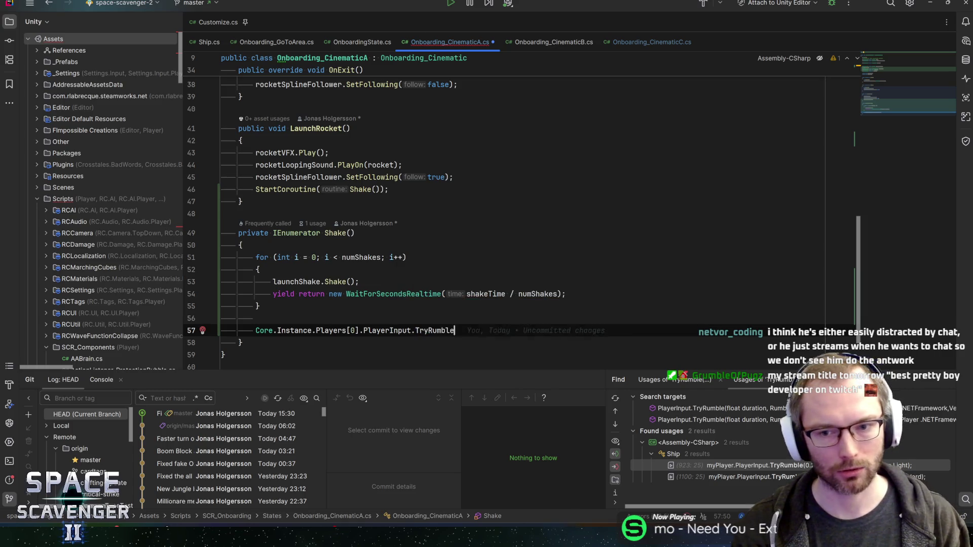
pyautogui.write('();')
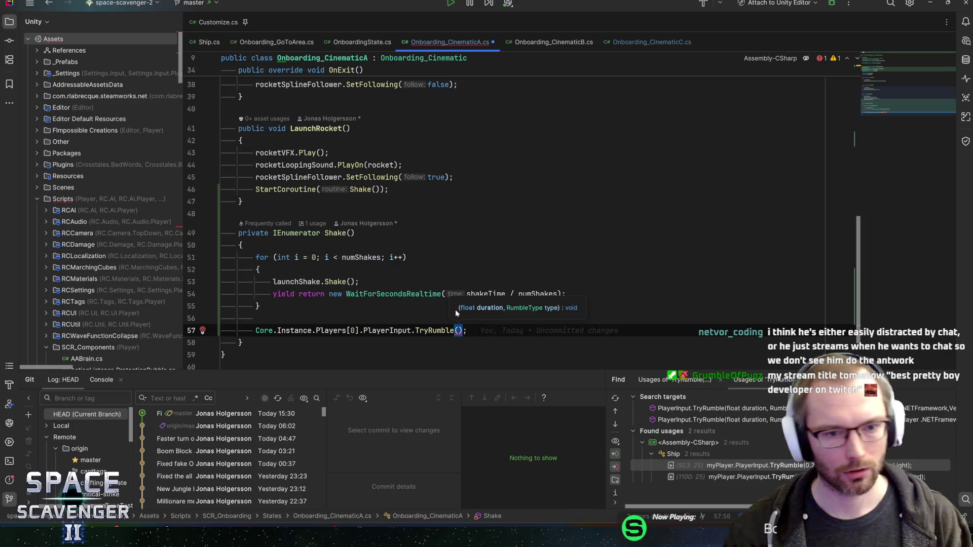
pyautogui.hotkey('ctrl', 'shift', 'Up')
pyautogui.hotkey('ctrl', 'shift', 'Up')
# Pass shakeTime / numShakes and PlayerInput.RumbleType.Light as the TryRumble arguments.
pyautogui.click(476, 294)
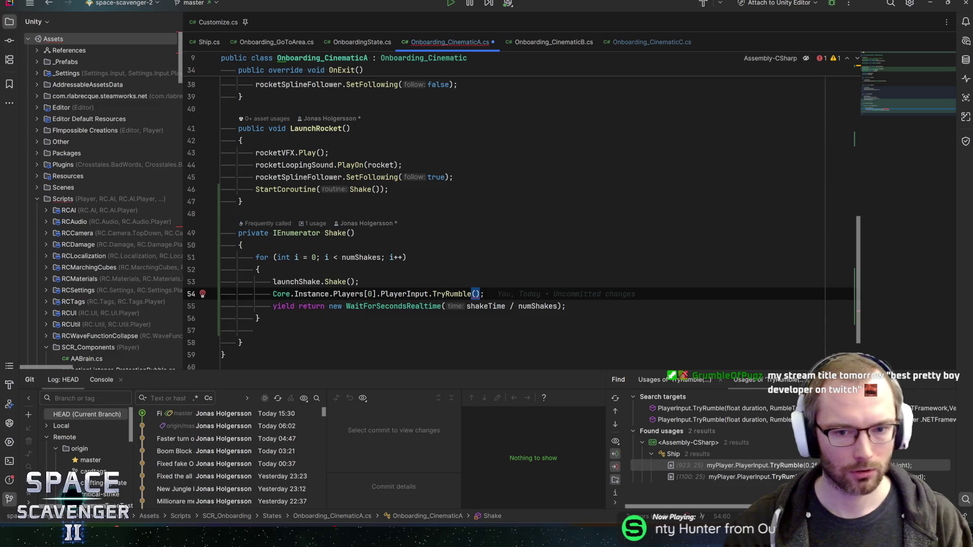
pyautogui.press('Down')
pyautogui.hotkey('ctrl', 'w')
pyautogui.hotkey('ctrl', 'w')
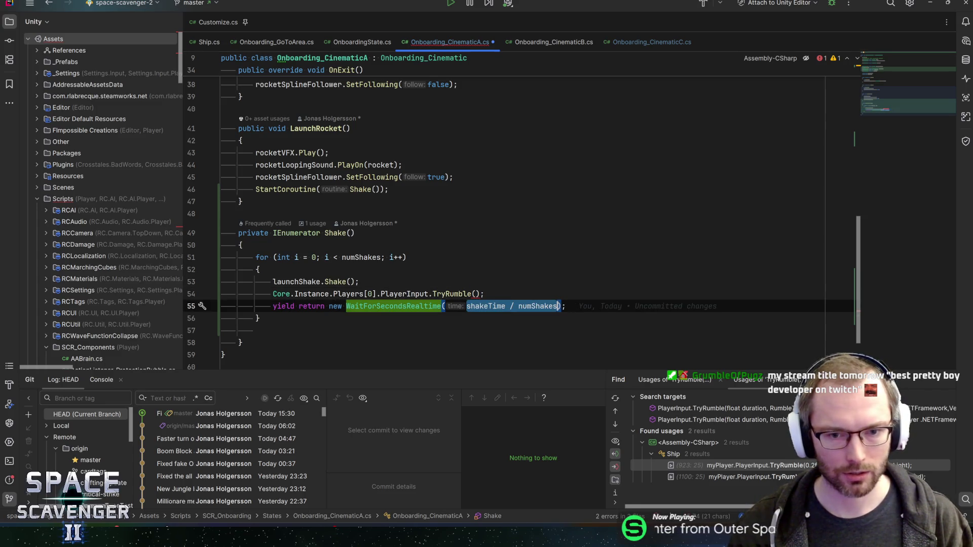
pyautogui.press('Up')
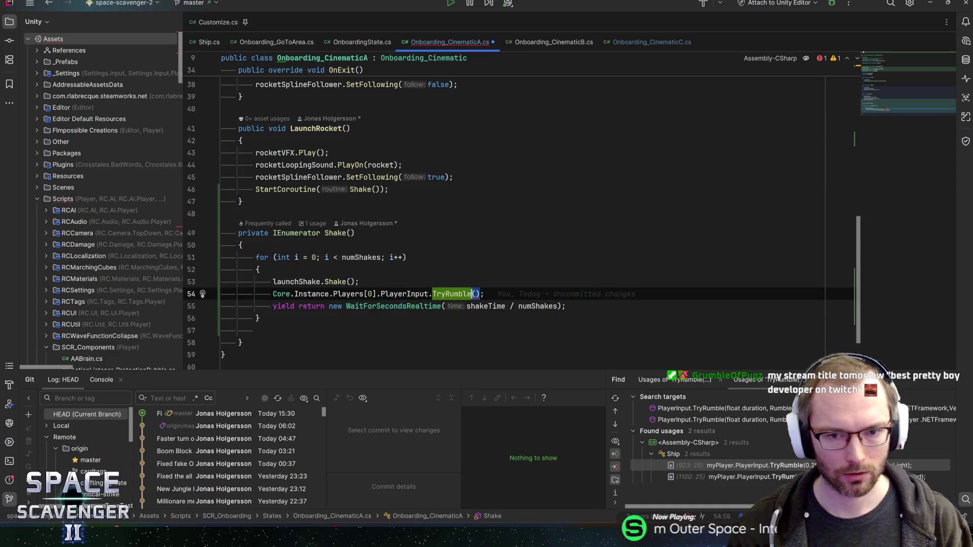
pyautogui.write('shakeTime / numShakes')
pyautogui.write(',')
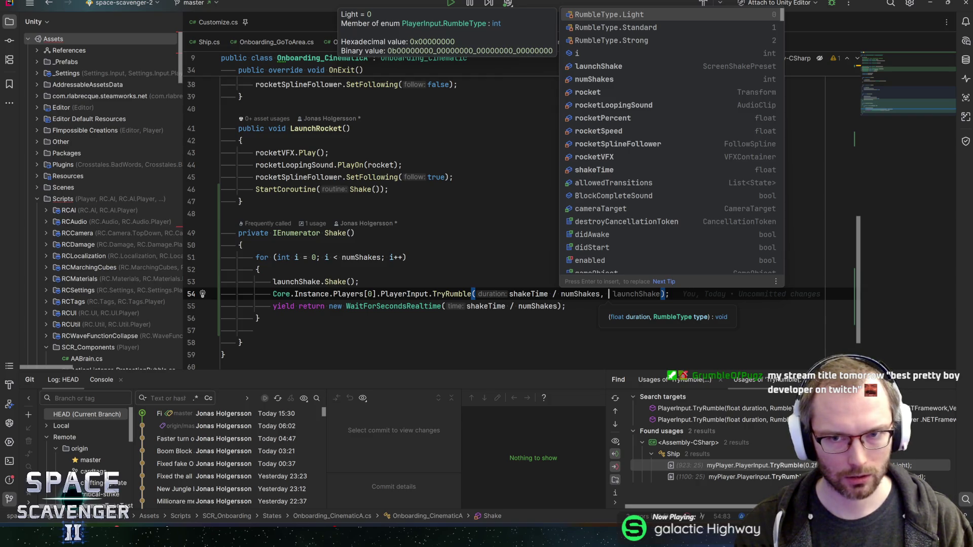
pyautogui.press('Escape')
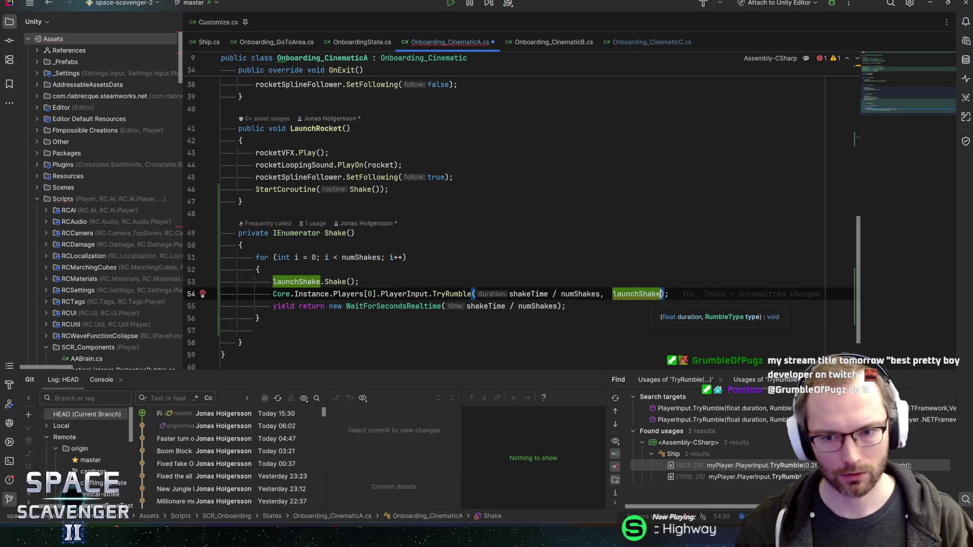
pyautogui.write('Light')
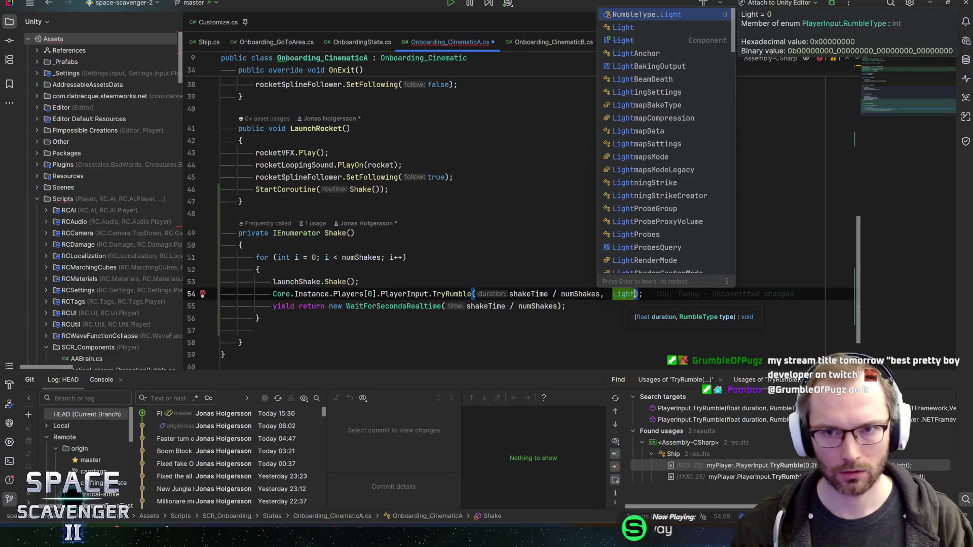
pyautogui.press('Return')
# Save the edited Onboarding_CinematicA script and bring Unity forward.
pyautogui.press('End')
pyautogui.hotkey('ctrl', 's')
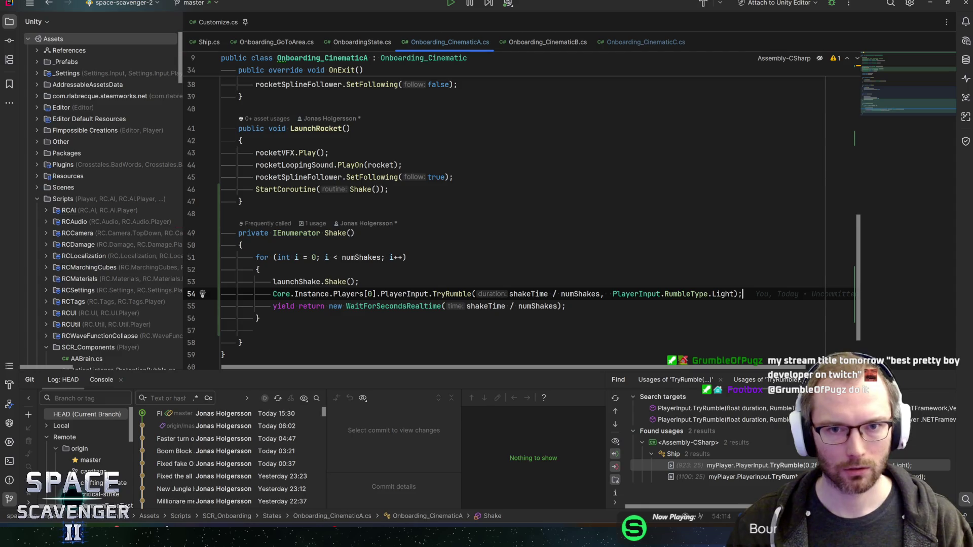
pyautogui.hotkey('alt', 'Tab')
pyautogui.hotkey('alt', 'Tab')
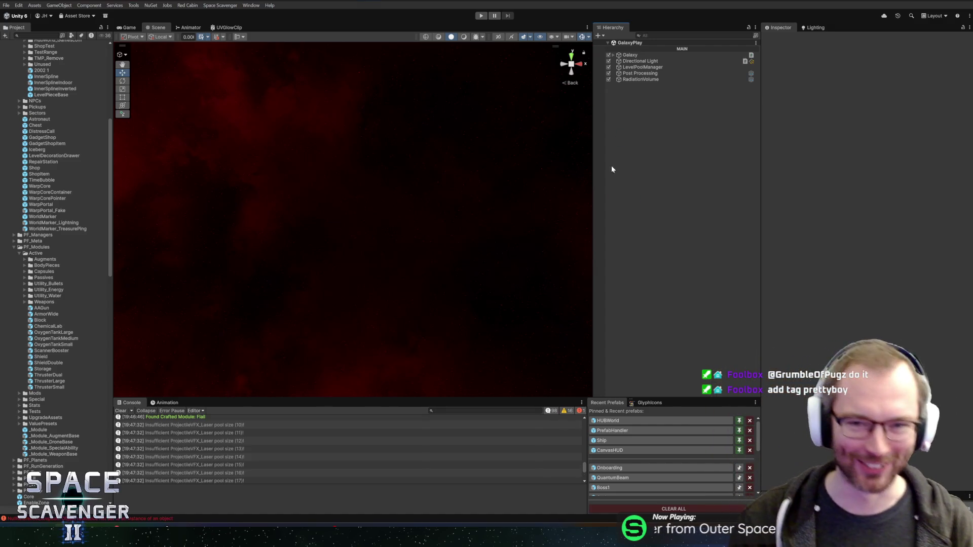
pyautogui.click(479, 16)
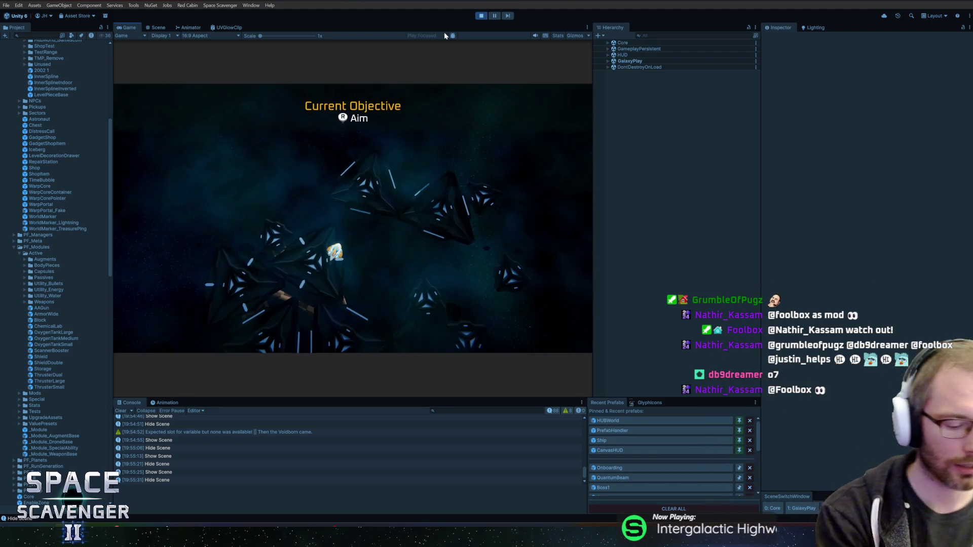
pyautogui.moveTo(428, 80)
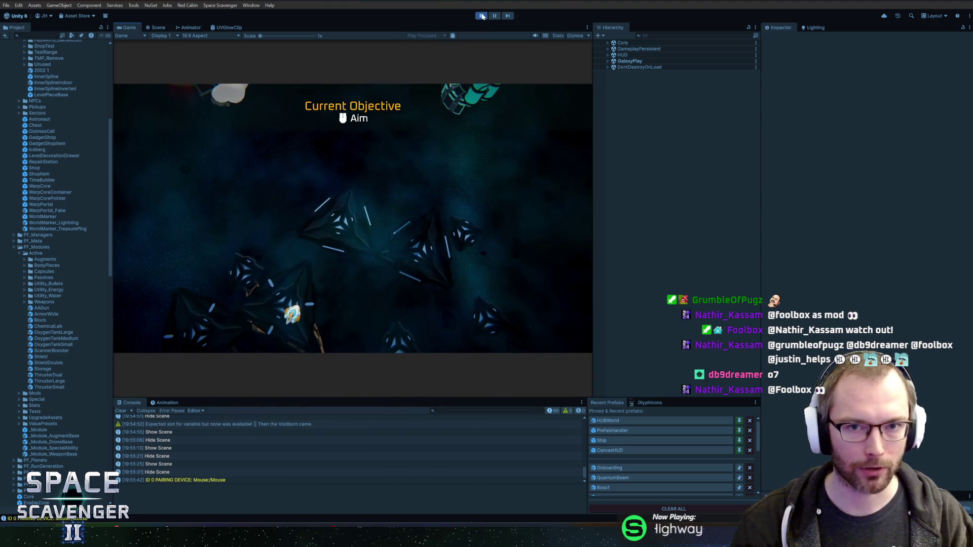
pyautogui.click(482, 17)
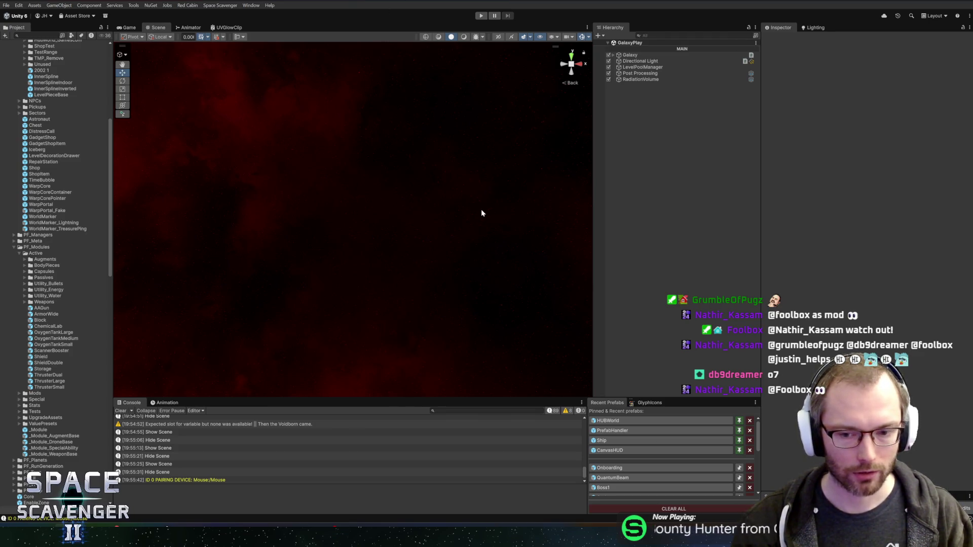
# Open the Onboarding prefab for editing and pan the Scene view around the planet.
pyautogui.click(616, 468)
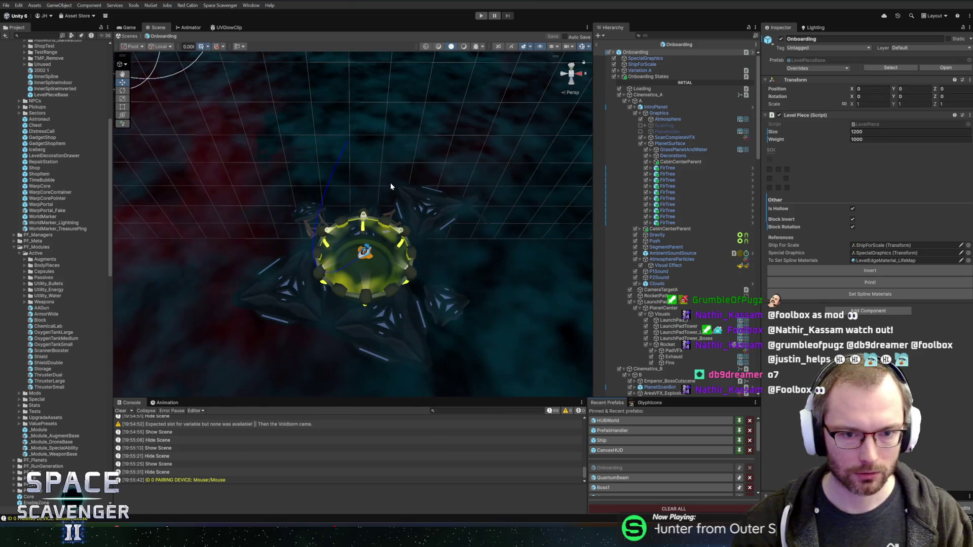
pyautogui.scroll(-3)
pyautogui.scroll(3)
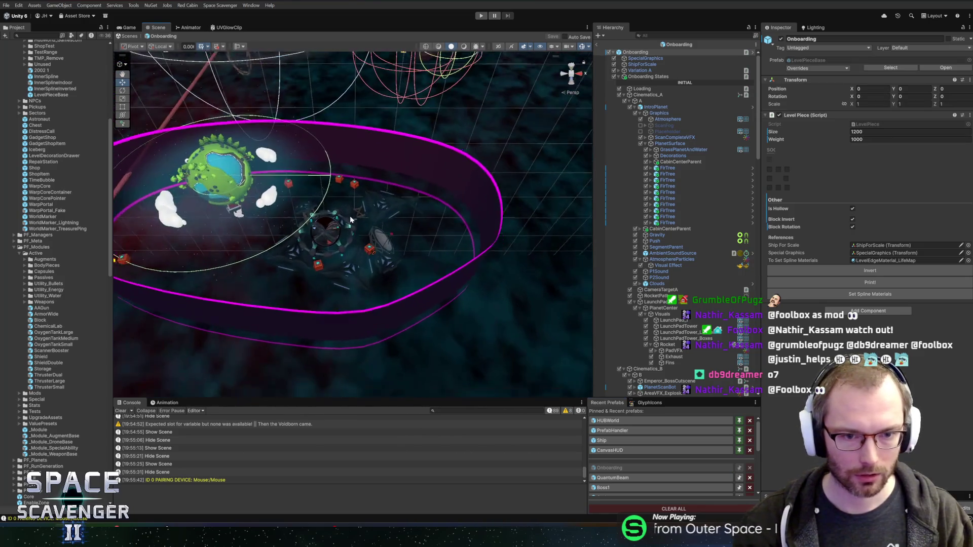
pyautogui.scroll(3)
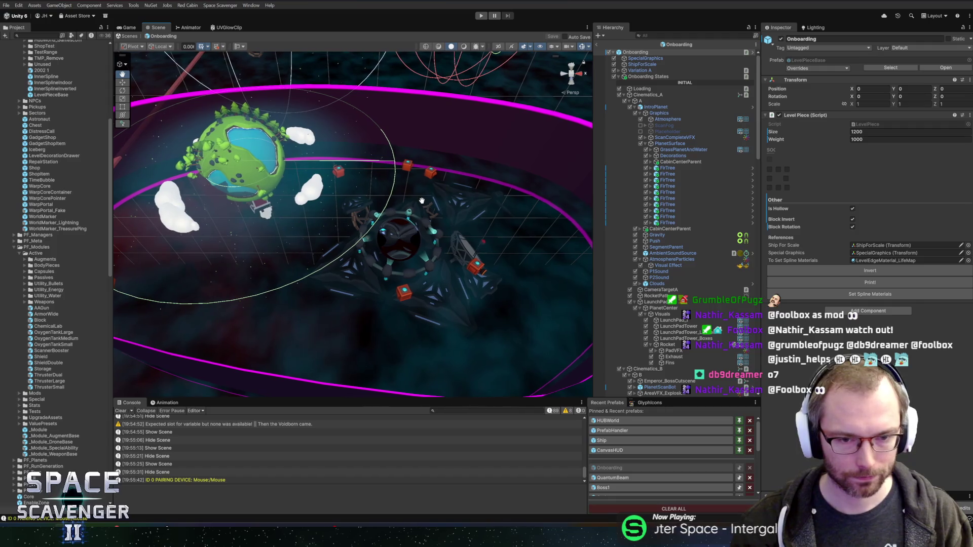
pyautogui.moveTo(422, 200); pyautogui.dragTo(416, 200)
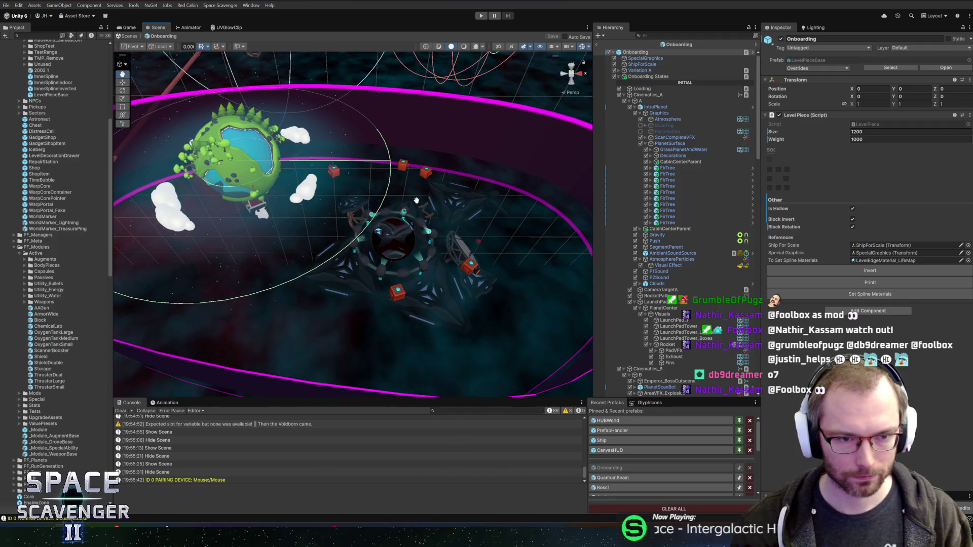
pyautogui.scroll(-3)
pyautogui.moveTo(453, 190); pyautogui.dragTo(300, 227)
# Zoom the Scene view in on the cabin and select the BackdropSmoke above it.
pyautogui.moveTo(314, 221); pyautogui.dragTo(220, 291)
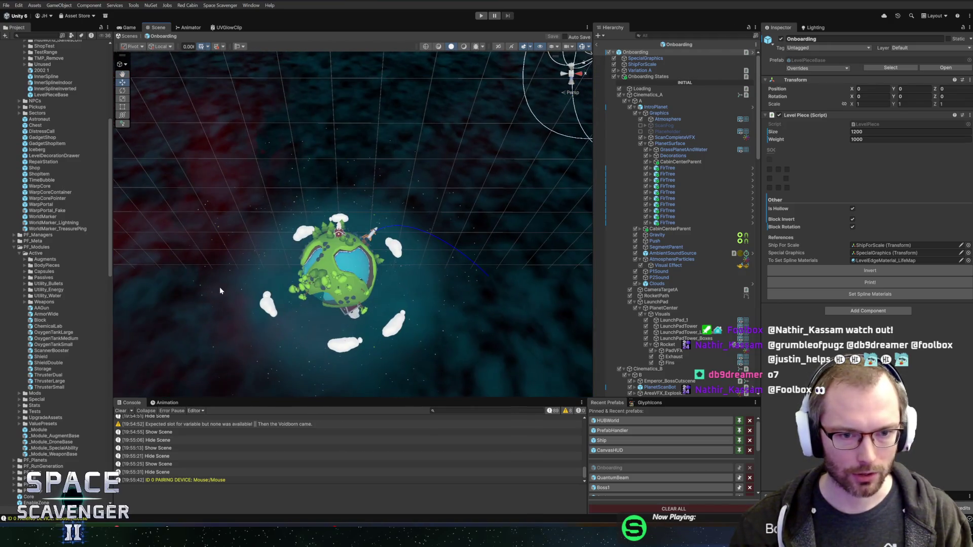
pyautogui.moveTo(488, 283); pyautogui.dragTo(388, 252)
pyautogui.scroll(3)
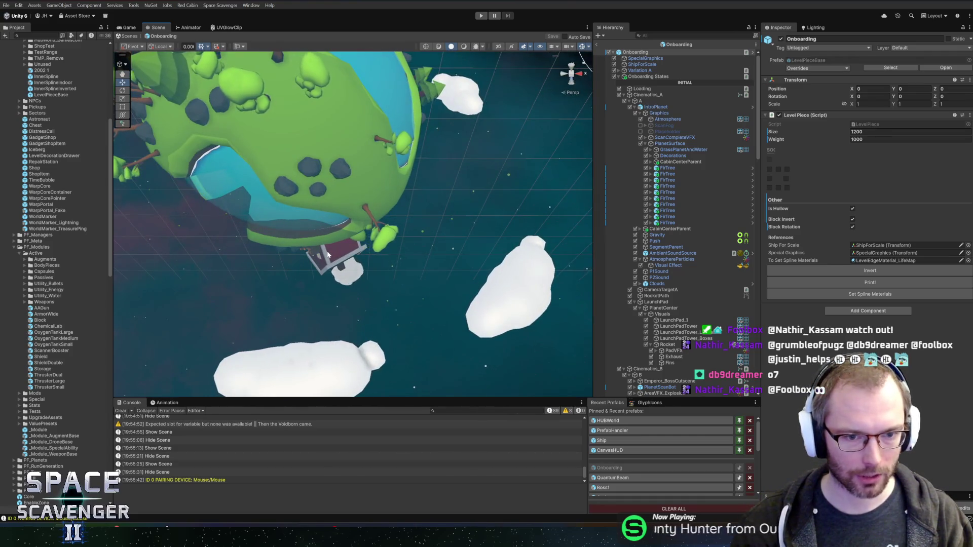
pyautogui.scroll(-3)
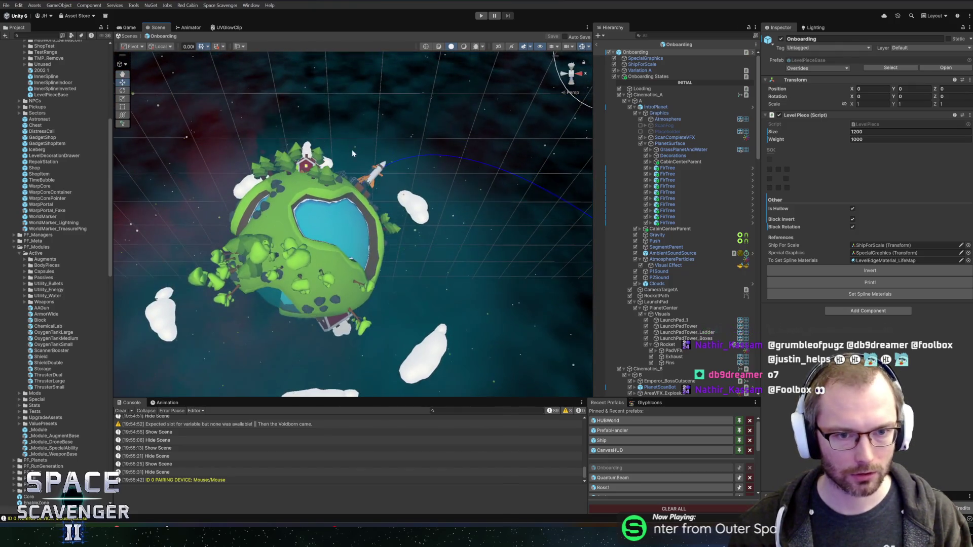
pyautogui.scroll(3)
pyautogui.scroll(3)
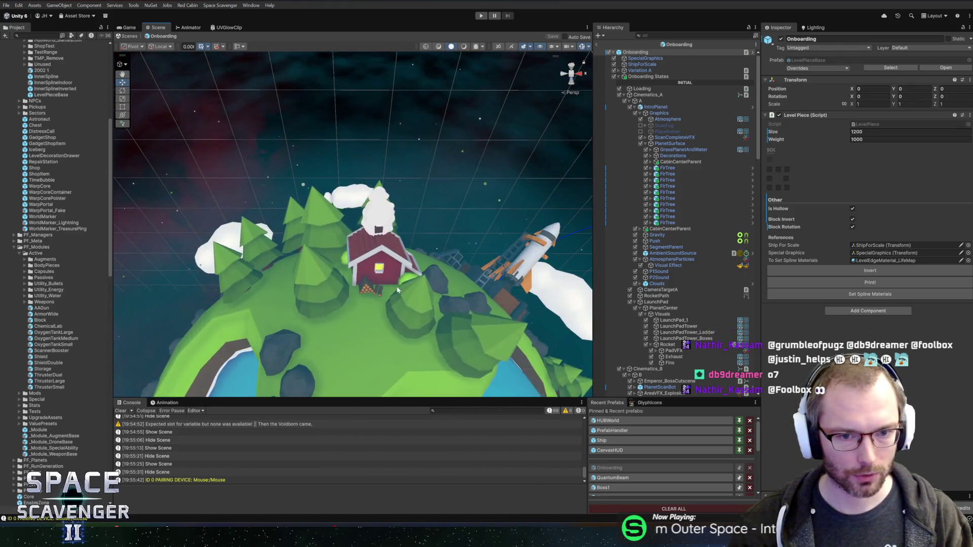
pyautogui.scroll(3)
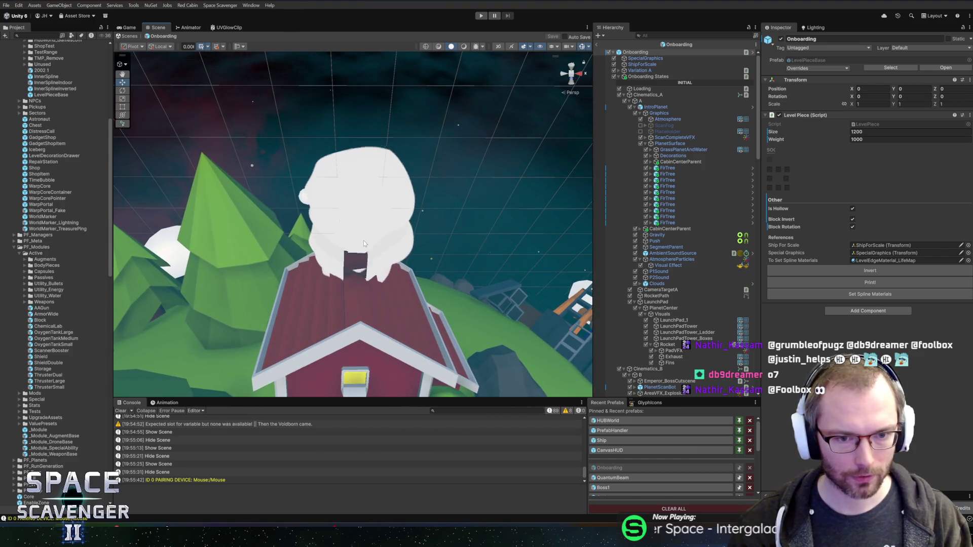
pyautogui.click(388, 272)
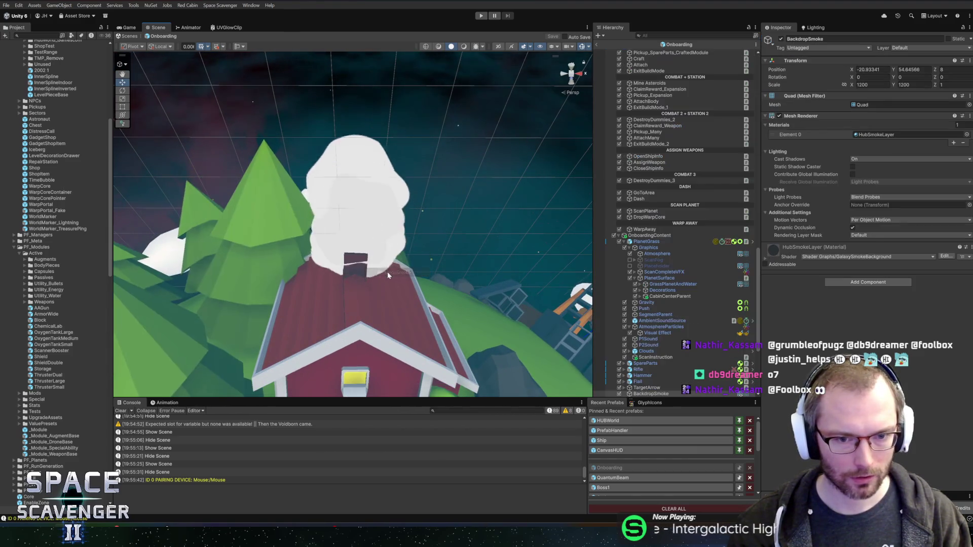
# Pick Cabin from the objects overlapping the roof, expand it, and select Chimney.
pyautogui.click(364, 223)
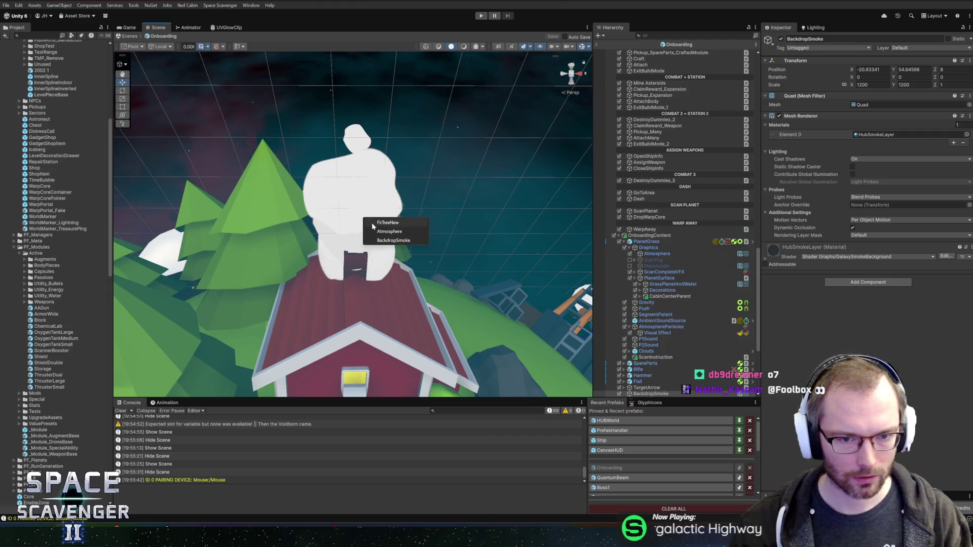
pyautogui.click(369, 294)
pyautogui.click(390, 304)
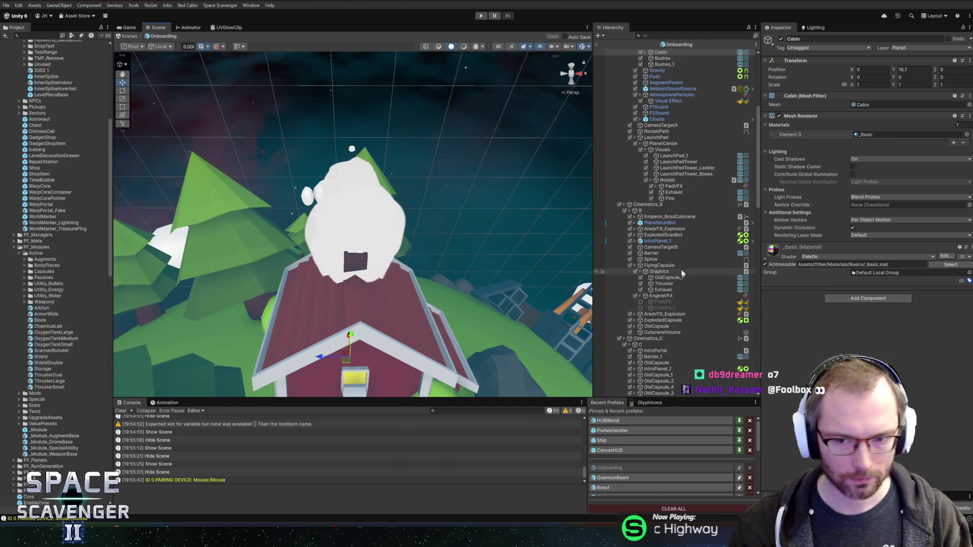
pyautogui.scroll(-3)
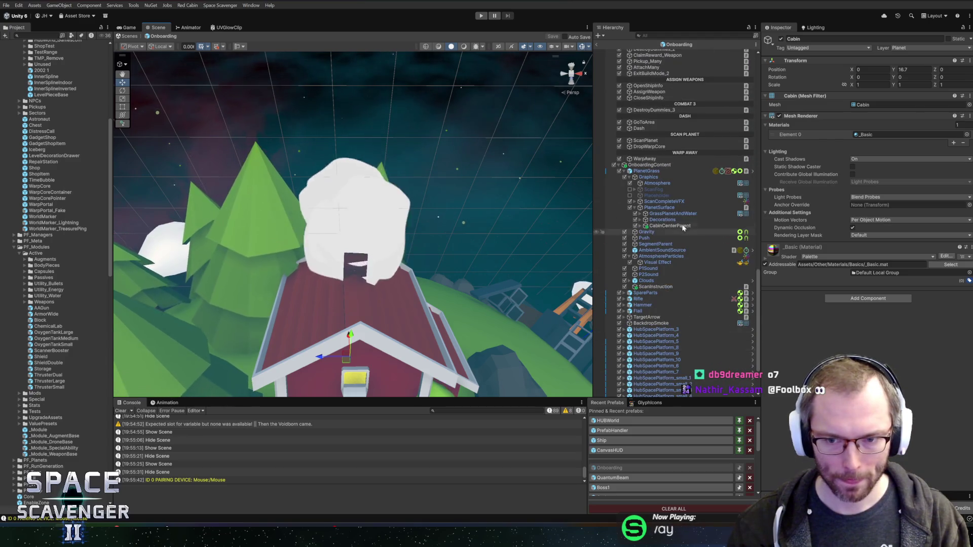
pyautogui.scroll(3)
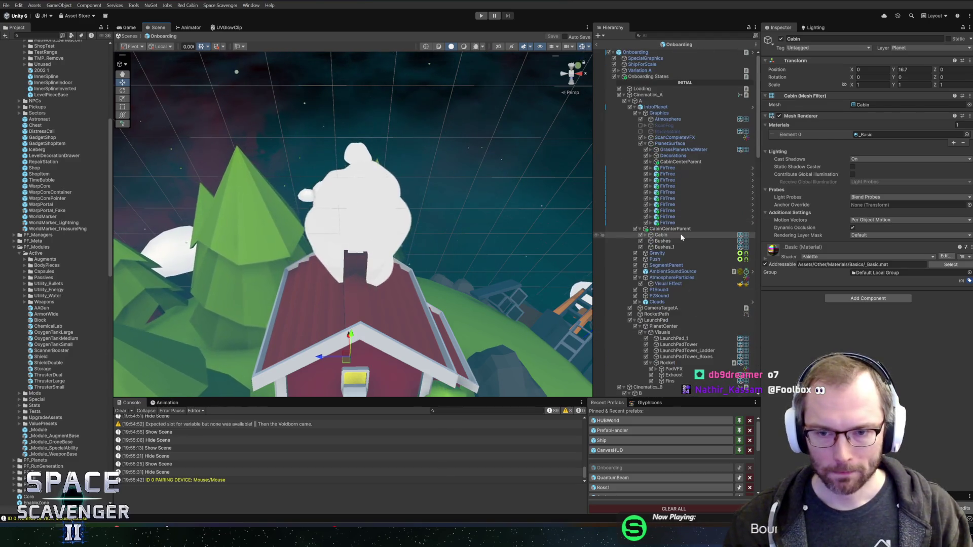
pyautogui.click(645, 235)
pyautogui.click(655, 241)
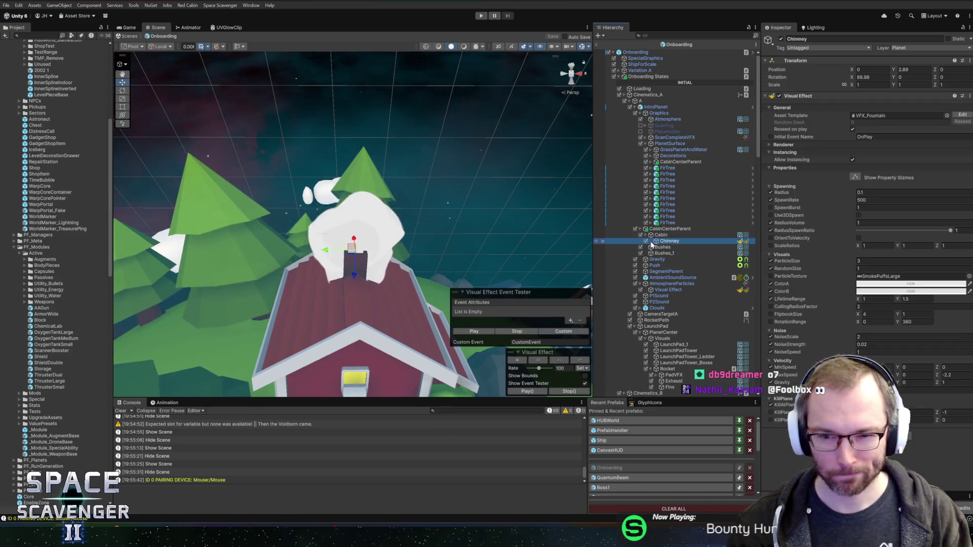
# Set the Chimney smoke's ParticleSize to 0.5.
pyautogui.click(887, 261)
pyautogui.write('1')
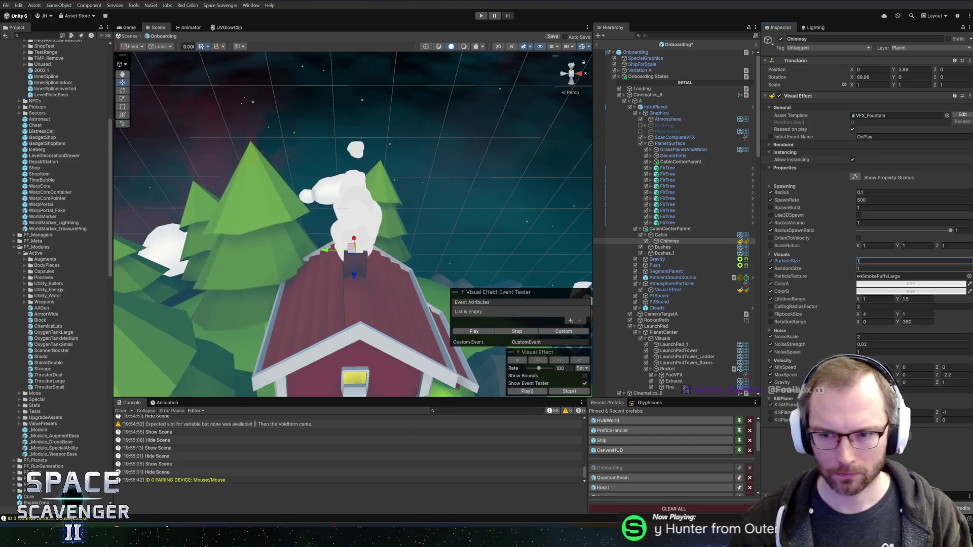
pyautogui.press('Tab')
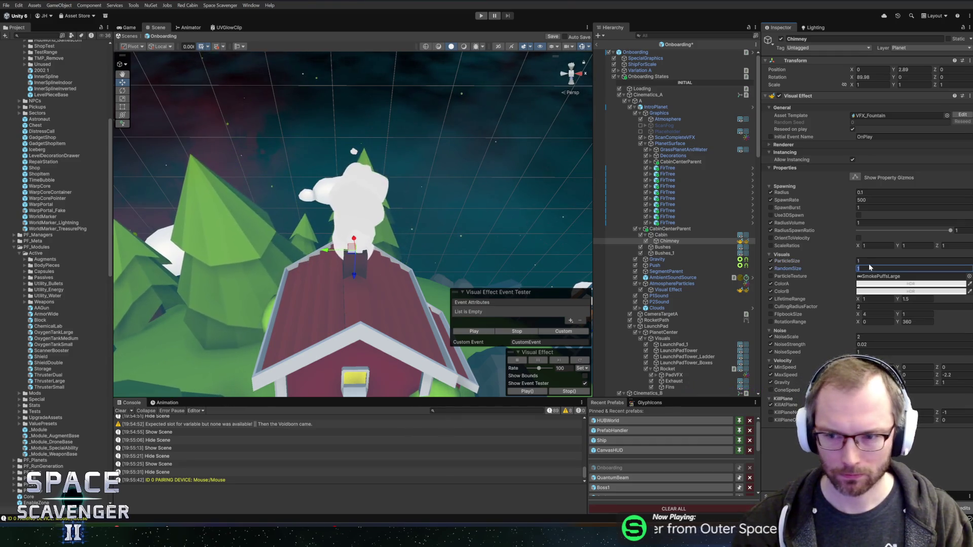
pyautogui.write('0.5')
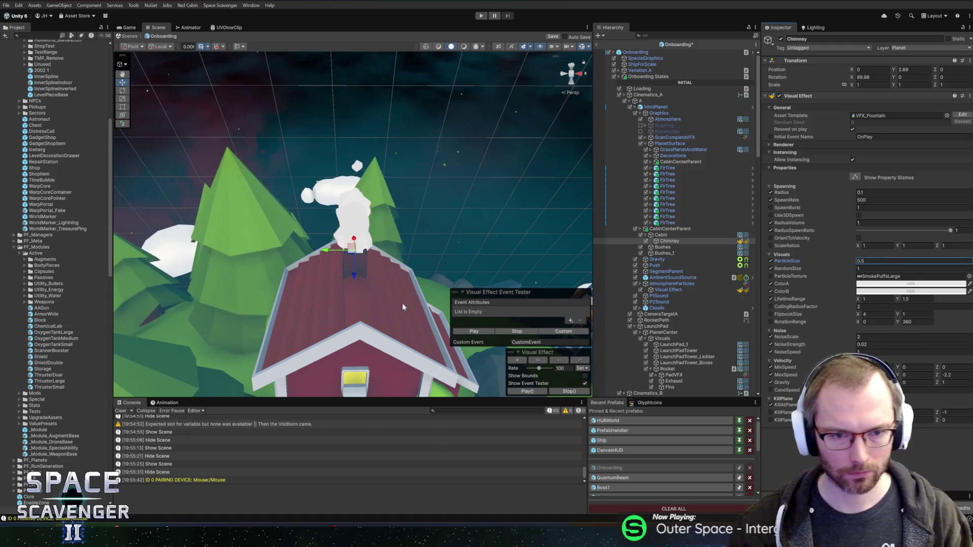
pyautogui.moveTo(362, 277); pyautogui.dragTo(341, 271)
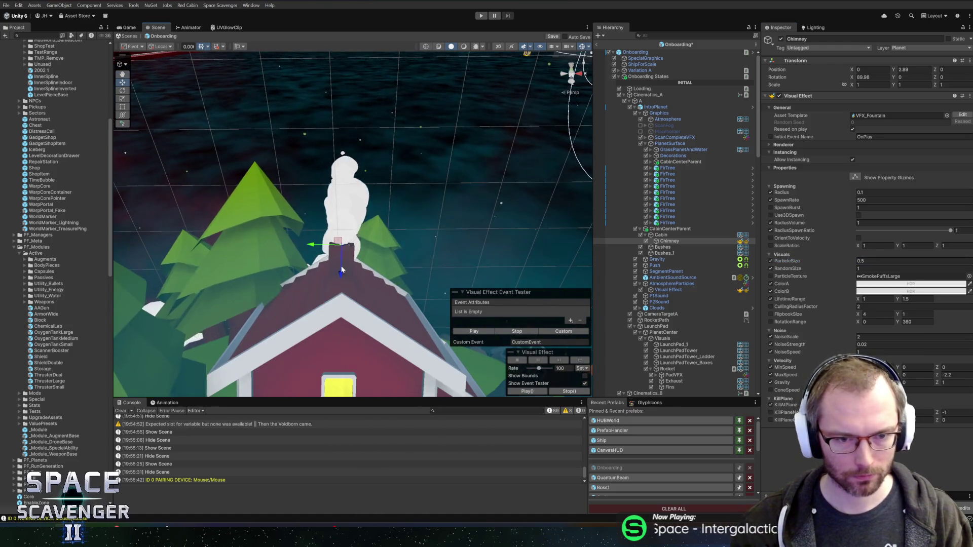
# Frame the Chimney, nudge it along X to -0.043, and save the scene.
pyautogui.moveTo(388, 248); pyautogui.dragTo(397, 308)
pyautogui.press('f')
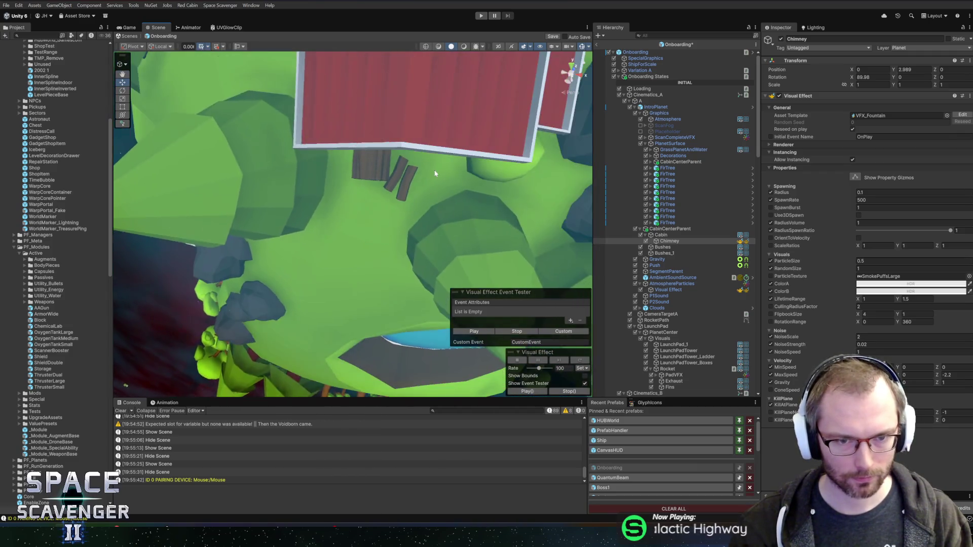
pyautogui.moveTo(405, 218); pyautogui.dragTo(413, 221)
pyautogui.scroll(-3)
pyautogui.hotkey('ctrl', 's')
# Orbit over the planet, pan back to the cabin and lake, and bring up the window list.
pyautogui.scroll(-3)
pyautogui.moveTo(400, 171); pyautogui.dragTo(430, 192)
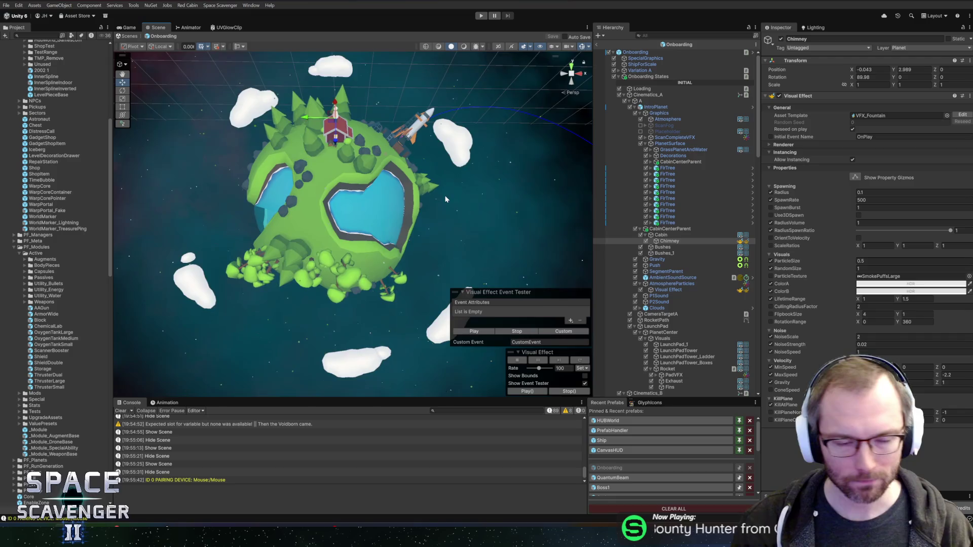
pyautogui.scroll(3)
pyautogui.scroll(3)
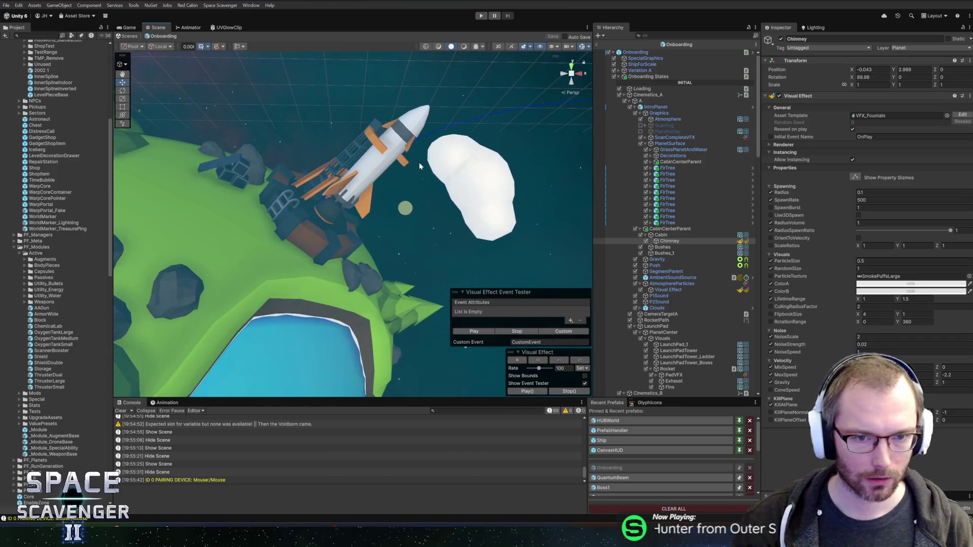
pyautogui.scroll(3)
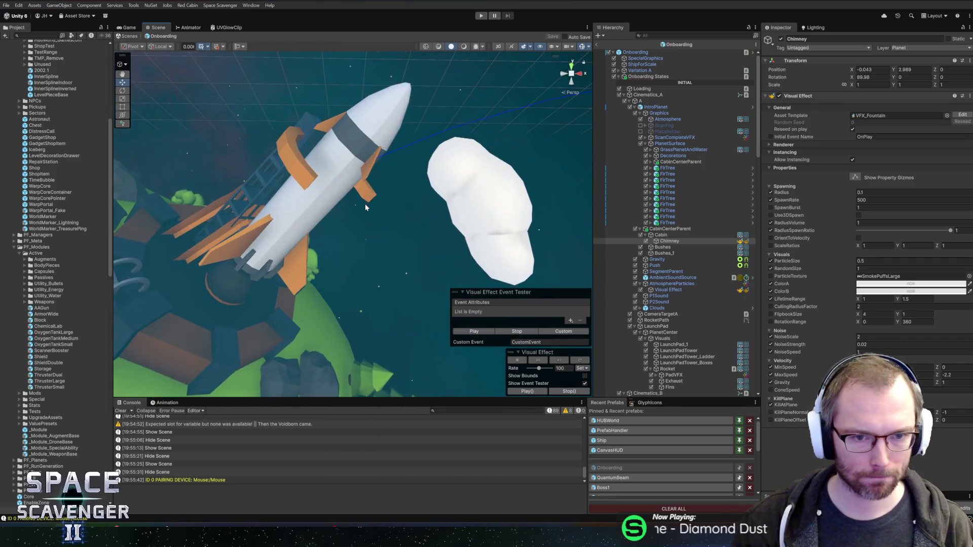
pyautogui.scroll(-3)
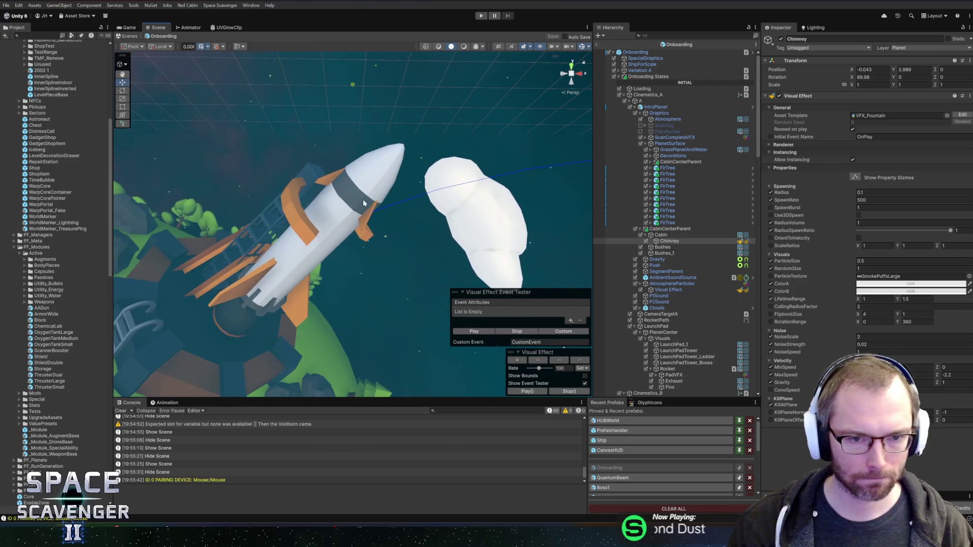
pyautogui.moveTo(303, 276); pyautogui.dragTo(450, 243)
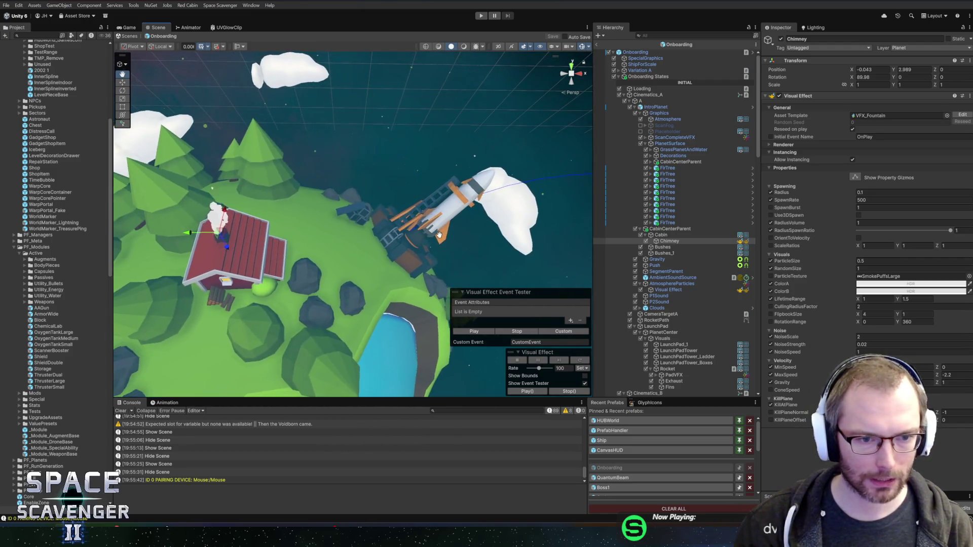
pyautogui.hotkey('alt', 'Tab')
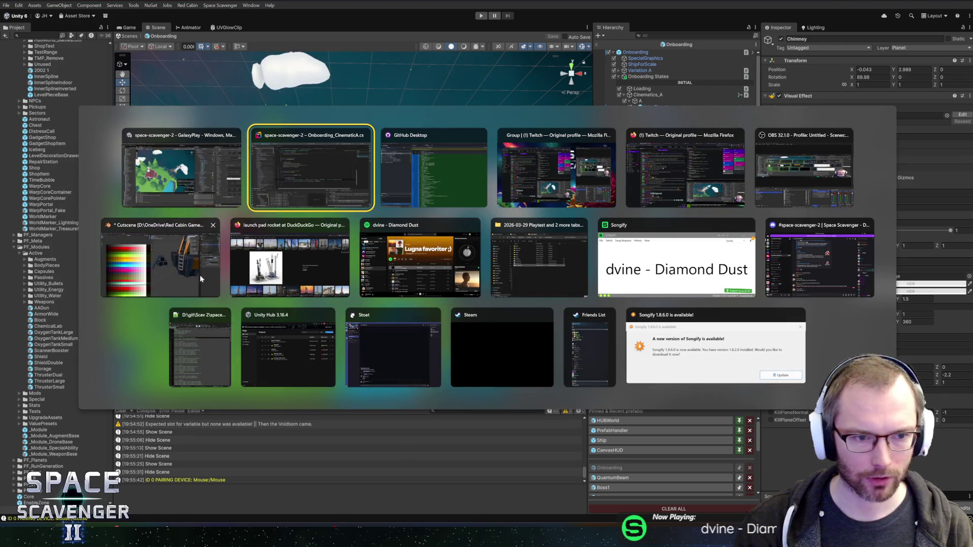
# Switch to Blender, select the launch-pad rocket, and inspect its mesh in Edit Mode.
pyautogui.click(200, 275)
pyautogui.scroll(-3)
pyautogui.click(570, 219)
pyautogui.press('Tab')
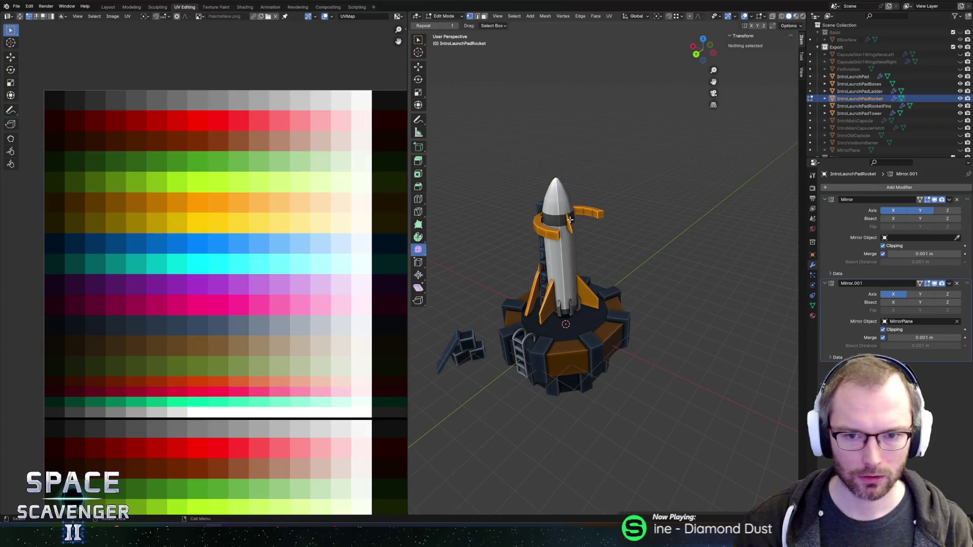
pyautogui.scroll(3)
pyautogui.scroll(-3)
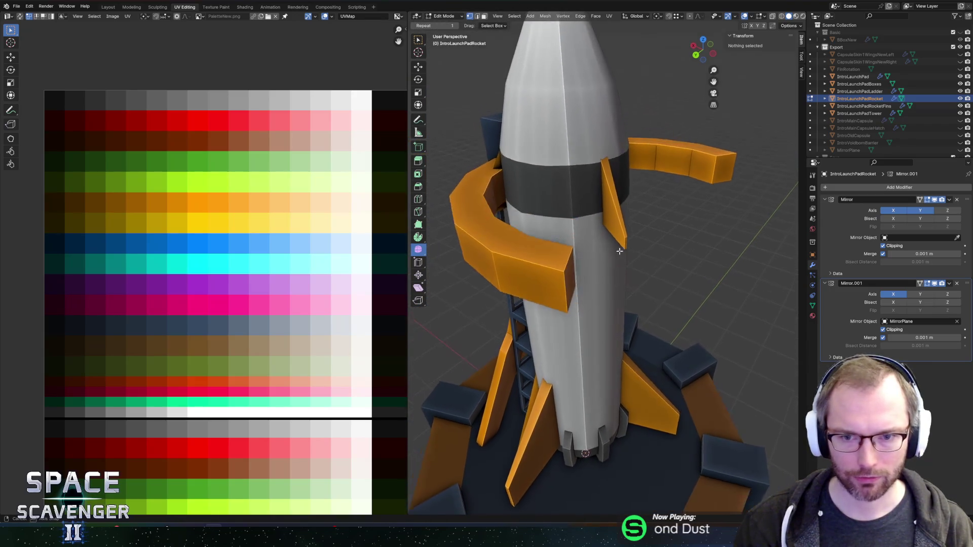
pyautogui.moveTo(619, 251); pyautogui.dragTo(722, 225)
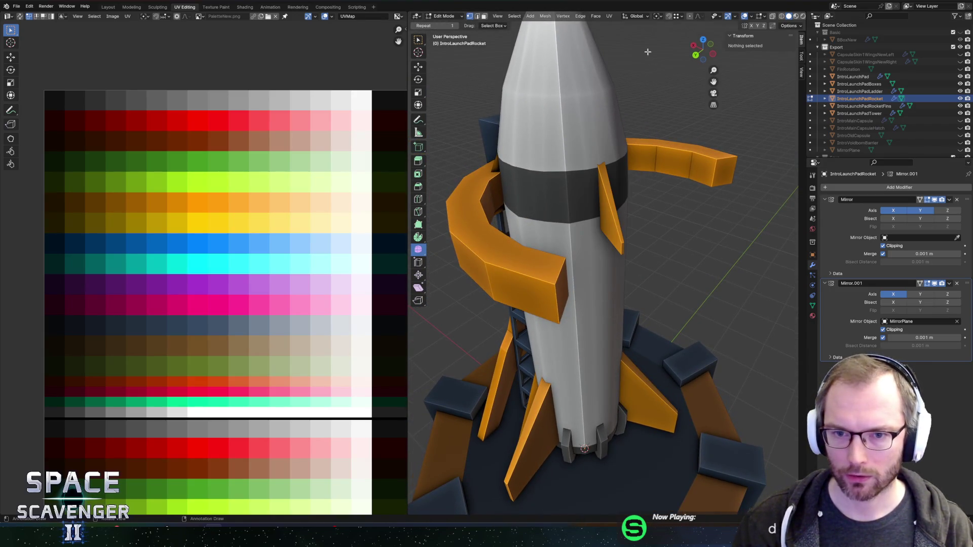
# Duplicate the rocket in place in Object Mode as IntroLaunchPadRocket.001.
pyautogui.press('Tab')
pyautogui.hotkey('shift', 'd')
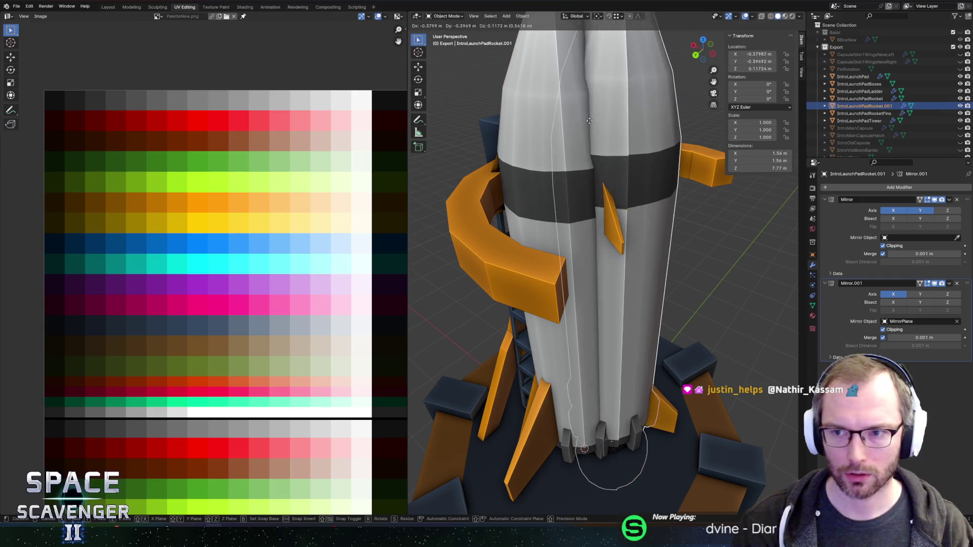
pyautogui.press('Escape')
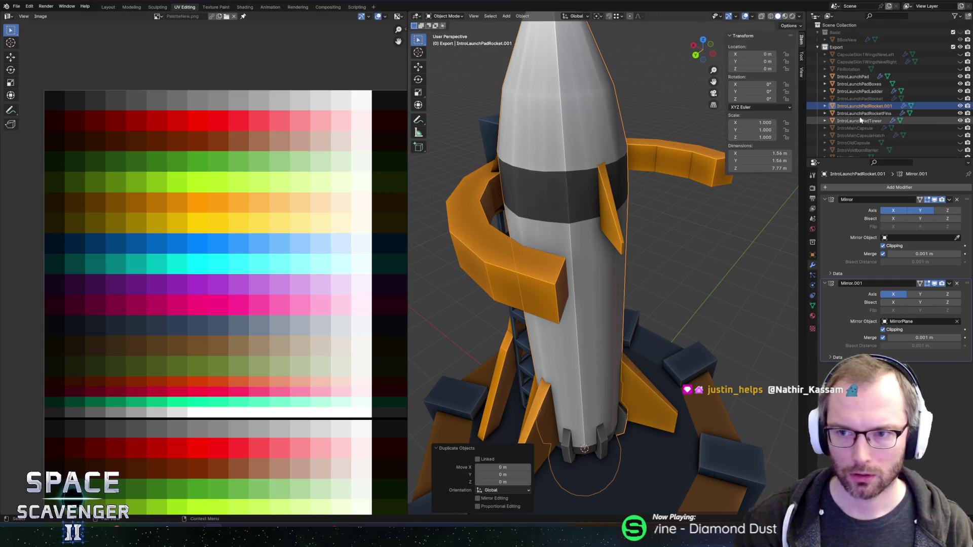
pyautogui.click(869, 108)
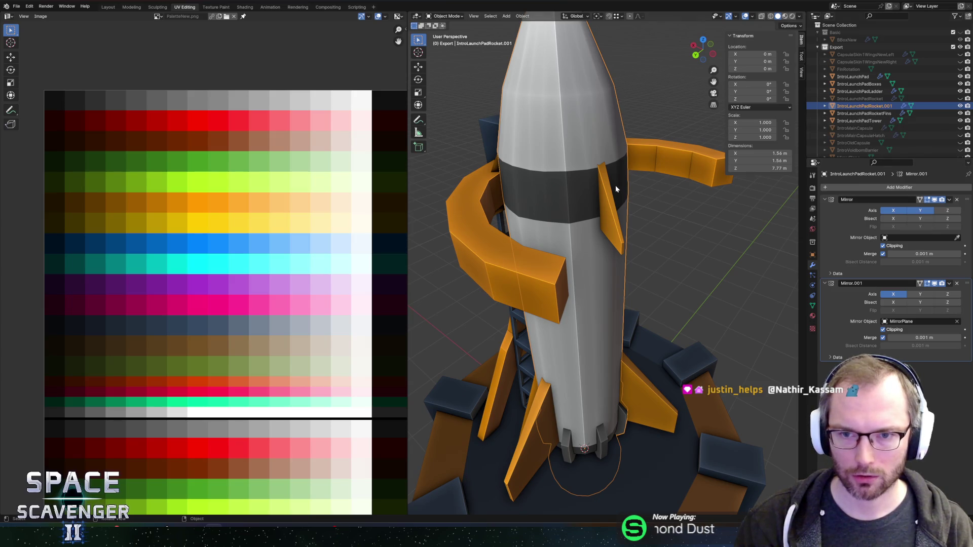
# Trial-apply Mirror.001 on the duplicate twice, undoing it each time.
pyautogui.hotkey('ctrl', 'a')
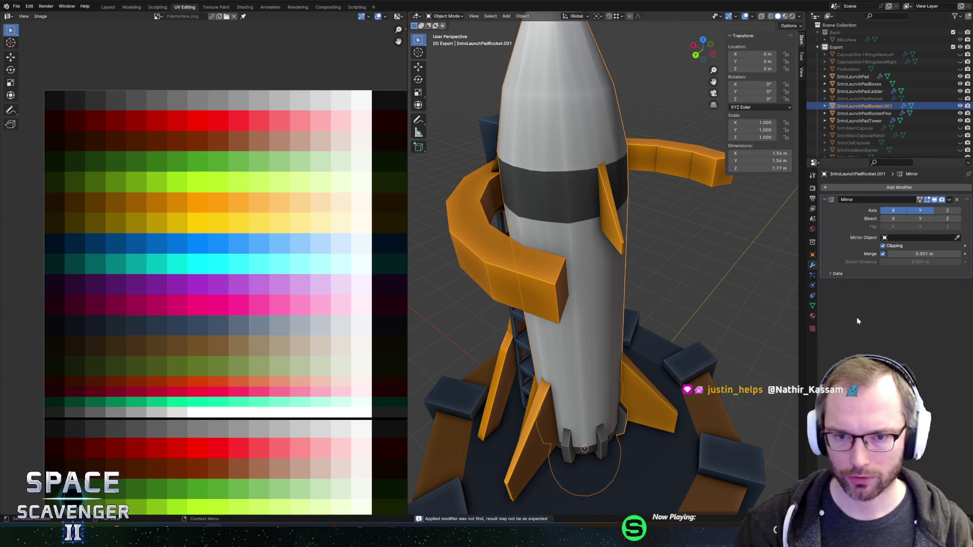
pyautogui.hotkey('ctrl', 'z')
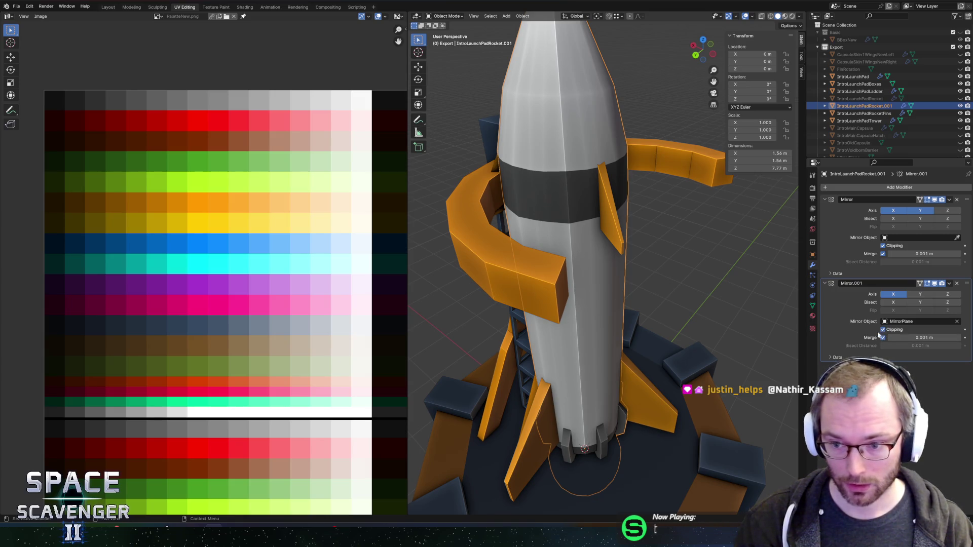
pyautogui.moveTo(643, 216); pyautogui.dragTo(670, 252)
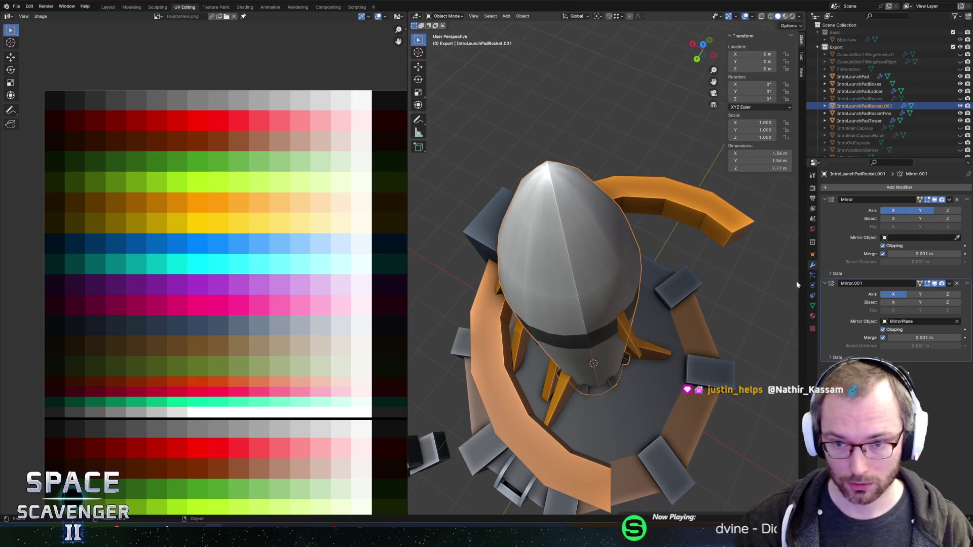
pyautogui.hotkey('ctrl', 'a')
pyautogui.moveTo(722, 208); pyautogui.dragTo(733, 186)
pyautogui.hotkey('ctrl', 'z')
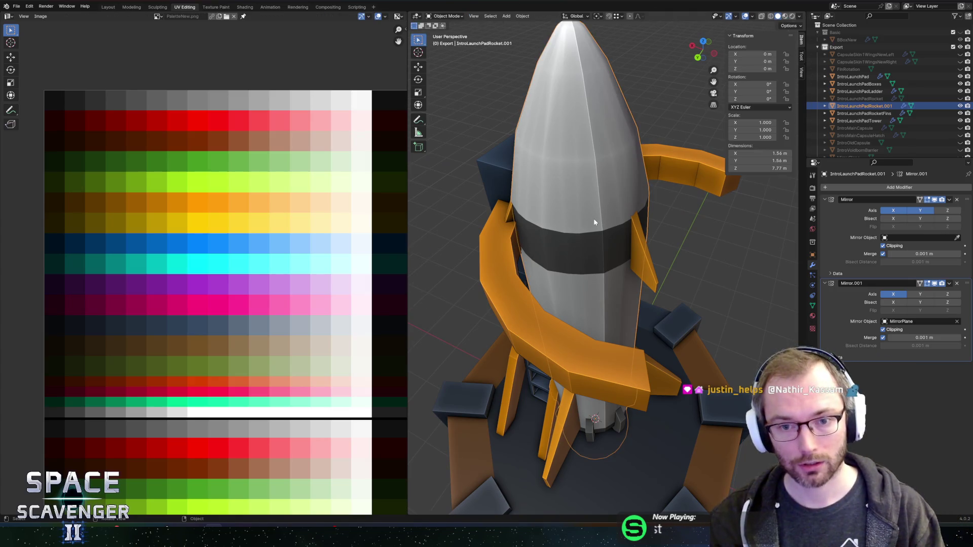
pyautogui.press('Tab')
# Select and frame the rocket body, then trial-apply Mirror.001 and undo it.
pyautogui.press('l')
pyautogui.moveTo(643, 209); pyautogui.dragTo(420, 254)
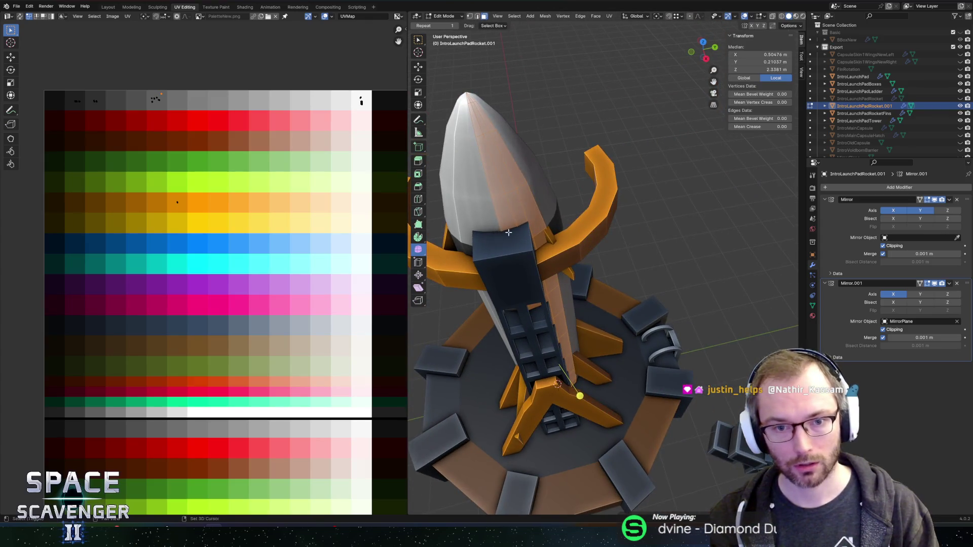
pyautogui.press('KP_Decimal')
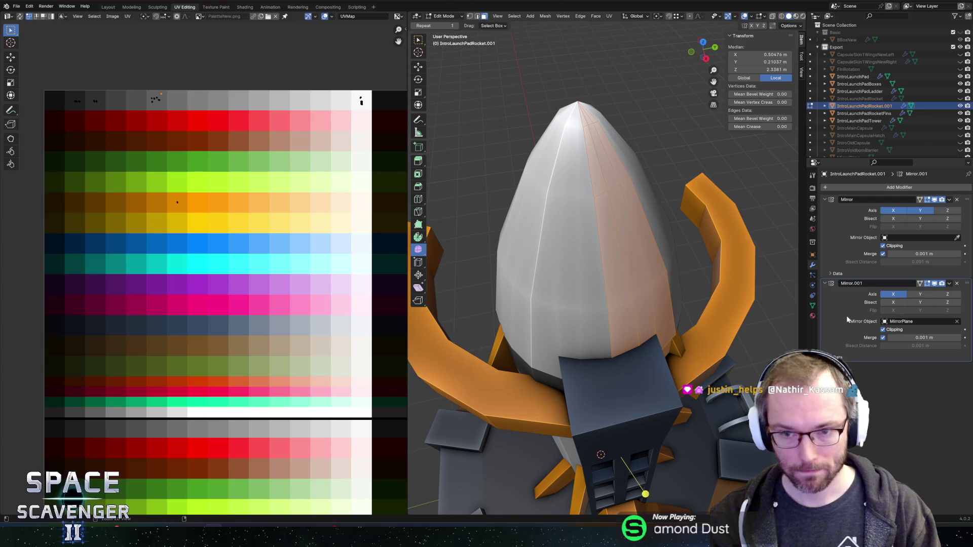
pyautogui.press('Tab')
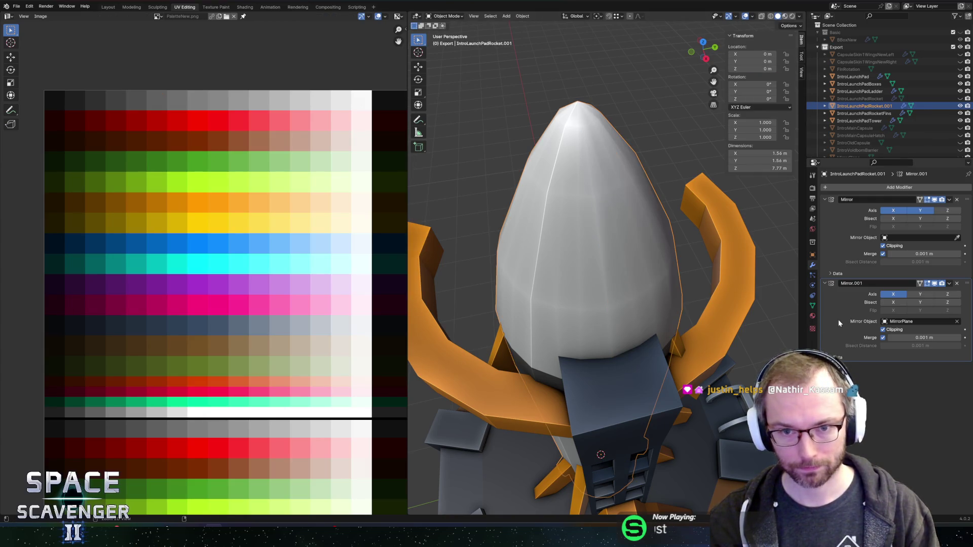
pyautogui.hotkey('ctrl', 'a')
pyautogui.hotkey('ctrl', 'z')
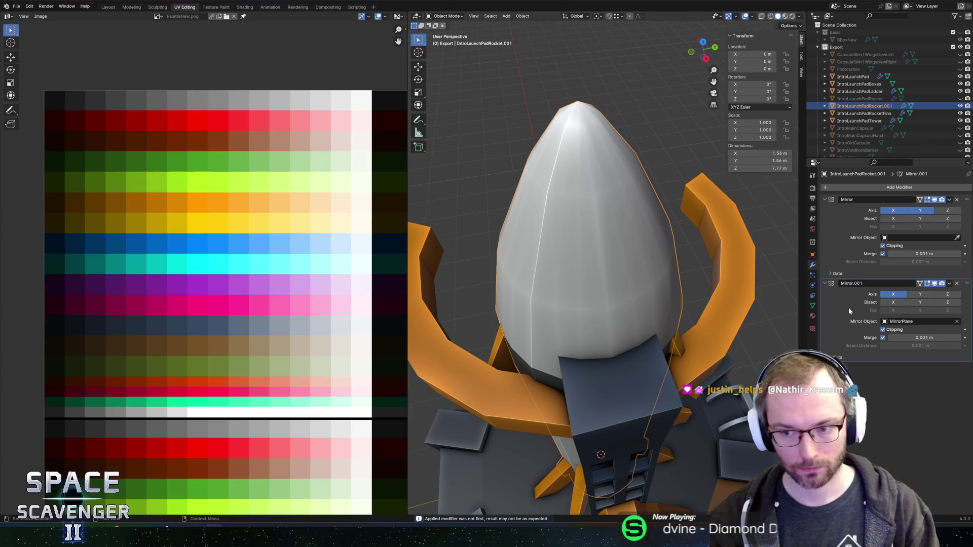
# Drag Mirror.001 to the top of the modifier stack and view the rocket nose.
pyautogui.moveTo(966, 283); pyautogui.dragTo(963, 203)
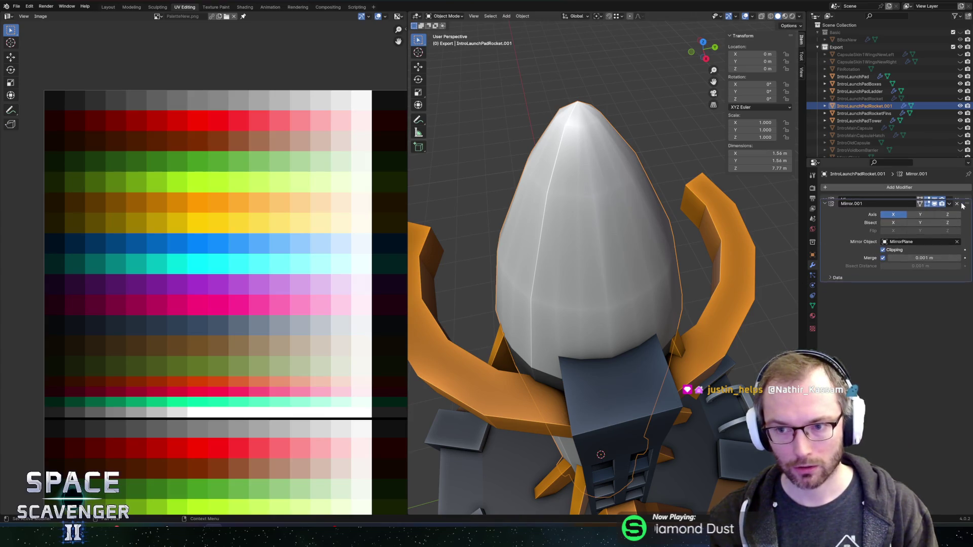
pyautogui.scroll(-3)
pyautogui.moveTo(620, 230); pyautogui.dragTo(573, 205)
pyautogui.scroll(3)
pyautogui.scroll(-3)
pyautogui.scroll(3)
# Select a face on the rocket nose and test moving it twice, cancelling each time.
pyautogui.press('Tab')
pyautogui.scroll(3)
pyautogui.click(572, 205)
pyautogui.press('g')
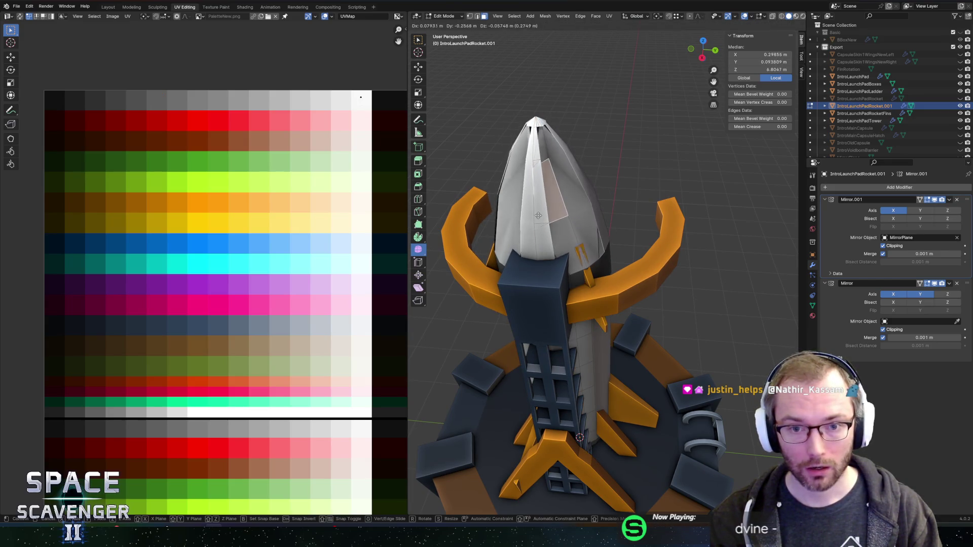
pyautogui.rightClick(537, 216)
pyautogui.press('g')
pyautogui.rightClick(542, 208)
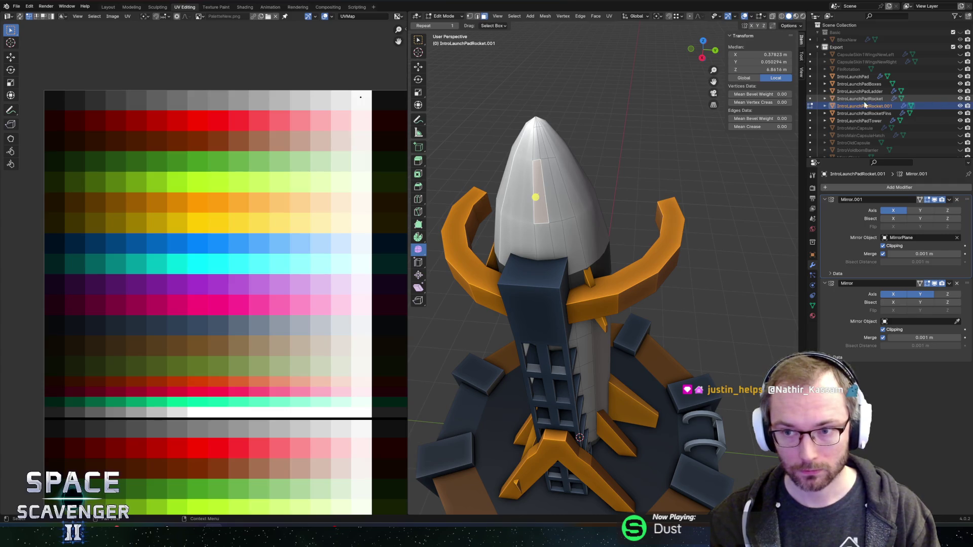
pyautogui.press('Tab')
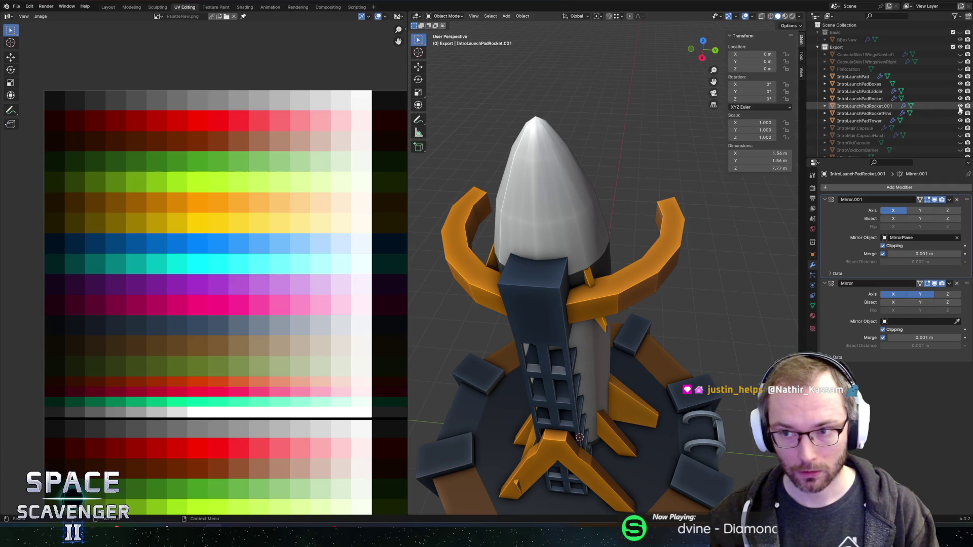
# Move Mirror.001 above Mirror on the original rocket and delete the IntroLaunchPadRocket.001 copy.
pyautogui.click(861, 98)
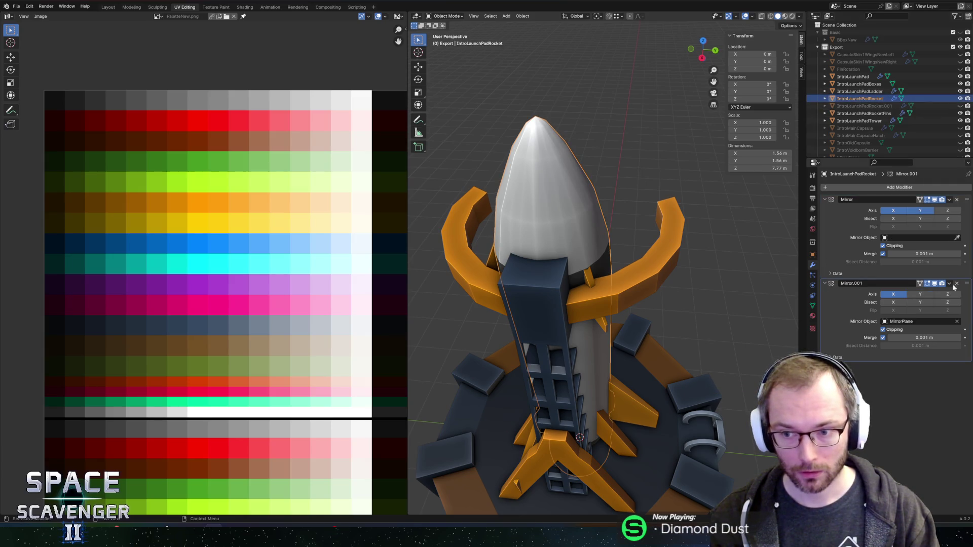
pyautogui.moveTo(969, 285); pyautogui.dragTo(968, 200)
pyautogui.moveTo(601, 206); pyautogui.dragTo(823, 117)
pyautogui.scroll(3)
pyautogui.scroll(-3)
pyautogui.click(934, 105)
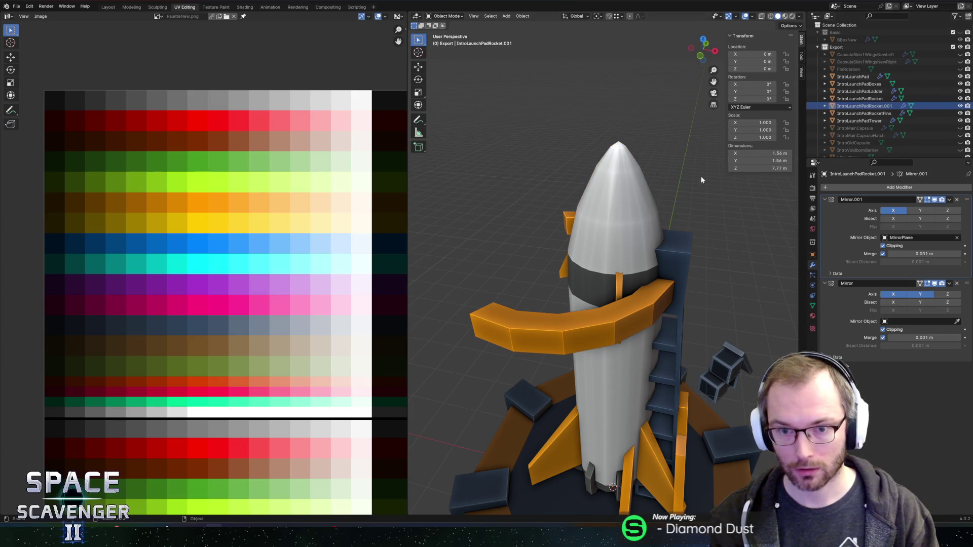
pyautogui.click(659, 148)
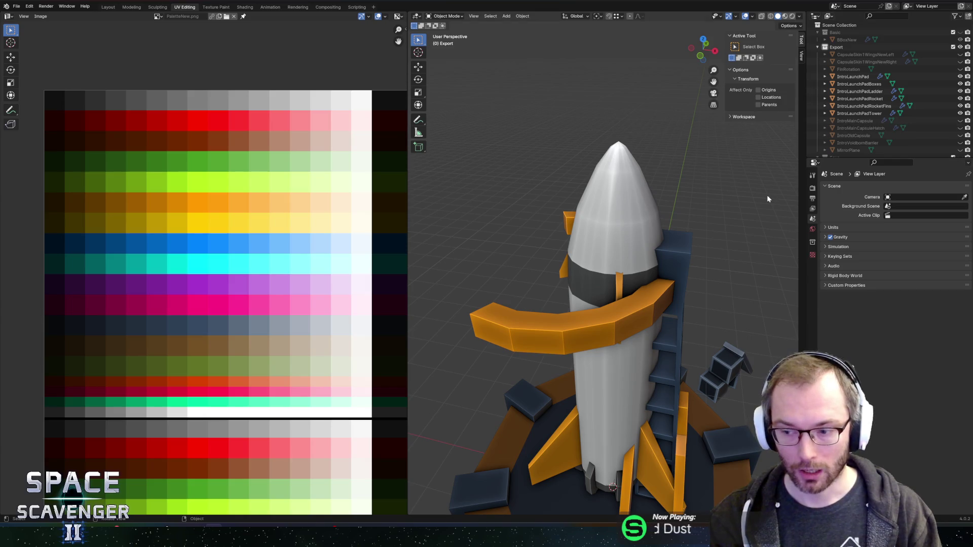
# Select all IntroLaunchPadRocket vertices, briefly open the export browser, and return to Unity.
pyautogui.click(659, 185)
pyautogui.press('Tab')
pyautogui.press('a')
pyautogui.hscroll(3)
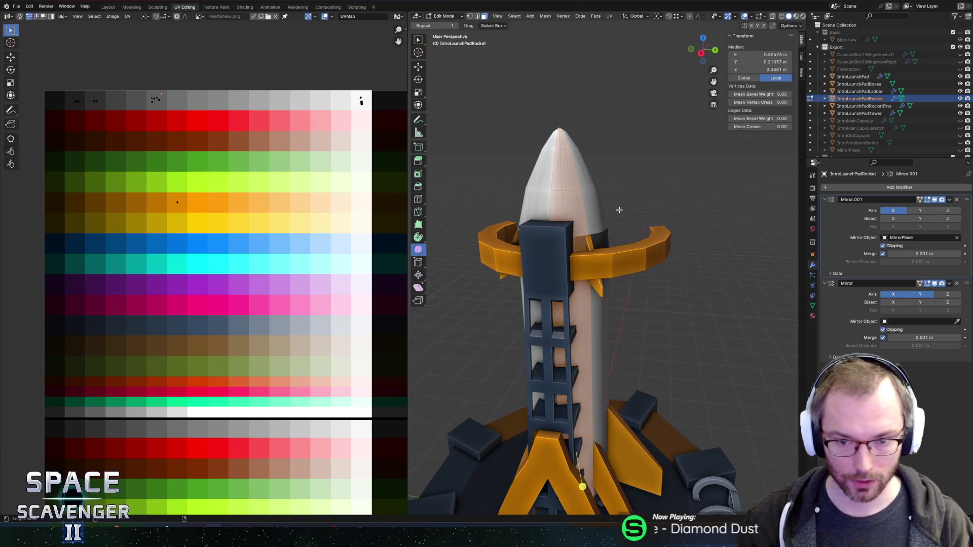
pyautogui.hotkey('ctrl', 'o')
pyautogui.press('Escape')
pyautogui.hotkey('alt', 'Tab')
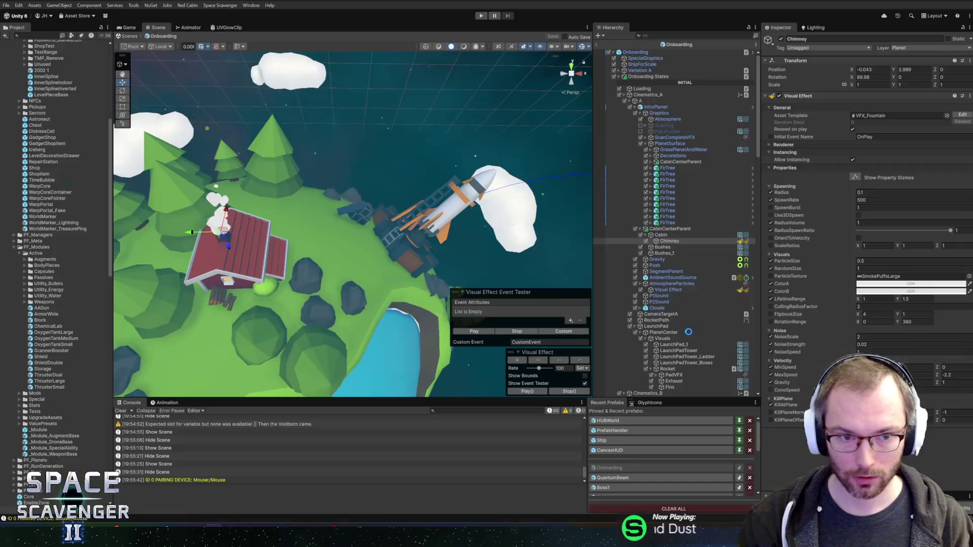
# Zoom and pan Unity's Scene view back to see the launch-pad rocket.
pyautogui.scroll(3)
pyautogui.scroll(3)
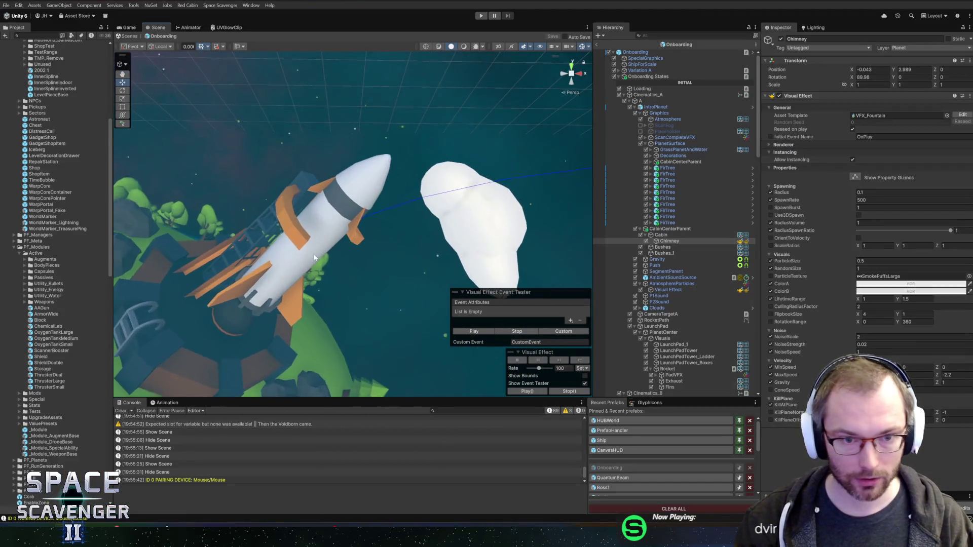
pyautogui.moveTo(208, 261); pyautogui.dragTo(420, 157)
# In Blender, move the UV of one face beside the orange ring onto a different palette colour.
pyautogui.hotkey('alt', 'Tab')
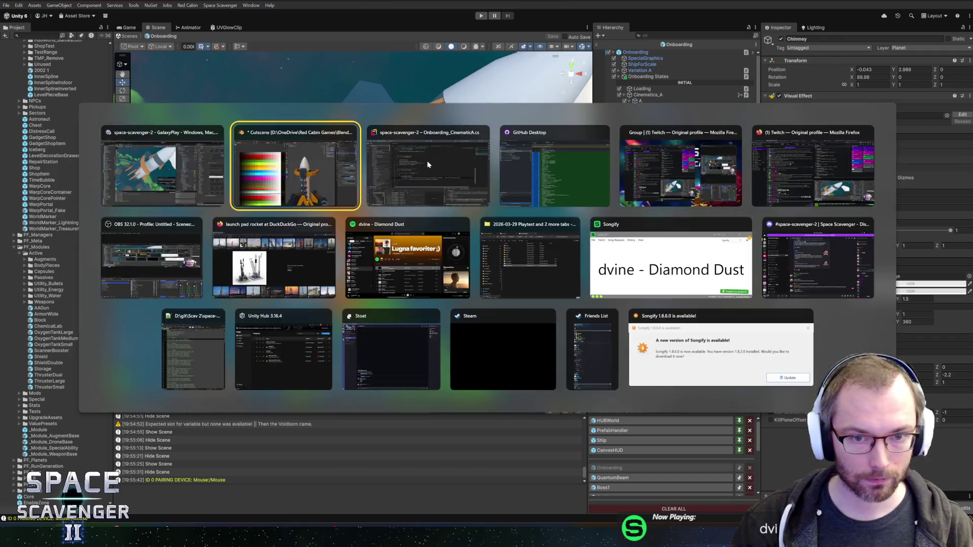
pyautogui.click(526, 214)
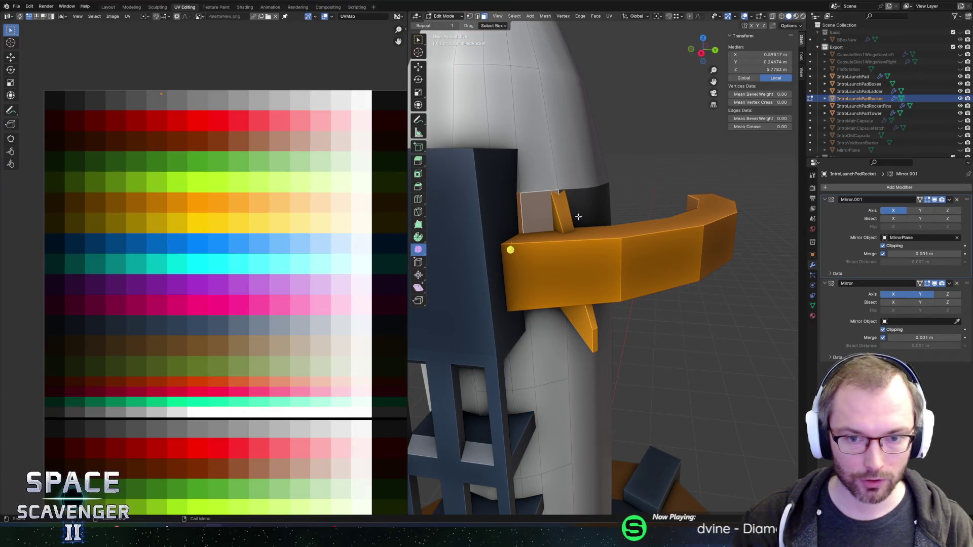
pyautogui.press('g')
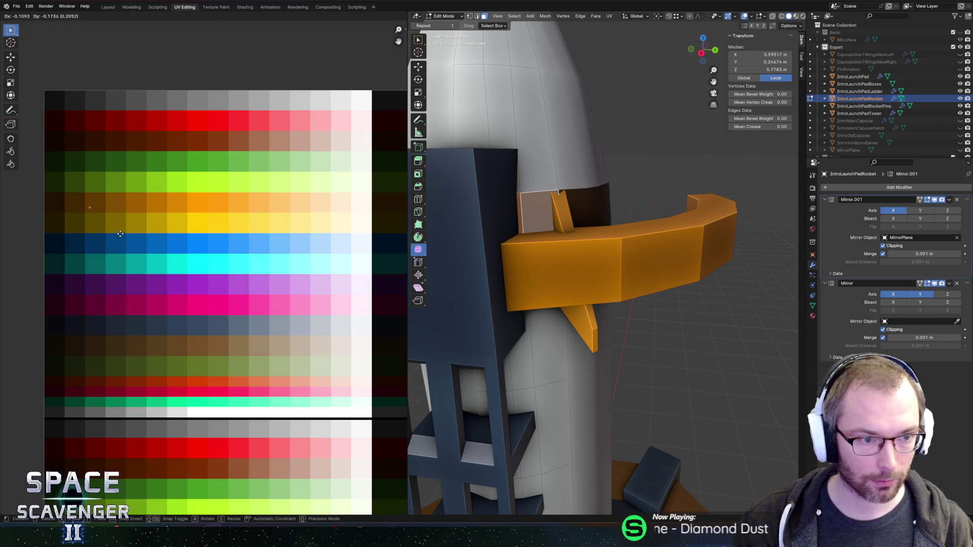
pyautogui.click(120, 234)
# Re-export the scene to Cutscene.fbx and switch over to Unity.
pyautogui.press('Tab')
pyautogui.press('KP_Decimal')
pyautogui.press('F3')
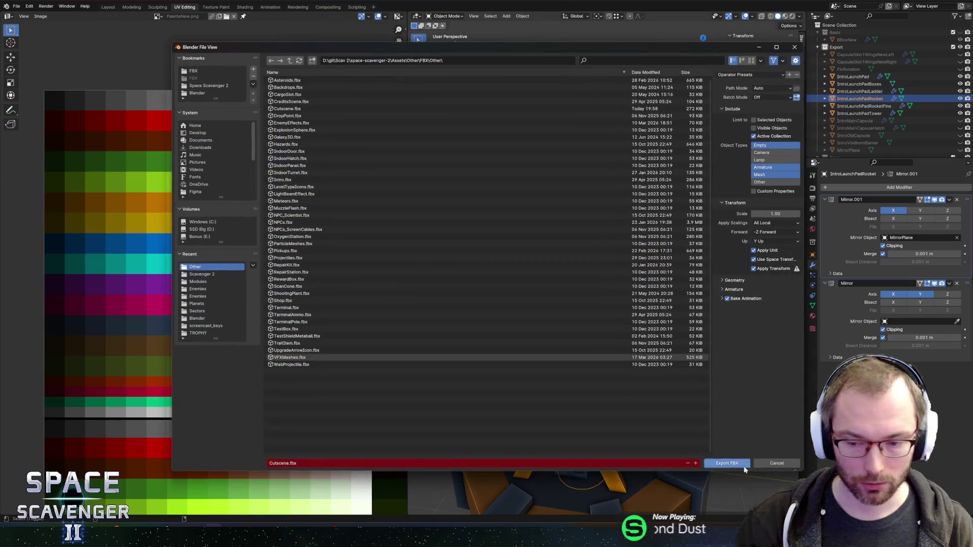
pyautogui.click(732, 463)
pyautogui.hotkey('alt', 'Tab')
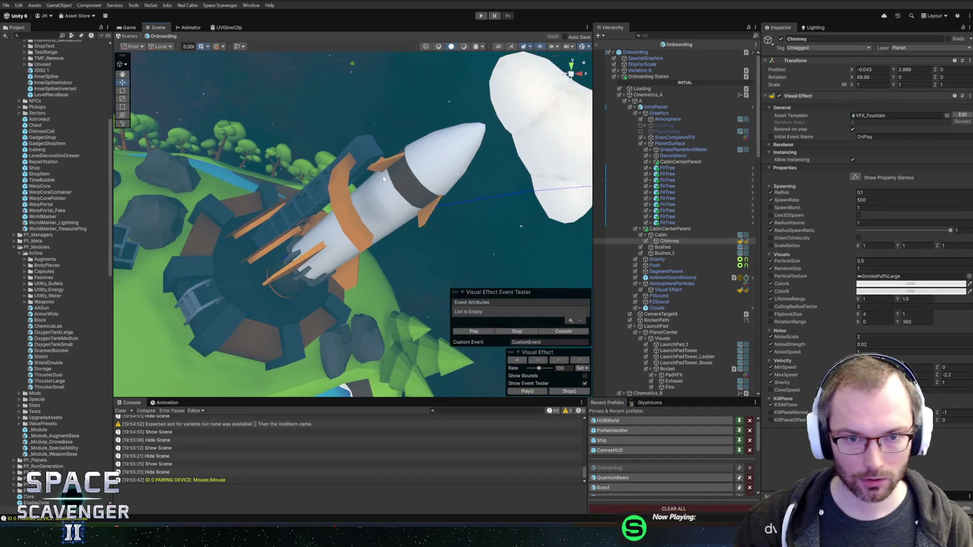
# Orbit Unity's Scene view around the planet and rocket, then return to Blender.
pyautogui.moveTo(333, 198); pyautogui.dragTo(432, 116)
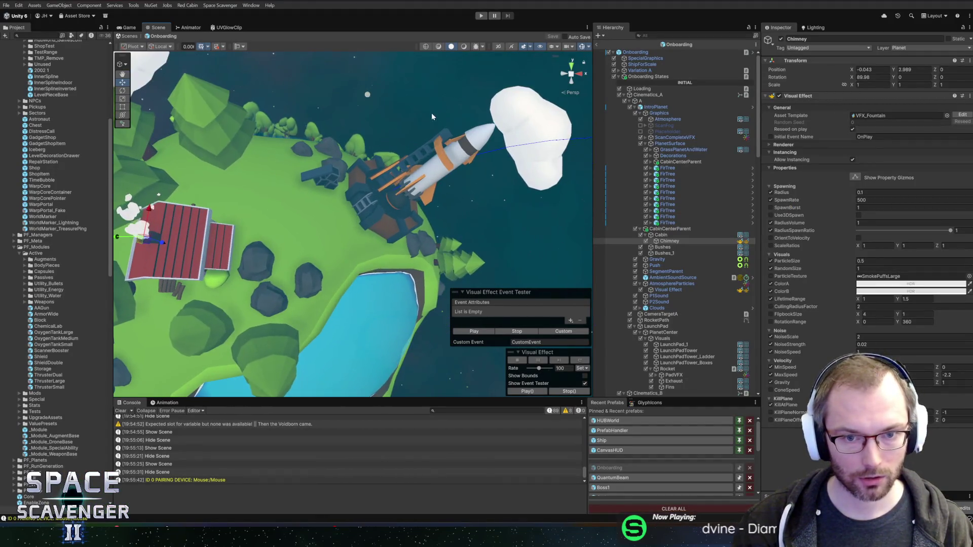
pyautogui.moveTo(493, 141); pyautogui.dragTo(389, 159)
pyautogui.hotkey('alt', 'Tab')
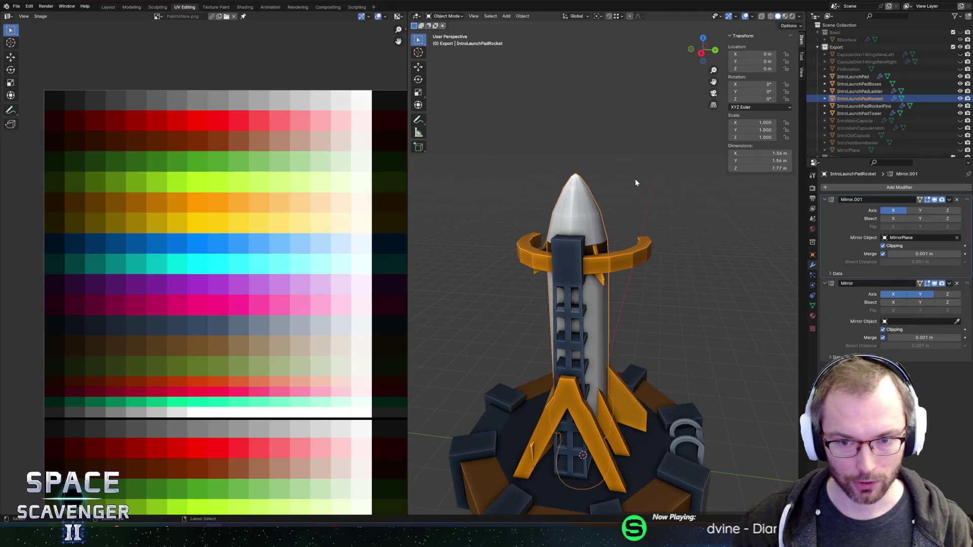
# Export the scene over Cutscene.fbx again, glance at Unity, and come back to Blender.
pyautogui.press('Tab')
pyautogui.hotkey('ctrl', 'shift', 'e')
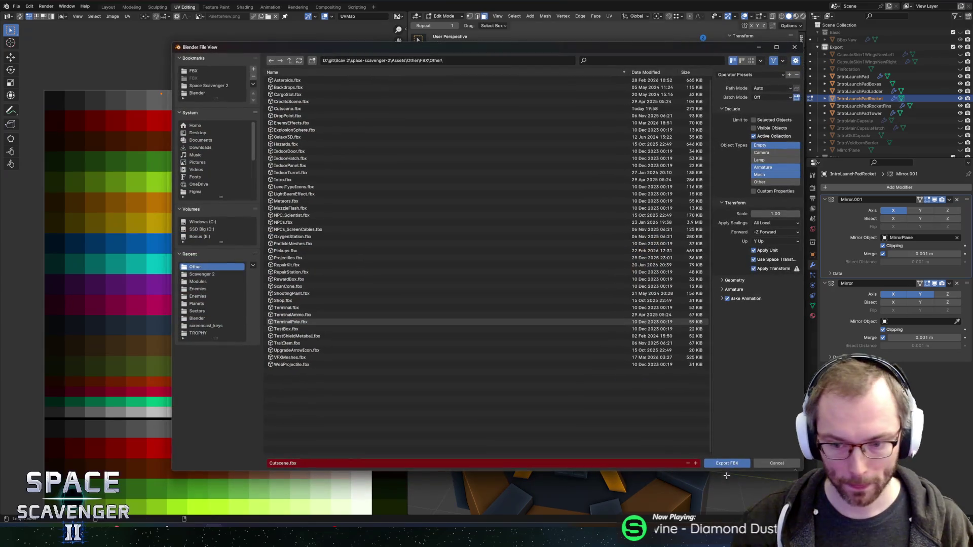
pyautogui.click(728, 469)
pyautogui.hotkey('alt', 'Tab')
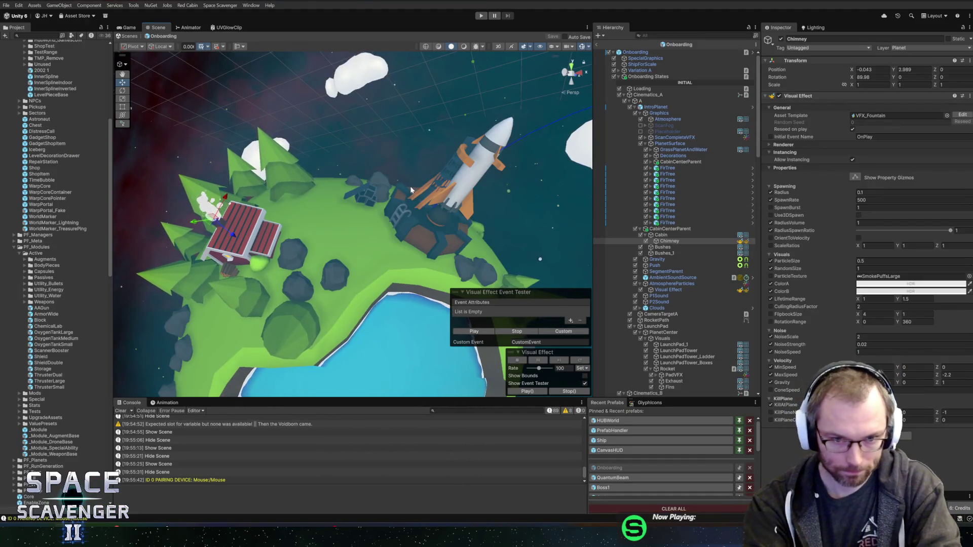
pyautogui.hotkey('alt', 'Tab')
pyautogui.press('Tab')
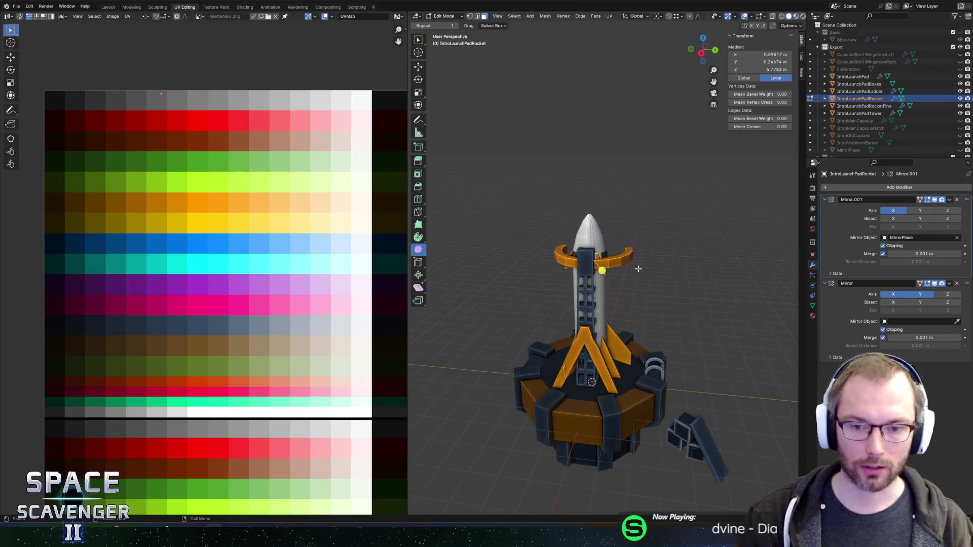
# Duplicate the rocket as IntroLaunchPadRocket.001, keeping the copy in place at the origin.
pyautogui.scroll(3)
pyautogui.moveTo(616, 330); pyautogui.dragTo(652, 289)
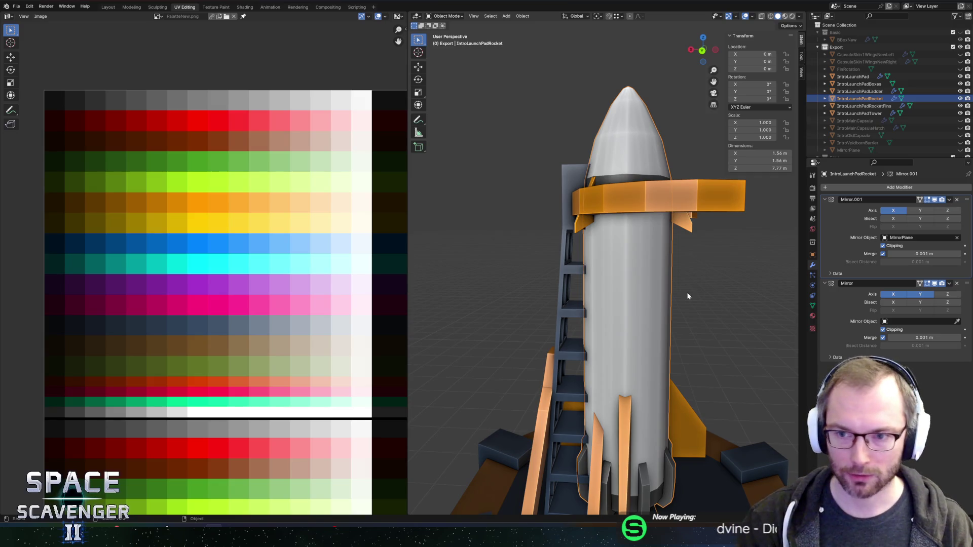
pyautogui.moveTo(651, 289); pyautogui.dragTo(425, 301)
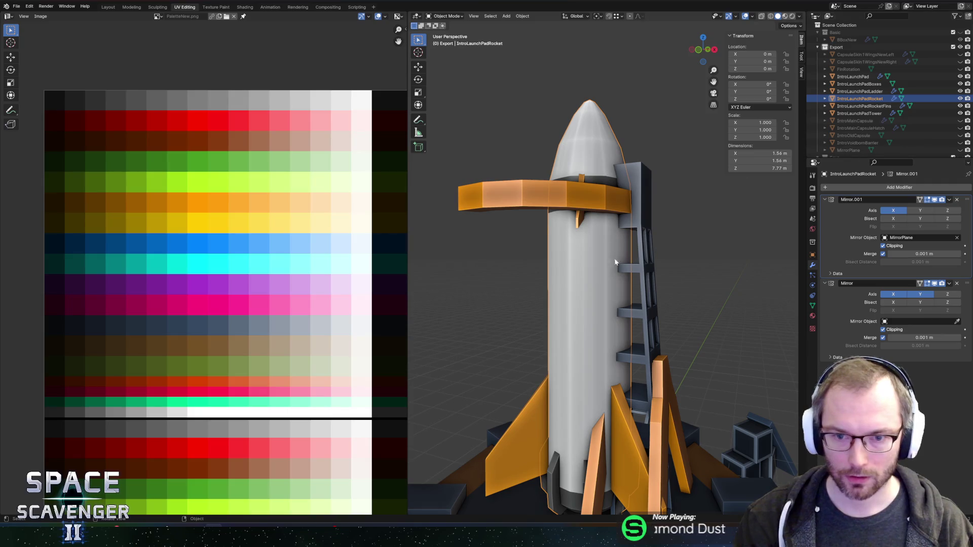
pyautogui.hotkey('shift', 'd')
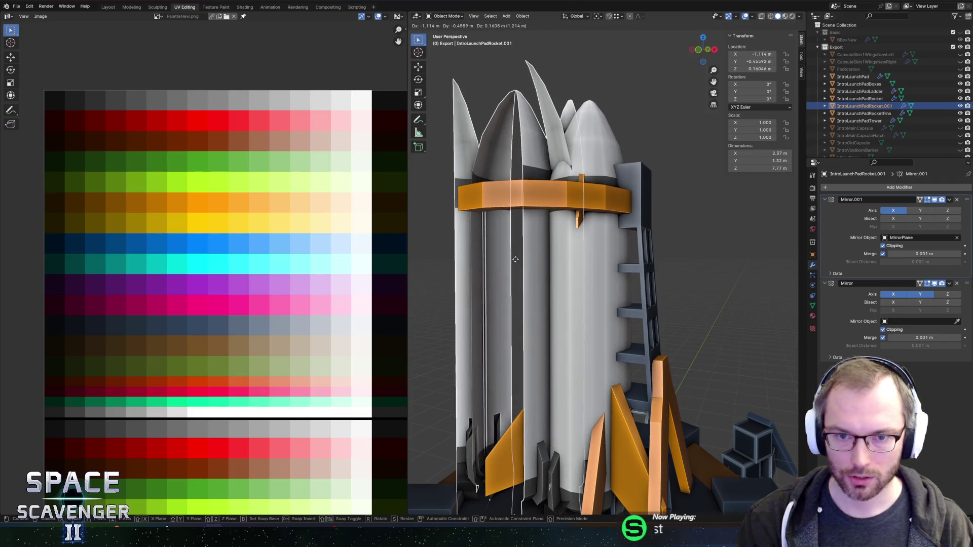
pyautogui.rightClick(515, 259)
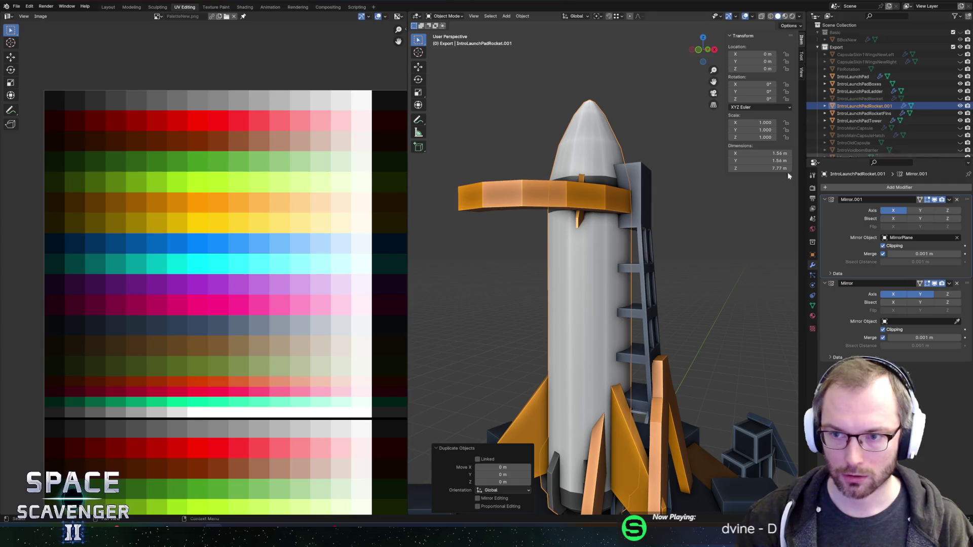
pyautogui.click(576, 148)
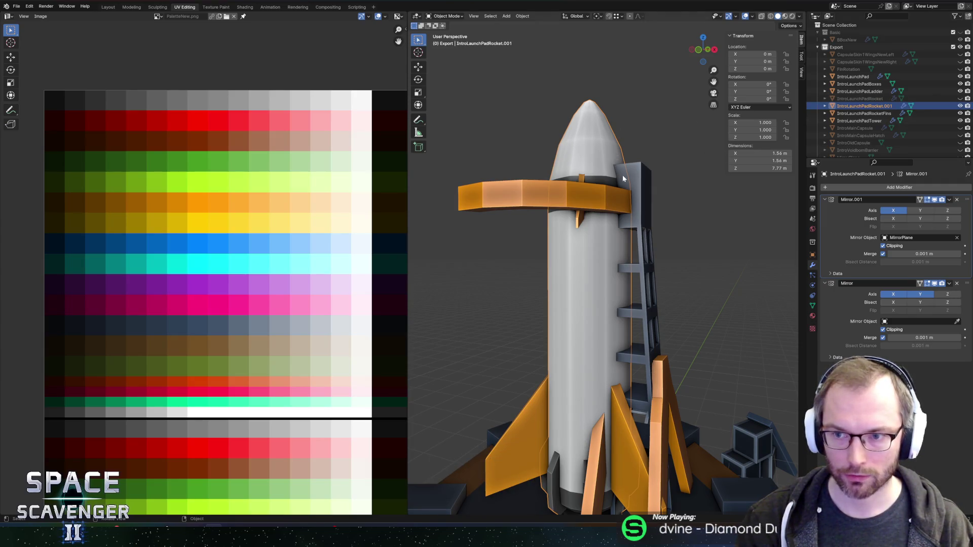
# Enable X-ray, apply both Mirror modifiers on the copy, and select its whole mesh.
pyautogui.press('Tab')
pyautogui.hotkey('alt', 'z')
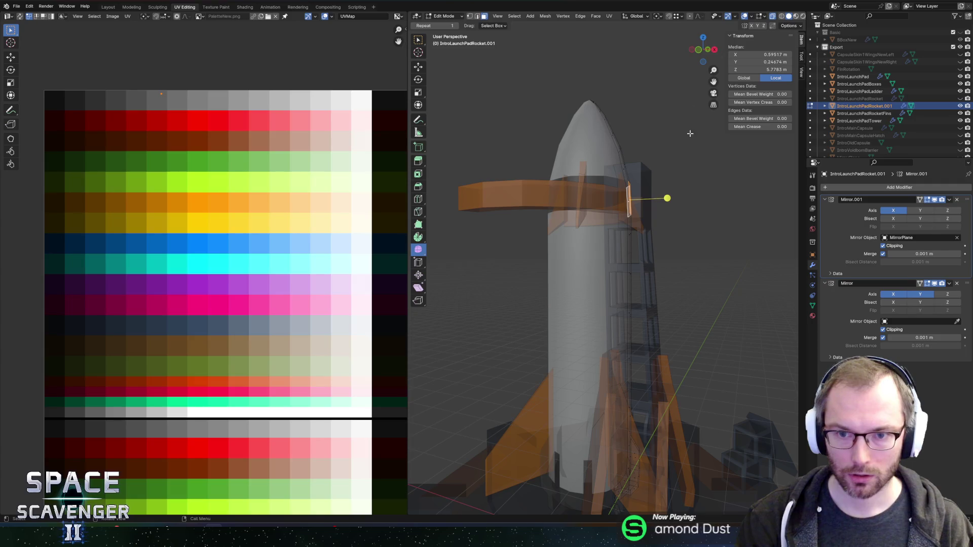
pyautogui.press('Tab')
pyautogui.hotkey('ctrl', 'a')
pyautogui.hotkey('ctrl', 'a')
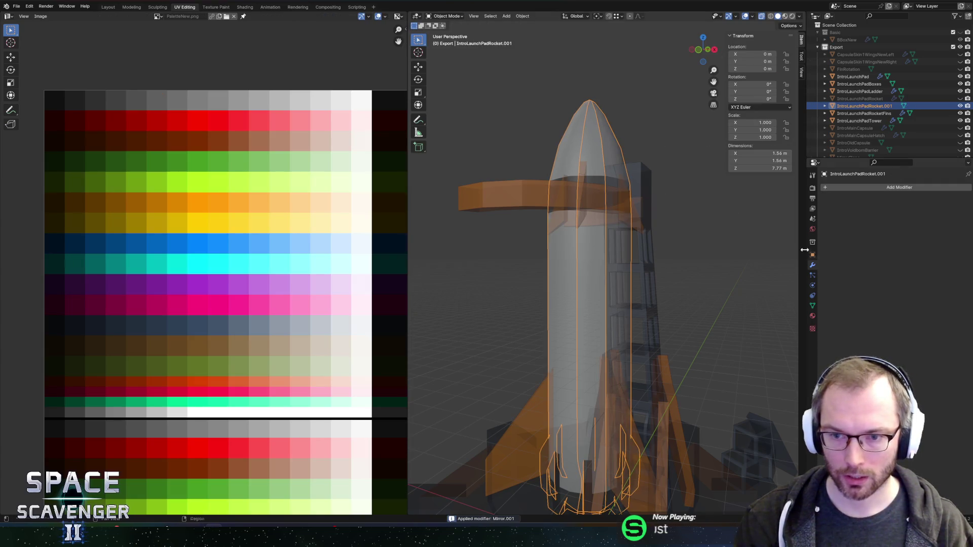
pyautogui.press('Tab')
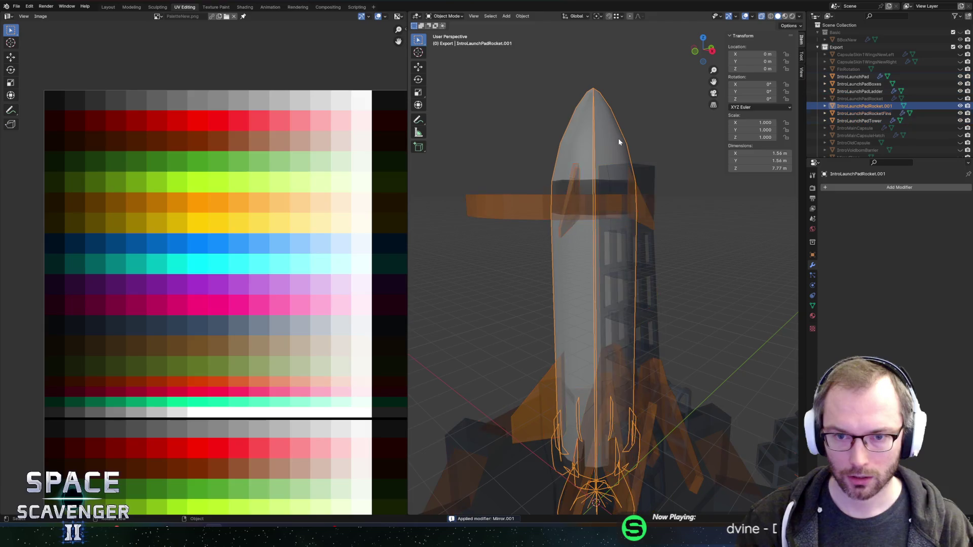
pyautogui.press('a')
pyautogui.scroll(-3)
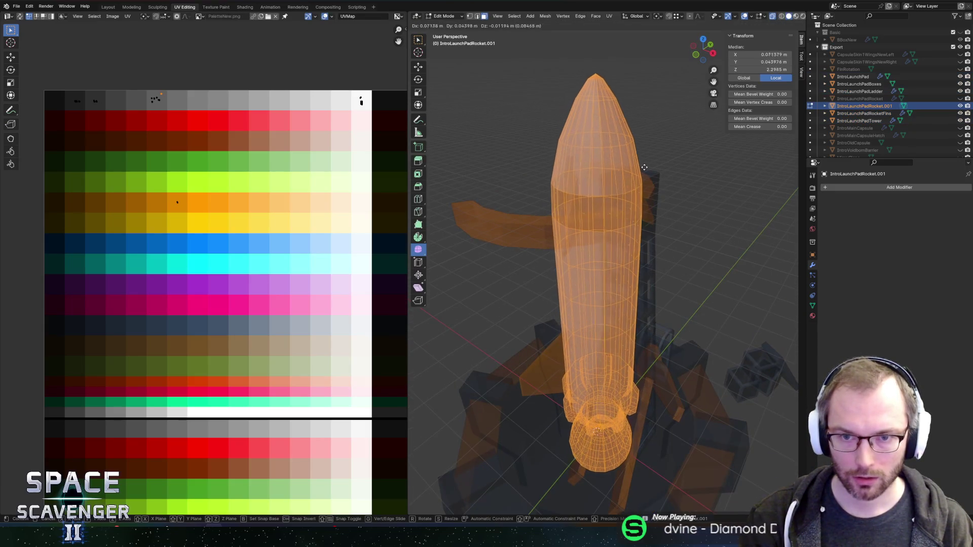
# Select the two adjacent face rings around the rocket's mid-body.
pyautogui.press('2')
pyautogui.hotkey('alt', 'z')
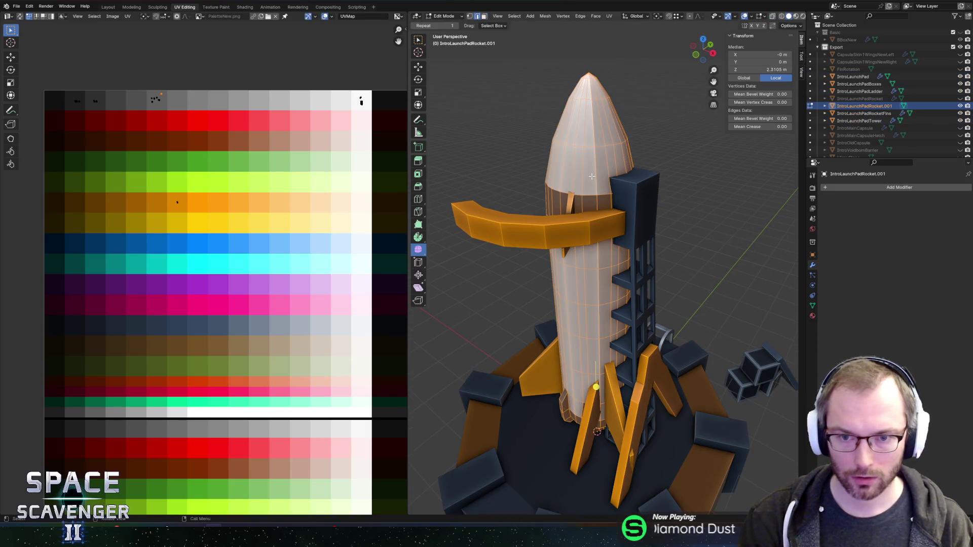
pyautogui.hotkey('alt', 'a')
pyautogui.hotkey('alt', 'z')
pyautogui.click(615, 228)
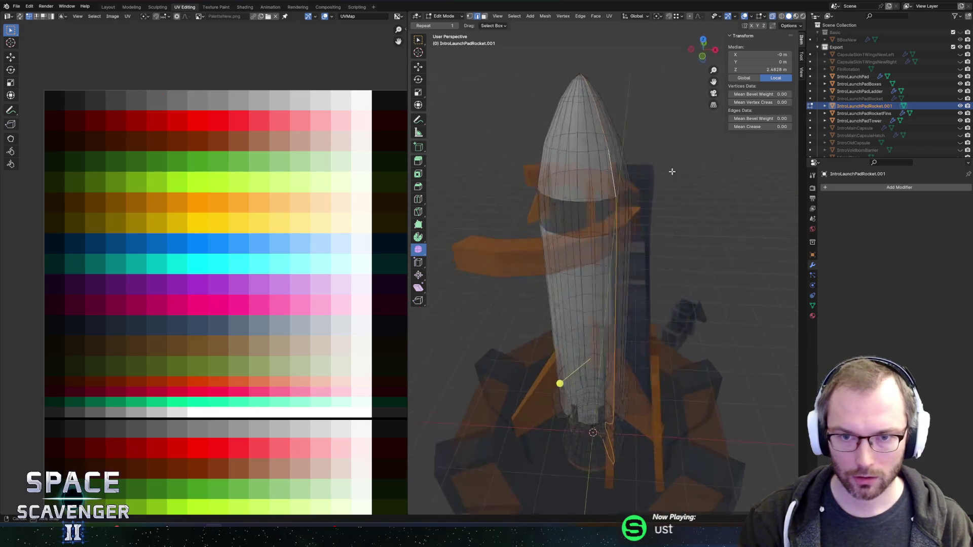
pyautogui.scroll(-3)
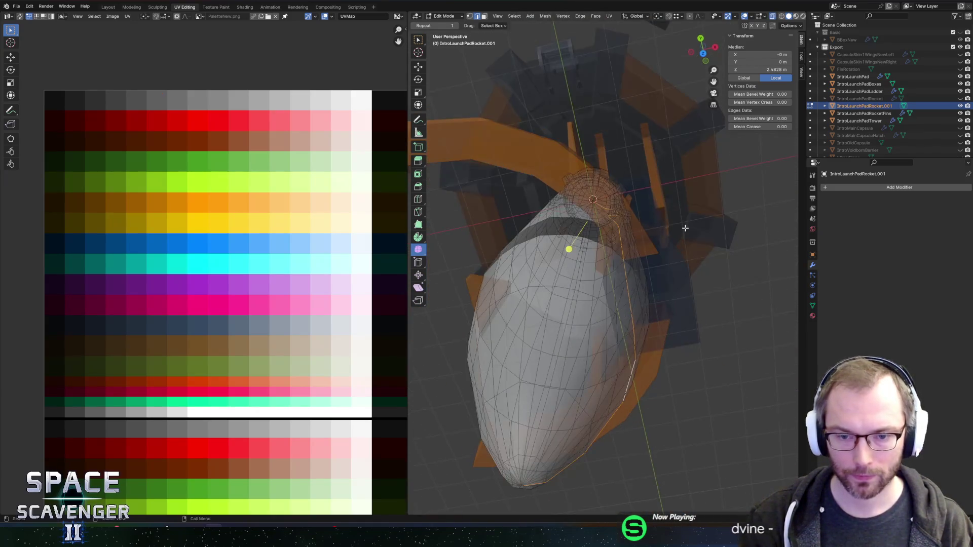
pyautogui.hotkey('alt', 'z')
pyautogui.scroll(3)
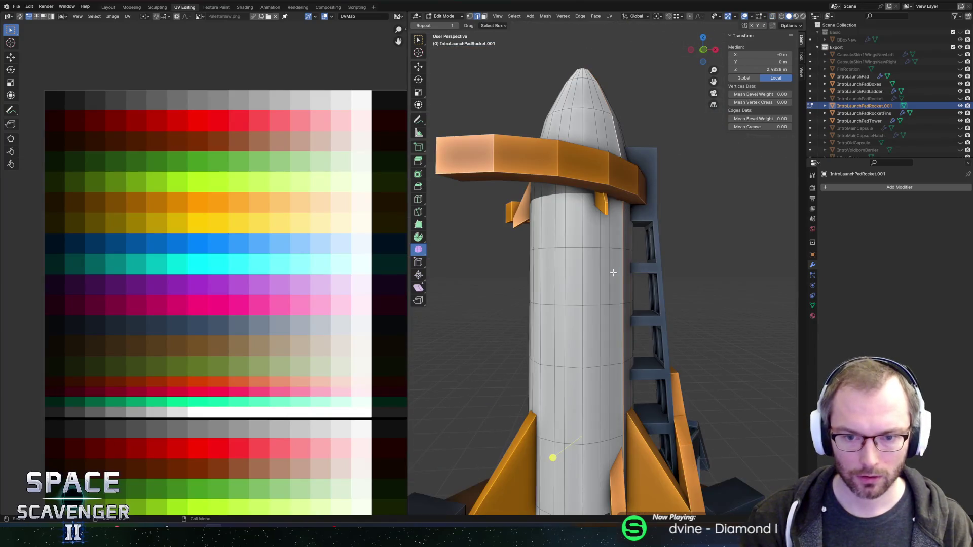
pyautogui.hotkey('alt', 'a')
pyautogui.hscroll(-3)
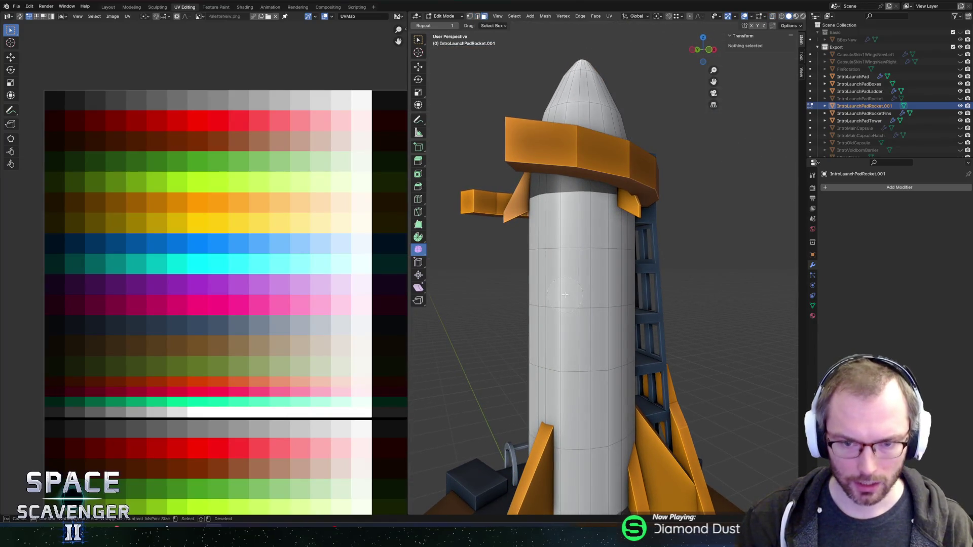
pyautogui.moveTo(553, 307); pyautogui.dragTo(569, 293)
pyautogui.click(603, 279)
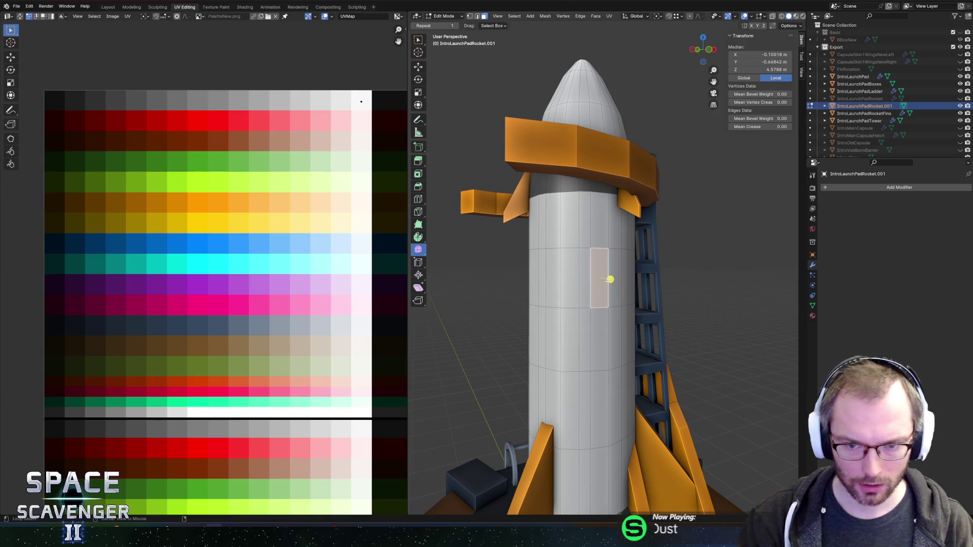
pyautogui.click(608, 276)
pyautogui.click(604, 317)
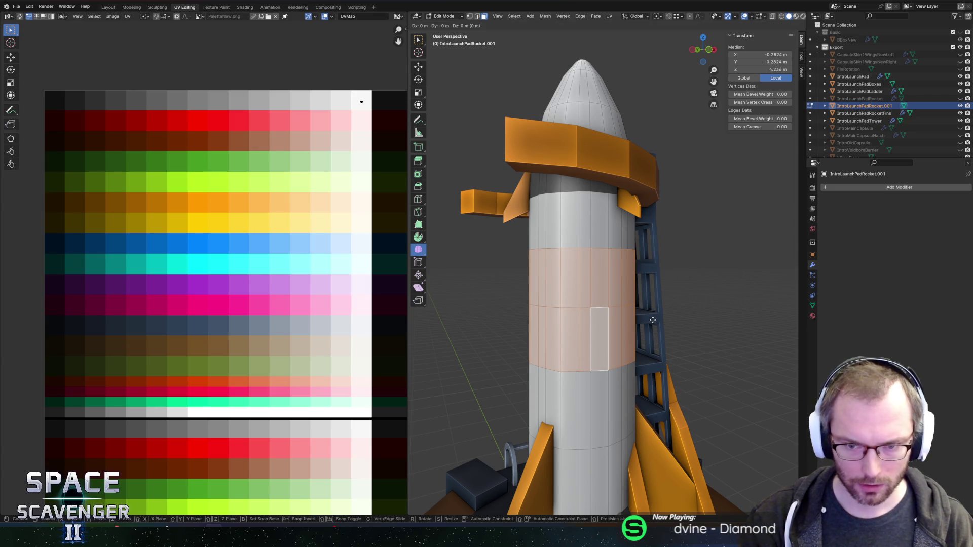
# Scale the band to 1.03 in X and Y only and separate it into its own object.
pyautogui.press('s')
pyautogui.hotkey('shift', 'z')
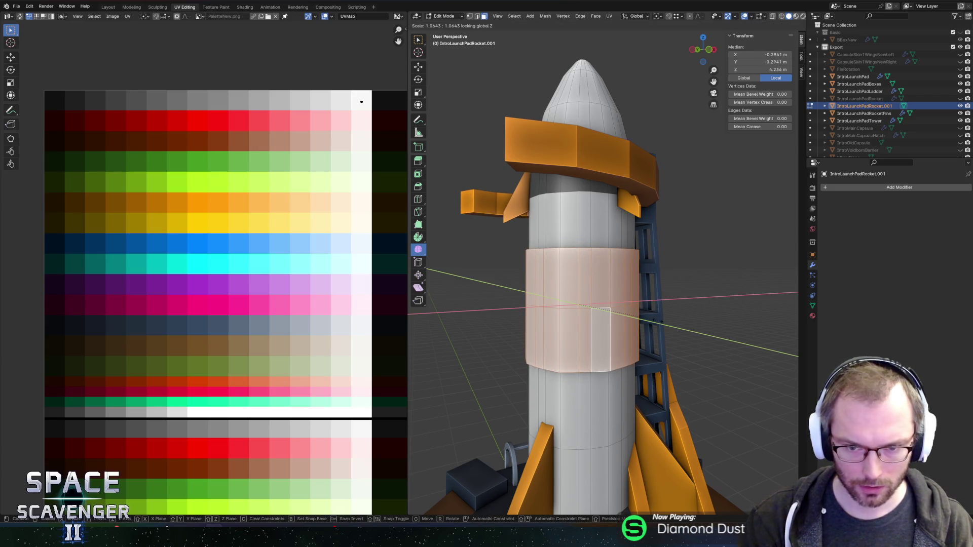
pyautogui.click(555, 311)
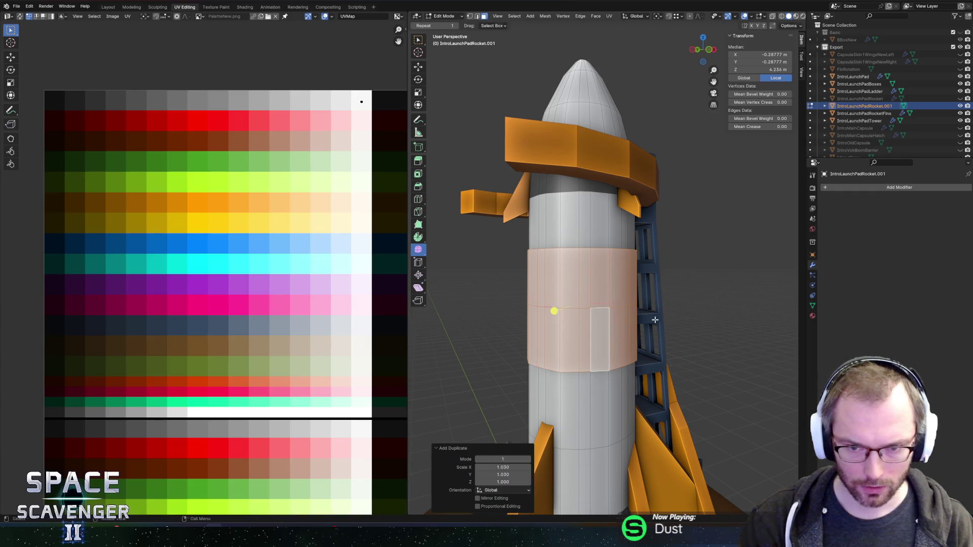
pyautogui.press('p')
pyautogui.click(655, 320)
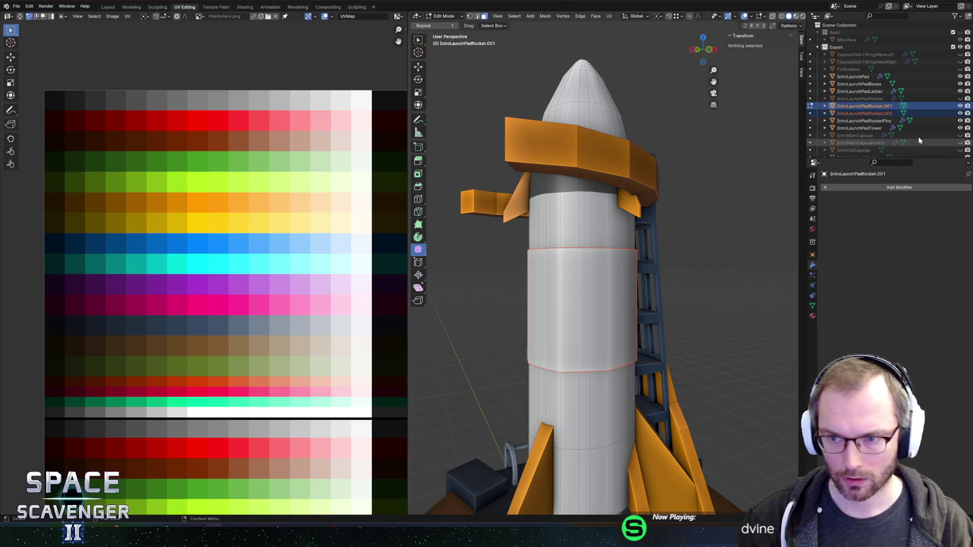
# Isolate IntroLaunchPadRocket.002 and dissolve the band's middle edge loop in front view.
pyautogui.click(891, 113)
pyautogui.click(960, 106)
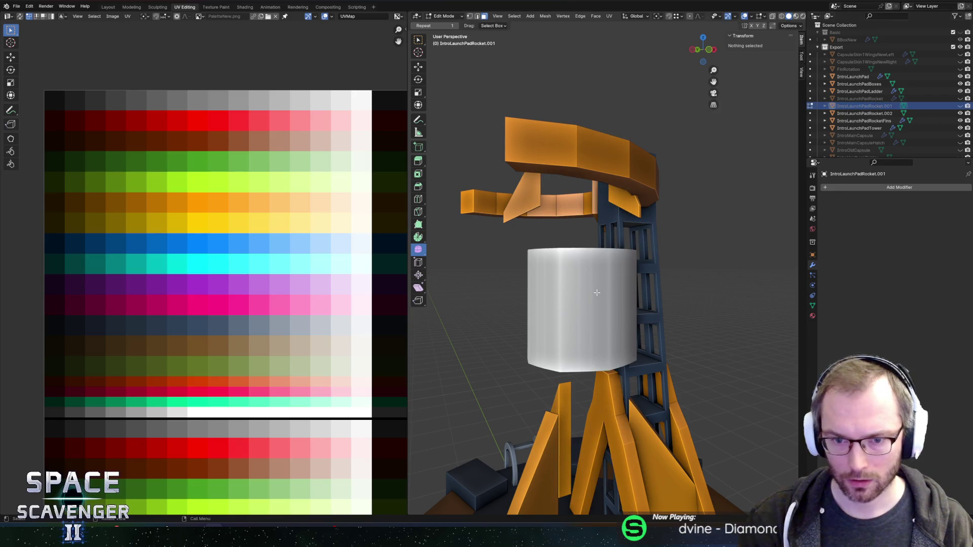
pyautogui.press('Tab')
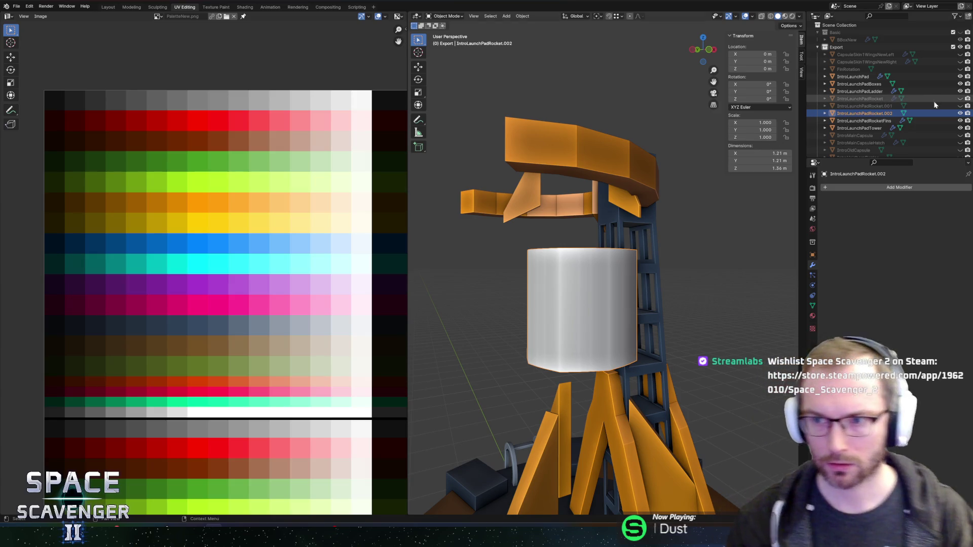
pyautogui.press('Tab')
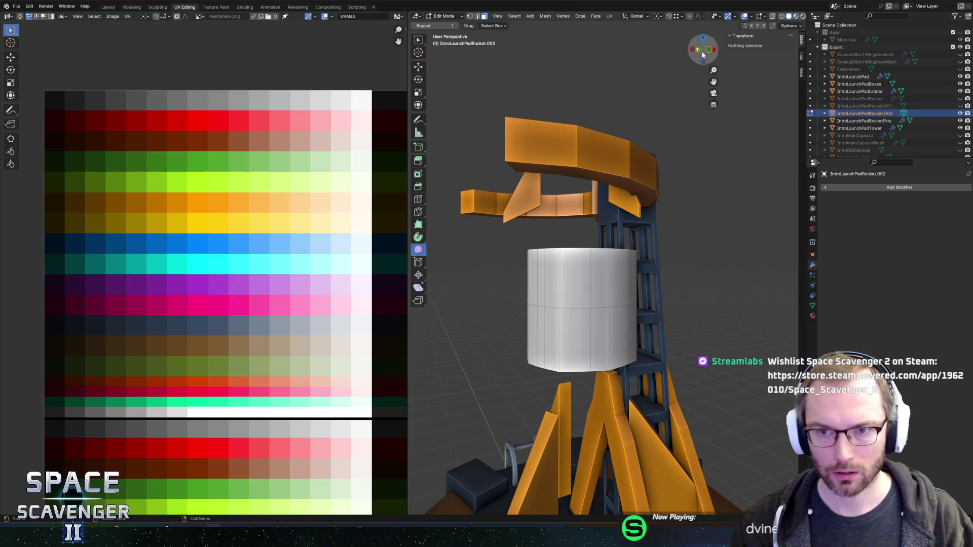
pyautogui.click(702, 52)
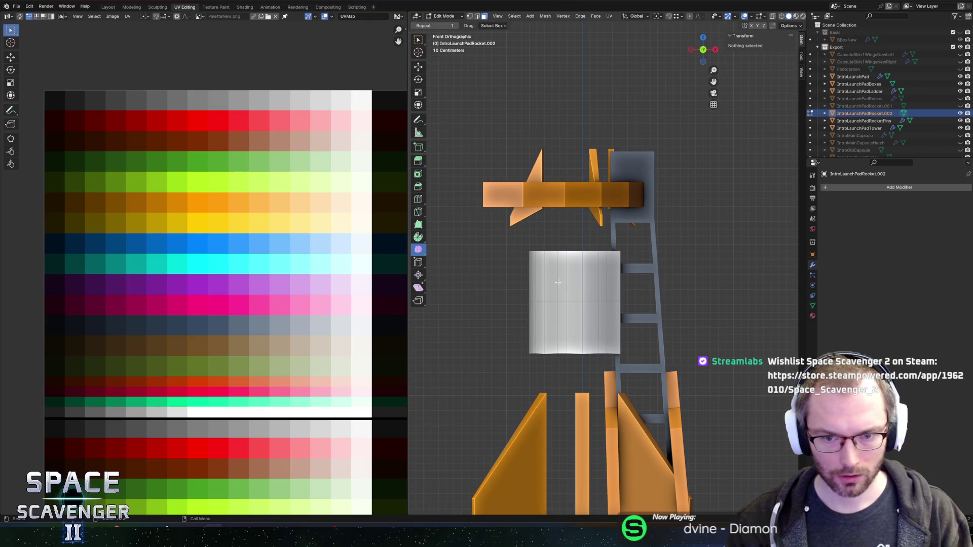
pyautogui.click(569, 301)
pyautogui.press('x')
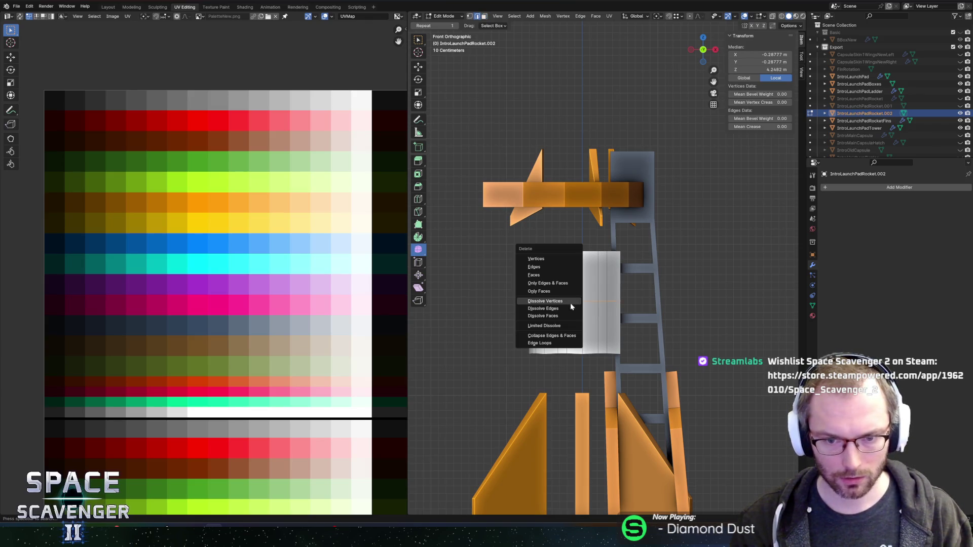
pyautogui.click(571, 308)
pyautogui.click(554, 317)
pyautogui.moveTo(555, 316); pyautogui.dragTo(635, 265)
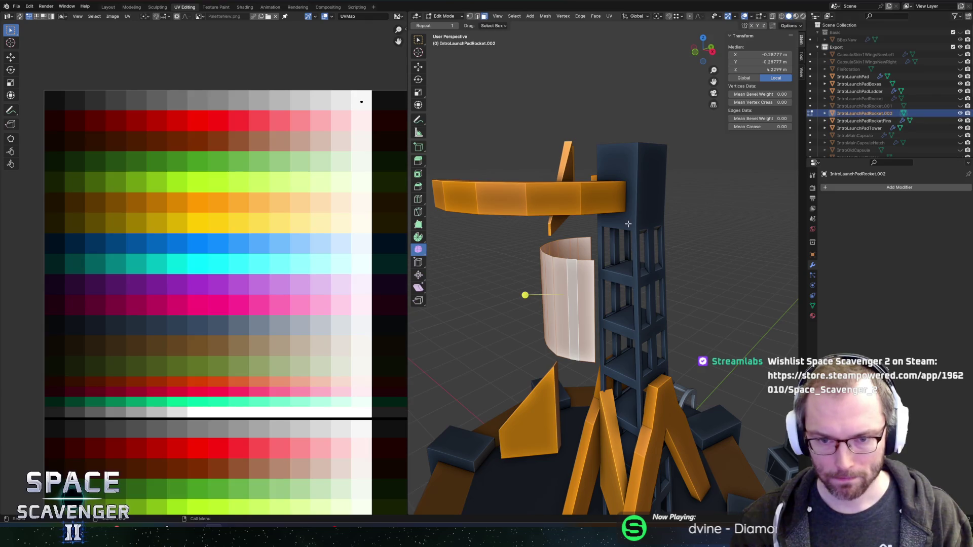
# Hide the band and bring back the original IntroLaunchPadRocket for editing.
pyautogui.click(960, 113)
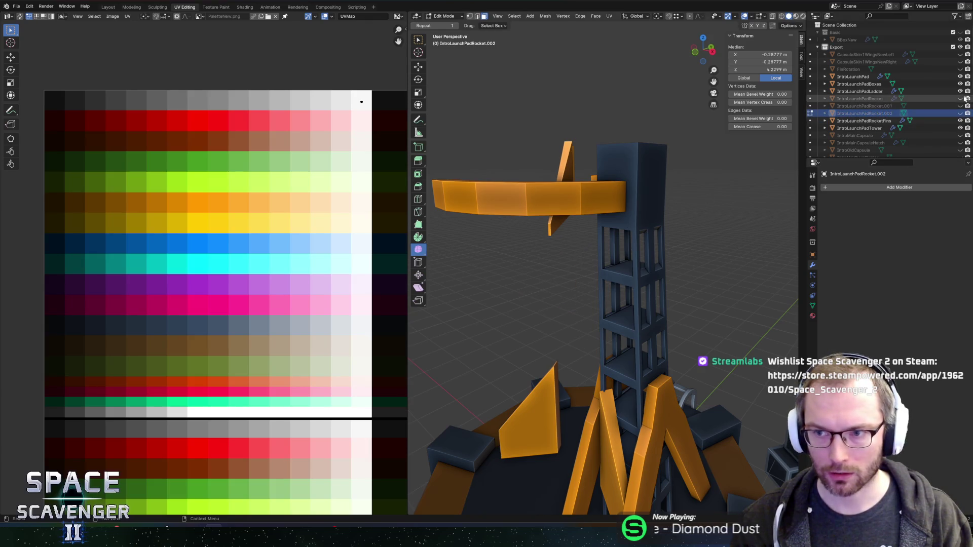
pyautogui.click(961, 99)
pyautogui.click(572, 271)
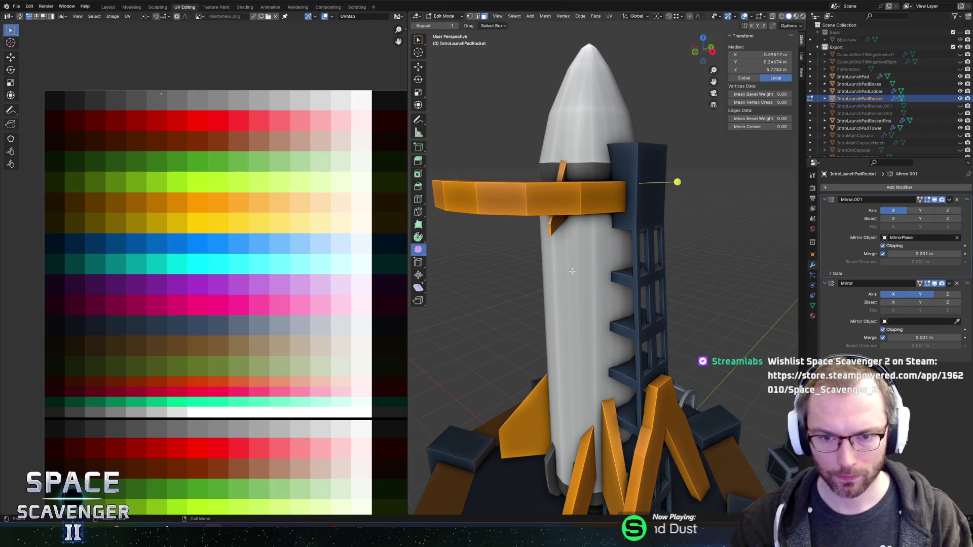
# Hide IntroLaunchPadRocket and open IntroLaunchPadRocket.001 in Edit Mode.
pyautogui.press('Tab')
pyautogui.click(960, 99)
pyautogui.click(960, 106)
pyautogui.click(544, 298)
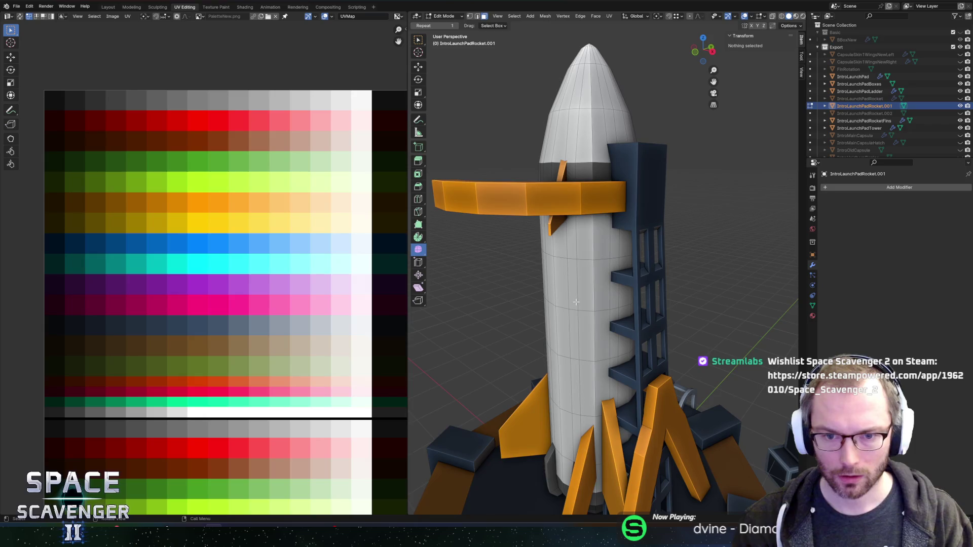
pyautogui.press('Tab')
# Merge the whole mesh's overlapping vertices by distance, removing 47 duplicates.
pyautogui.click(604, 286)
pyautogui.scroll(3)
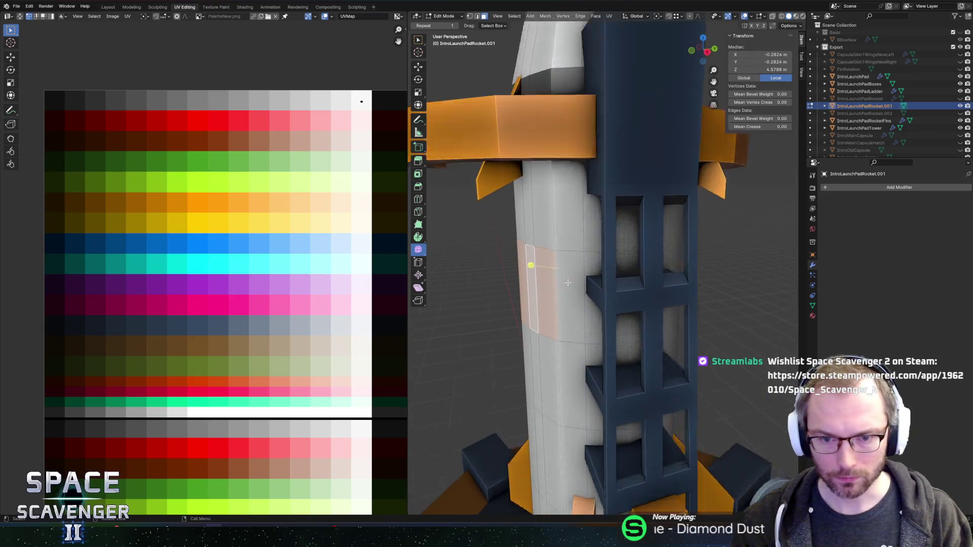
pyautogui.press('a')
pyautogui.hotkey('ctrl', 'Tab')
pyautogui.click(540, 317)
pyautogui.press('m')
pyautogui.click(526, 345)
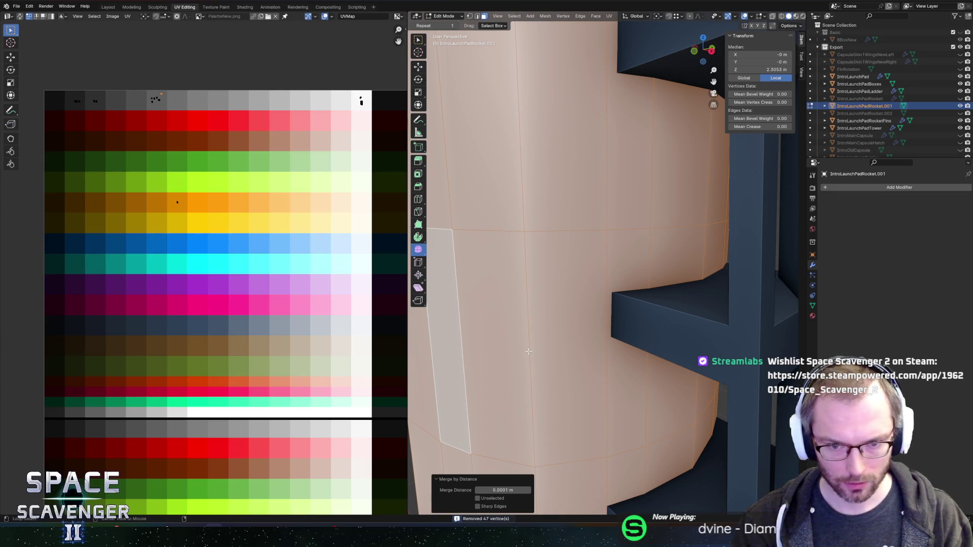
pyautogui.click(529, 351)
pyautogui.press('Tab')
# Review the mirror setups of IntroLaunchPadLadder and the original IntroLaunchPadRocket.
pyautogui.scroll(-3)
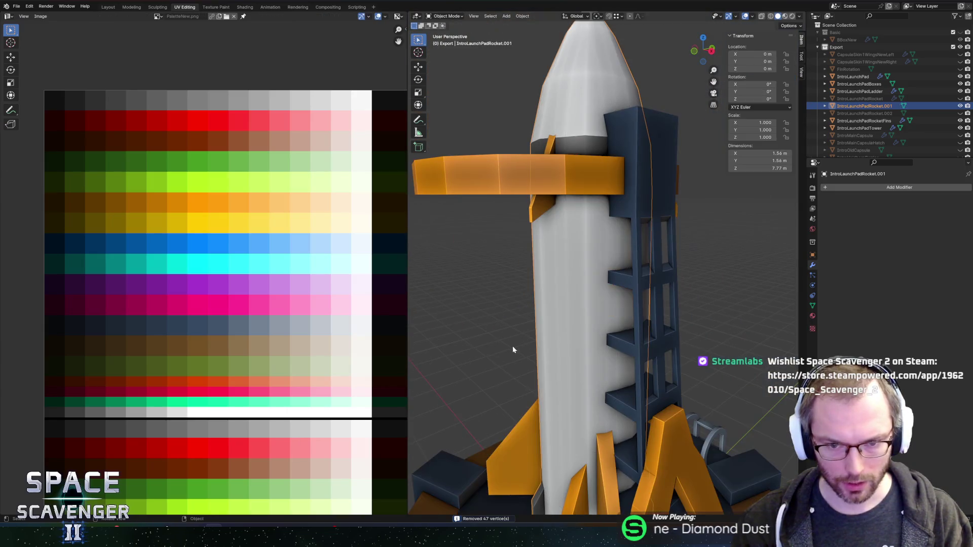
pyautogui.scroll(3)
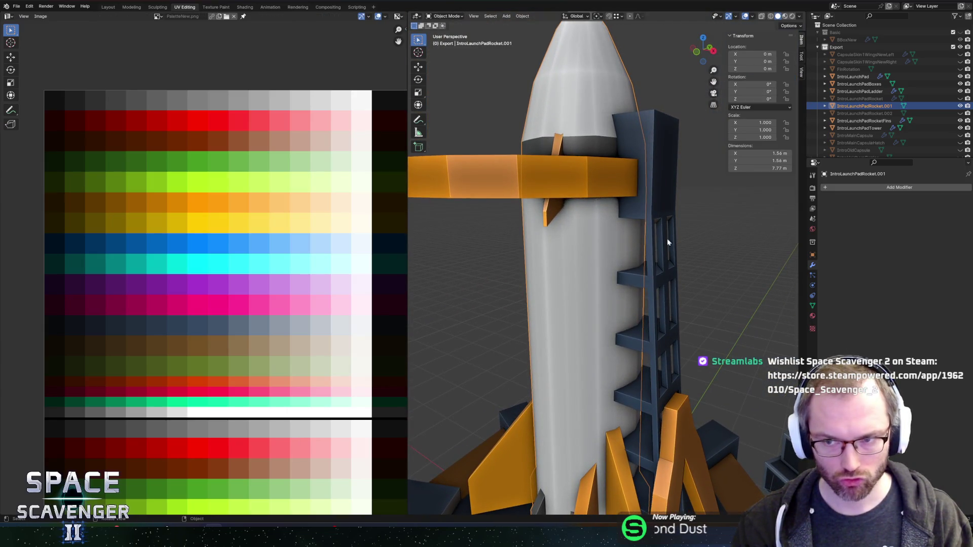
pyautogui.click(960, 106)
pyautogui.click(876, 91)
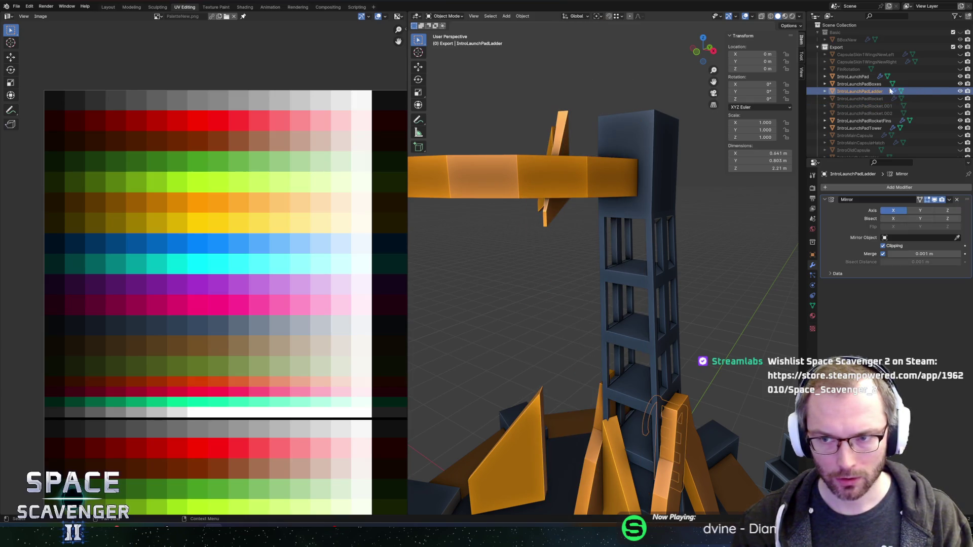
pyautogui.click(960, 98)
pyautogui.click(866, 98)
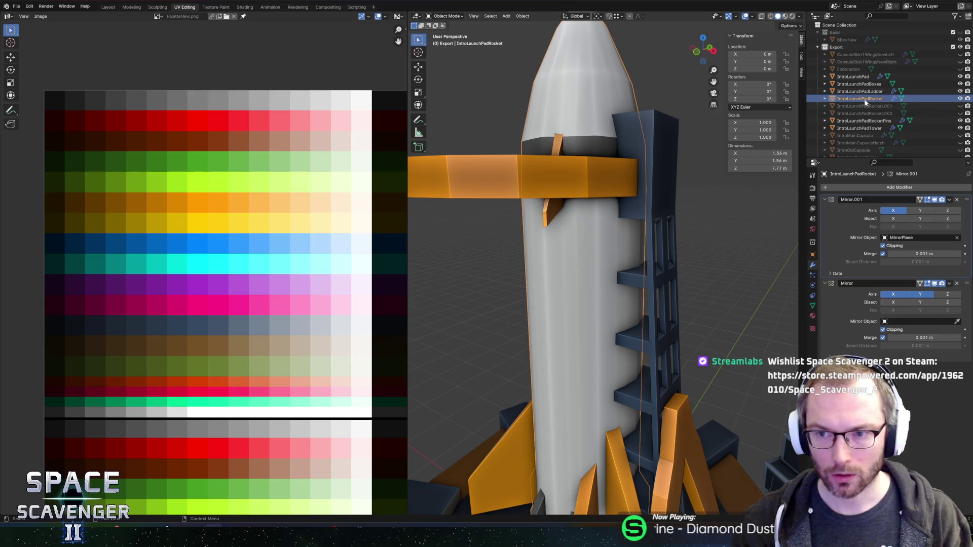
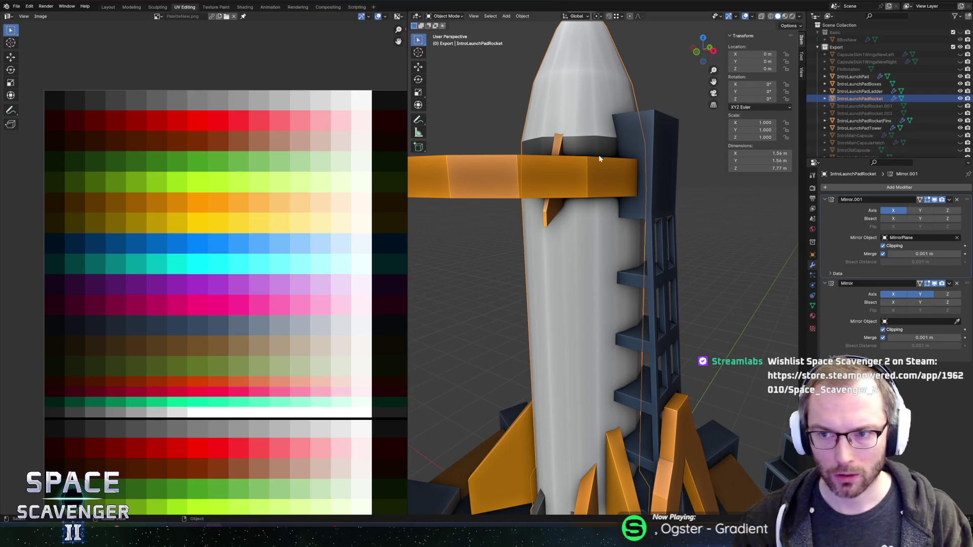
# Duplicate the rocket in place and delete the old IntroLaunchPadRocket.001 and .002 copies.
pyautogui.hotkey('shift', 'd')
pyautogui.press('Escape')
pyautogui.click(874, 114)
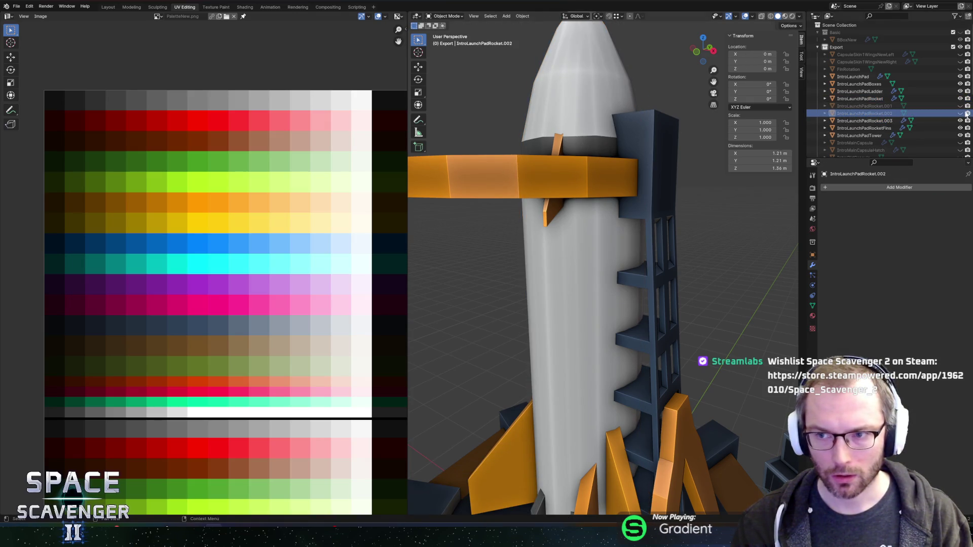
pyautogui.click(865, 106)
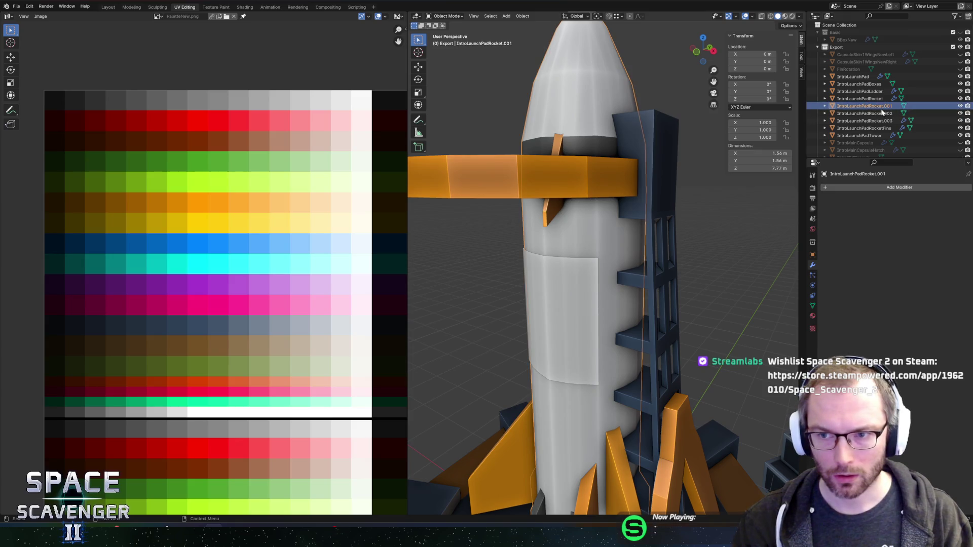
pyautogui.press('x')
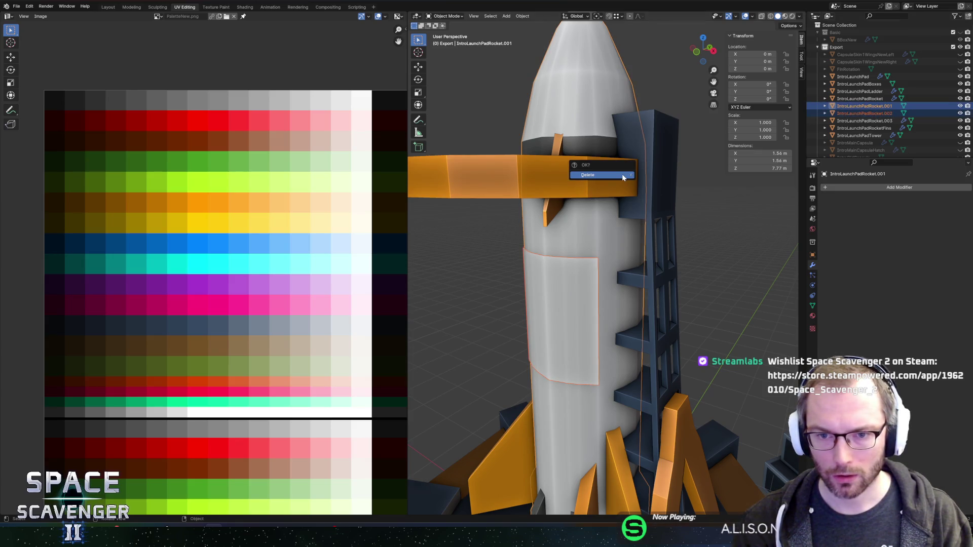
pyautogui.click(603, 176)
# Hide the original rocket and start editing the IntroLaunchPadRocket.003 mesh.
pyautogui.click(873, 106)
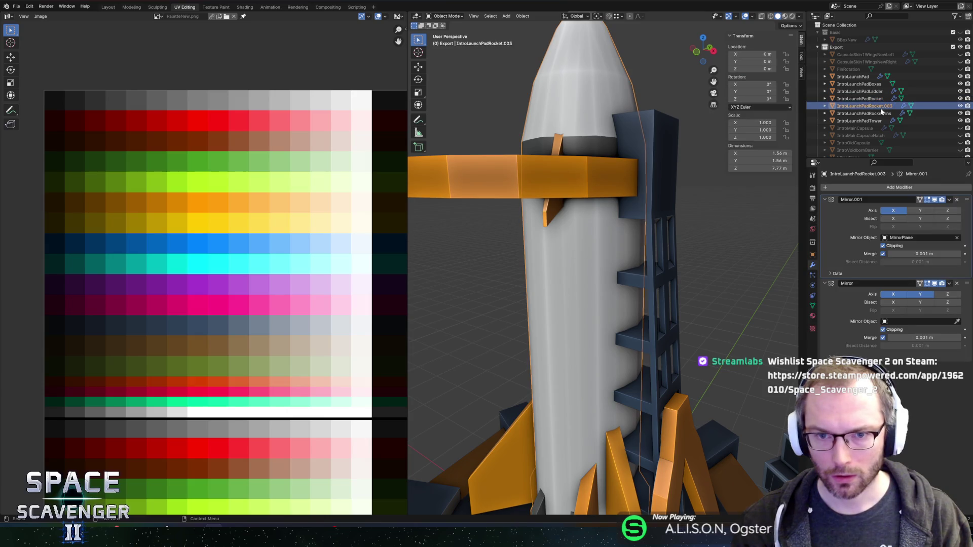
pyautogui.press('Up')
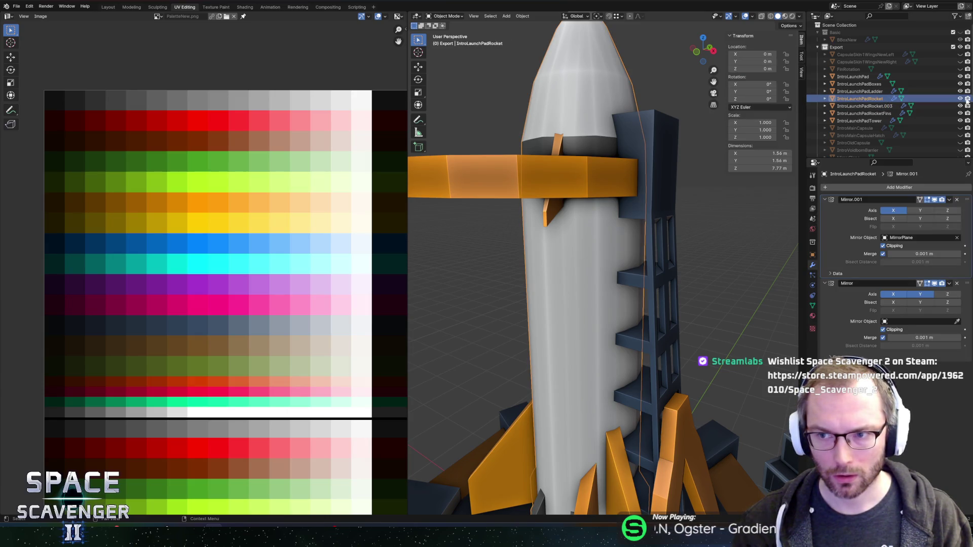
pyautogui.press('h')
pyautogui.press('Down')
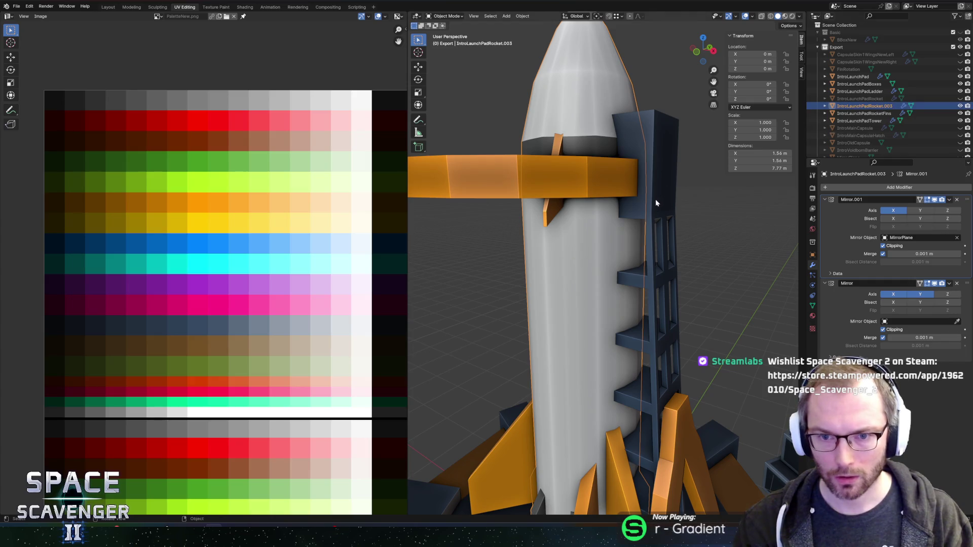
pyautogui.press('Tab')
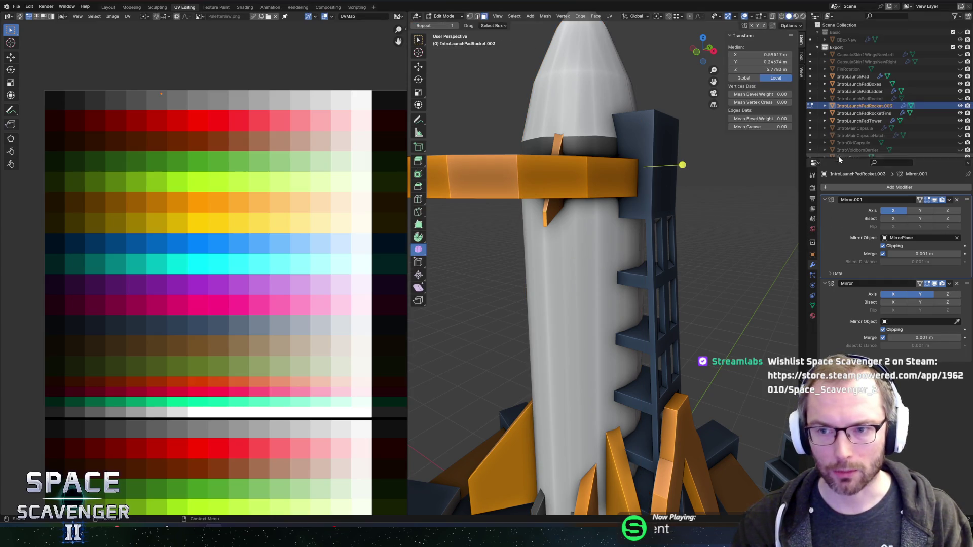
# Apply both Mirror modifiers on IntroLaunchPadRocket.003.
pyautogui.press('Tab')
pyautogui.hotkey('ctrl', 'a')
pyautogui.hotkey('ctrl', 'a')
pyautogui.press('Tab')
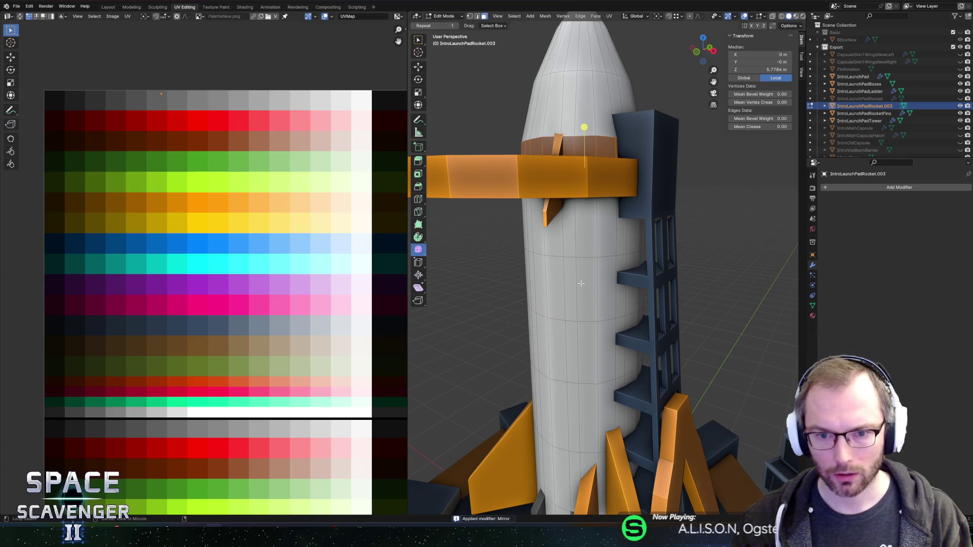
# Select the two face loops forming the band around the rocket's middle.
pyautogui.click(581, 283)
pyautogui.hotkey('ctrl', 'l')
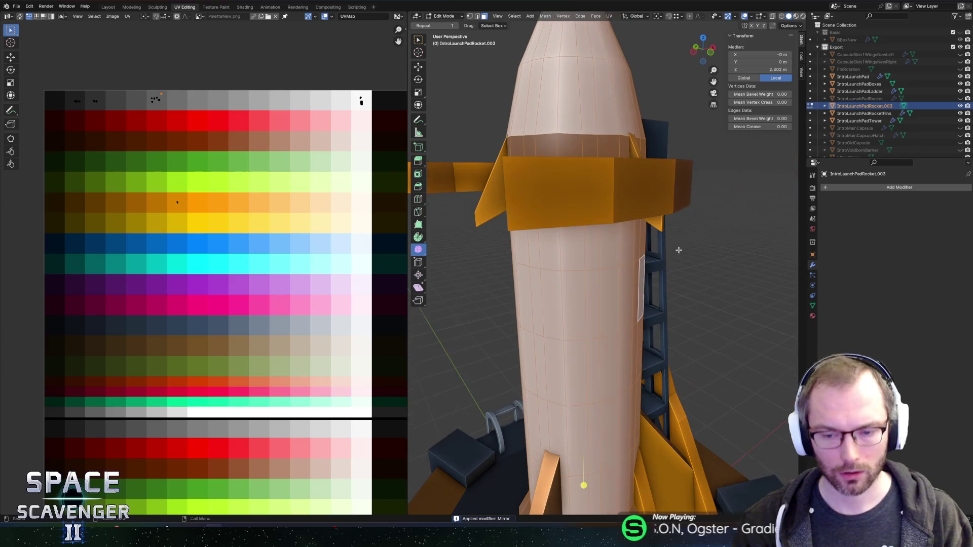
pyautogui.click(598, 300)
pyautogui.scroll(-3)
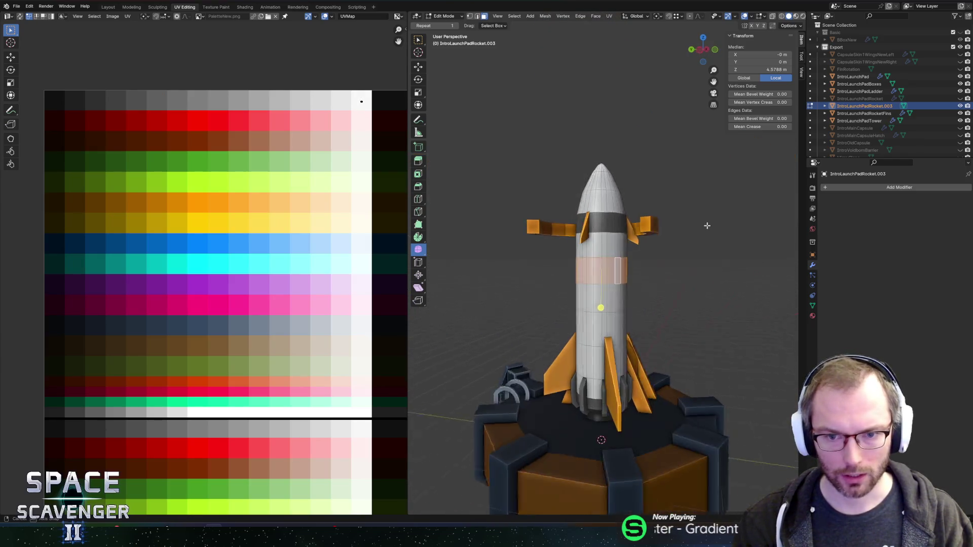
pyautogui.press('KP_Decimal')
pyautogui.click(628, 368)
pyautogui.scroll(-3)
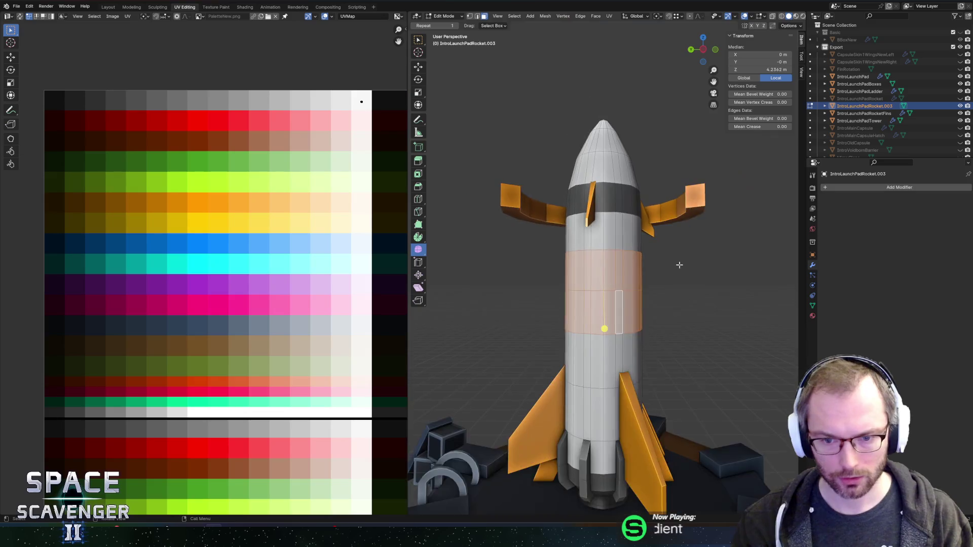
# Enlarge the band slightly with height locked and delete the rest of the rocket mesh.
pyautogui.press('s')
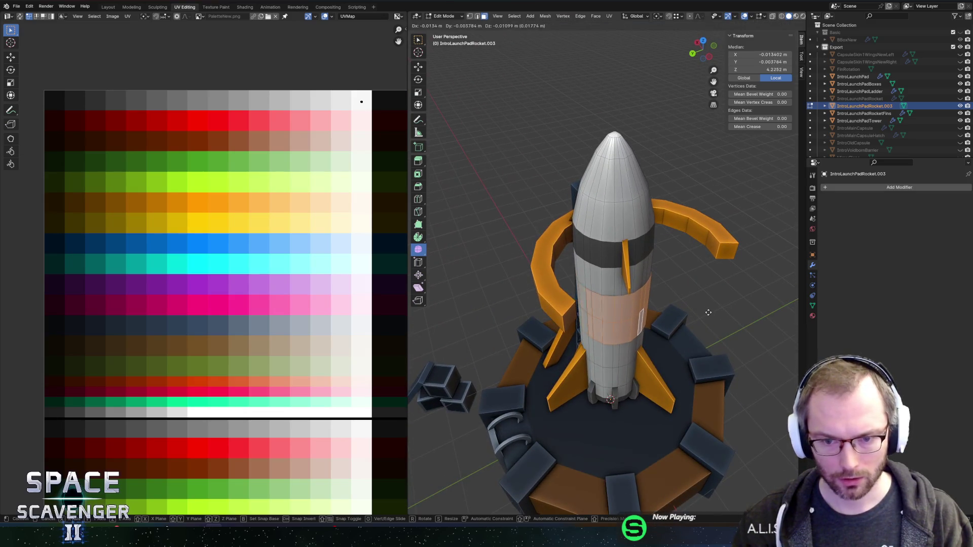
pyautogui.hotkey('shift', 'z')
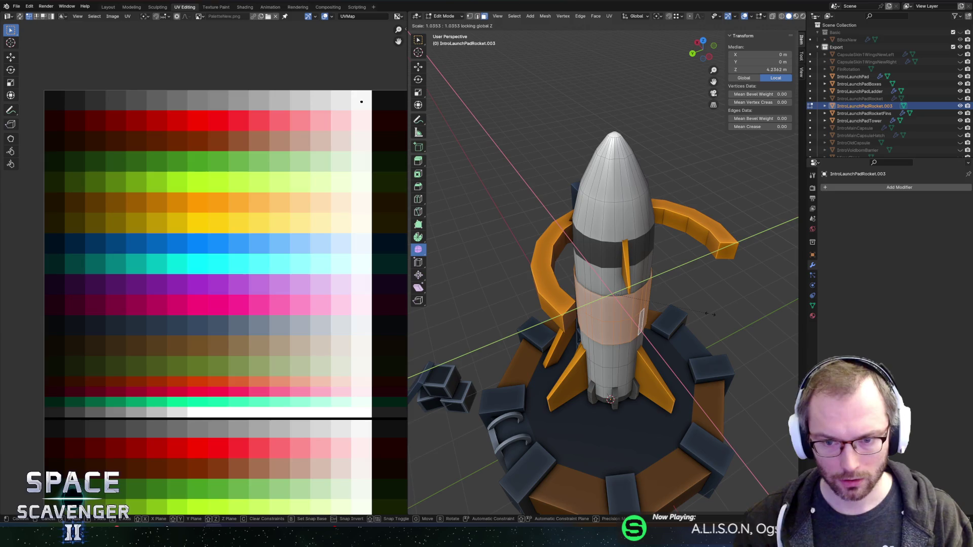
pyautogui.click(711, 314)
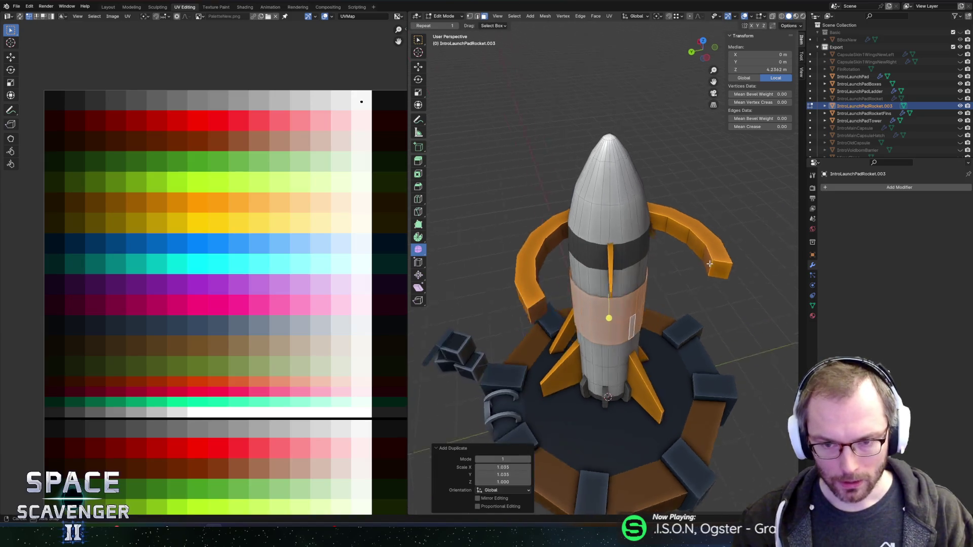
pyautogui.hotkey('ctrl', 'i')
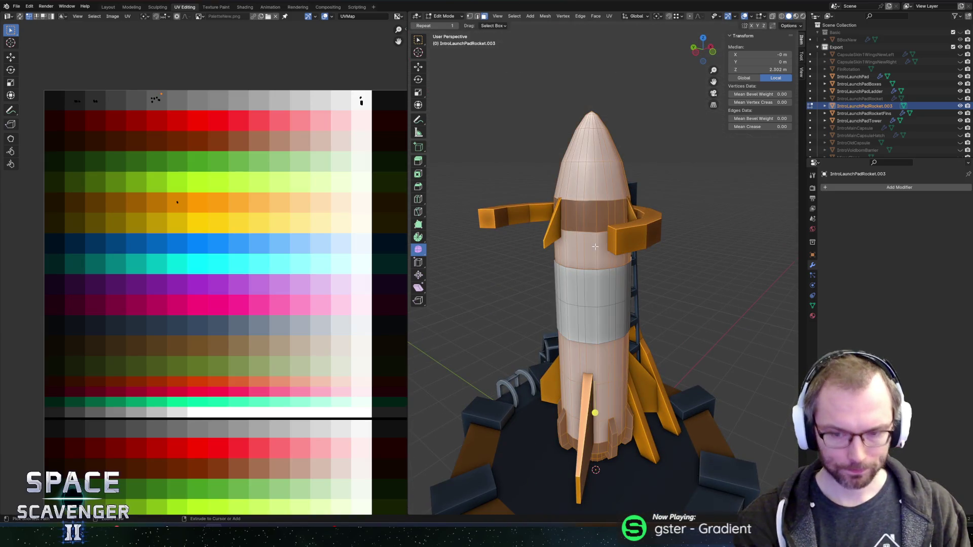
pyautogui.press('x')
pyautogui.click(573, 195)
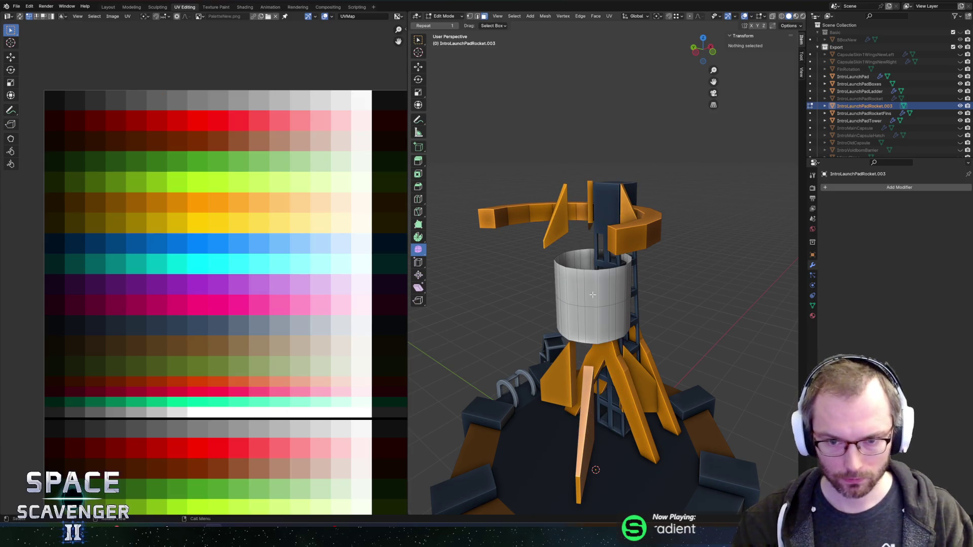
# Dissolve a horizontal edge loop on the band and select the band's faces.
pyautogui.moveTo(593, 294); pyautogui.dragTo(613, 287)
pyautogui.click(587, 302)
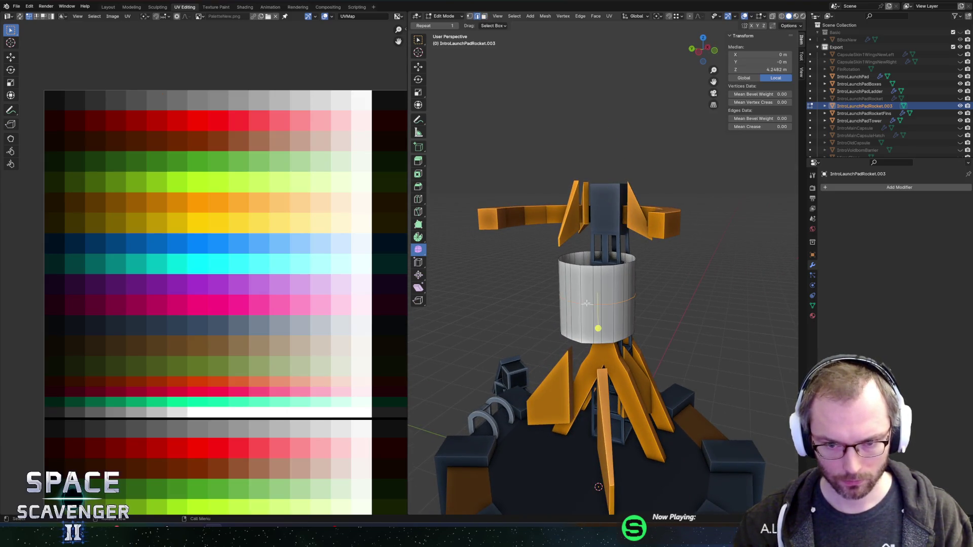
pyautogui.press('x')
pyautogui.click(561, 354)
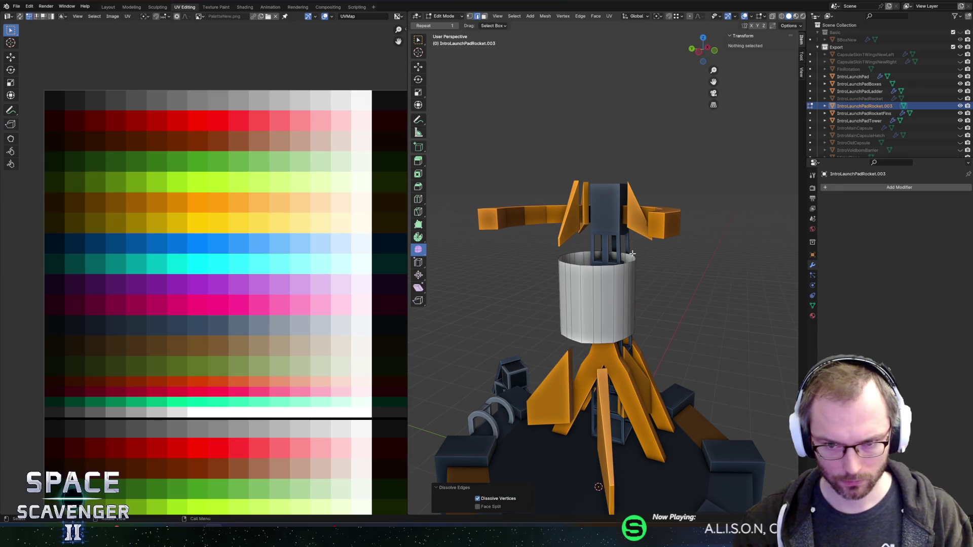
pyautogui.moveTo(598, 238); pyautogui.dragTo(598, 289)
pyautogui.click(628, 301)
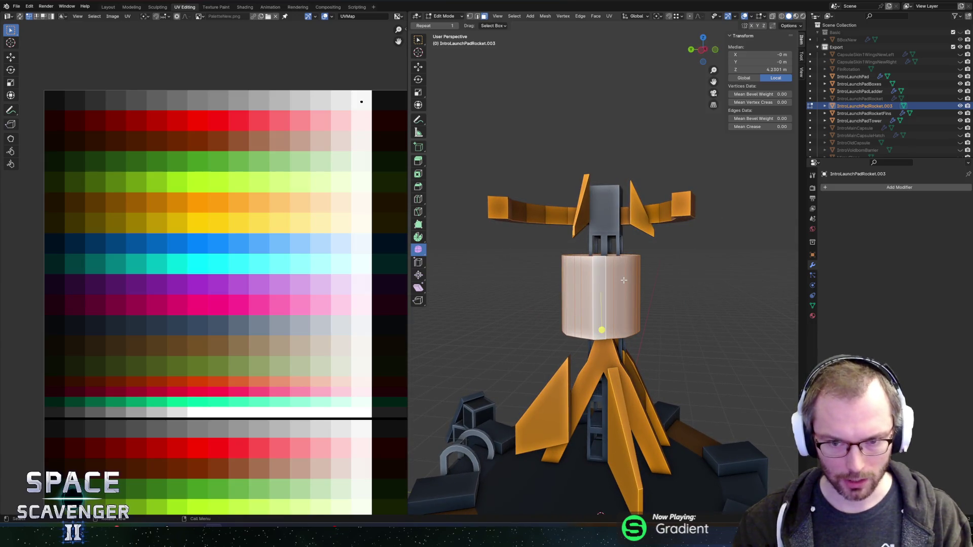
pyautogui.press('u')
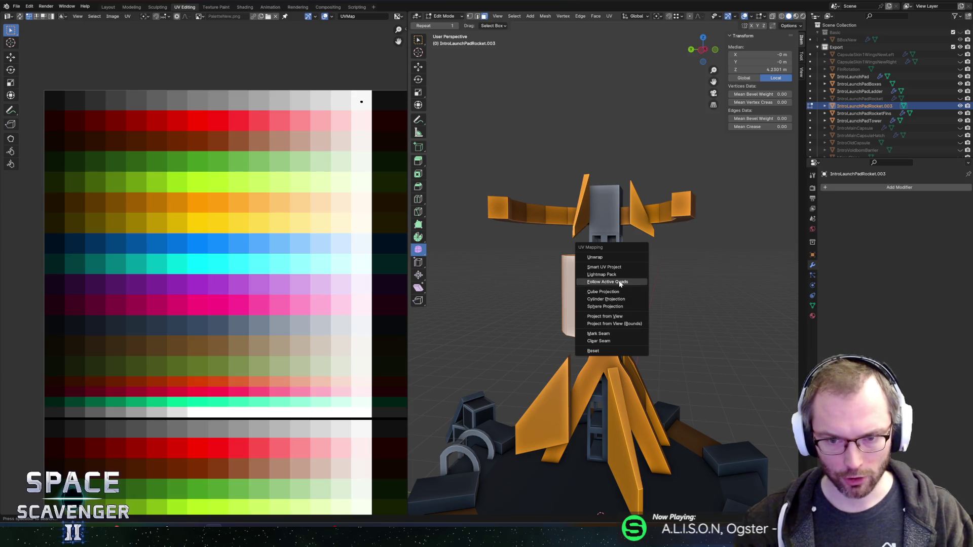
# Unwrap the band's UVs, trying Follow Active Quads, standard Unwrap and Smart UV Project.
pyautogui.click(621, 282)
pyautogui.click(621, 302)
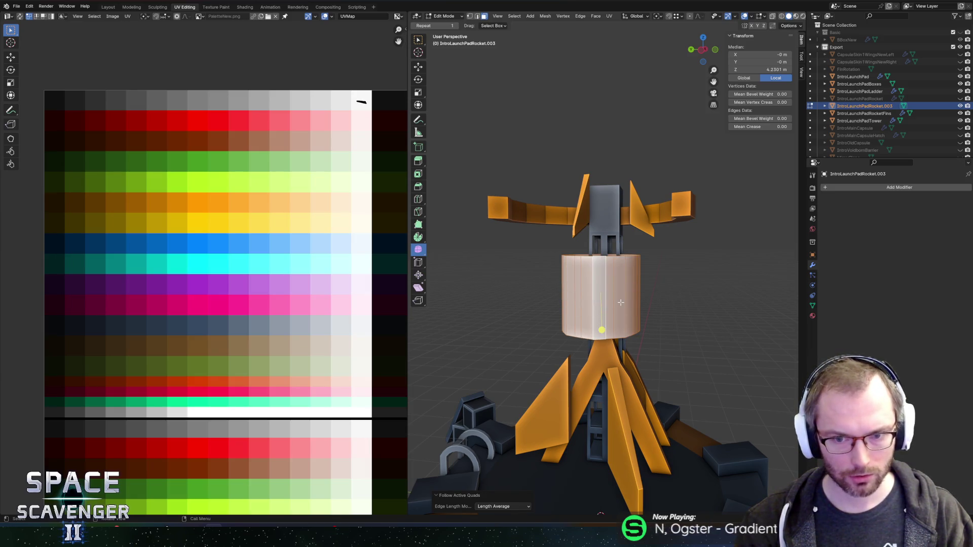
pyautogui.press('u')
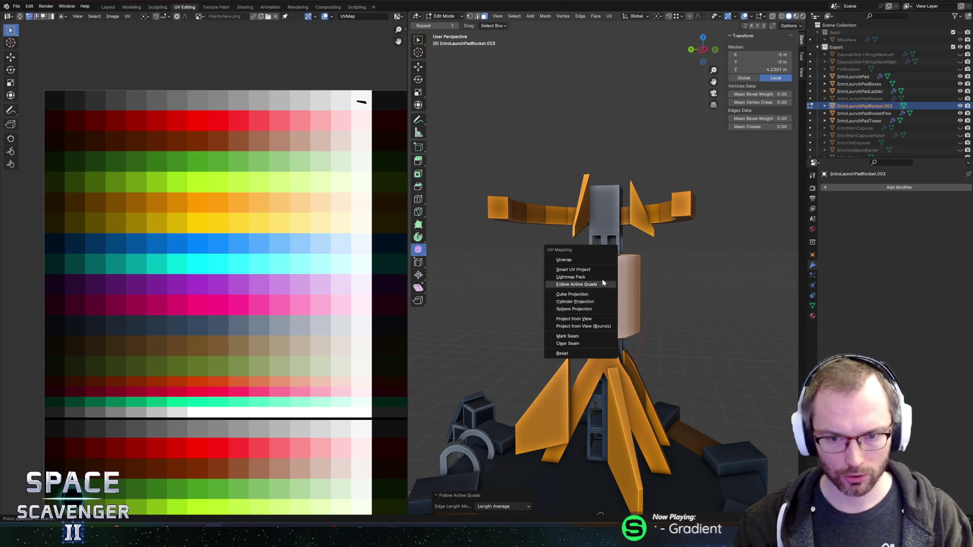
pyautogui.click(702, 51)
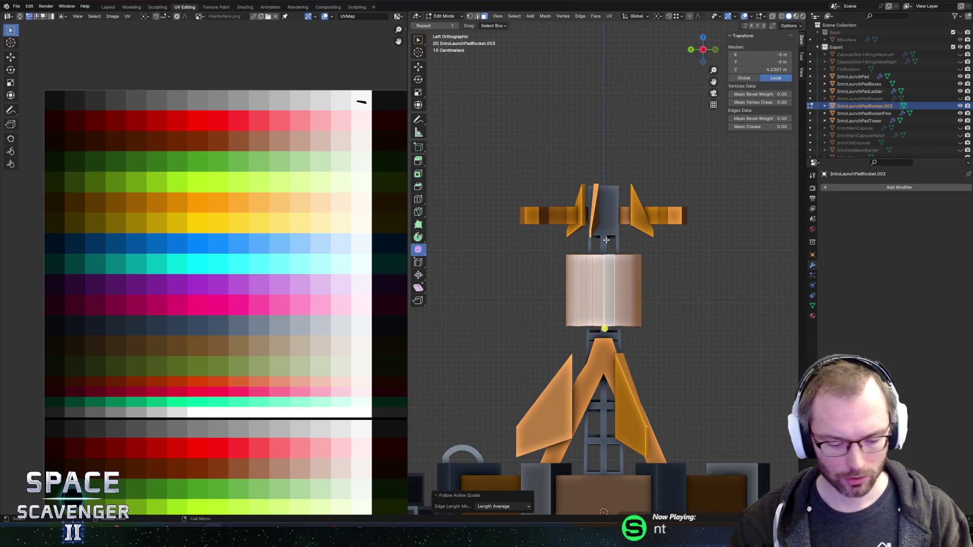
pyautogui.press('u')
pyautogui.click(578, 217)
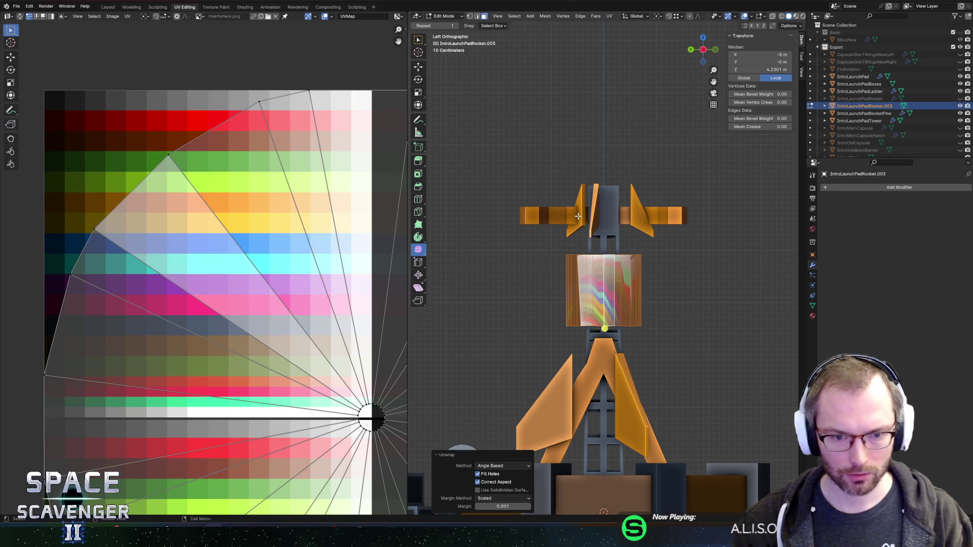
pyautogui.press('u')
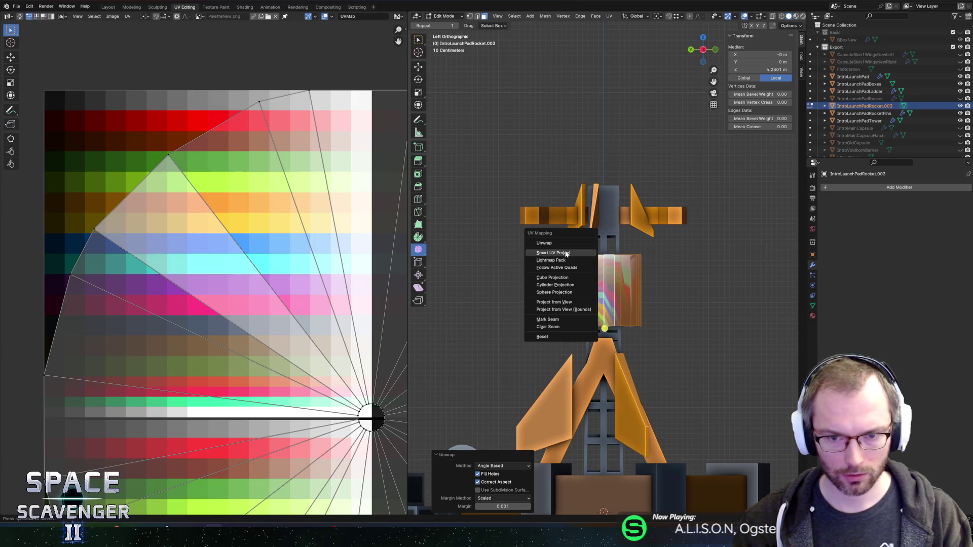
pyautogui.click(566, 253)
pyautogui.click(578, 319)
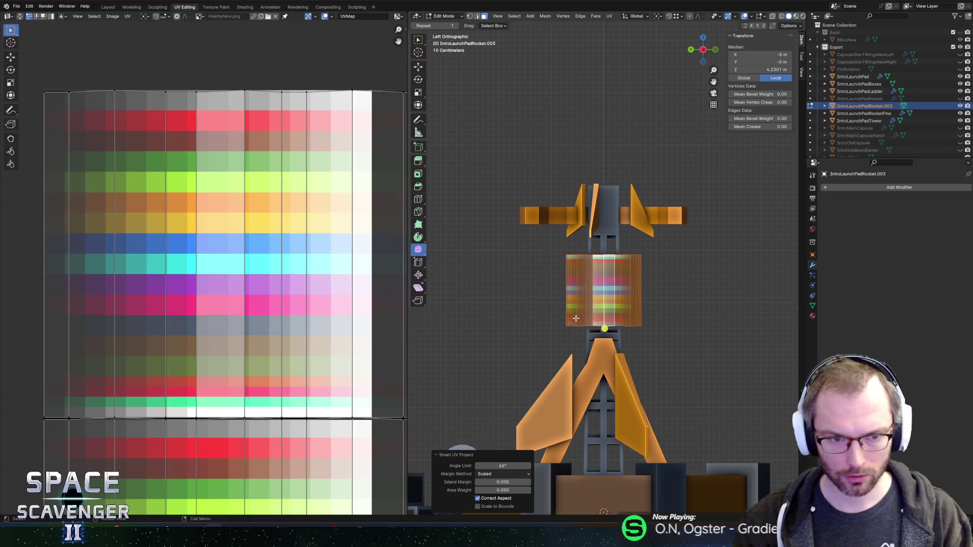
# Select all band UVs and narrow them horizontally.
pyautogui.scroll(-3)
pyautogui.scroll(3)
pyautogui.scroll(-3)
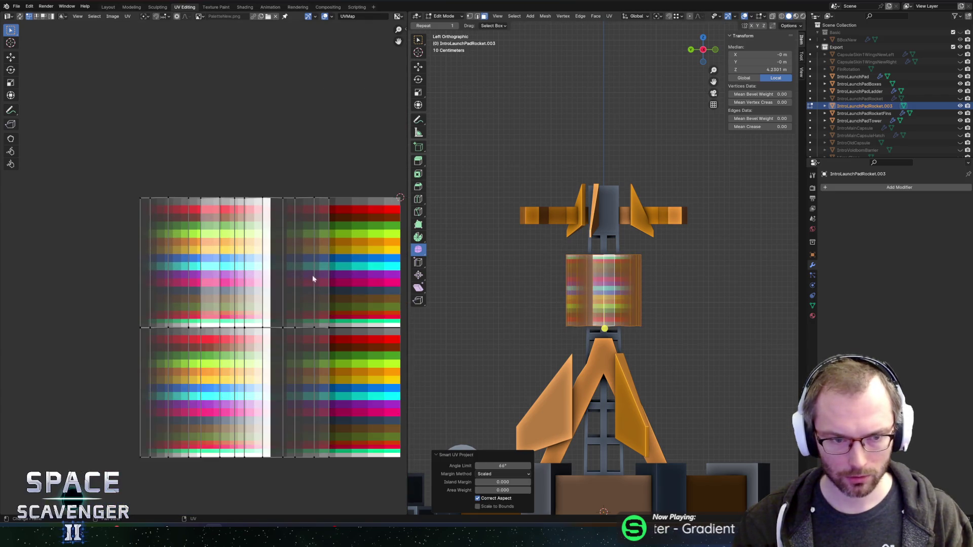
pyautogui.press('a')
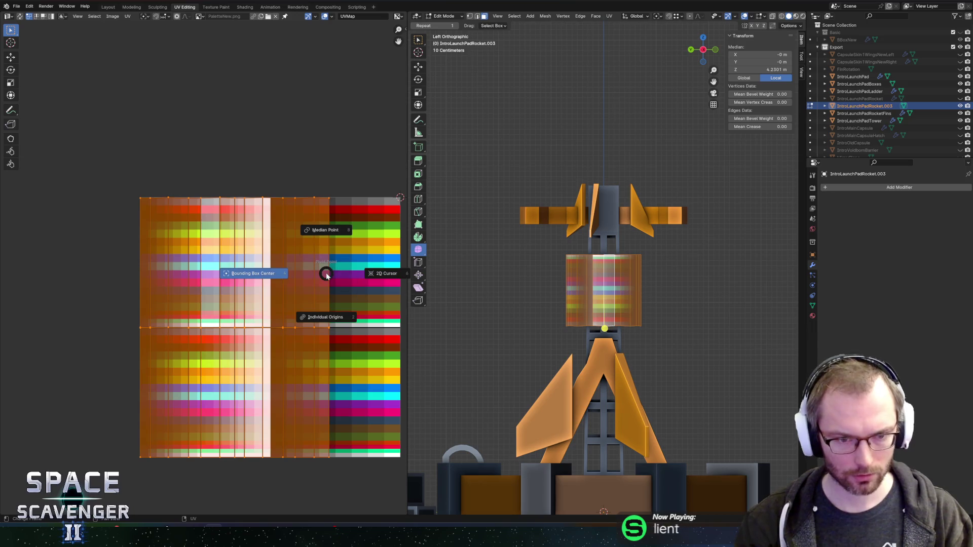
pyautogui.press('s')
pyautogui.press('x')
pyautogui.click(56, 285)
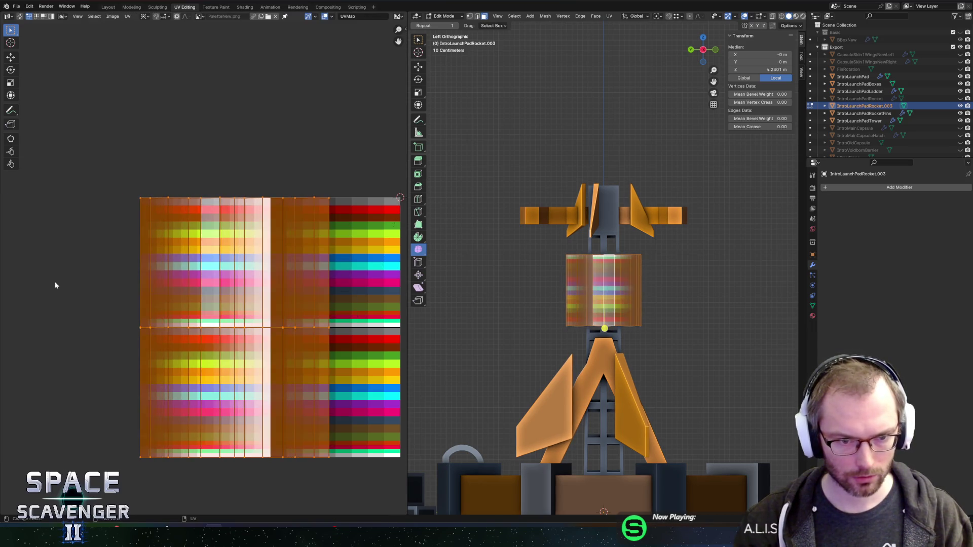
# Snap the 2D cursor to the UV origin and trial a horizontal stretch, then cancel it.
pyautogui.scroll(-3)
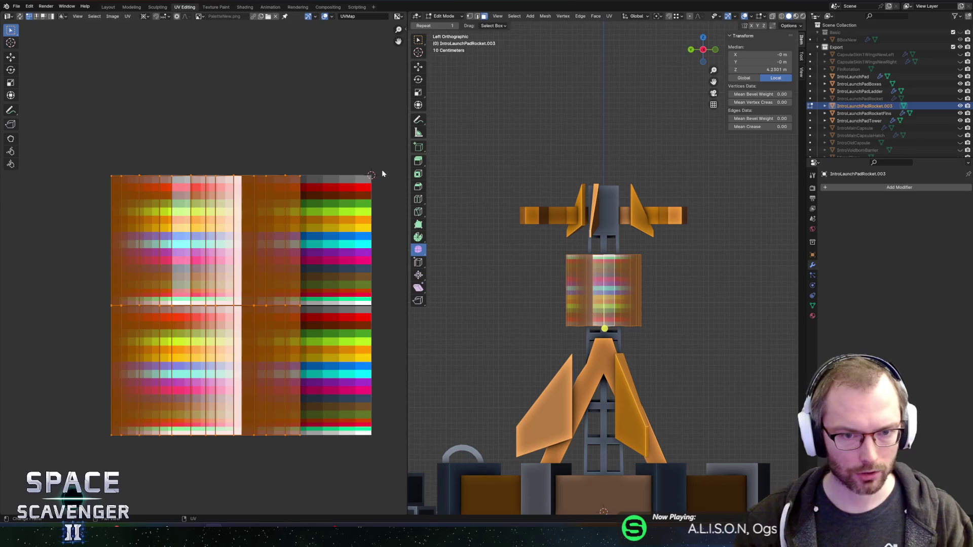
pyautogui.hotkey('shift', 's')
pyautogui.click(334, 199)
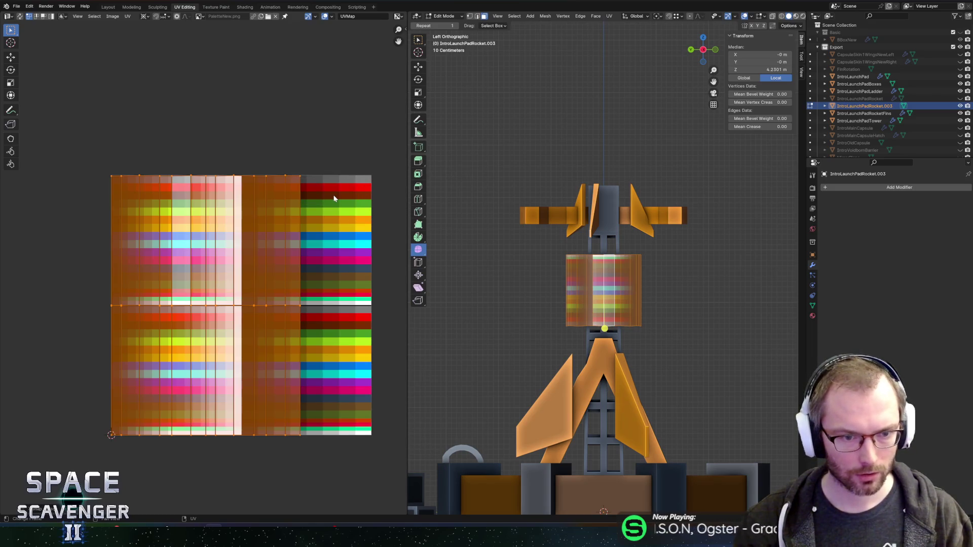
pyautogui.press('s')
pyautogui.press('x')
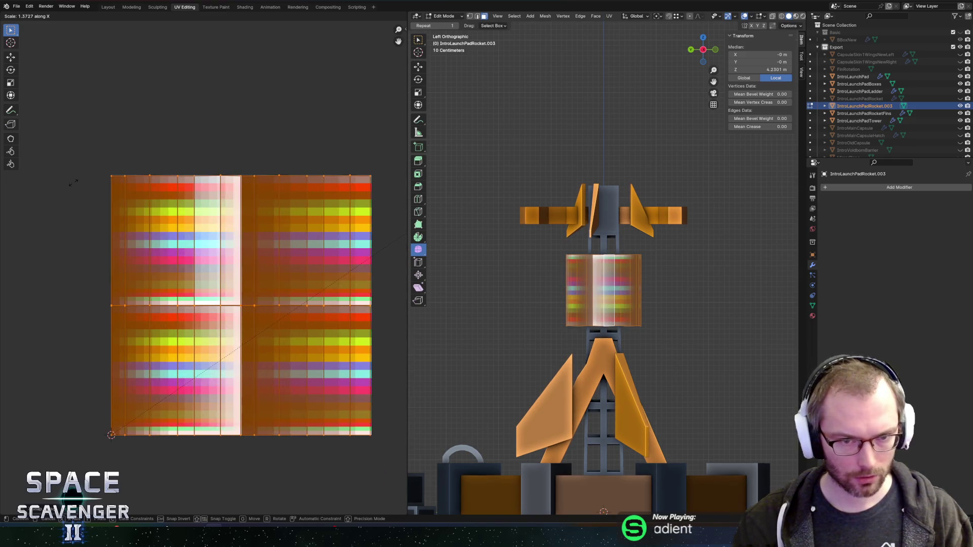
pyautogui.press('Escape')
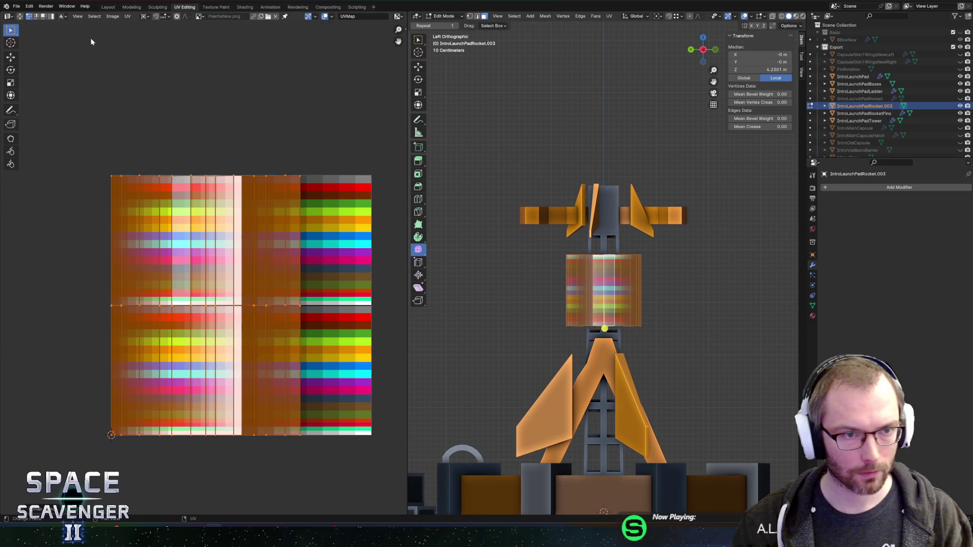
# Stretch the band's UV island horizontally across the palette image width.
pyautogui.click(199, 17)
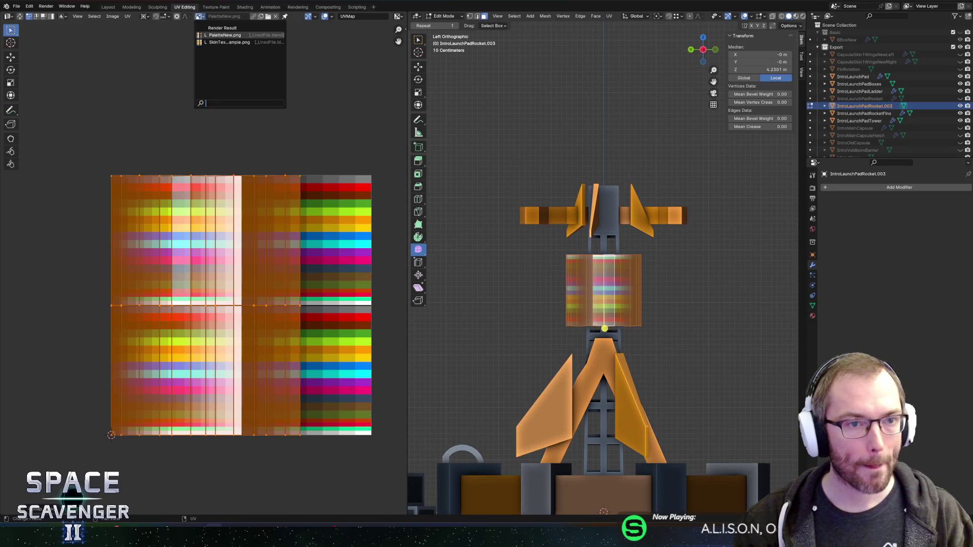
pyautogui.click(127, 16)
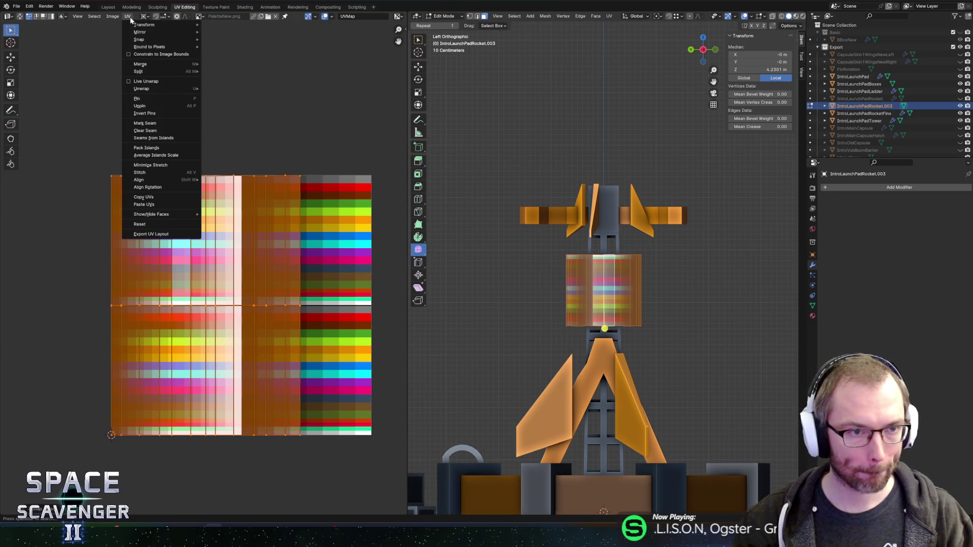
pyautogui.press('s')
pyautogui.press('x')
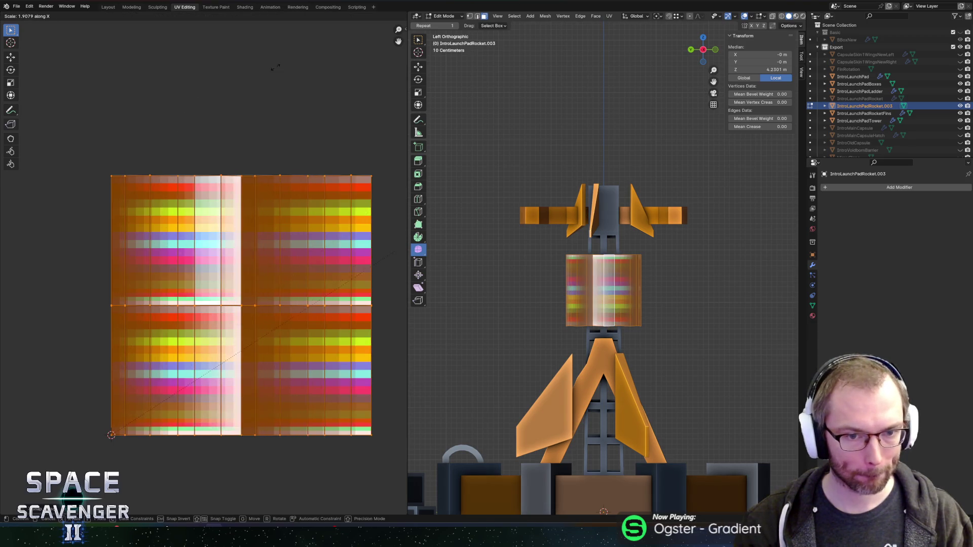
pyautogui.click(279, 69)
# Enable Constrain to Image Bounds and return the model to Object Mode.
pyautogui.click(112, 16)
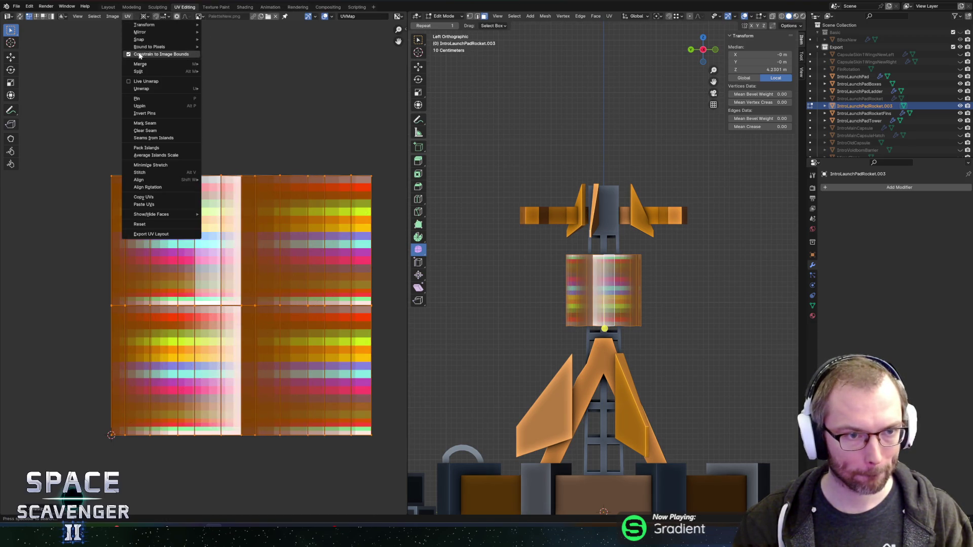
pyautogui.click(146, 65)
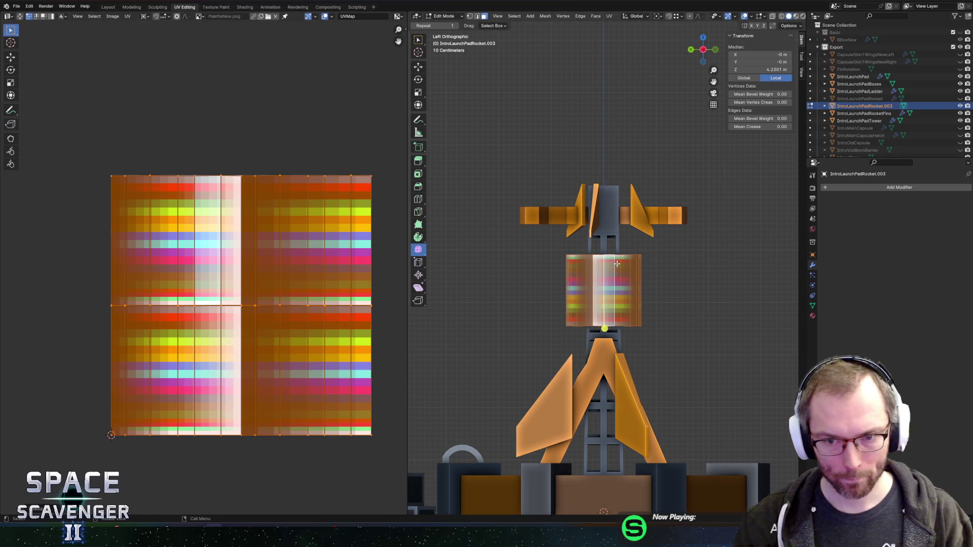
pyautogui.press('Tab')
pyautogui.doubleClick(865, 106)
pyautogui.scroll(-3)
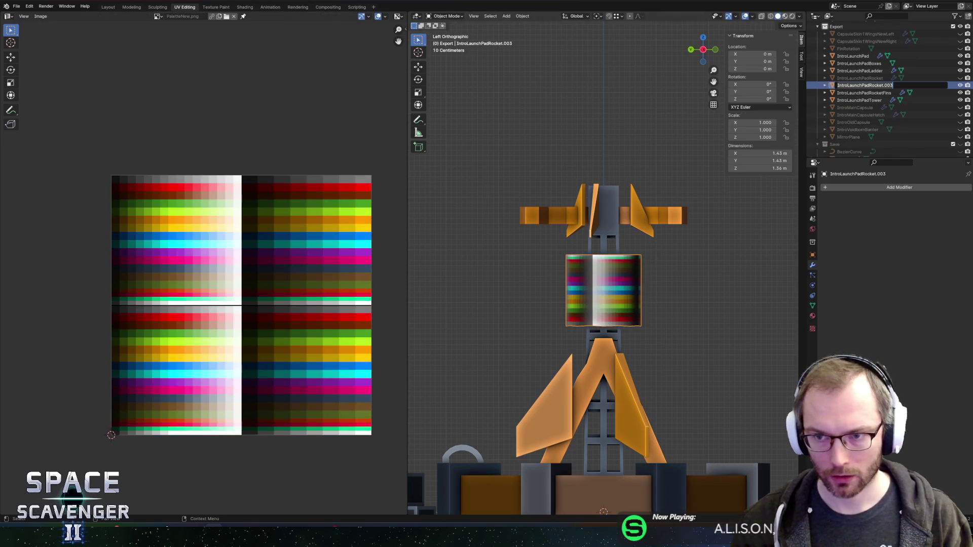
# Rename the band object to IntroLaunchPadRocketLogo.
pyautogui.press('BackSpace')
pyautogui.press('BackSpace')
pyautogui.press('BackSpace')
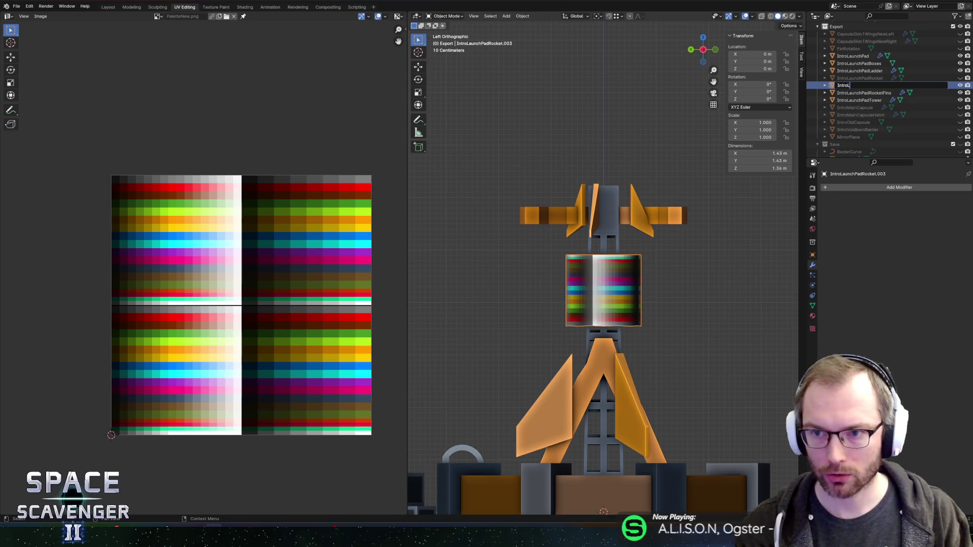
pyautogui.write('aunchRocket')
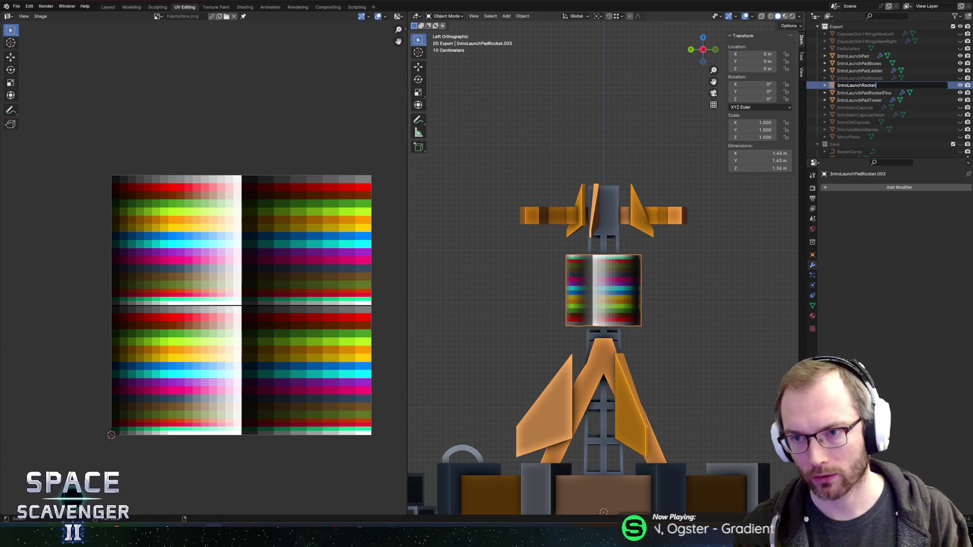
pyautogui.press('BackSpace')
pyautogui.press('BackSpace')
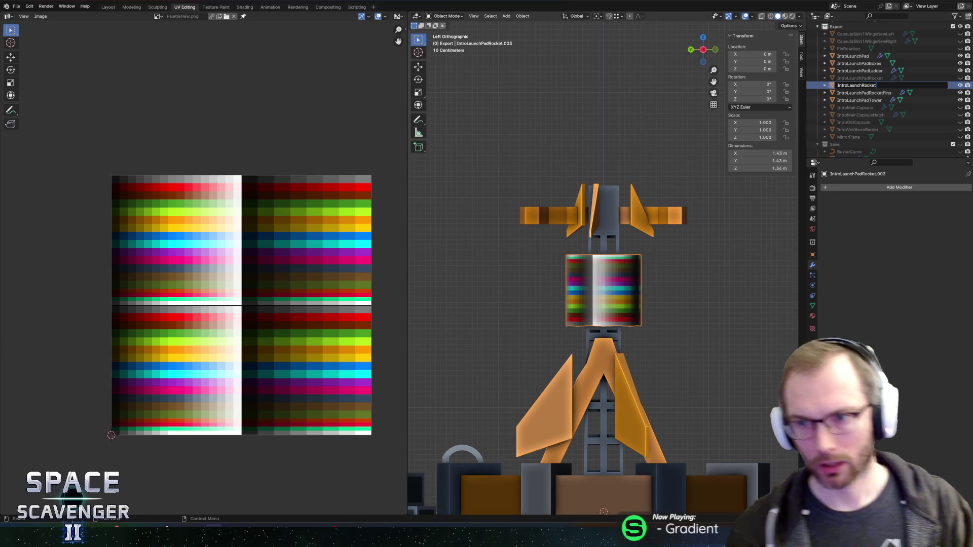
pyautogui.press('BackSpace')
pyautogui.press('BackSpace')
pyautogui.press('BackSpace')
pyautogui.write('PadRocket')
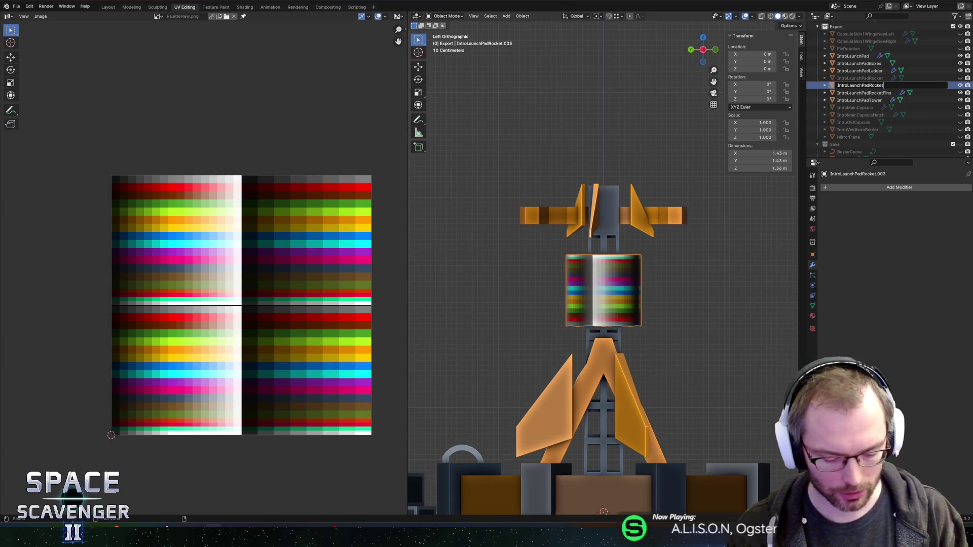
pyautogui.write('Logo')
pyautogui.press('Return')
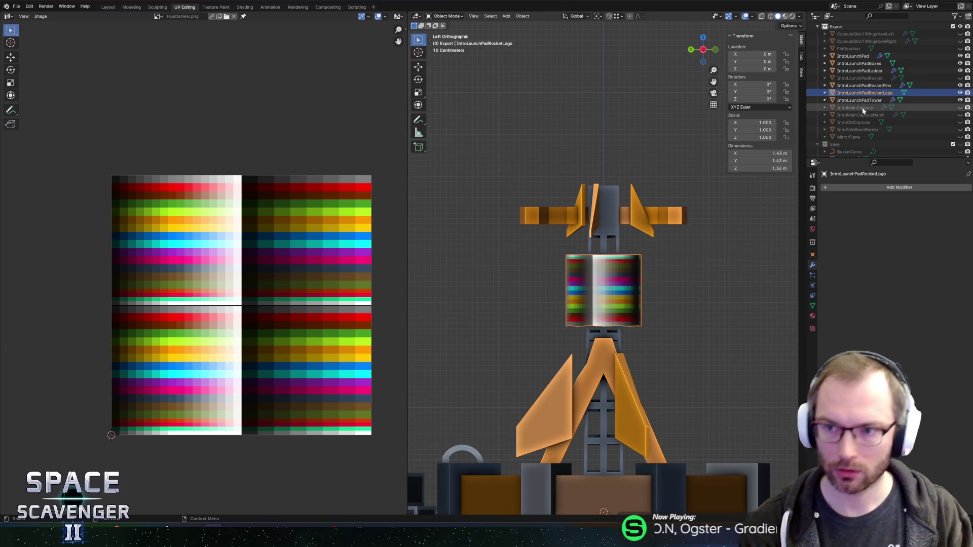
# Save Cutscene.blend, export it as Cutscene.fbx, and view the rocket in Unity.
pyautogui.hotkey('ctrl', 's')
pyautogui.hotkey('ctrl', 'e')
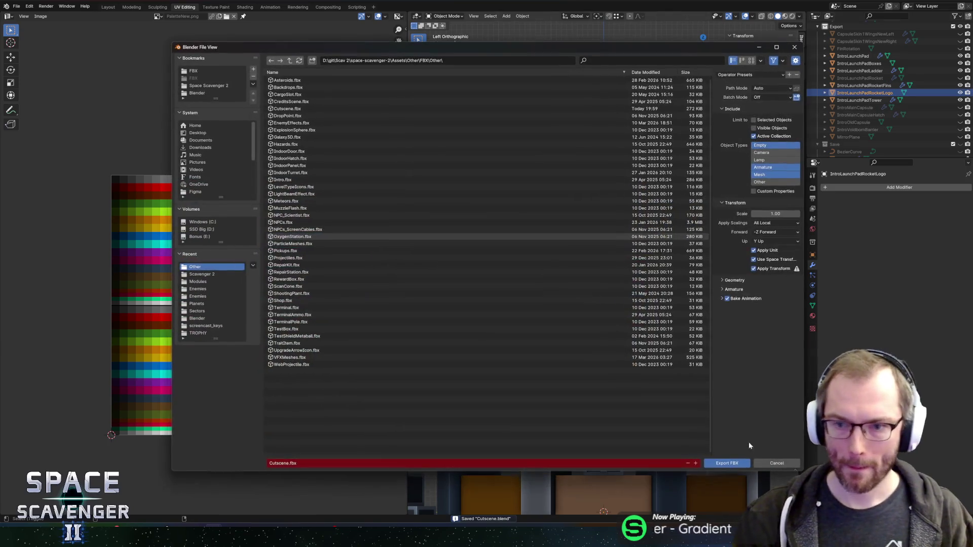
pyautogui.click(743, 465)
pyautogui.hotkey('alt', 'Tab')
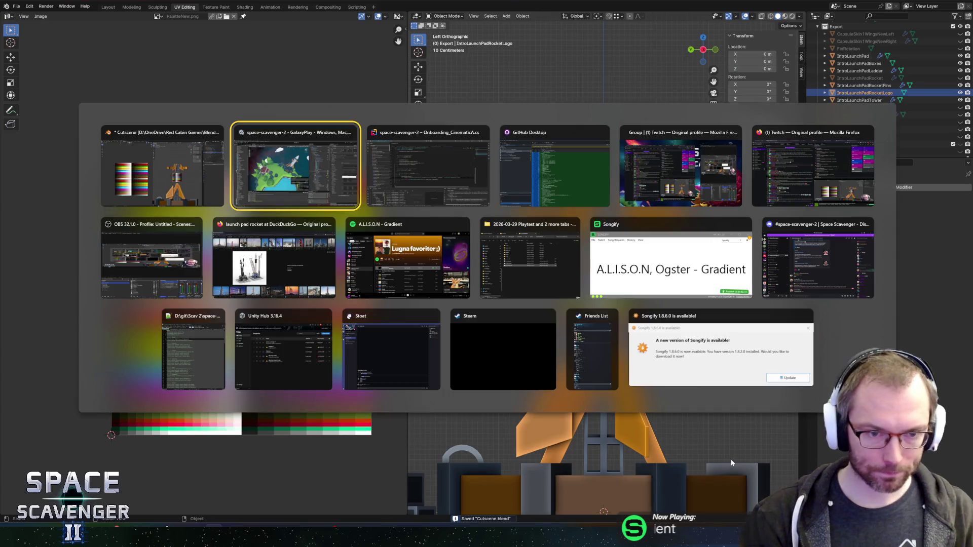
pyautogui.scroll(3)
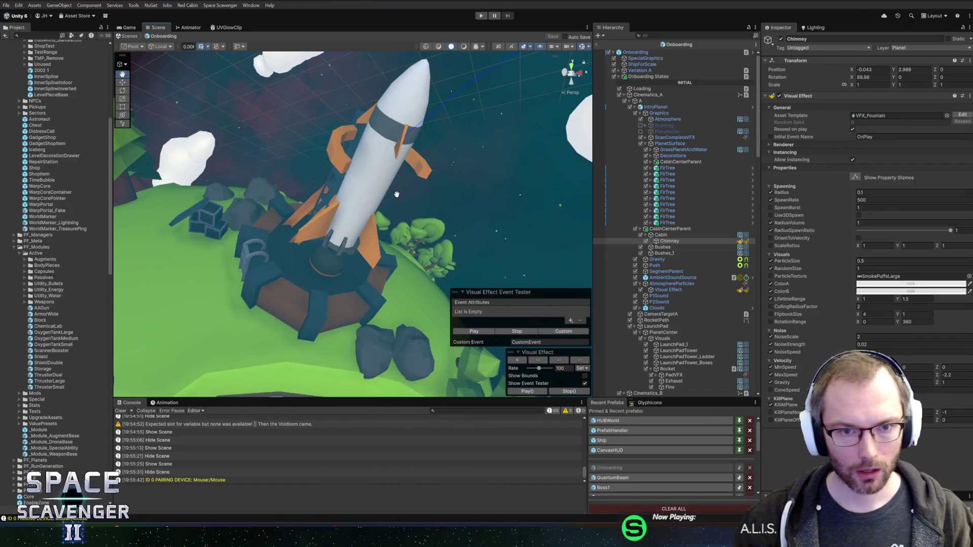
pyautogui.moveTo(430, 137); pyautogui.dragTo(495, 187)
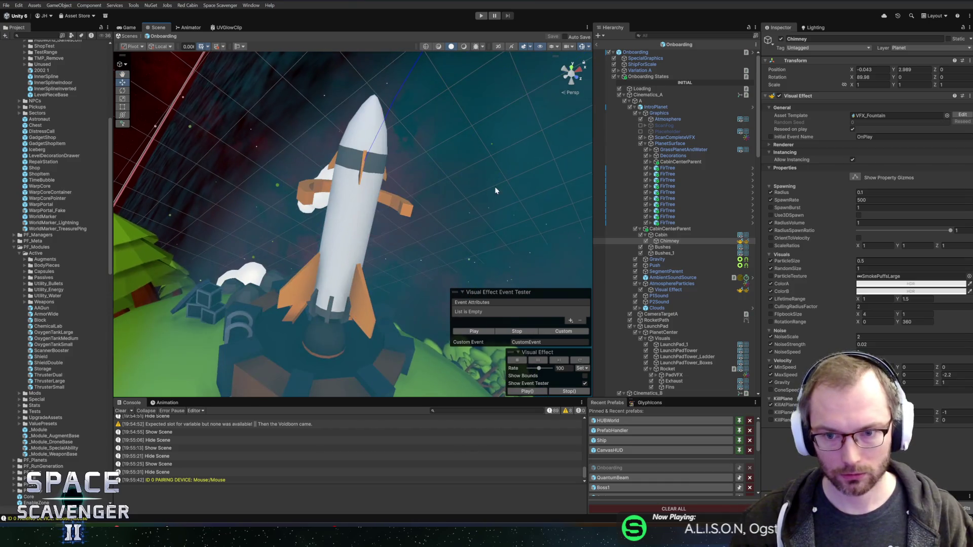
# Duplicate the rocket's Fins object and give the copy the IntroLaunchPadRocketLogo mesh.
pyautogui.rightClick(367, 199)
pyautogui.click(393, 205)
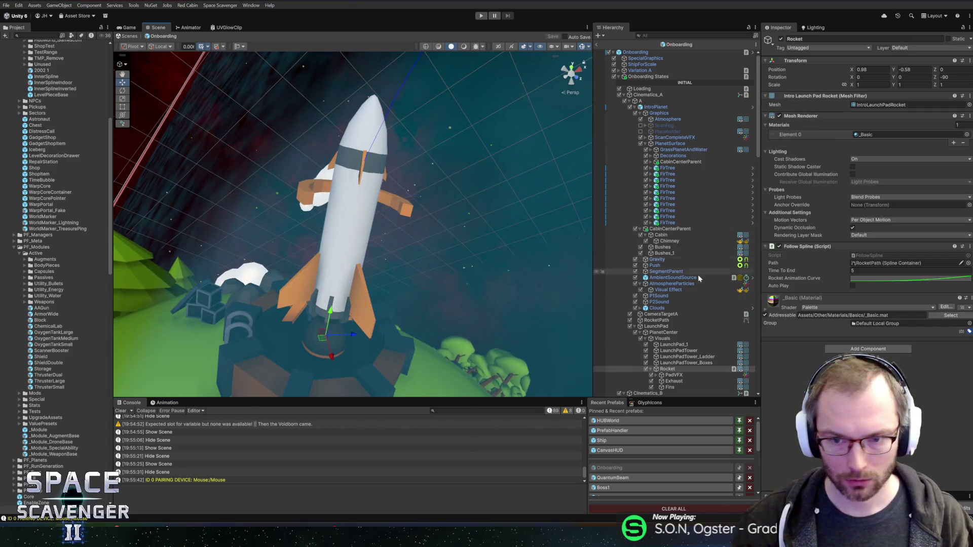
pyautogui.click(670, 296)
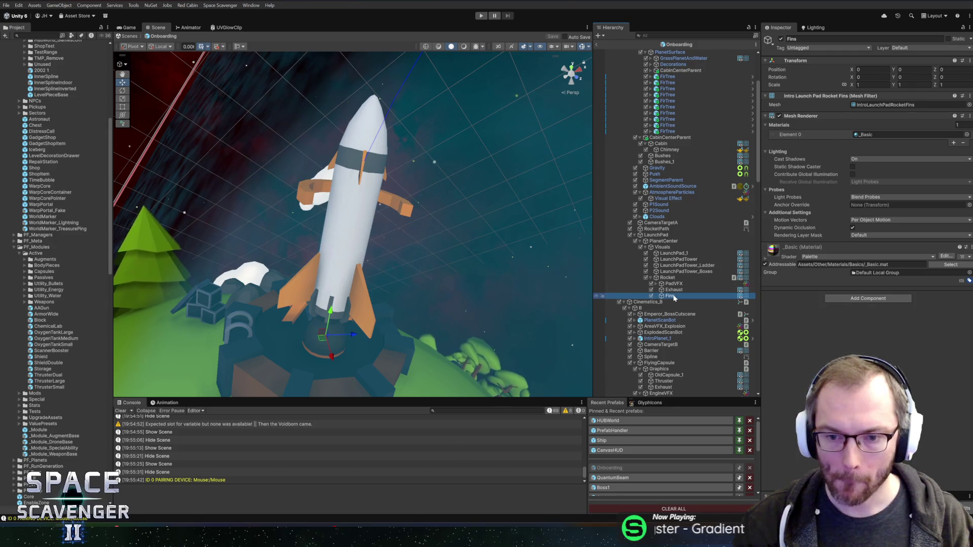
pyautogui.hotkey('ctrl', 'd')
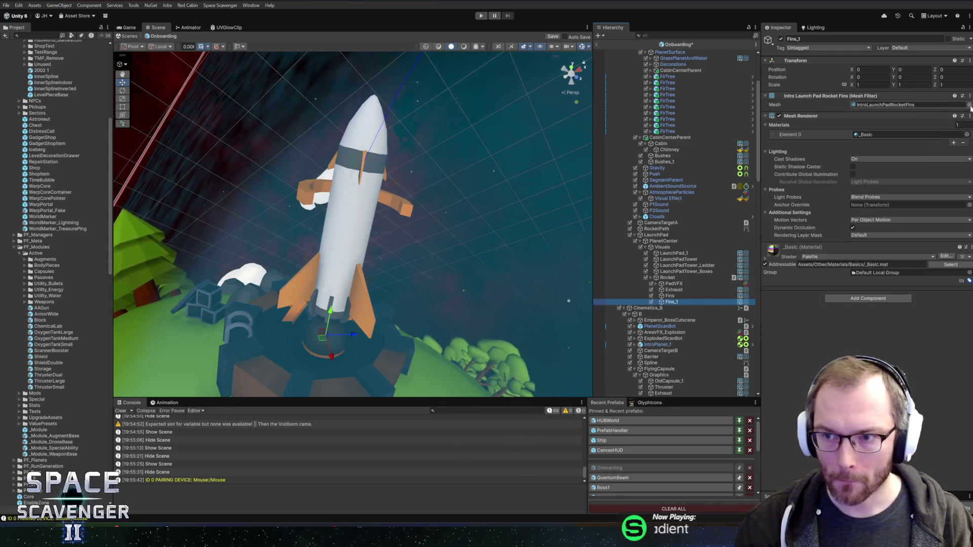
pyautogui.click(969, 105)
pyautogui.doubleClick(763, 223)
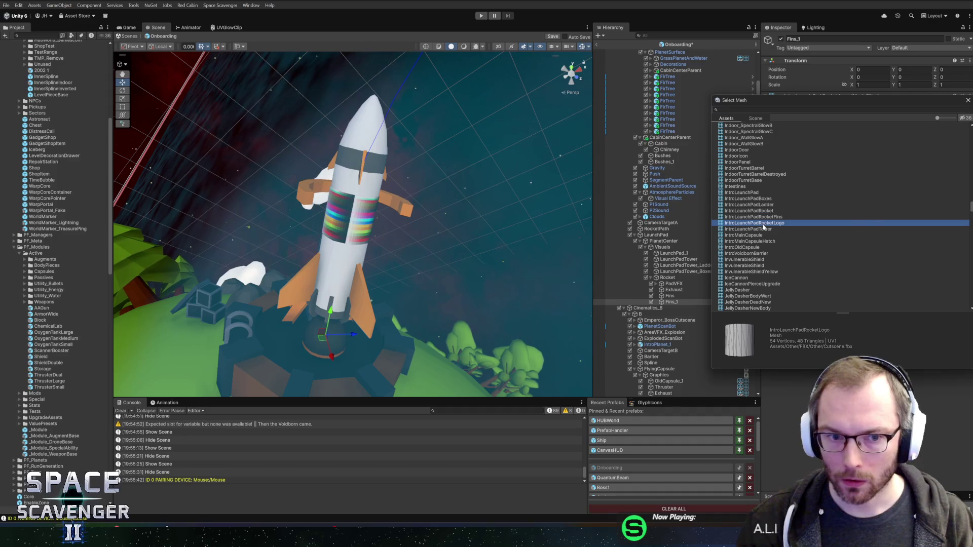
# Search the material picker for logo and texture materials, previewing LevelWall3D_Texture.
pyautogui.click(965, 134)
pyautogui.write('redc')
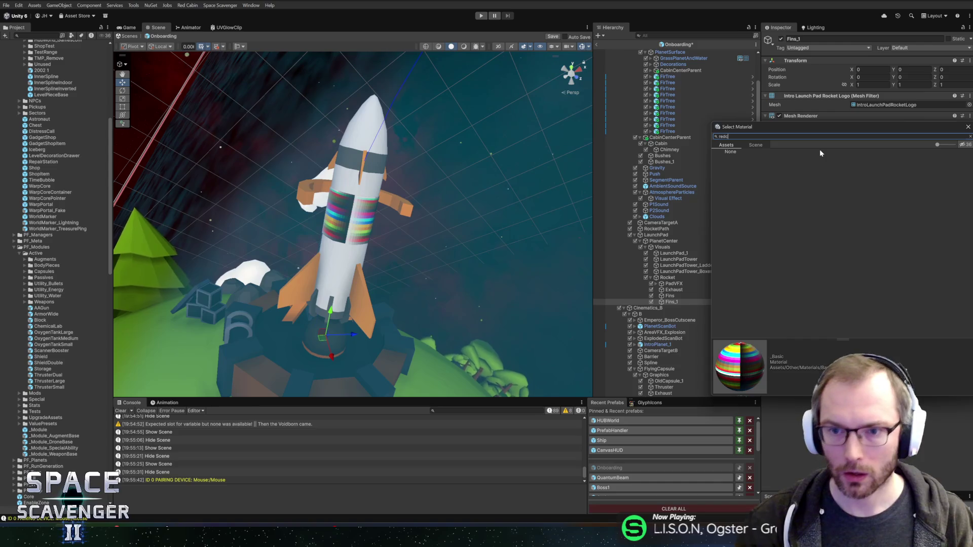
pyautogui.press('BackSpace')
pyautogui.press('BackSpace')
pyautogui.press('BackSpace')
pyautogui.write('ca')
pyautogui.press('BackSpace')
pyautogui.press('BackSpace')
pyautogui.press('BackSpace')
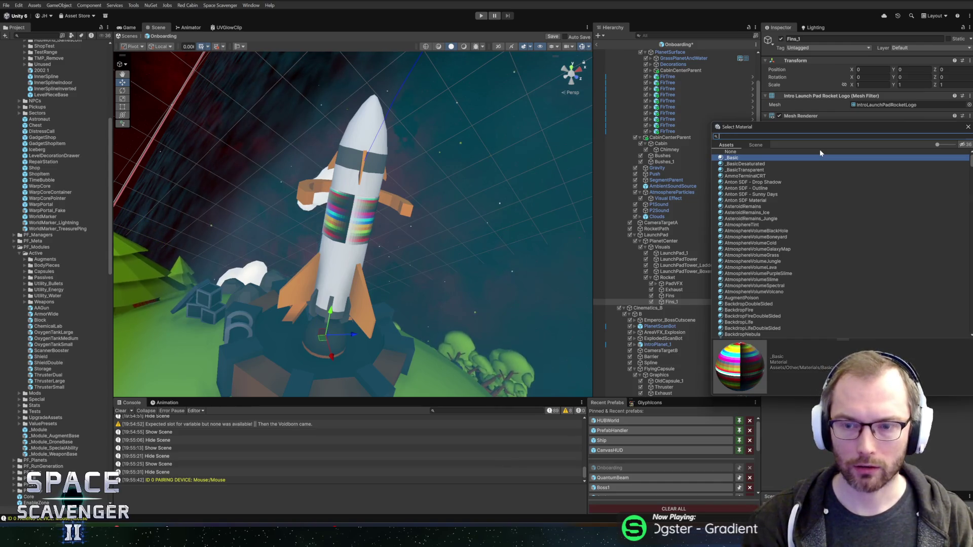
pyautogui.write('text')
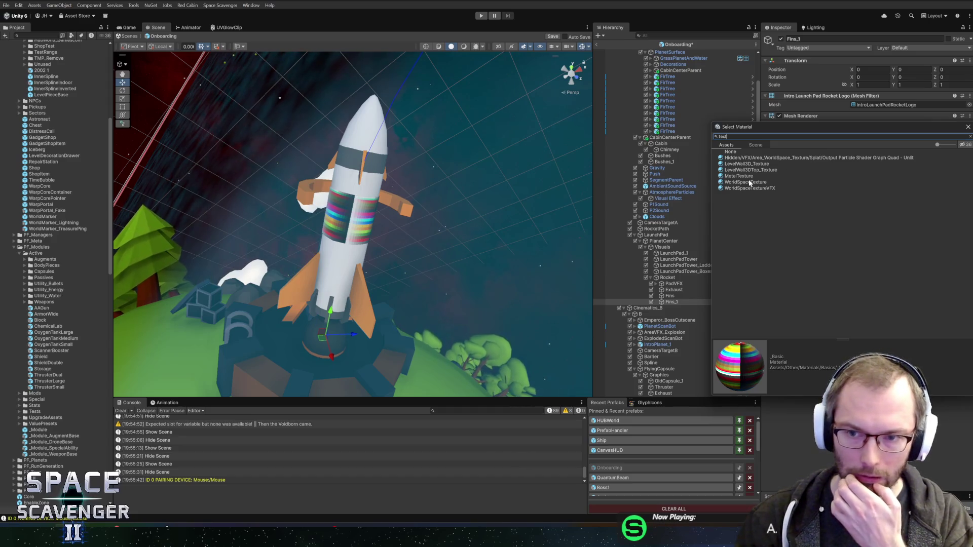
pyautogui.click(752, 164)
pyautogui.click(753, 158)
pyautogui.hotkey('ctrl', 'a')
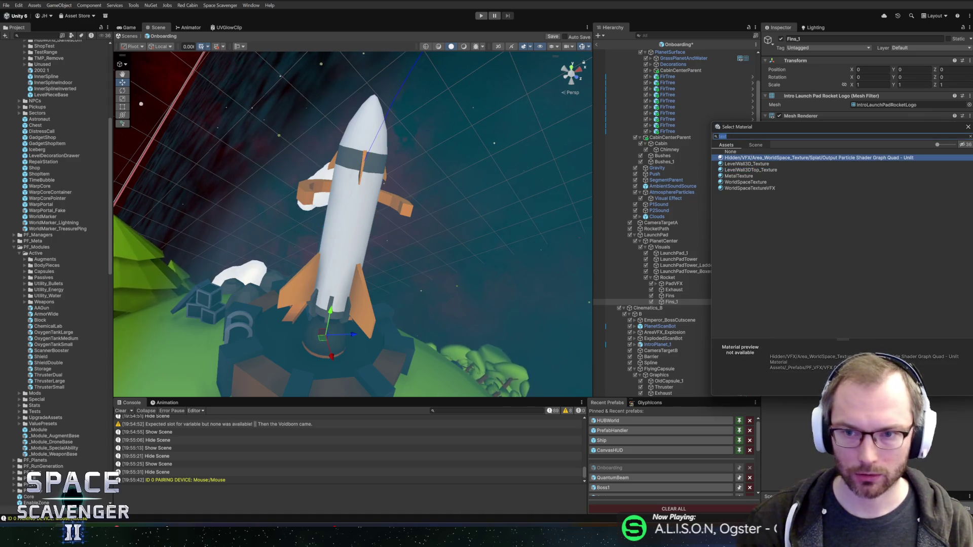
pyautogui.press('BackSpace')
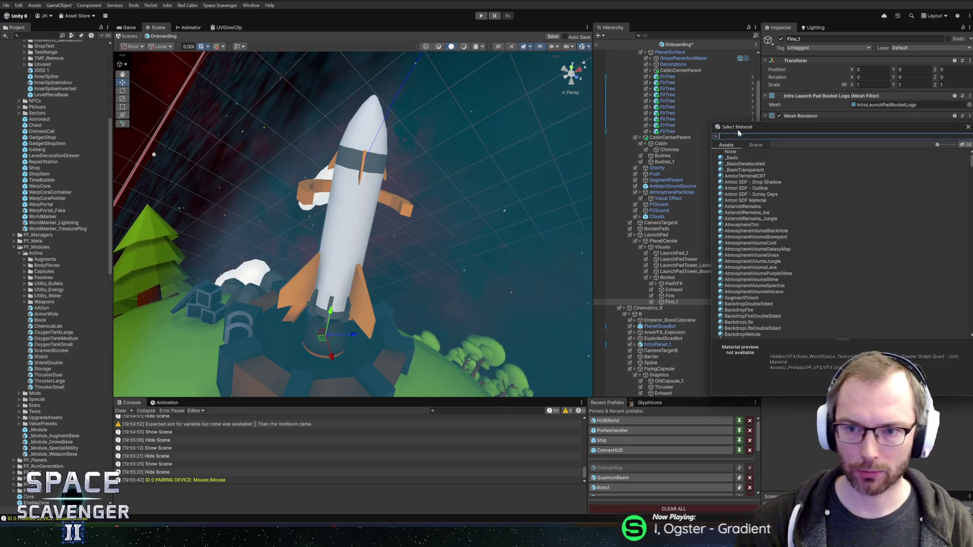
# Search 'warnin' and assign the WarningArea material to the logo band.
pyautogui.moveTo(740, 127); pyautogui.dragTo(598, 113)
pyautogui.moveTo(831, 382); pyautogui.dragTo(804, 499)
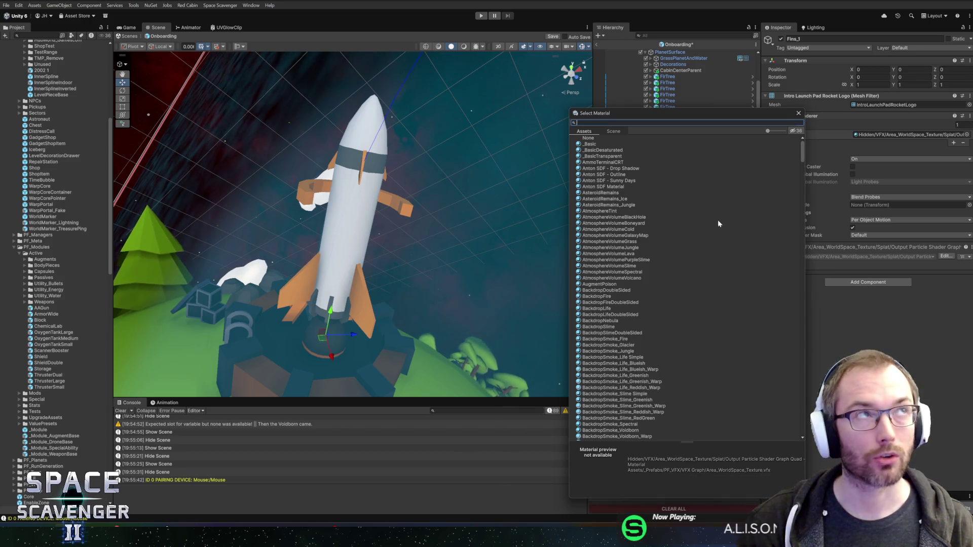
pyautogui.write('warnin')
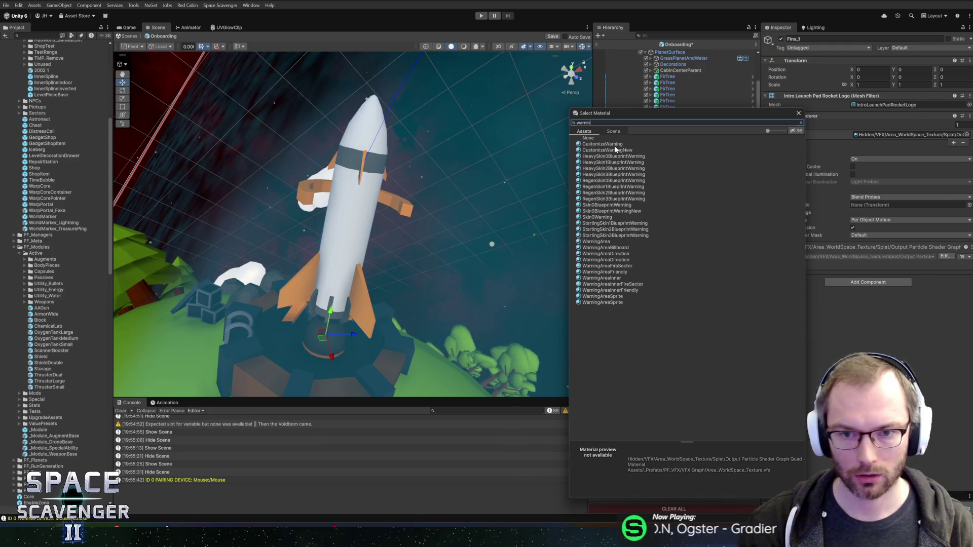
pyautogui.click(615, 147)
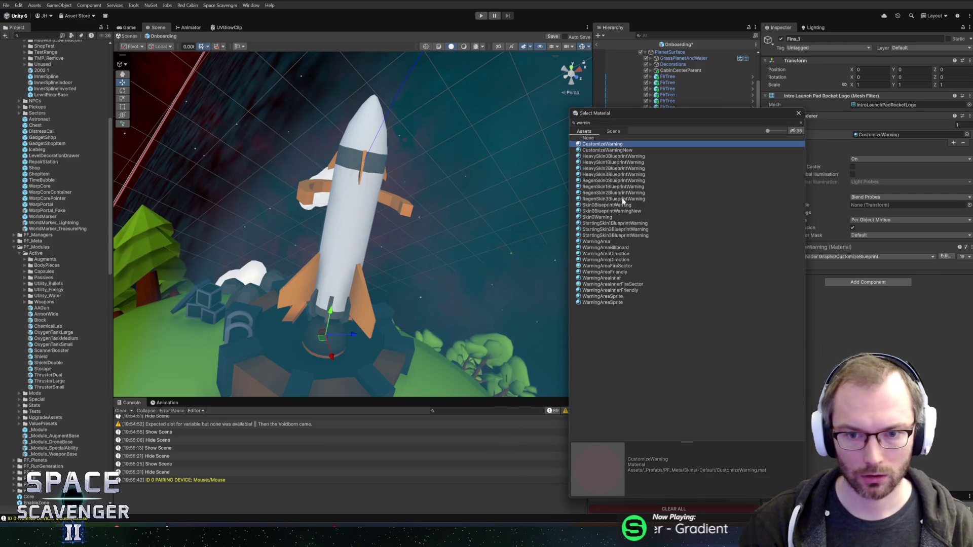
pyautogui.click(608, 244)
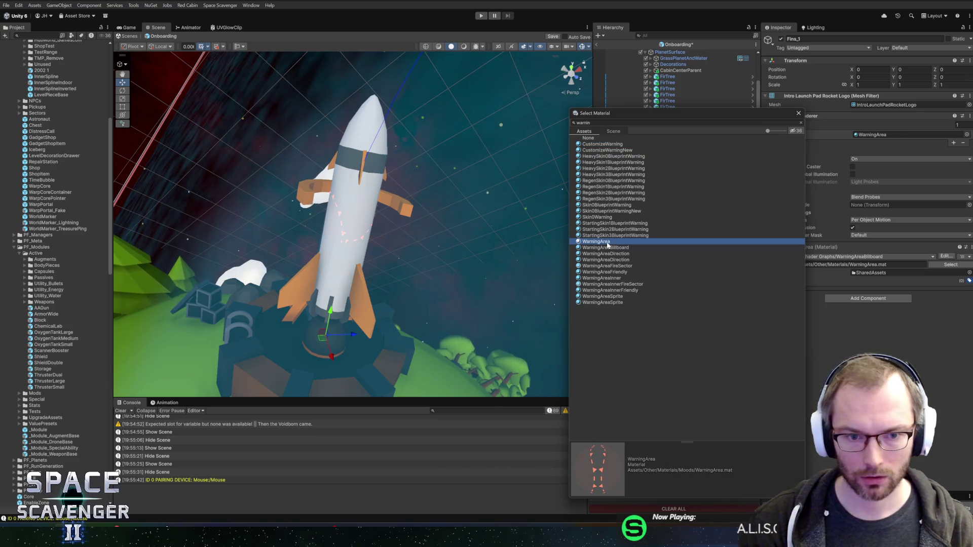
pyautogui.doubleClick(608, 243)
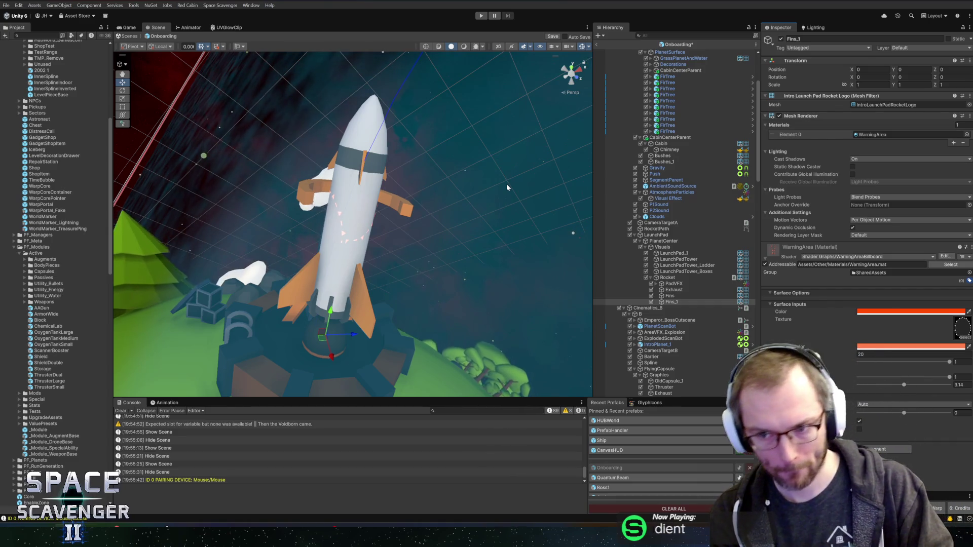
pyautogui.click(873, 135)
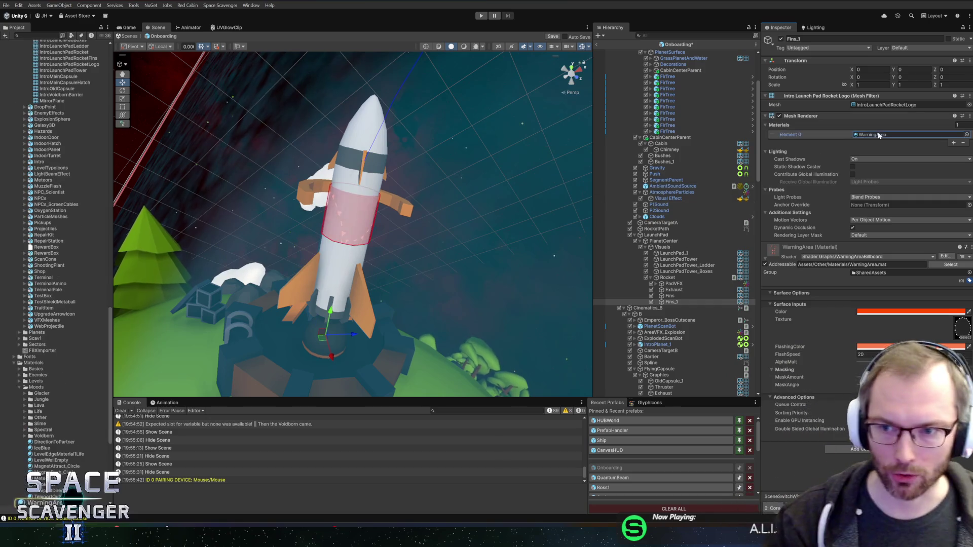
# Collapse the Moods folder and expand the Unknown materials folder in the Project panel.
pyautogui.scroll(-3)
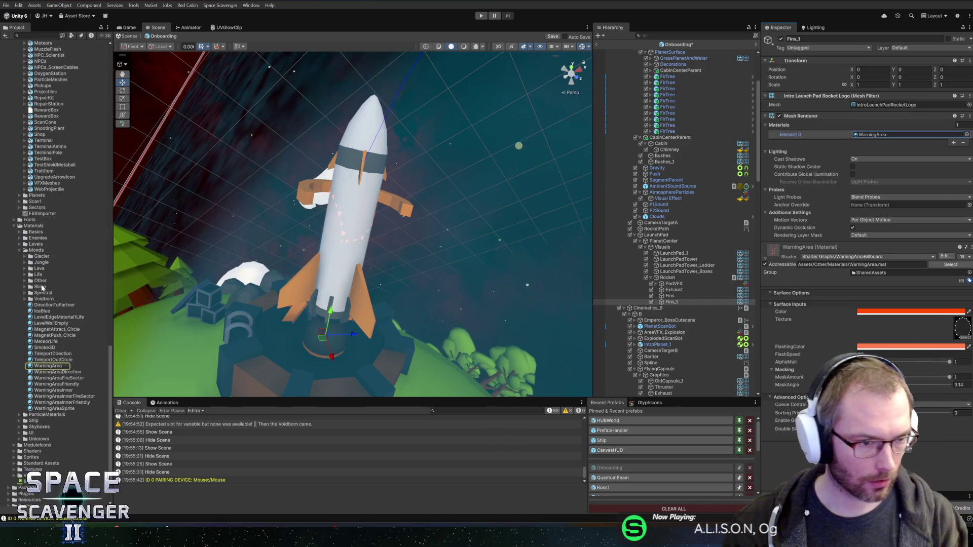
pyautogui.click(32, 251)
pyautogui.doubleClick(32, 252)
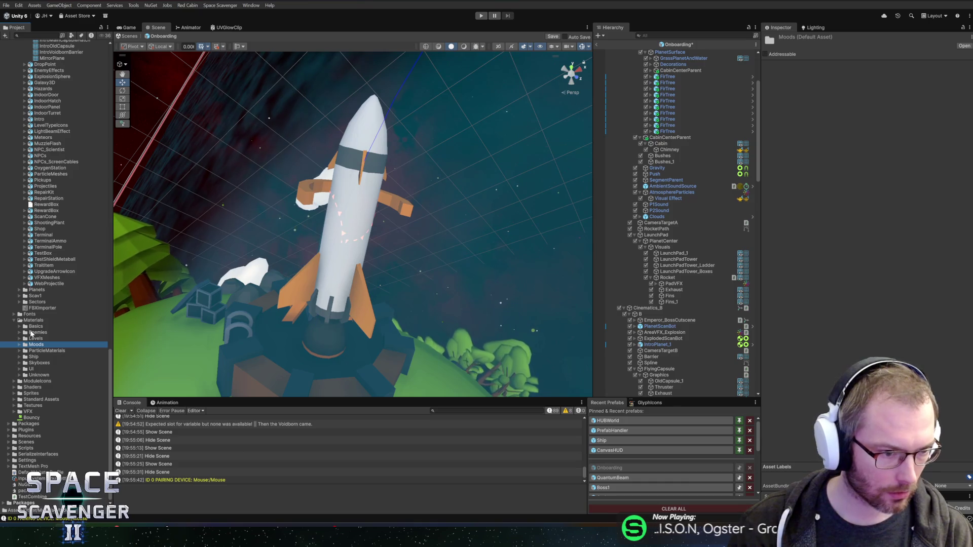
pyautogui.doubleClick(37, 375)
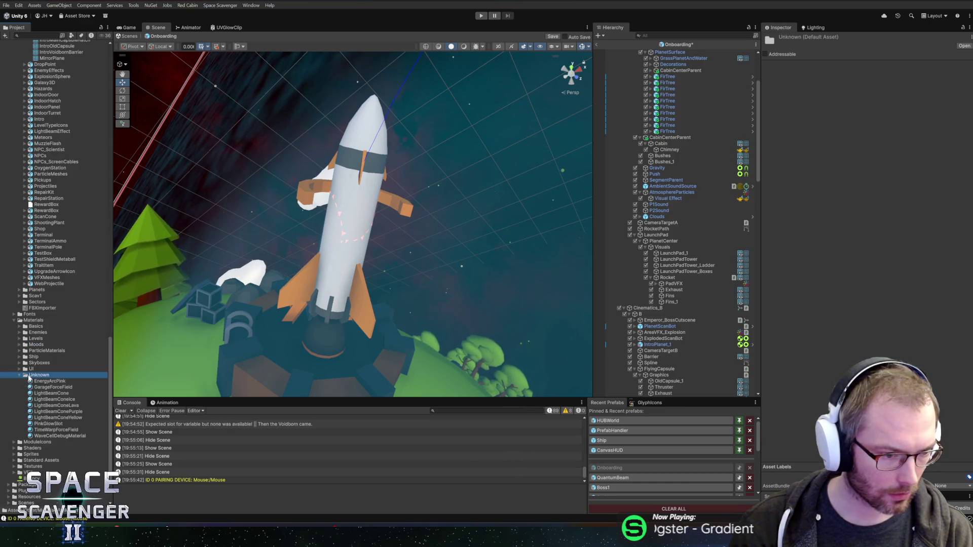
pyautogui.rightClick(36, 377)
pyautogui.moveTo(76, 132)
pyautogui.press('Escape')
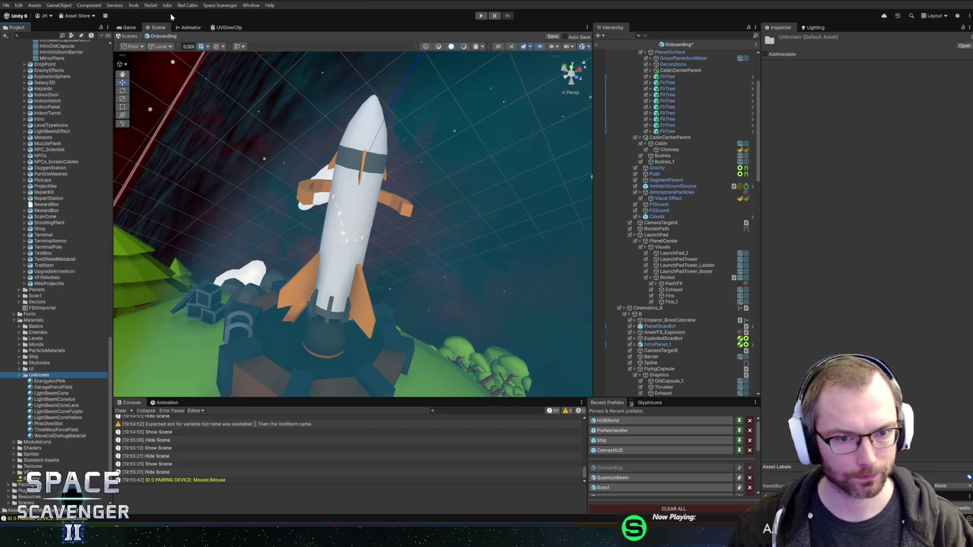
# Create a URP Unlit Shader Graph in the Shaders/Unknown folder.
pyautogui.scroll(-3)
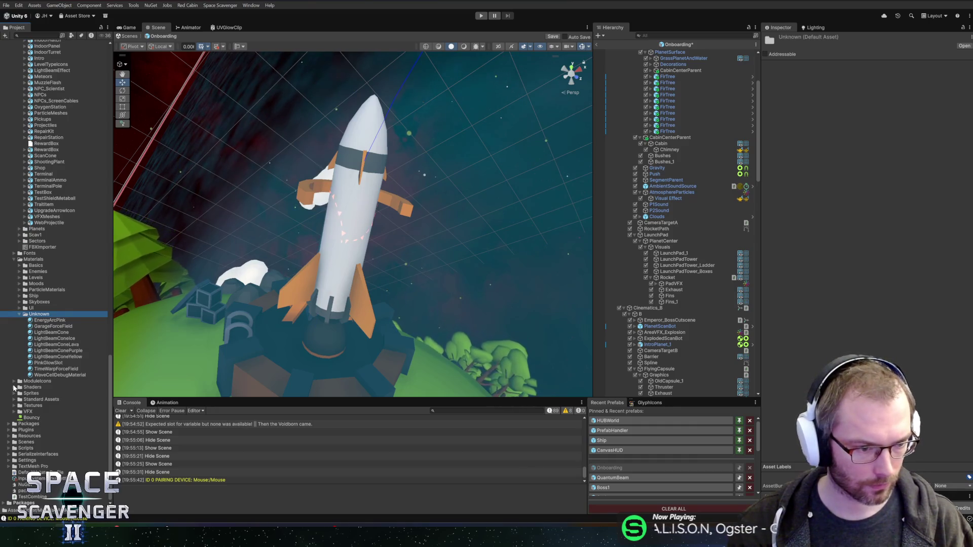
pyautogui.click(15, 387)
pyautogui.scroll(-3)
pyautogui.click(20, 363)
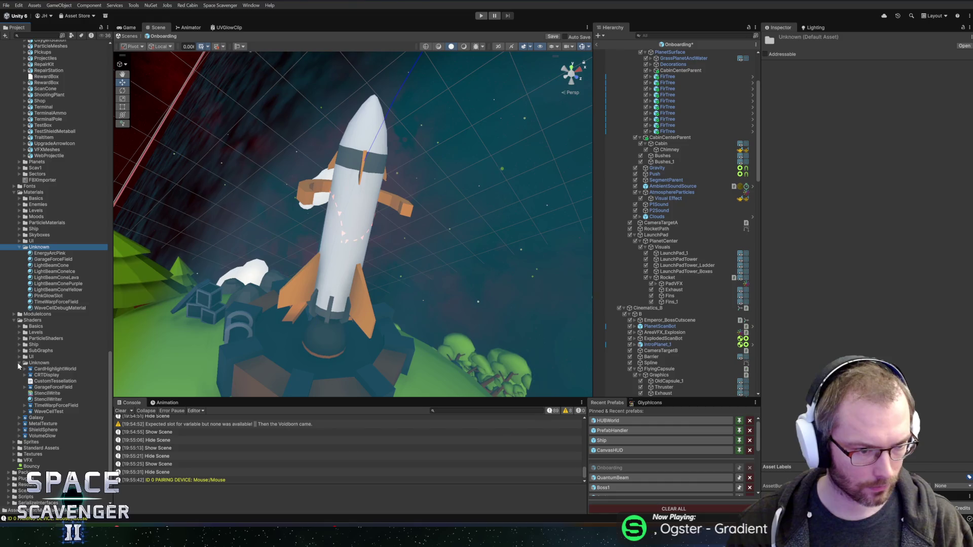
pyautogui.rightClick(32, 364)
pyautogui.moveTo(122, 120)
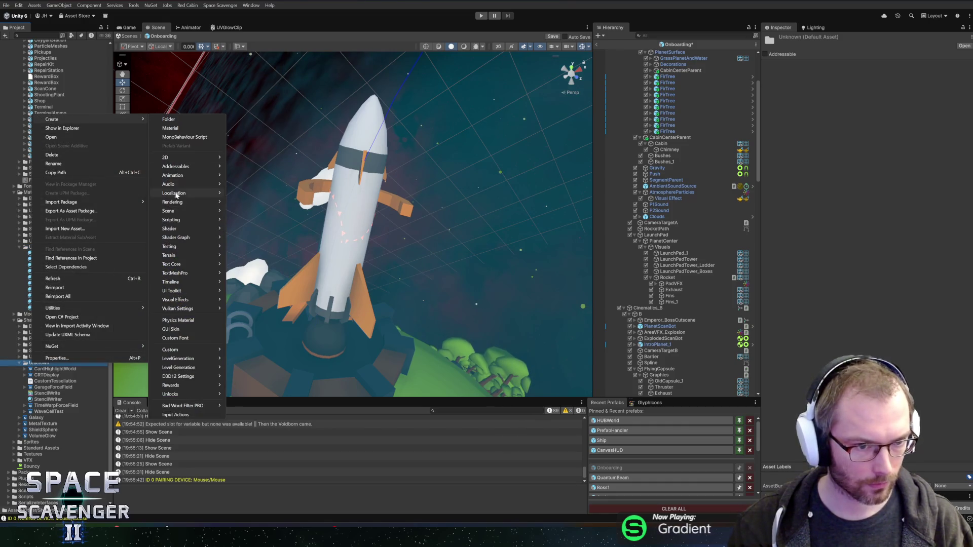
pyautogui.moveTo(174, 229)
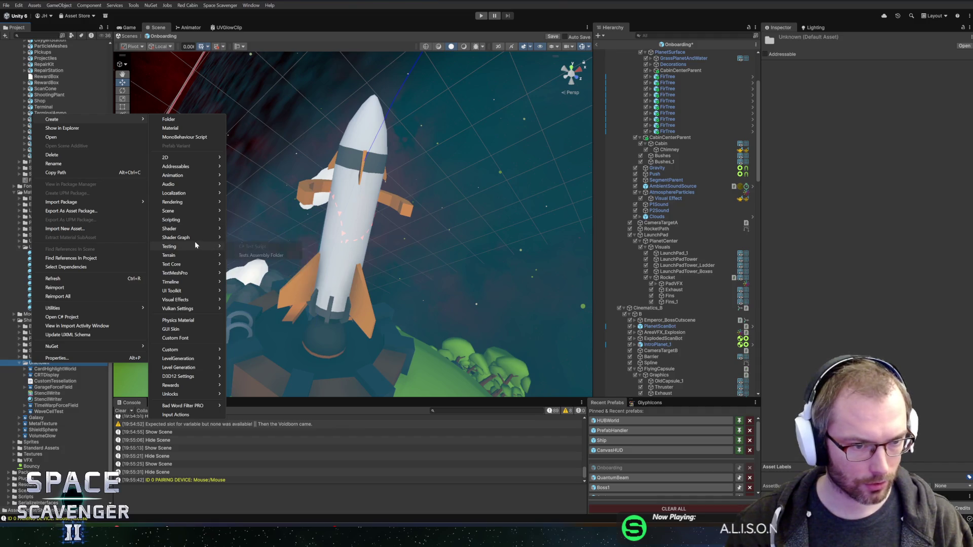
pyautogui.moveTo(279, 238)
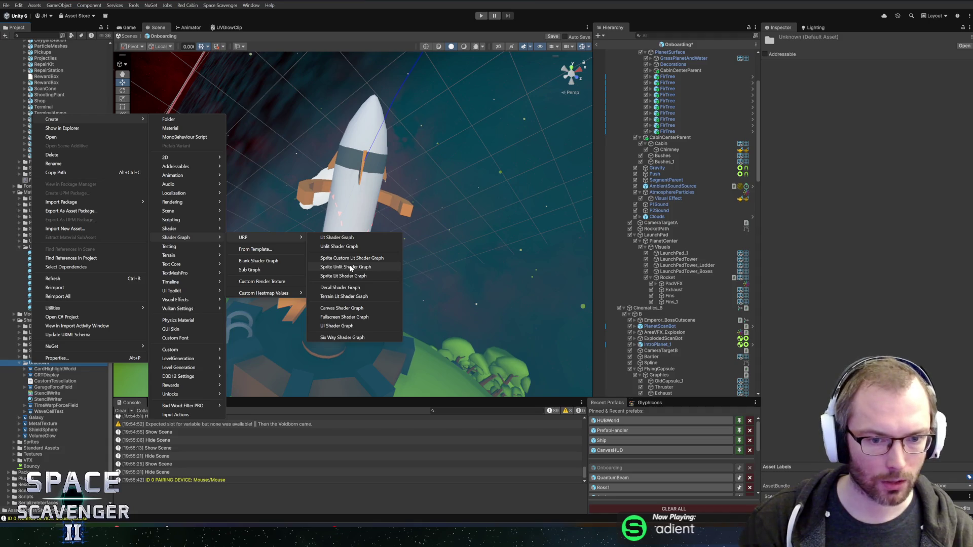
pyautogui.click(351, 268)
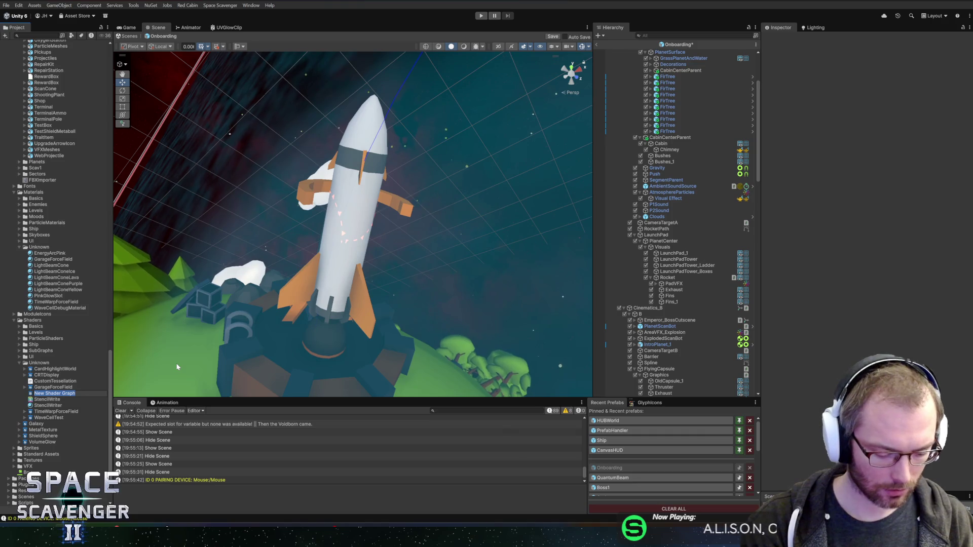
# Name the graph RocketDecal and add a MainTex Texture2D property defaulting to RedCabinLogo.
pyautogui.write('RocketDecal')
pyautogui.press('Return')
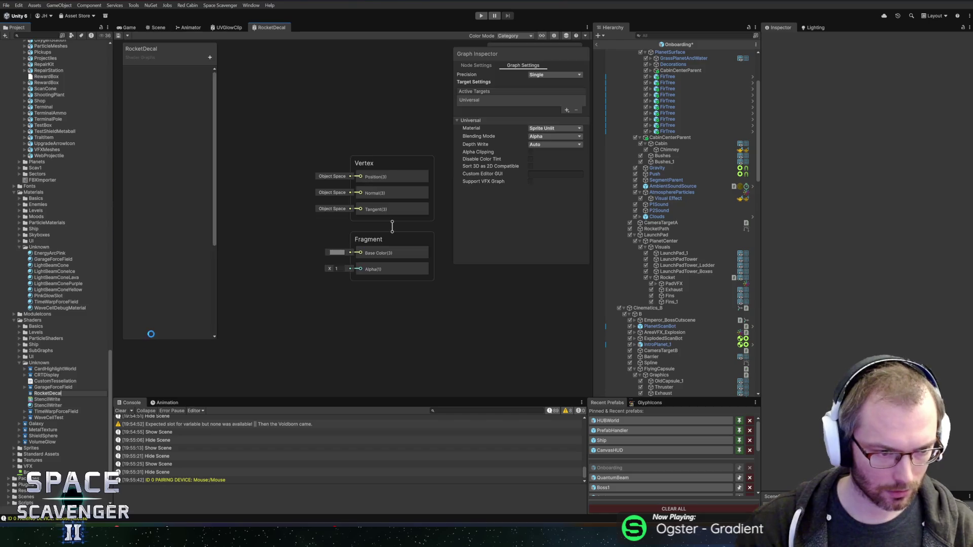
pyautogui.click(210, 57)
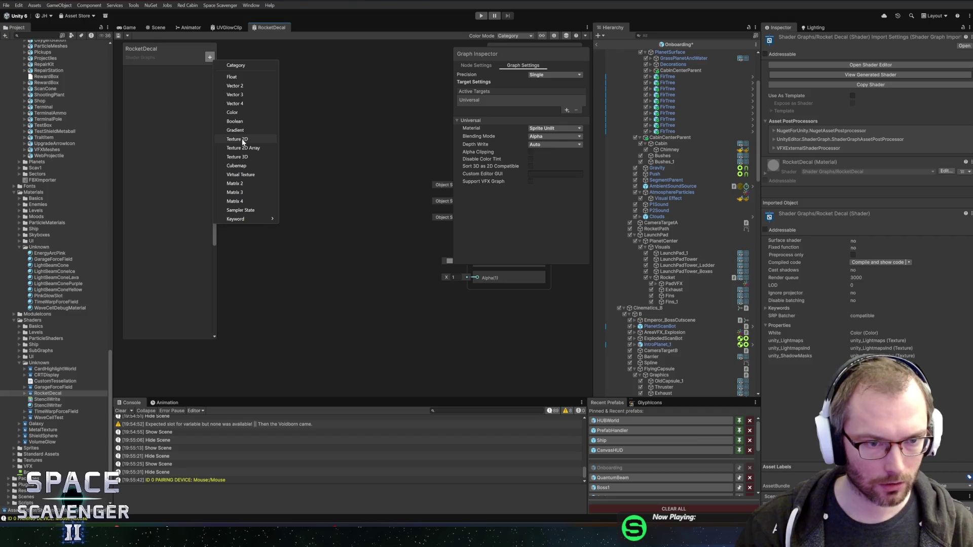
pyautogui.click(243, 140)
pyautogui.write('Tex')
pyautogui.press('Return')
pyautogui.moveTo(143, 72); pyautogui.dragTo(287, 171)
pyautogui.click(575, 138)
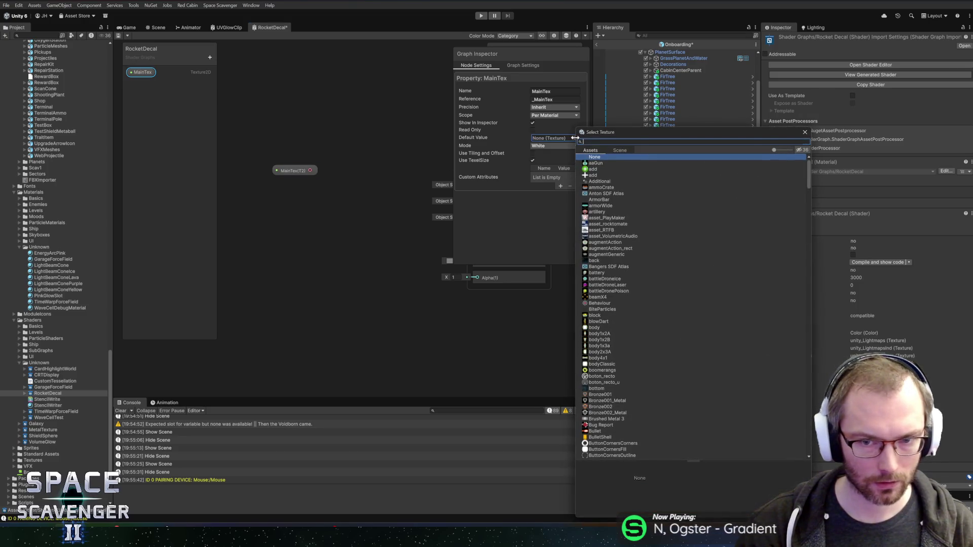
pyautogui.write('redc')
pyautogui.doubleClick(623, 159)
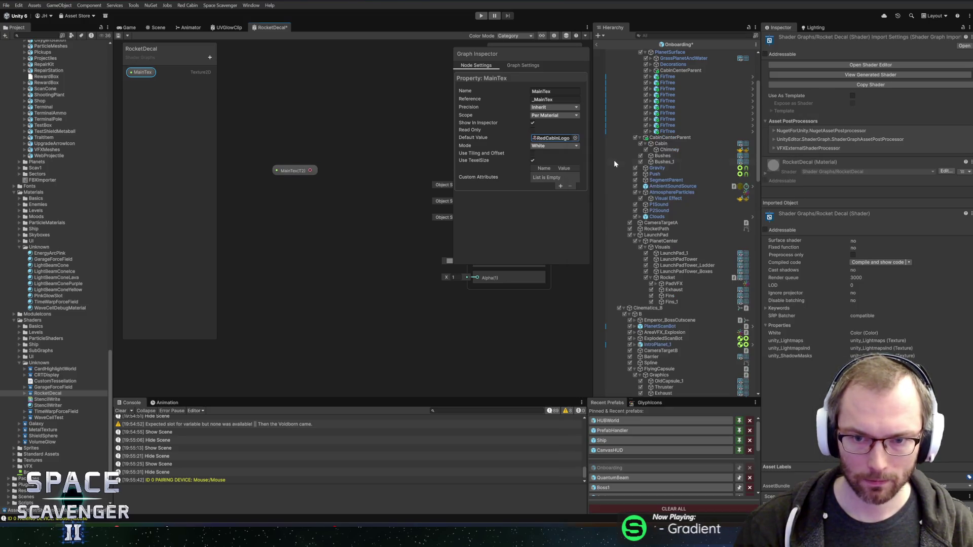
# Sample MainTex with a Sample Texture 2D node, wire it to Base Color, and save.
pyautogui.moveTo(311, 172); pyautogui.dragTo(255, 216)
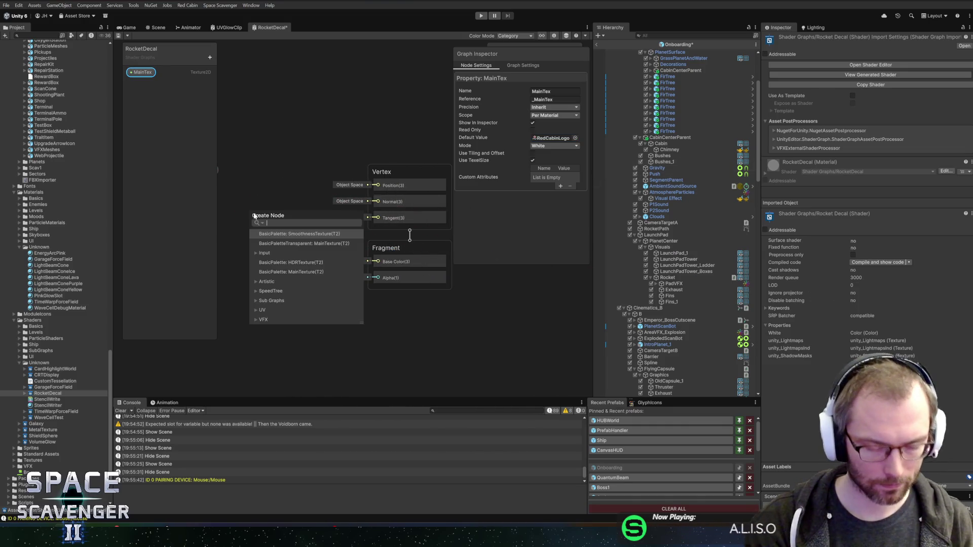
pyautogui.write('sample')
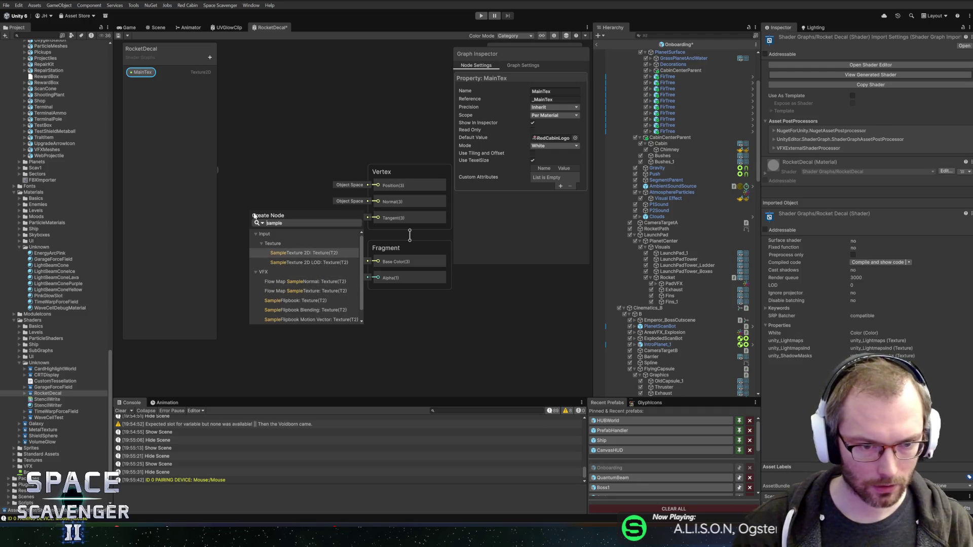
pyautogui.press('Return')
pyautogui.moveTo(352, 112); pyautogui.dragTo(439, 279)
pyautogui.moveTo(242, 171); pyautogui.dragTo(439, 248)
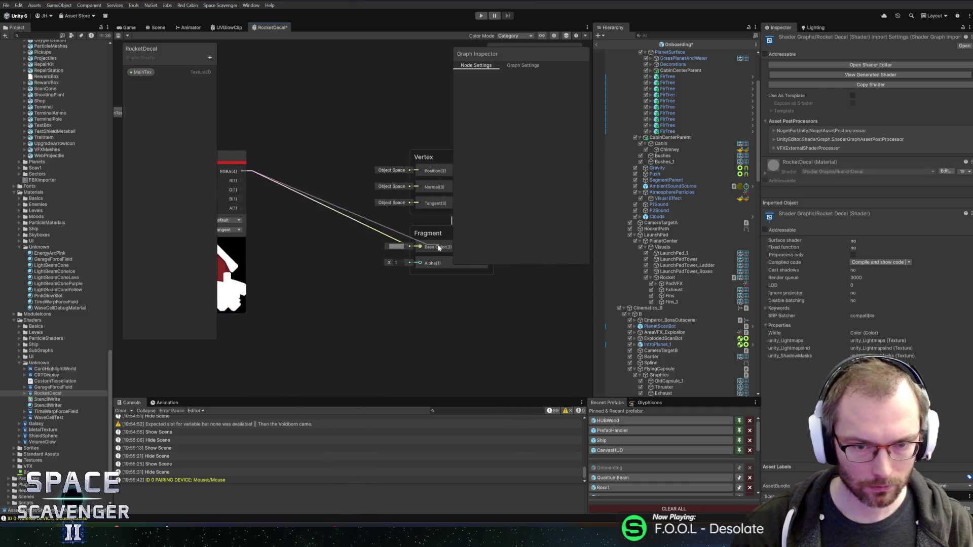
pyautogui.moveTo(315, 243); pyautogui.dragTo(403, 238)
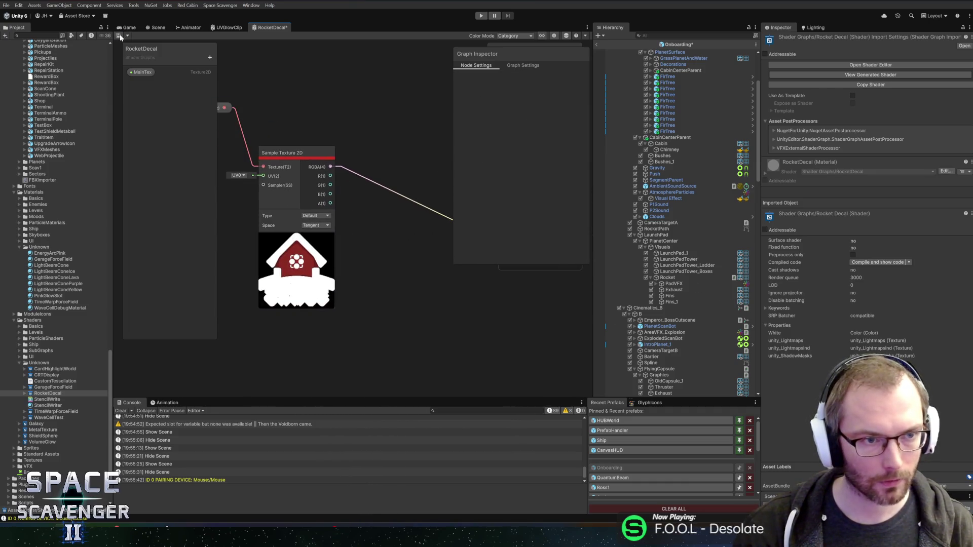
pyautogui.click(120, 36)
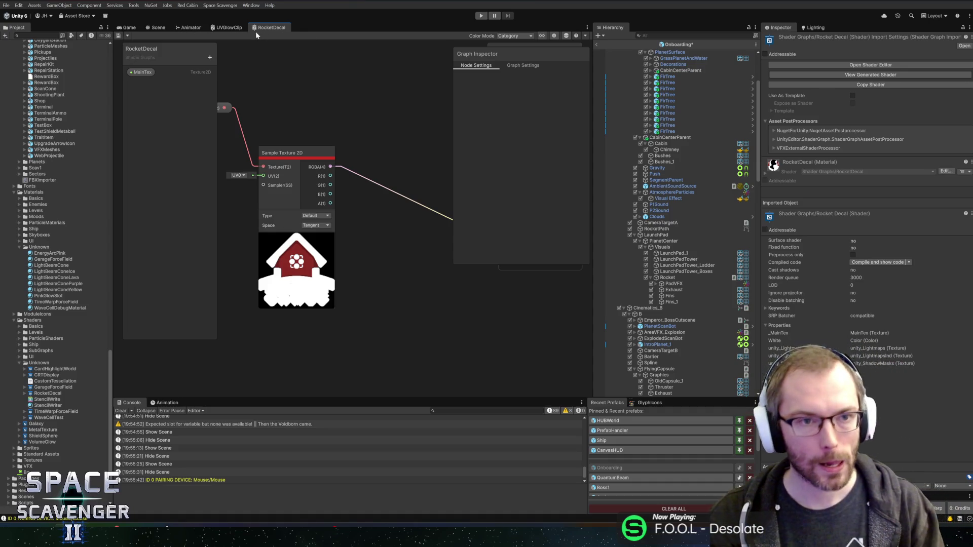
# Create a RocketDecal material in the Unknown folder using the RocketDecal shader, and save the scene.
pyautogui.rightClick(37, 245)
pyautogui.moveTo(122, 253)
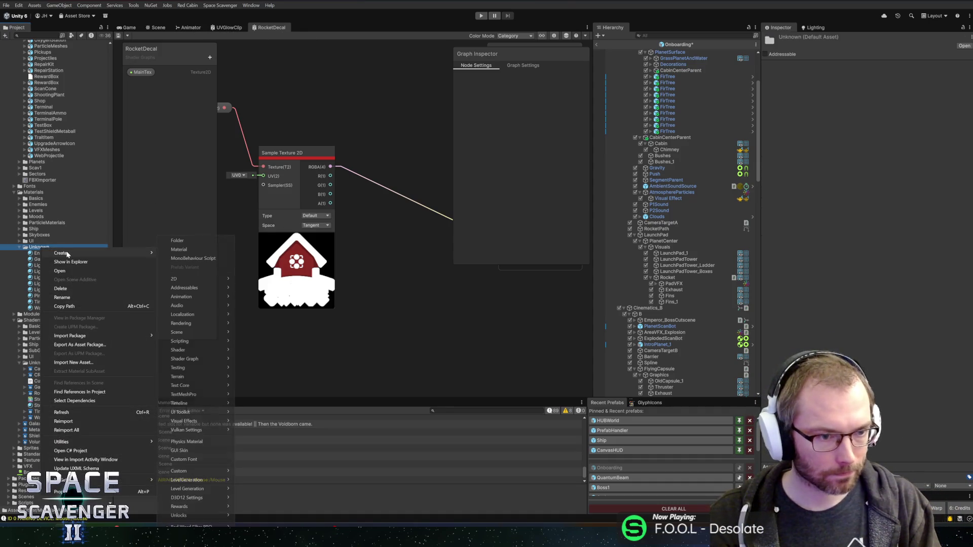
pyautogui.click(203, 250)
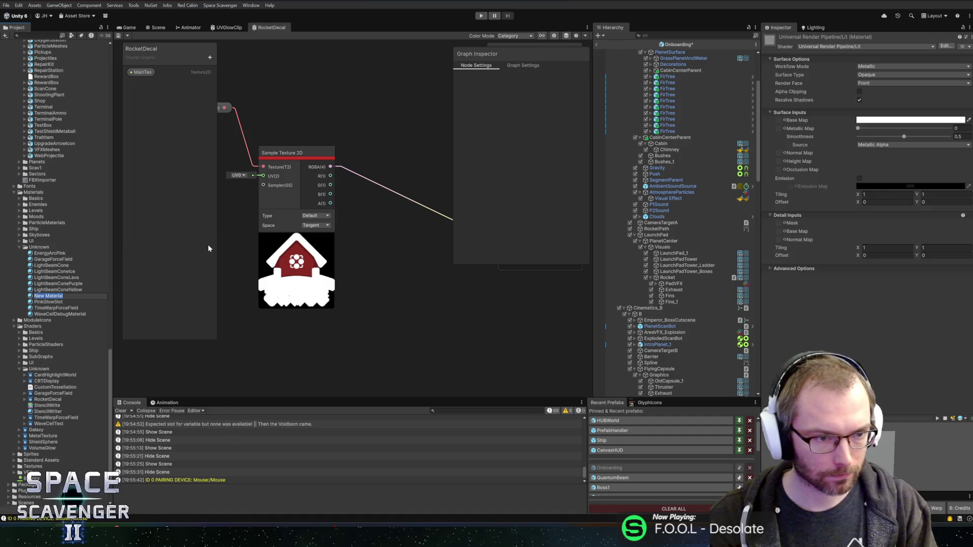
pyautogui.write('R')
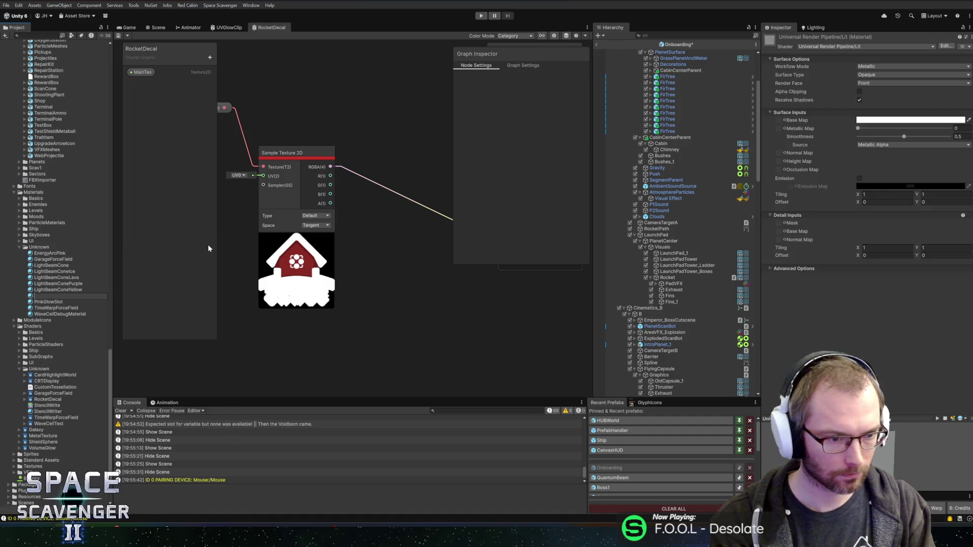
pyautogui.write('ocketDecal')
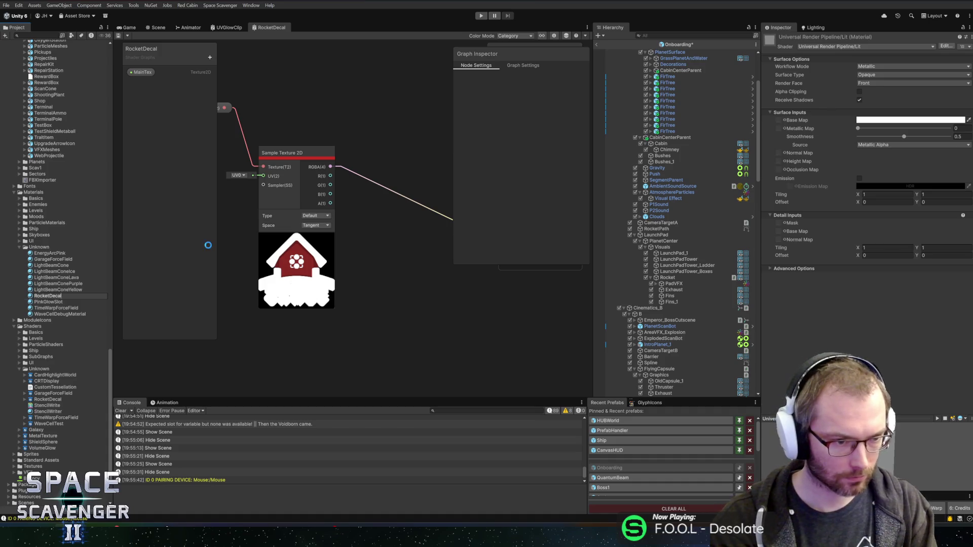
pyautogui.press('Return')
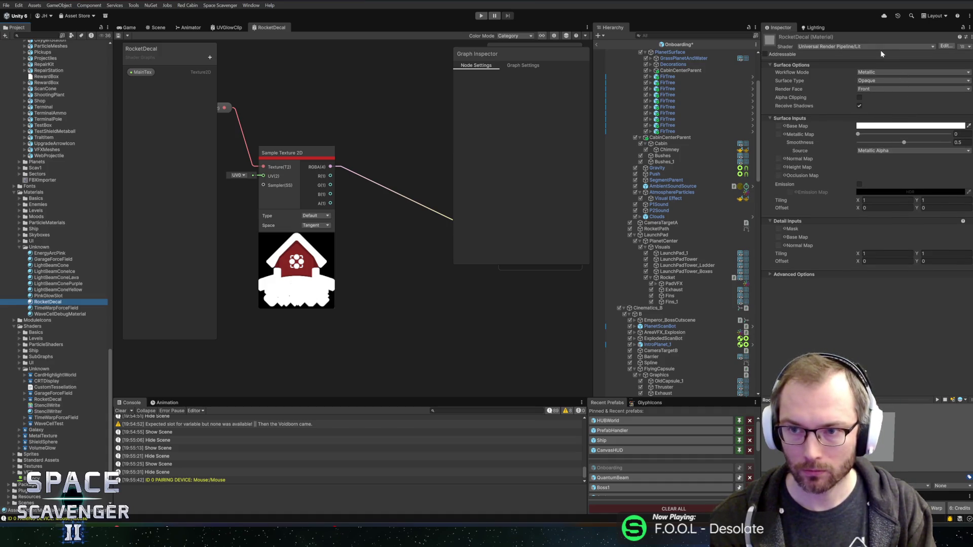
pyautogui.click(884, 45)
pyautogui.write('rocket')
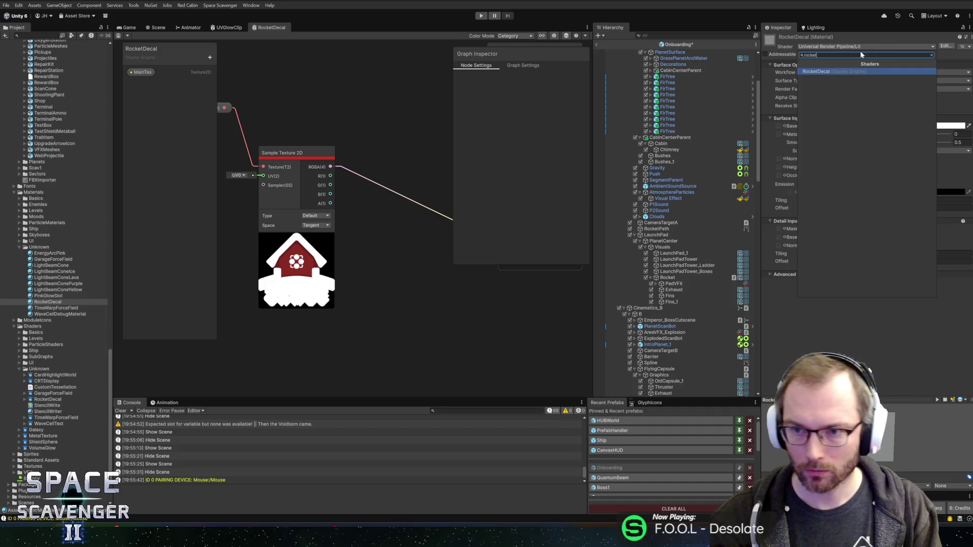
pyautogui.click(838, 73)
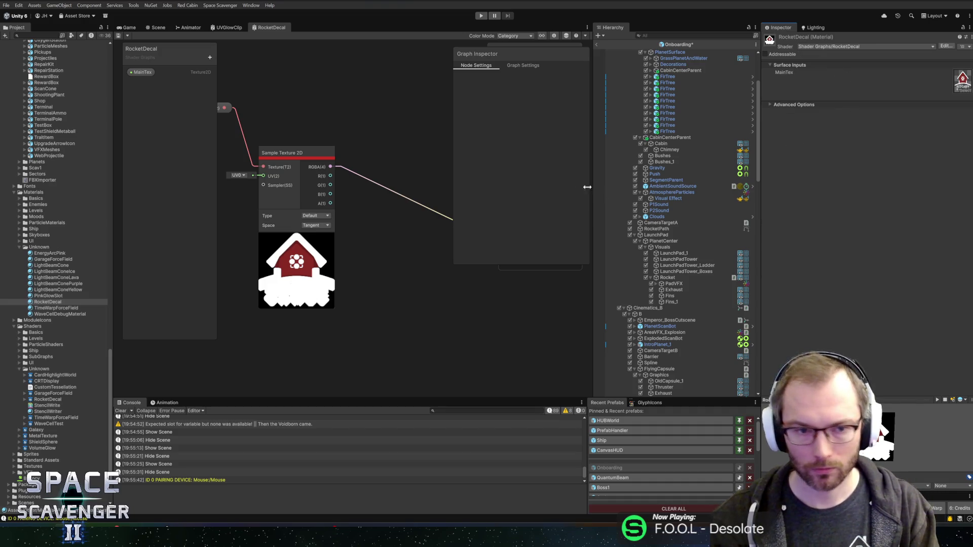
pyautogui.hotkey('ctrl', 's')
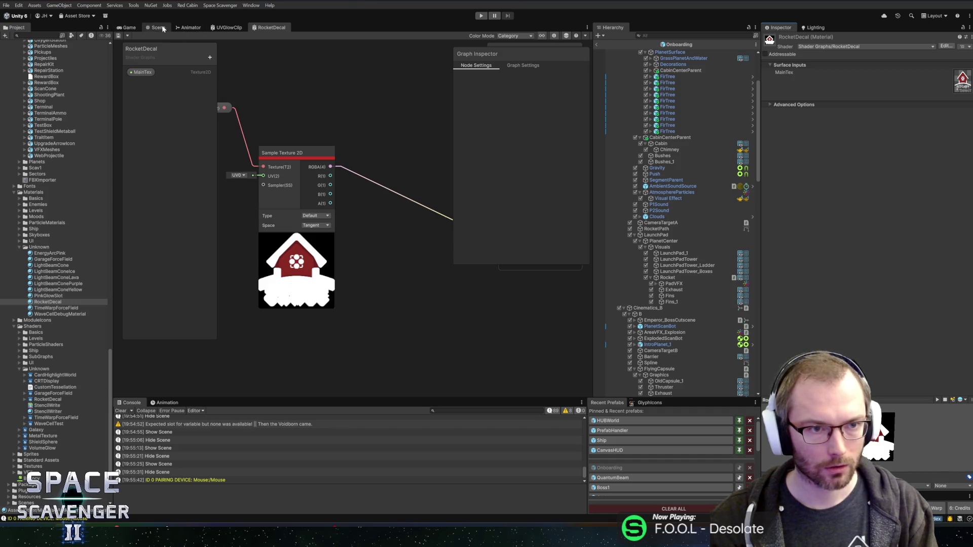
# Rename the rocket's Fins_1 object to Logo and assign it the RocketDecal material.
pyautogui.click(156, 28)
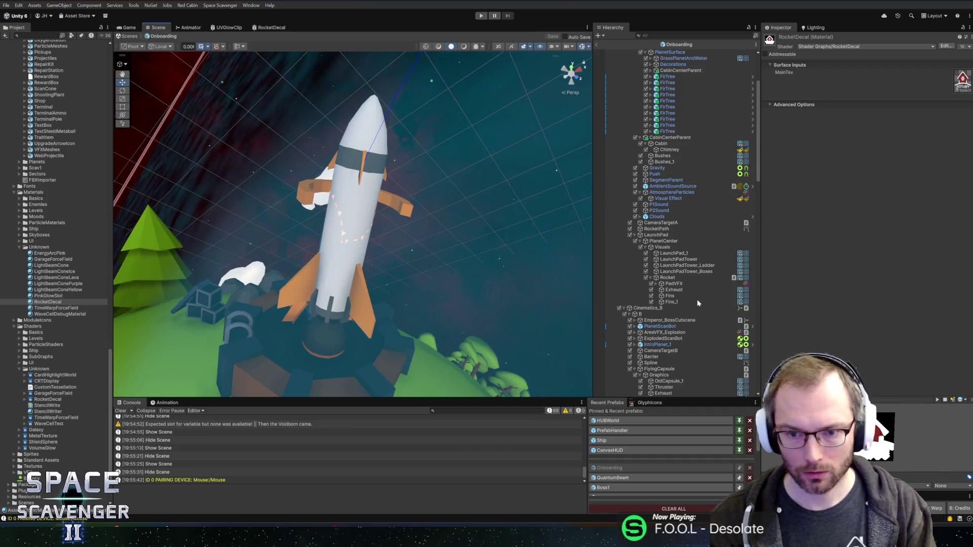
pyautogui.click(671, 301)
pyautogui.write('Logo')
pyautogui.press('Return')
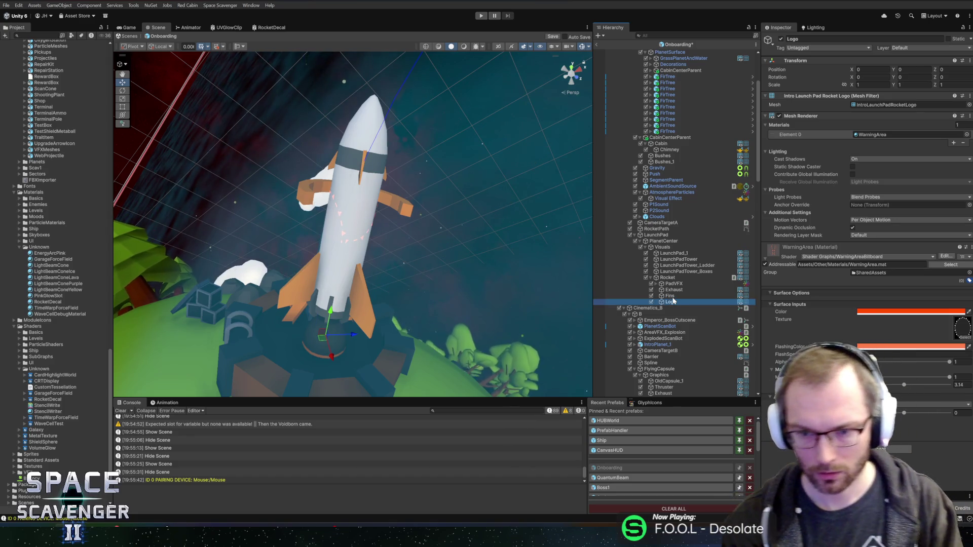
pyautogui.click(969, 134)
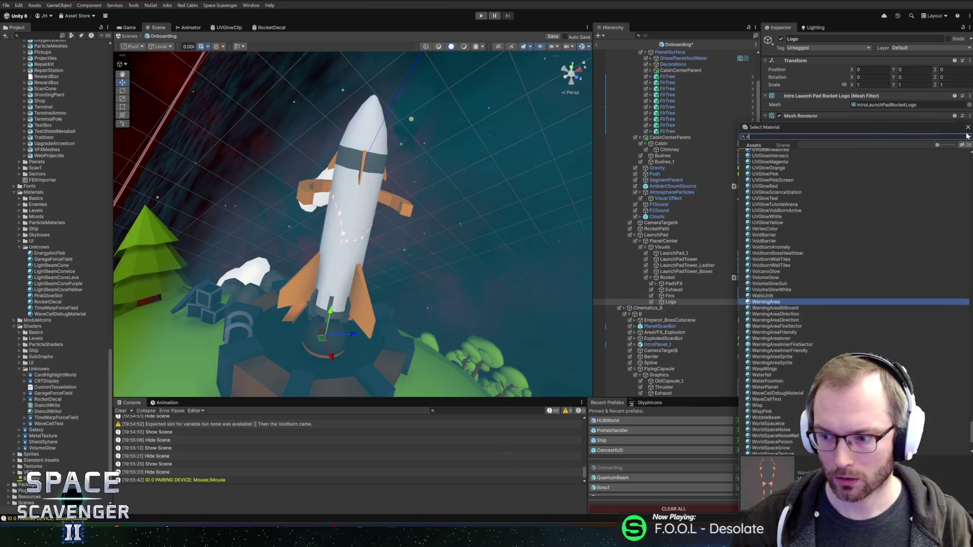
pyautogui.write('deca')
pyautogui.doubleClick(766, 158)
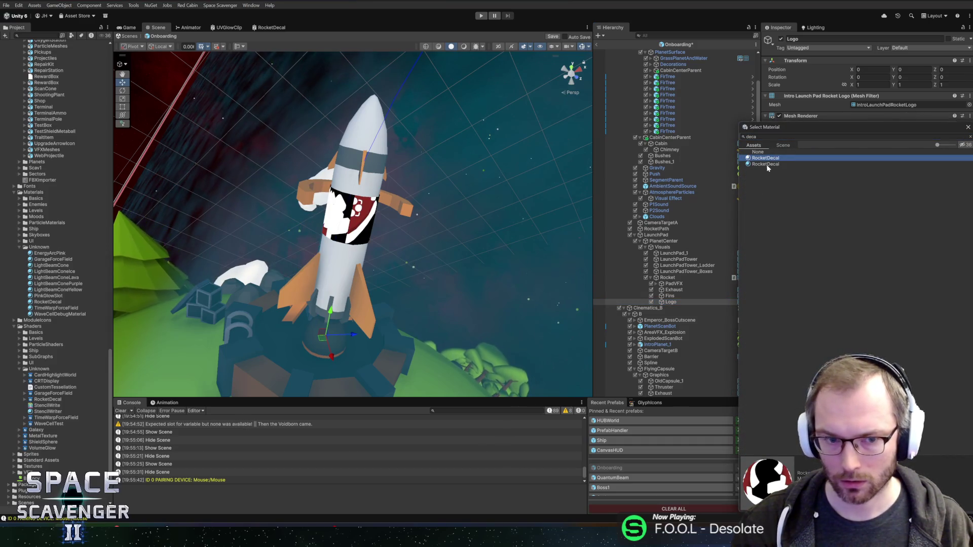
pyautogui.scroll(3)
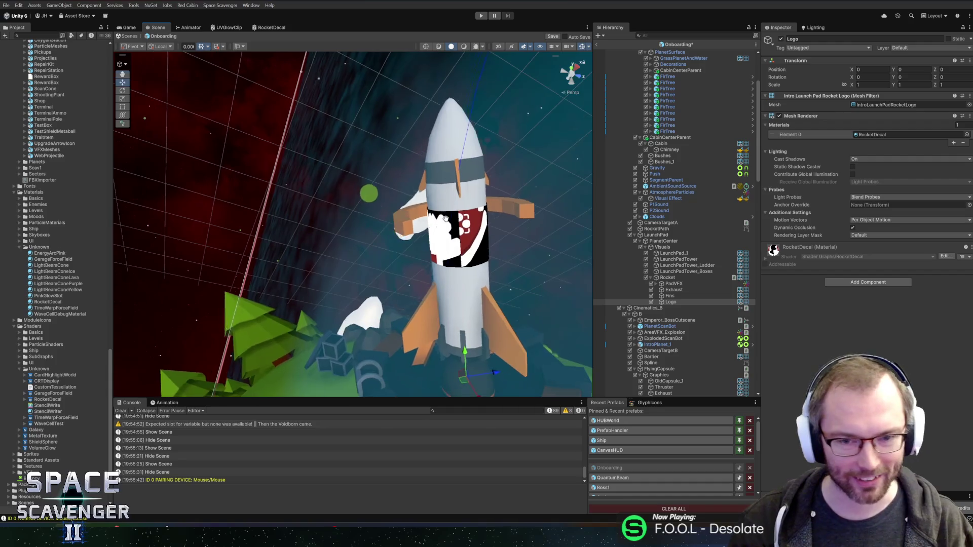
pyautogui.moveTo(472, 232); pyautogui.dragTo(400, 201)
# Enter Edit Mode on the logo band in Blender and turn on UV Sync Selection.
pyautogui.hotkey('alt', 'Tab')
pyautogui.press('Tab')
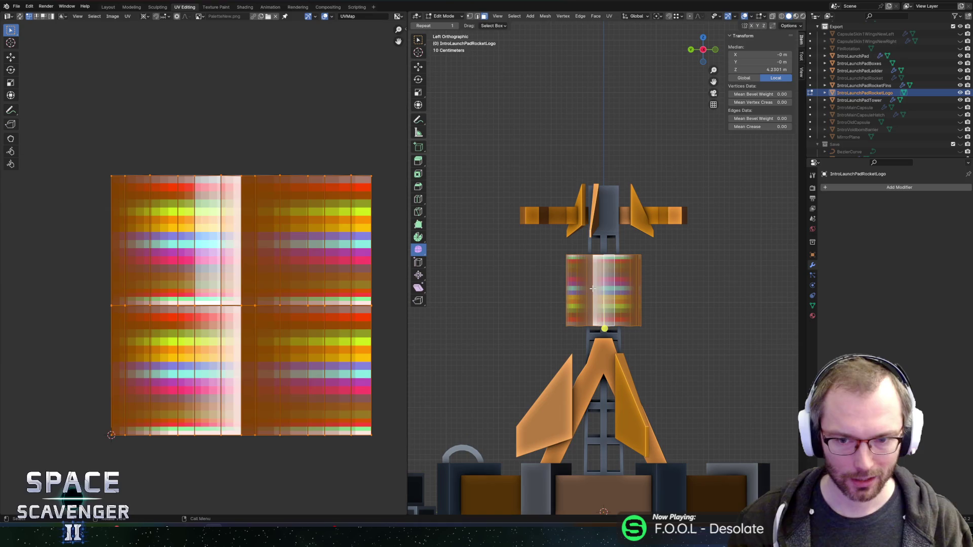
pyautogui.click(598, 275)
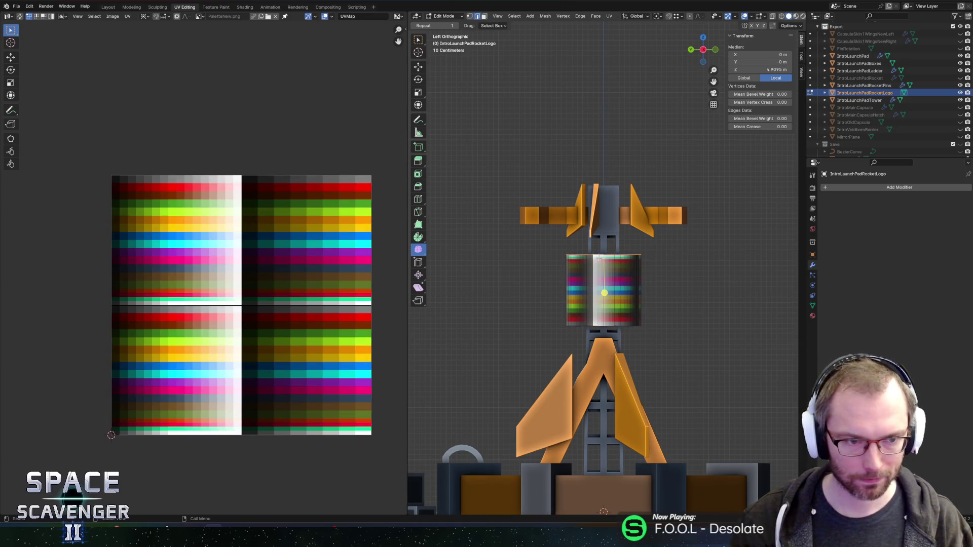
pyautogui.click(20, 17)
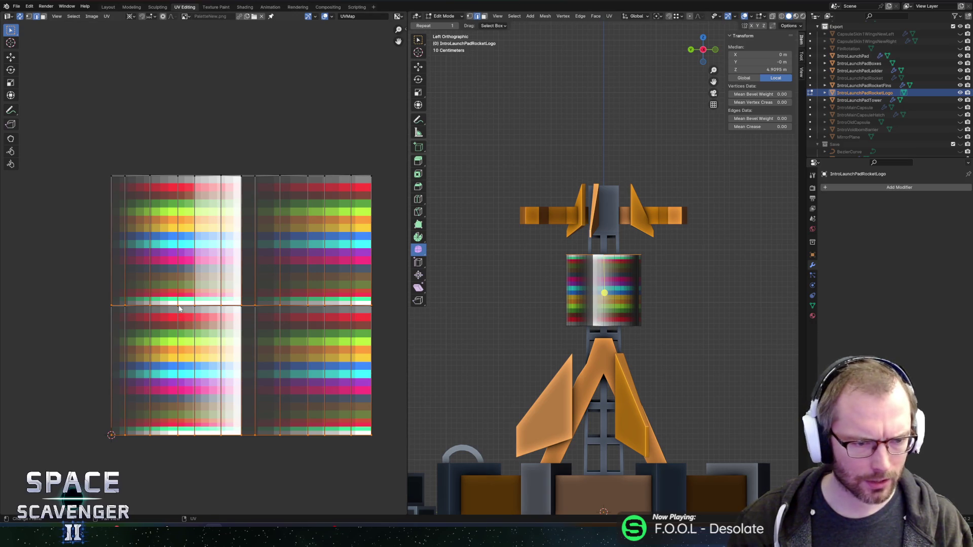
pyautogui.press('g')
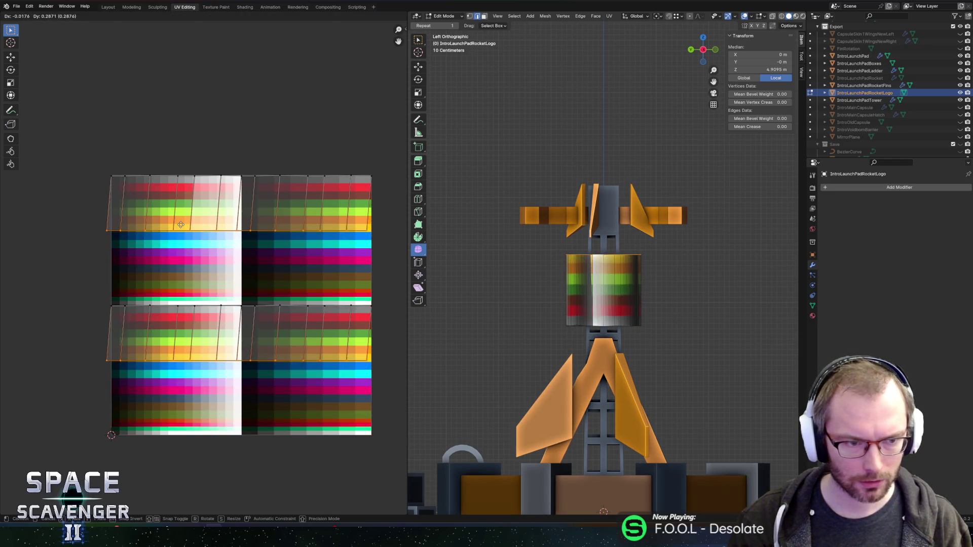
pyautogui.press('Escape')
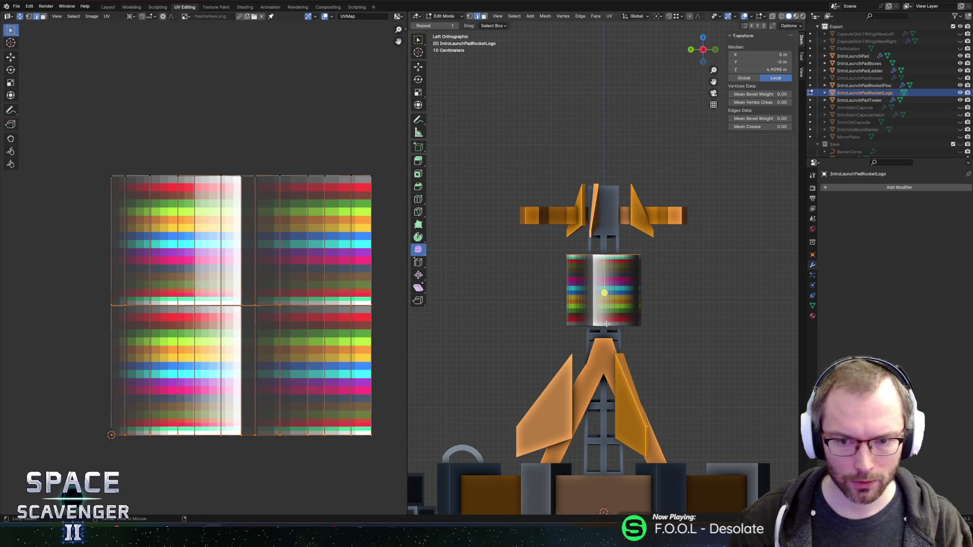
# Flatten the band's bottom and top edge loops vertically with S Z 0.
pyautogui.click(645, 326)
pyautogui.hotkey('alt', 'z')
pyautogui.press('`')
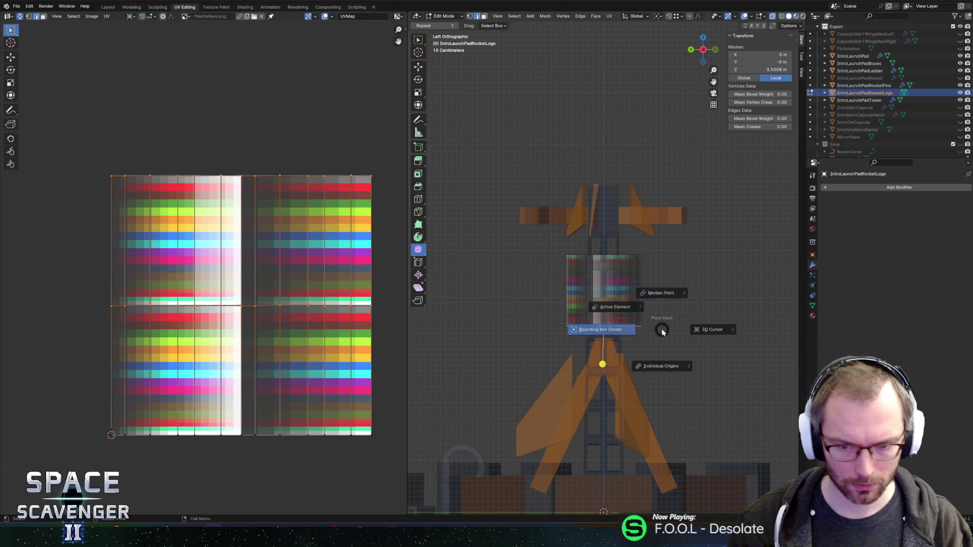
pyautogui.click(635, 329)
pyautogui.press('s')
pyautogui.press('z')
pyautogui.press('0')
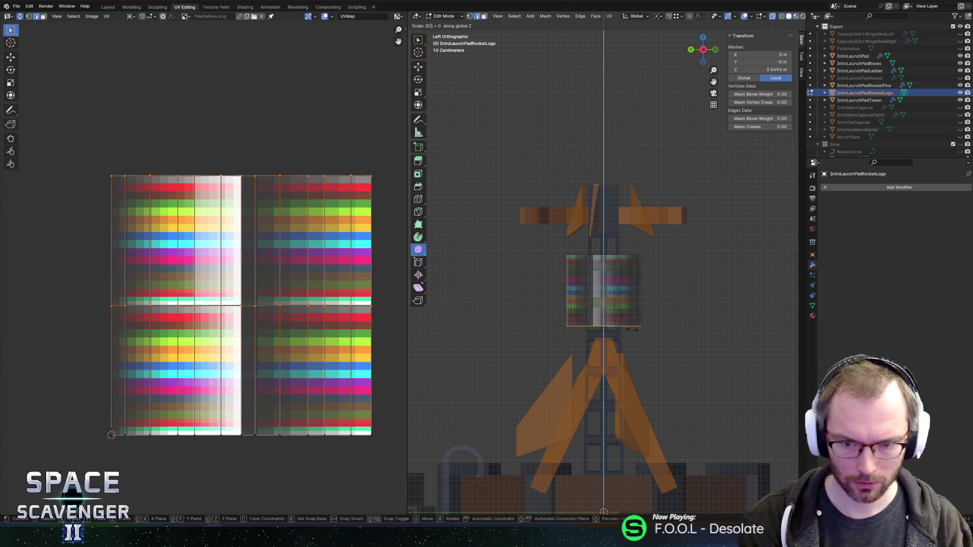
pyautogui.press('Return')
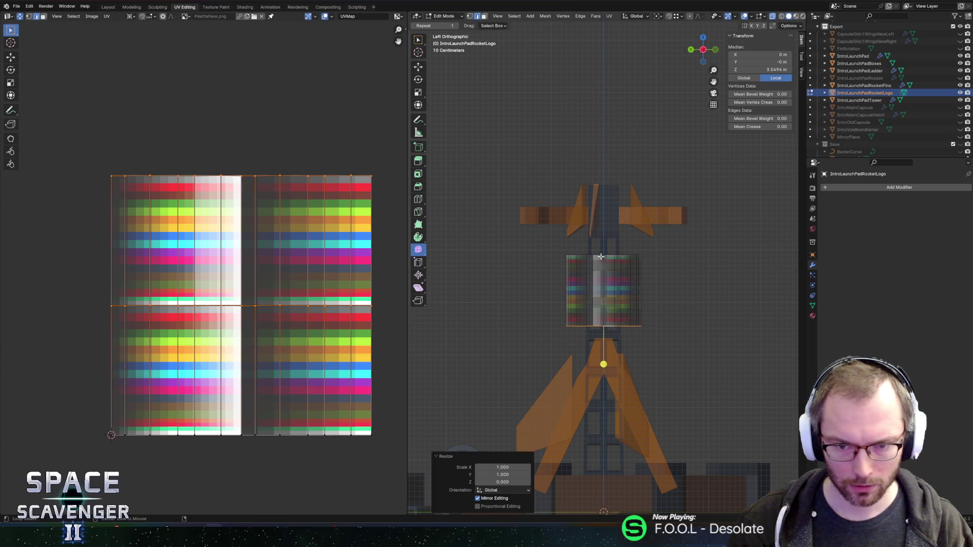
pyautogui.click(601, 257)
pyautogui.press('s')
pyautogui.press('z')
pyautogui.press('0')
pyautogui.press('Return')
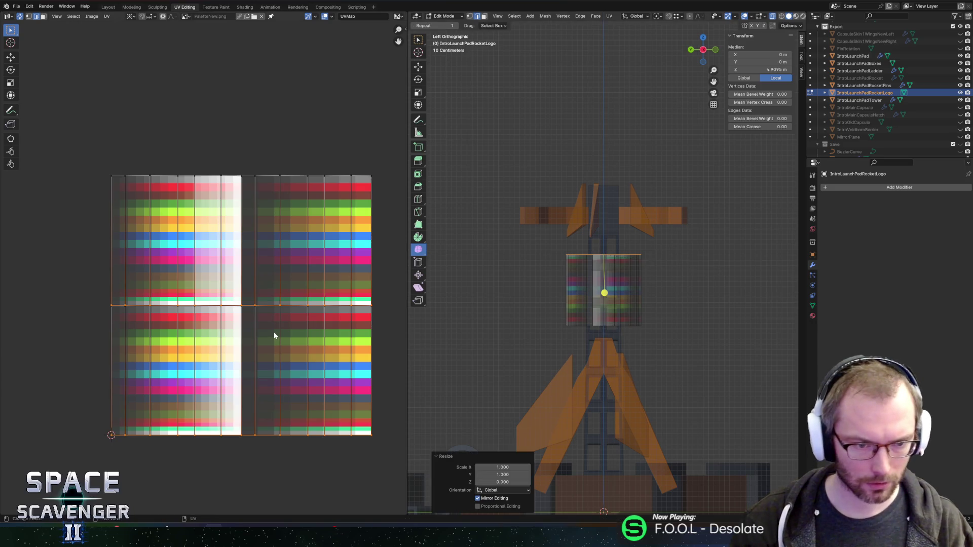
# Move the band's UV edges along Y and collapse them flat with S Y 0.
pyautogui.press('g')
pyautogui.press('y')
pyautogui.click(279, 232)
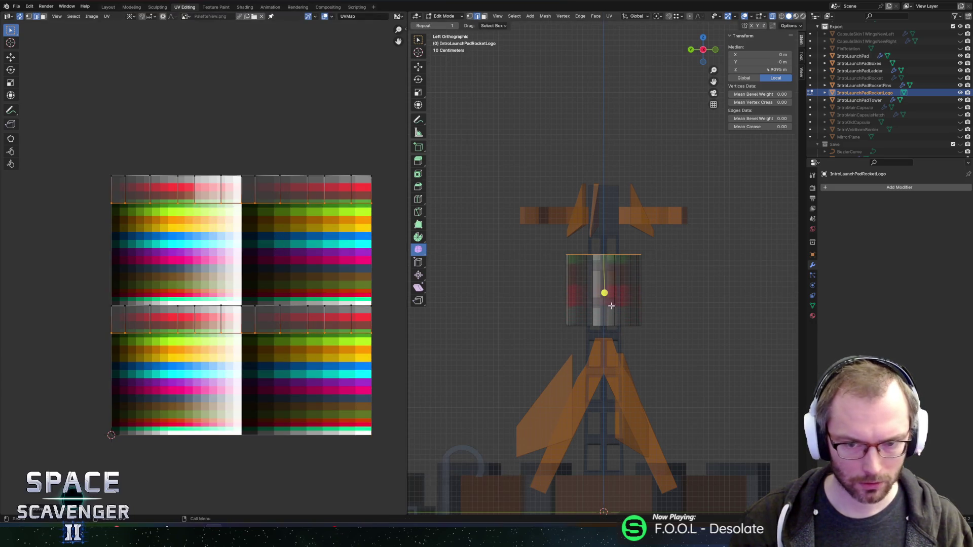
pyautogui.click(602, 324)
pyautogui.press('g')
pyautogui.press('y')
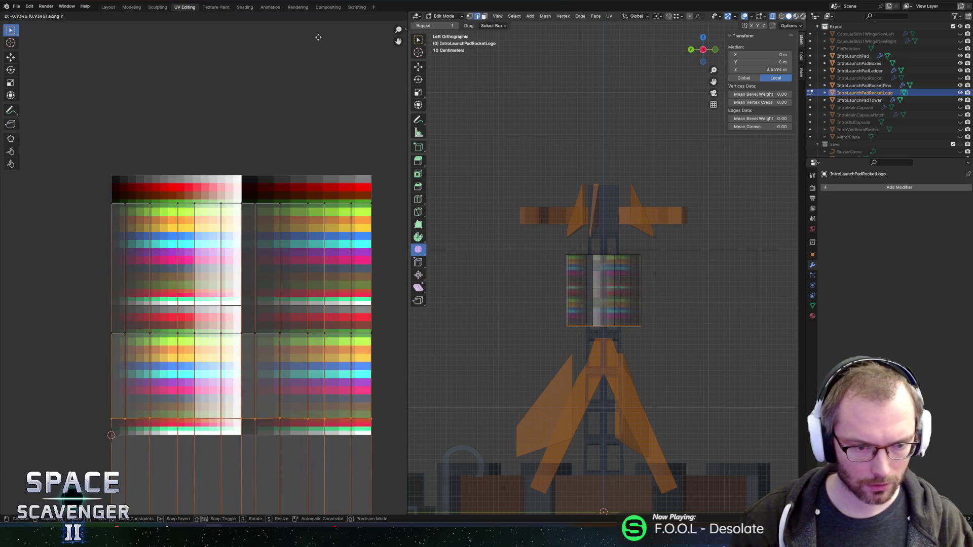
pyautogui.click(319, 402)
pyautogui.press('s')
pyautogui.press('y')
pyautogui.press('0')
pyautogui.click(319, 401)
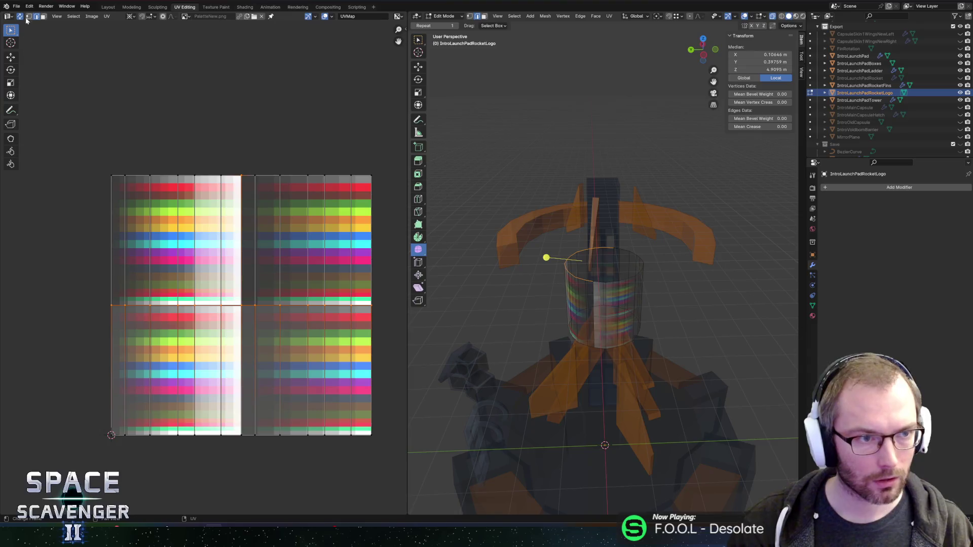
# Merge the band's overlapping vertices by distance and reselect its top edge loop.
pyautogui.click(623, 275)
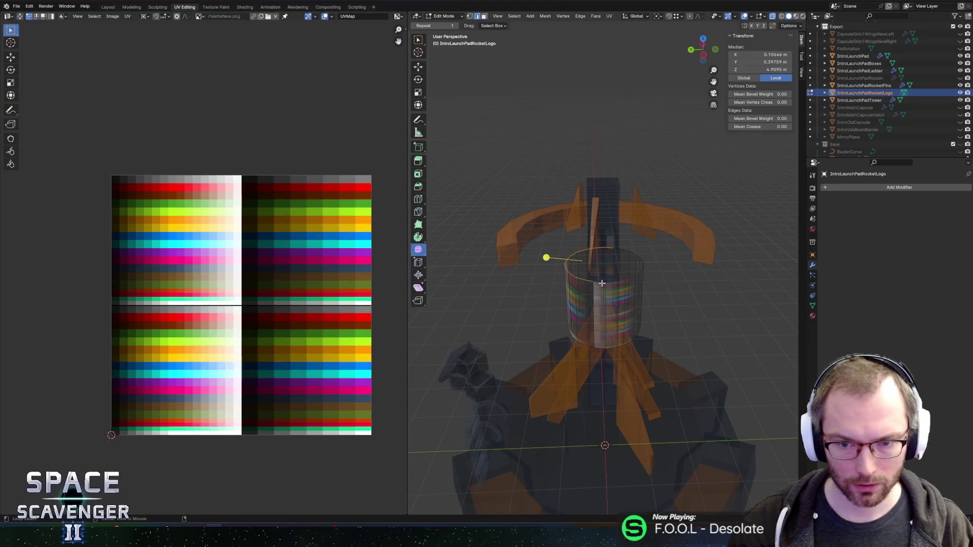
pyautogui.press('a')
pyautogui.press('m')
pyautogui.click(601, 282)
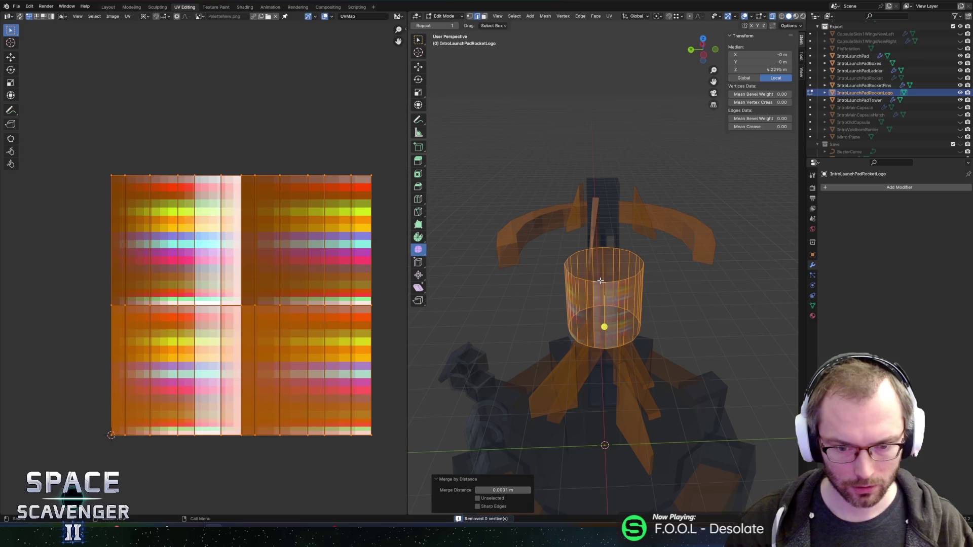
pyautogui.click(601, 275)
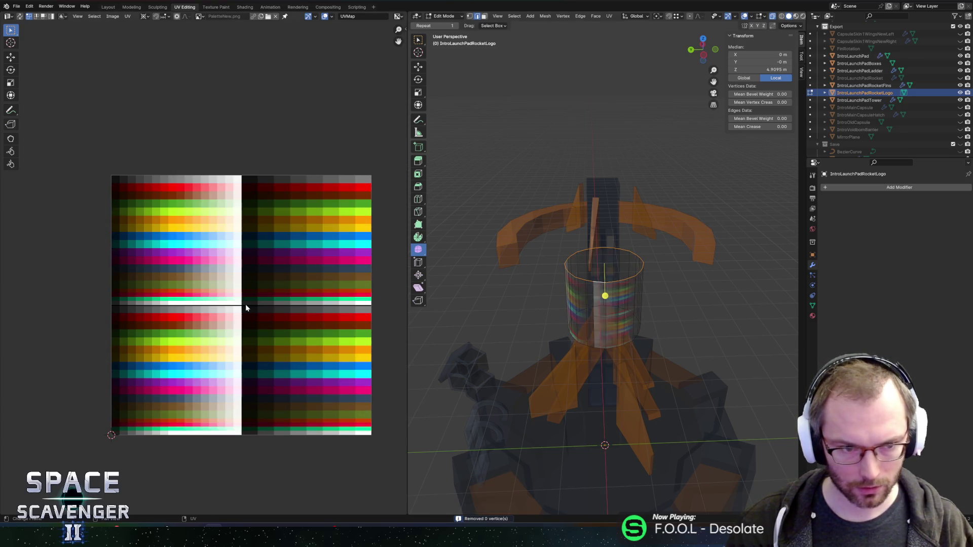
pyautogui.moveTo(59, 109); pyautogui.dragTo(409, 509)
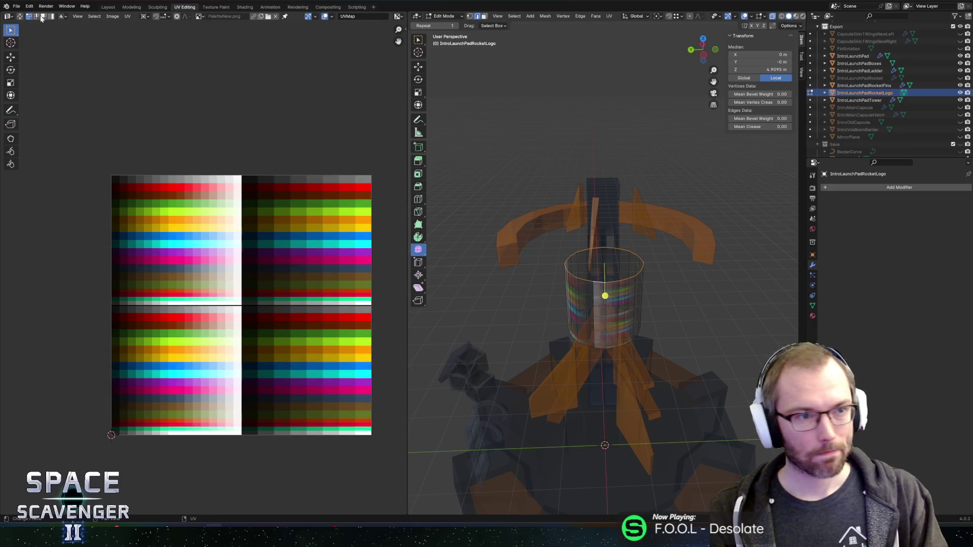
# With UV sync on, brush-select the top row of the band's UV vertices.
pyautogui.click(20, 17)
pyautogui.click(202, 308)
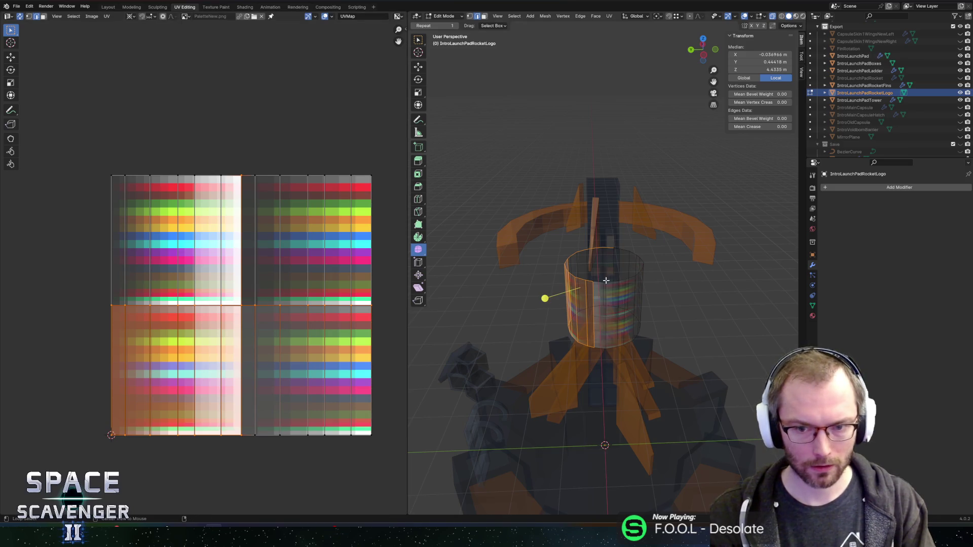
pyautogui.click(597, 282)
pyautogui.press('g')
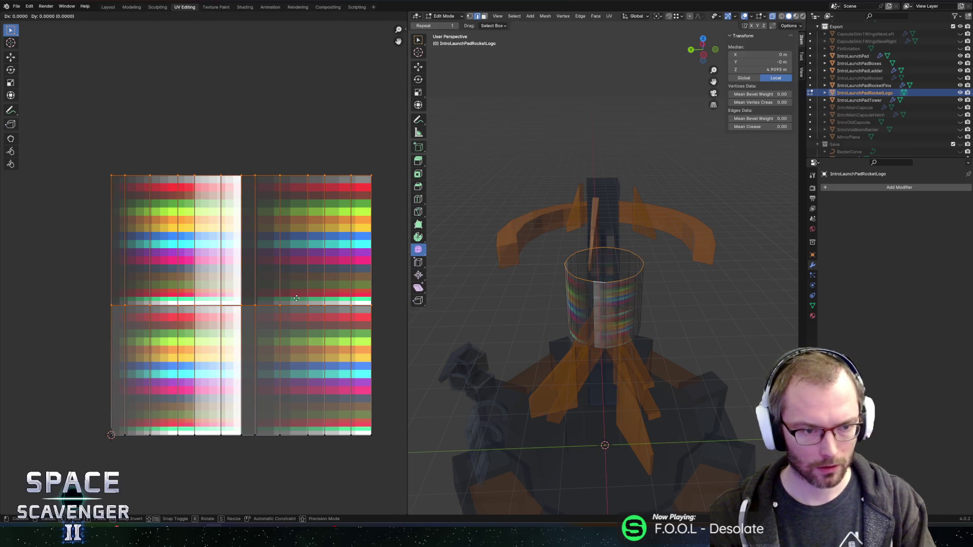
pyautogui.press('Escape')
pyautogui.press('c')
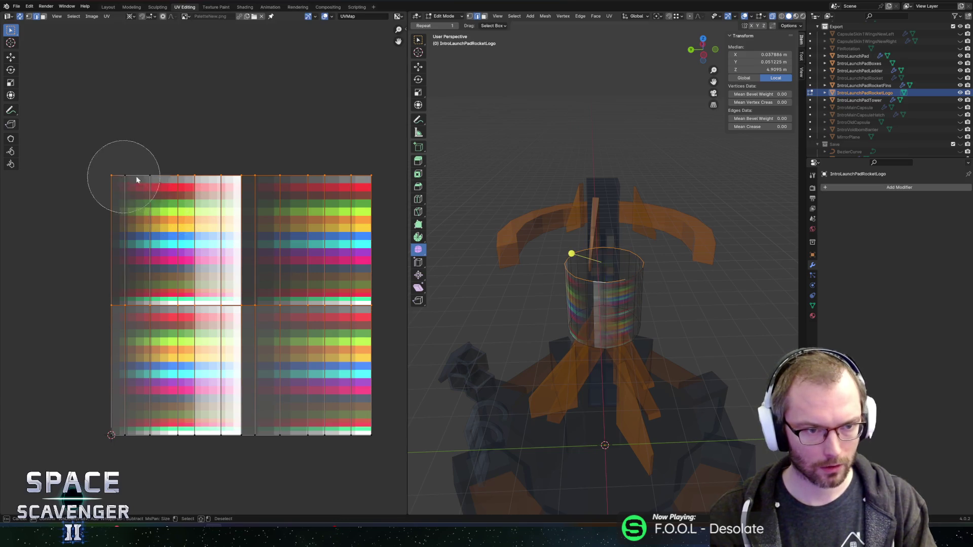
pyautogui.moveTo(136, 176); pyautogui.dragTo(349, 179)
pyautogui.press('Escape')
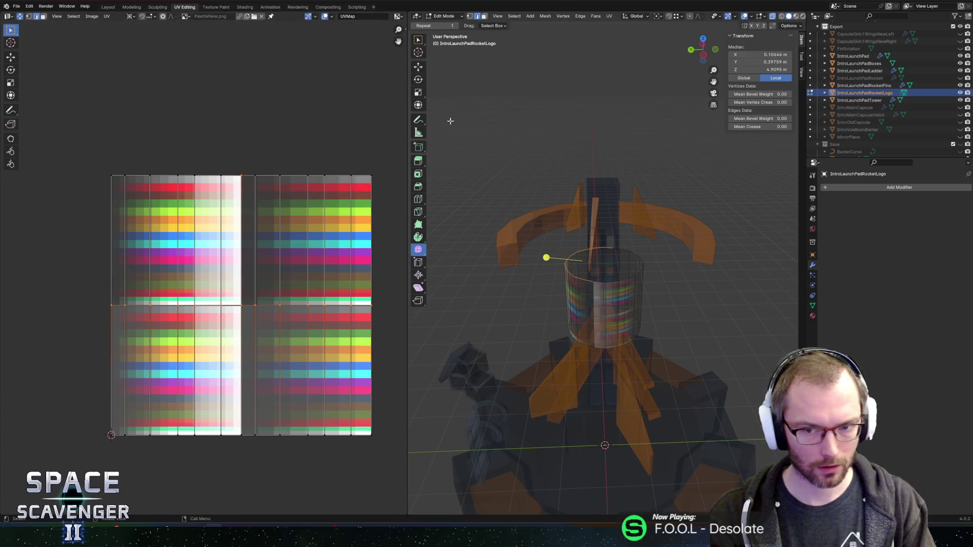
pyautogui.press('c')
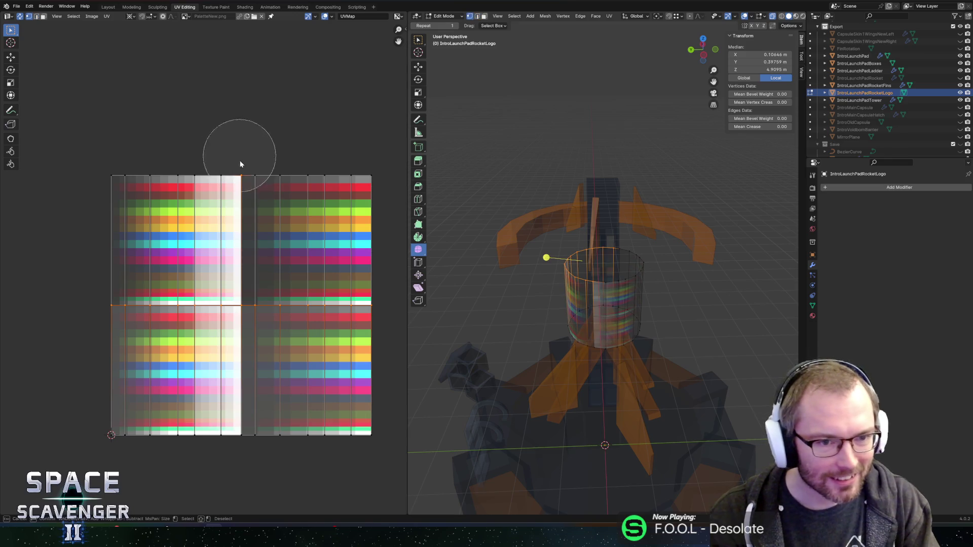
pyautogui.press('Escape')
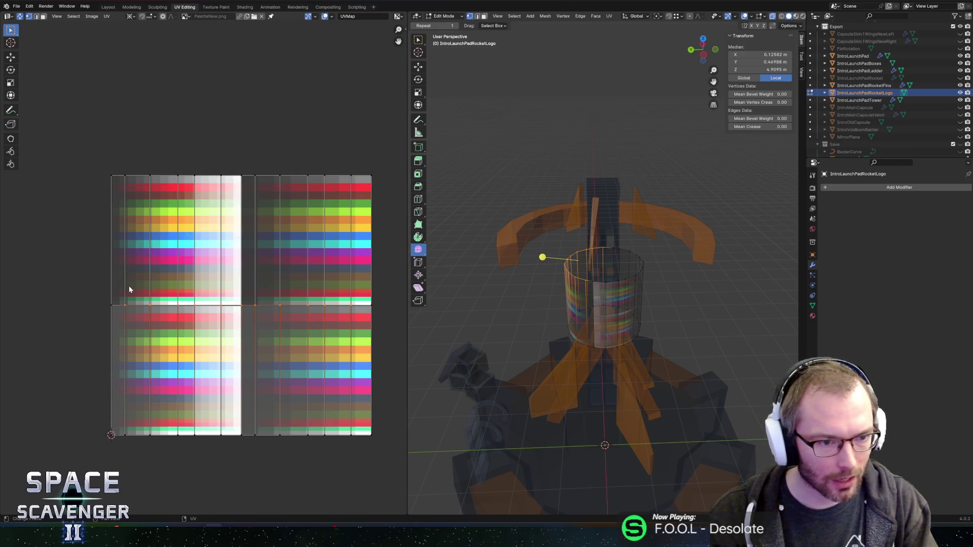
# Move the UV row straight up to the texture's top edge, then turn UV Sync Selection off.
pyautogui.press('g')
pyautogui.press('y')
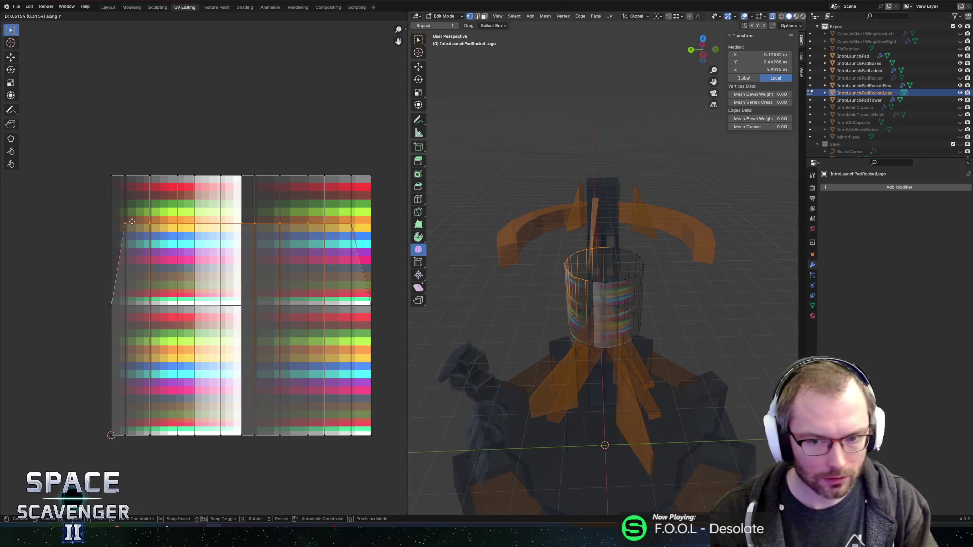
pyautogui.click(141, 167)
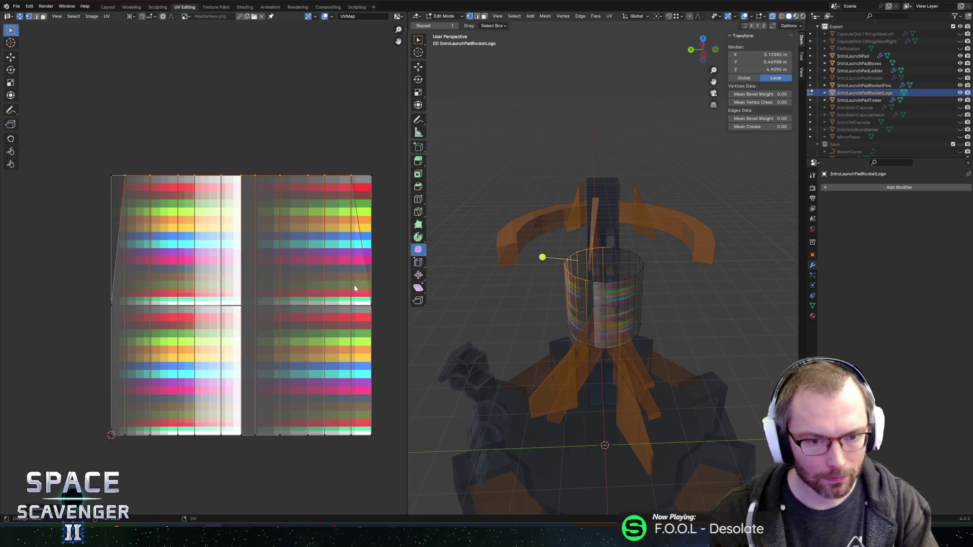
pyautogui.click(372, 304)
pyautogui.moveTo(68, 322); pyautogui.dragTo(69, 320)
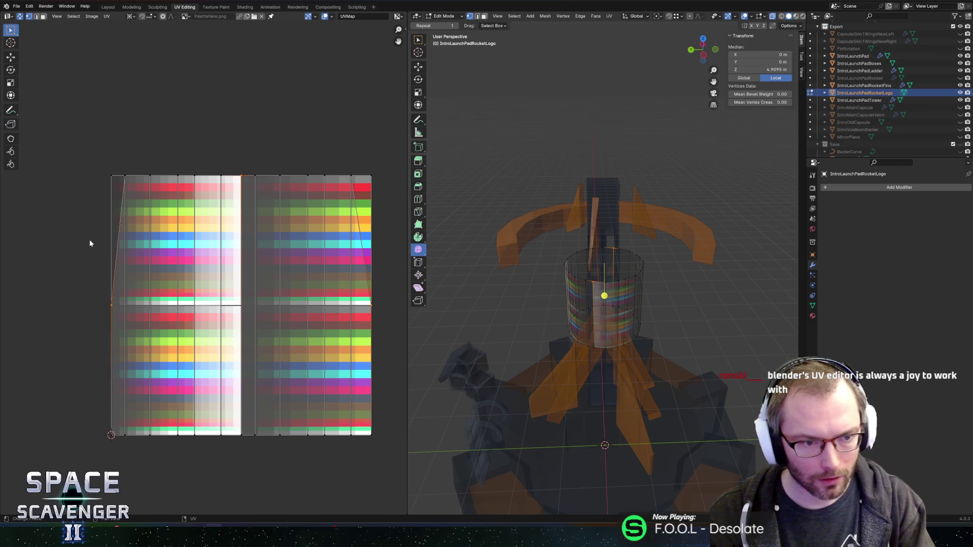
pyautogui.press('g')
pyautogui.press('Escape')
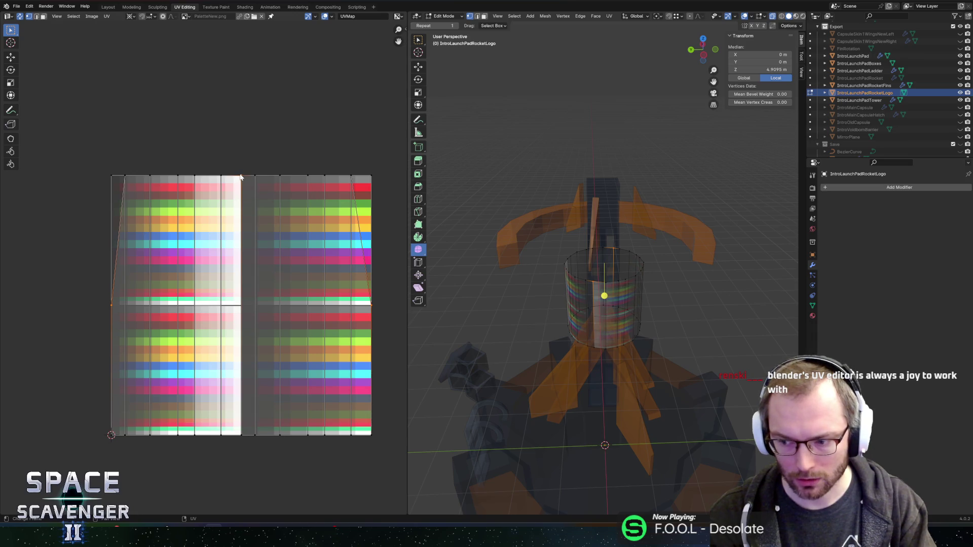
pyautogui.click(20, 16)
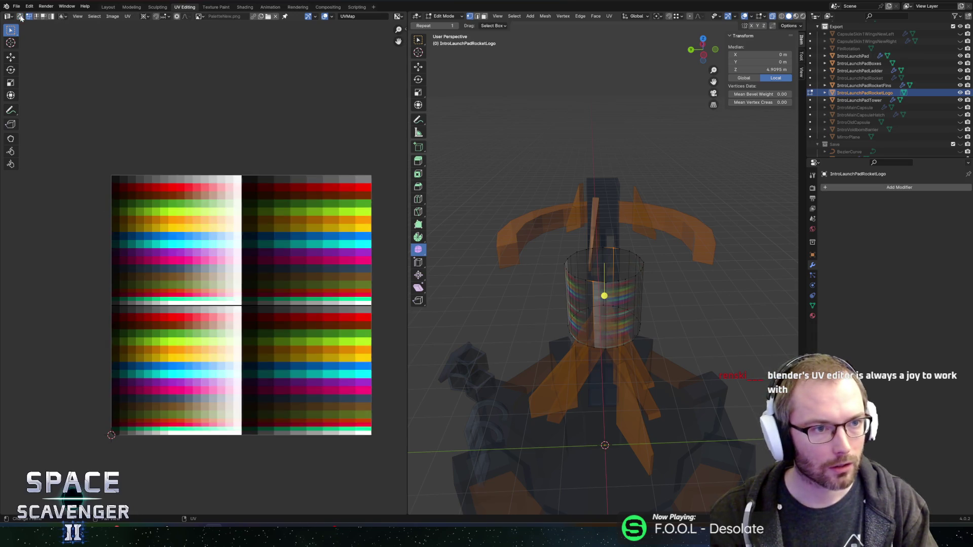
# Shift all the band's UVs 0.5 along Y.
pyautogui.press('a')
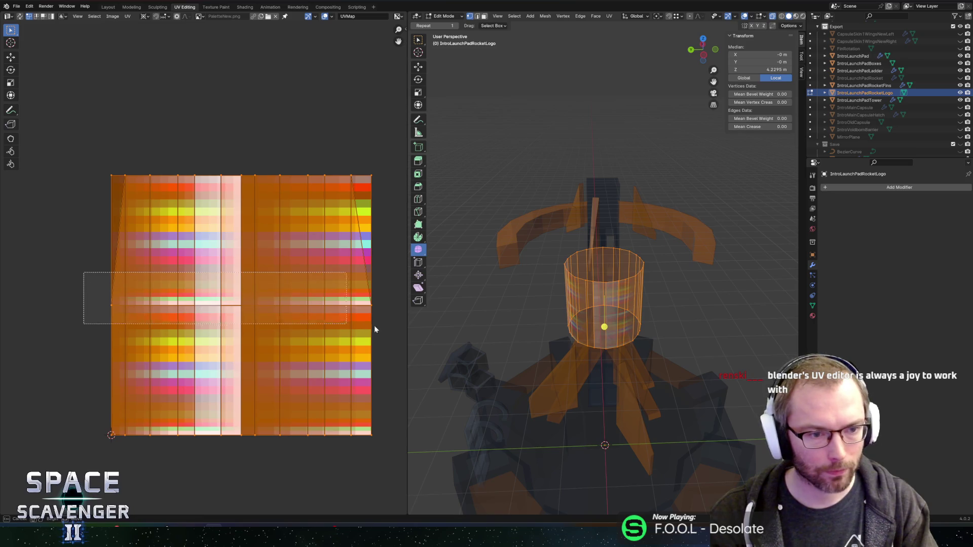
pyautogui.press('g')
pyautogui.press('y')
pyautogui.press('Return')
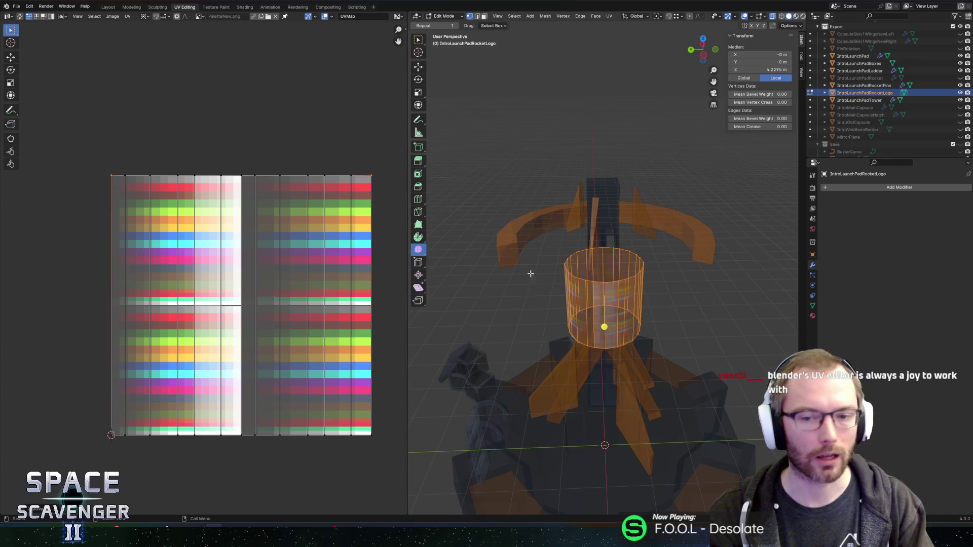
# Re-export the model as Cutscene.fbx and check the logo band in Unity.
pyautogui.hotkey('ctrl', 'shift', 'e')
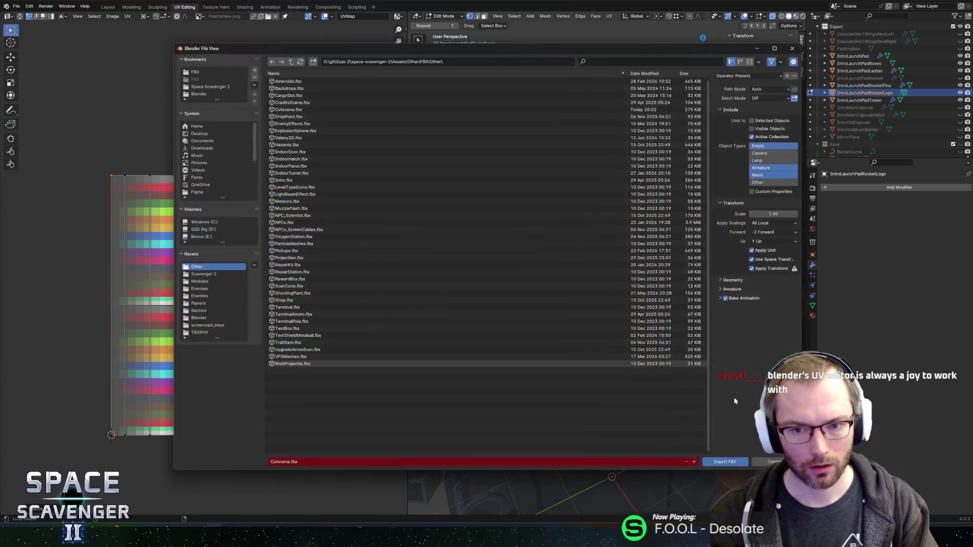
pyautogui.press('Return')
pyautogui.hotkey('alt', 'Tab')
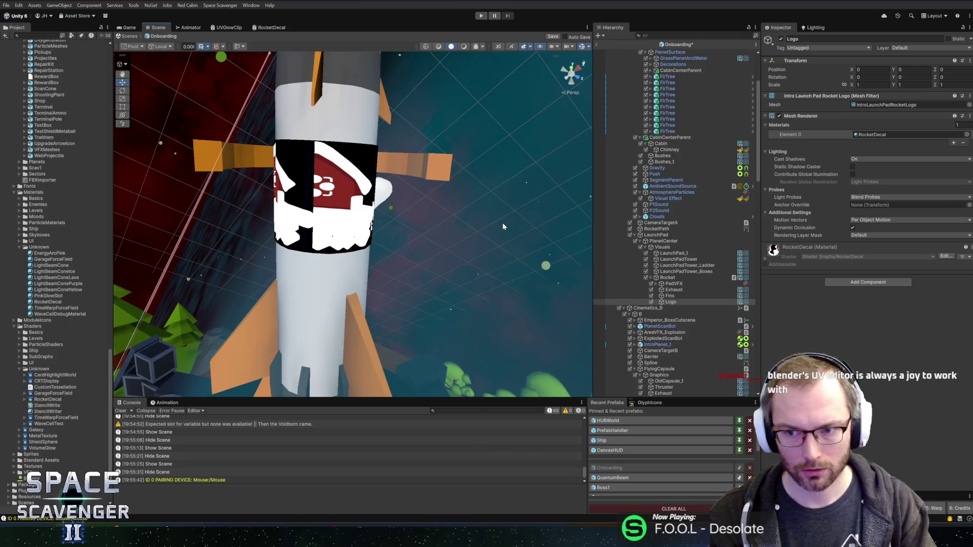
pyautogui.hotkey('alt', 'Tab')
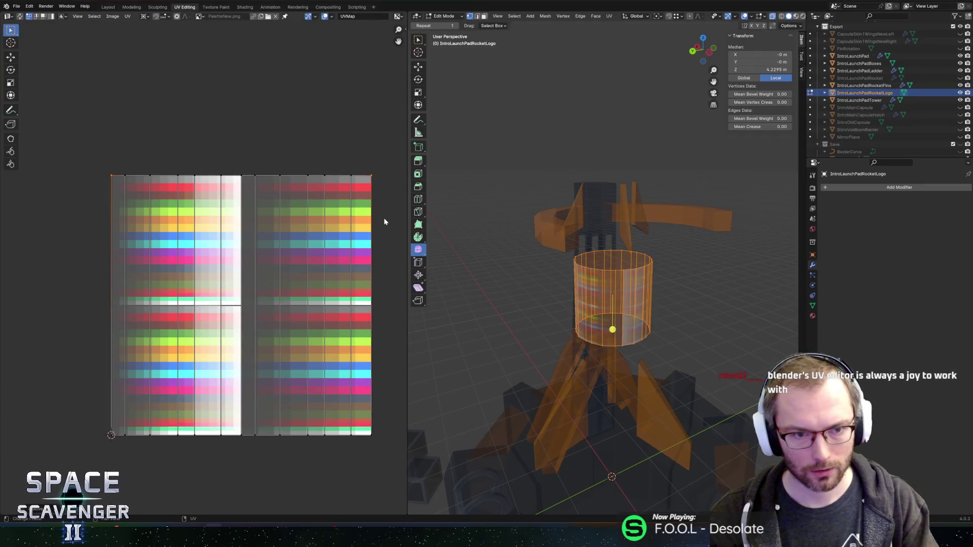
pyautogui.hotkey('alt', 'z')
pyautogui.press('2')
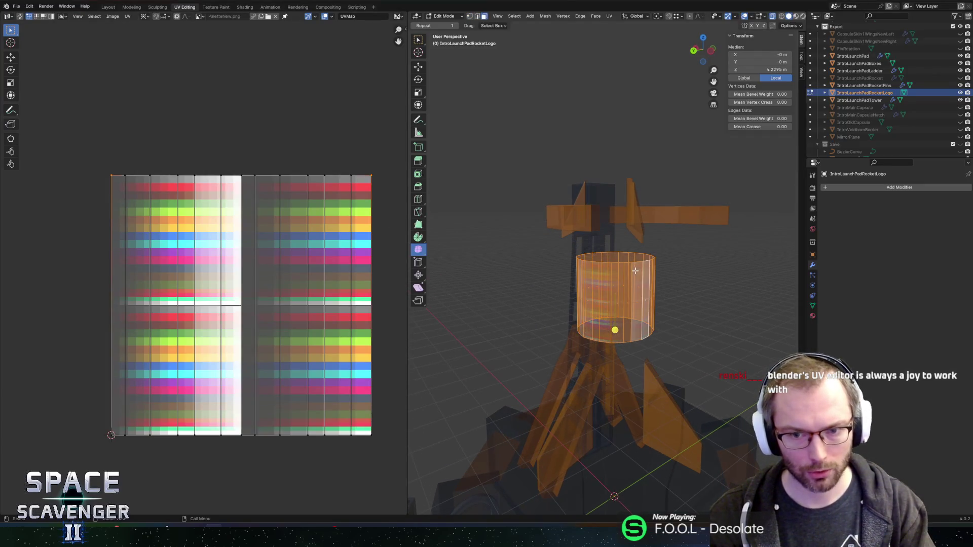
pyautogui.press('3')
pyautogui.click(658, 289)
pyautogui.click(636, 286)
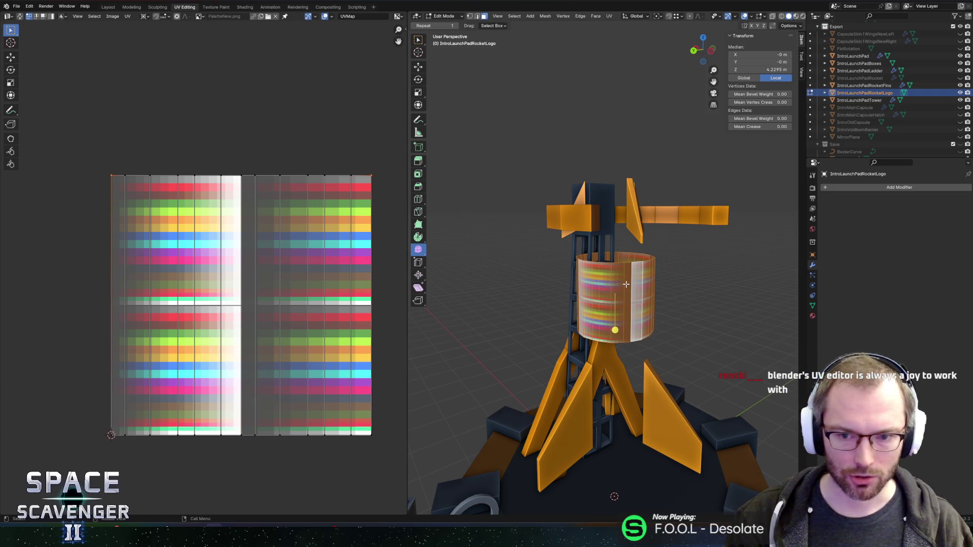
pyautogui.press('2')
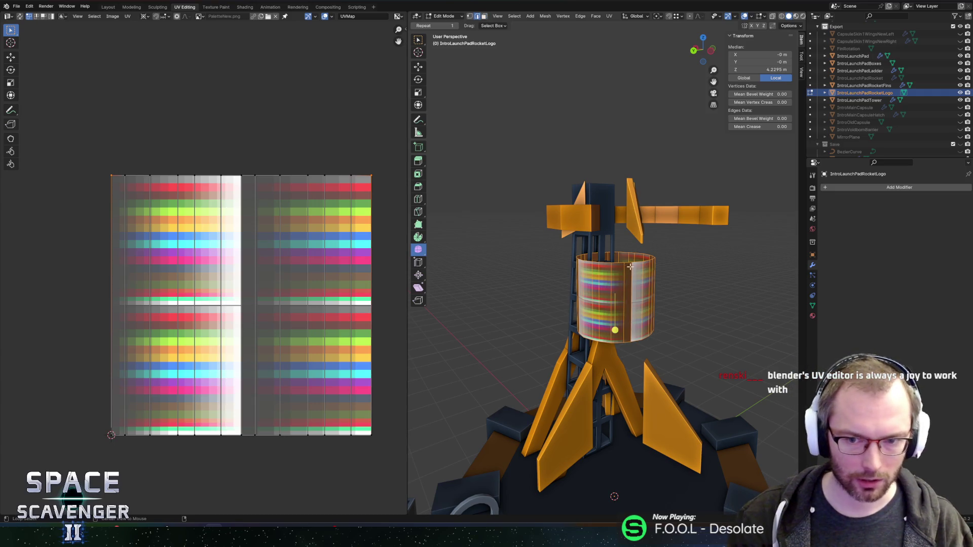
pyautogui.click(630, 264)
pyautogui.press('a')
pyautogui.scroll(3)
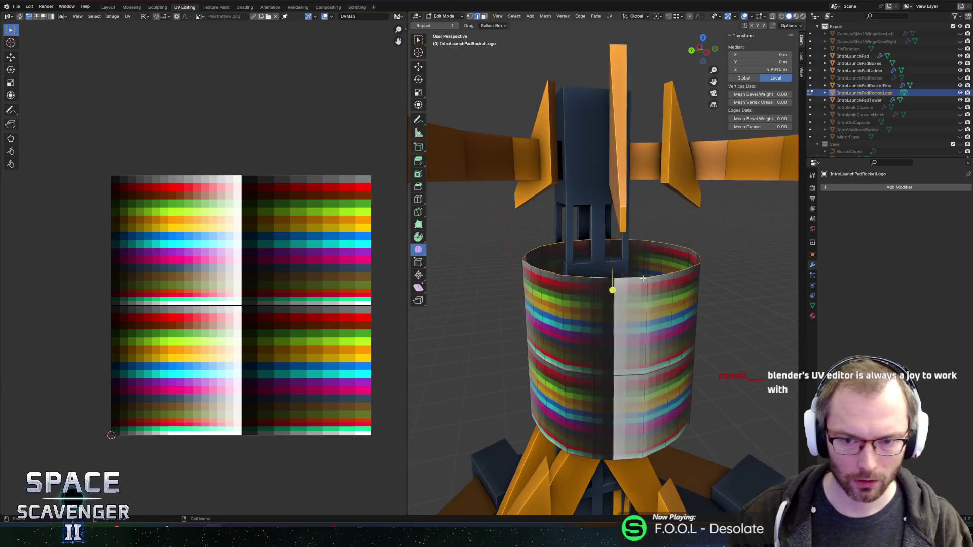
pyautogui.moveTo(709, 297); pyautogui.dragTo(704, 296)
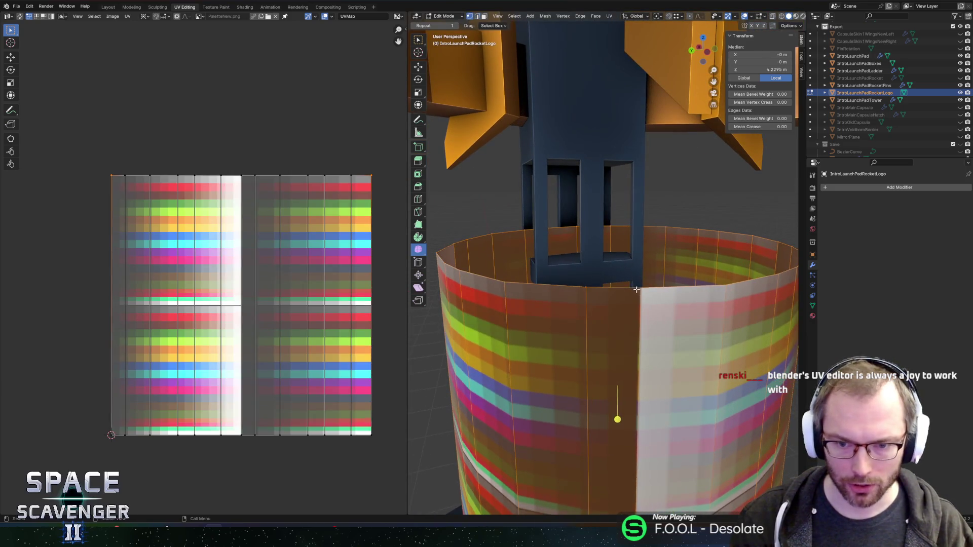
pyautogui.click(637, 289)
pyautogui.click(661, 287)
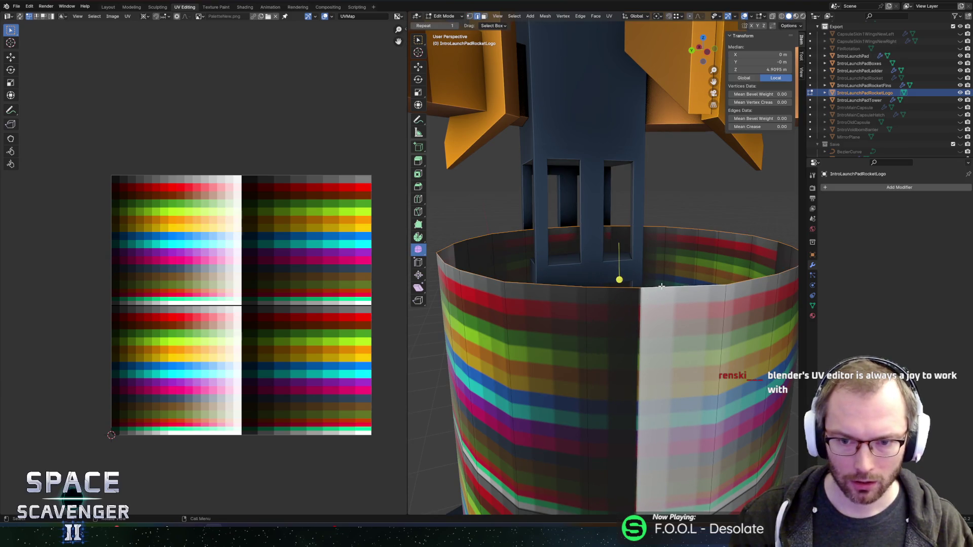
pyautogui.scroll(-3)
pyautogui.moveTo(551, 264); pyautogui.dragTo(609, 284)
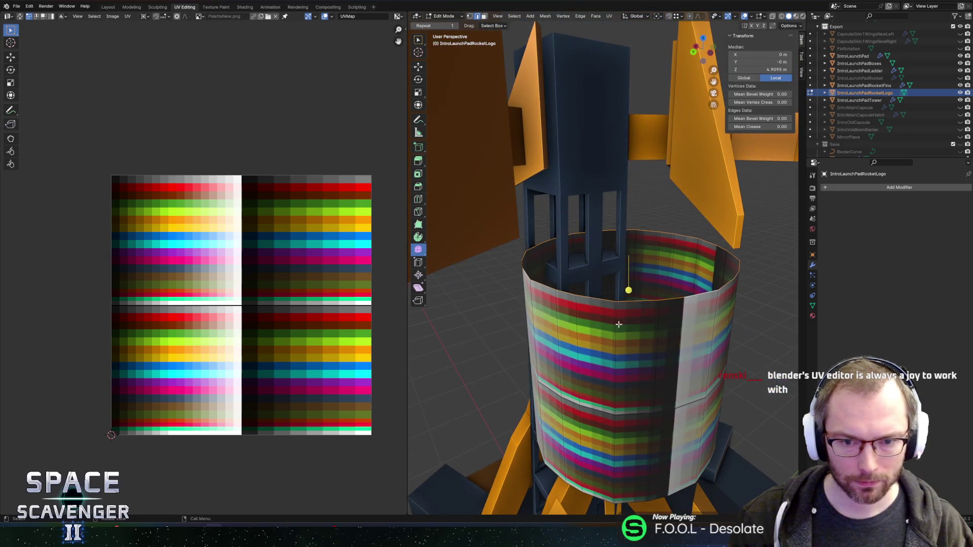
pyautogui.click(623, 365)
pyautogui.moveTo(623, 365); pyautogui.dragTo(538, 317)
pyautogui.hotkey('shift', 'r')
# Export the FBX, then enable Alpha Clipping in the RocketDecal shader graph's Graph Settings.
pyautogui.click(745, 460)
pyautogui.hotkey('alt', 'Tab')
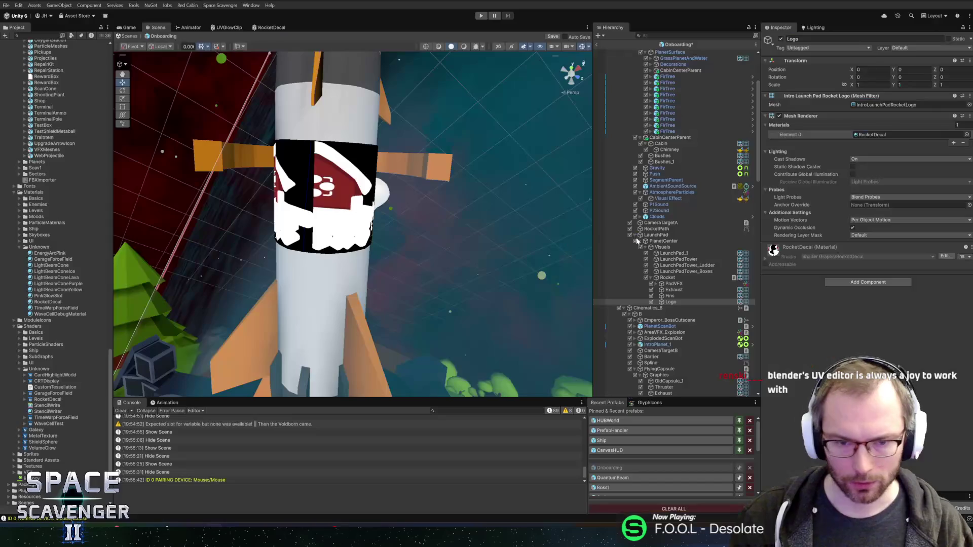
pyautogui.scroll(3)
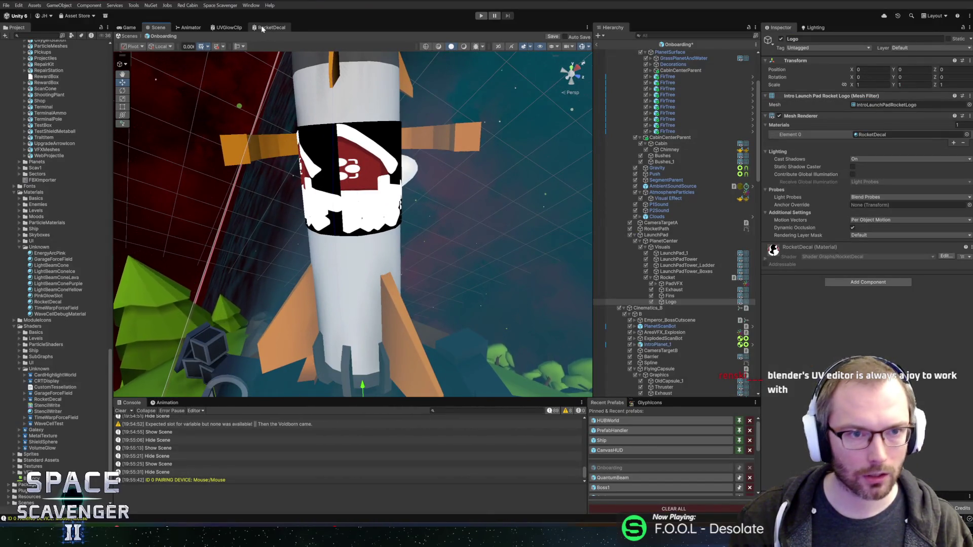
pyautogui.click(262, 28)
pyautogui.click(375, 187)
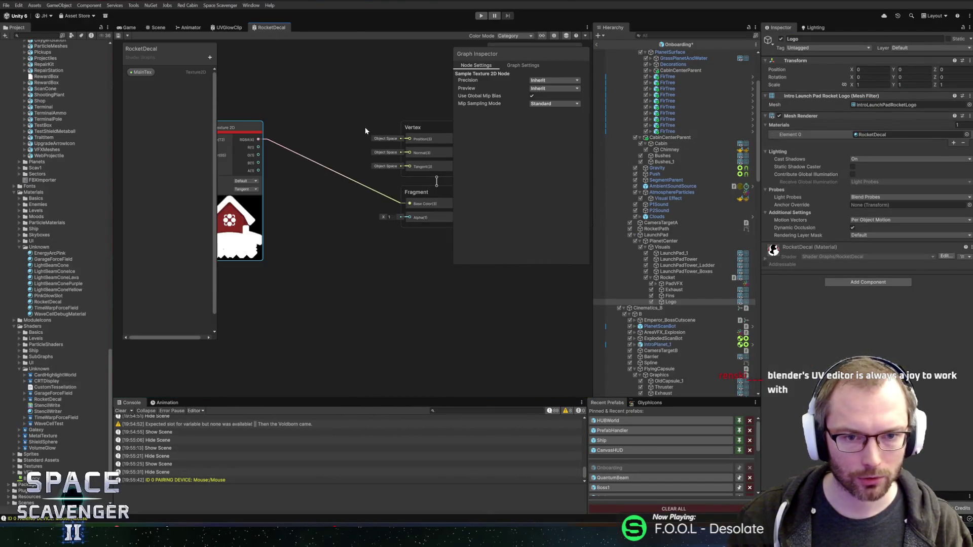
pyautogui.scroll(3)
pyautogui.click(357, 132)
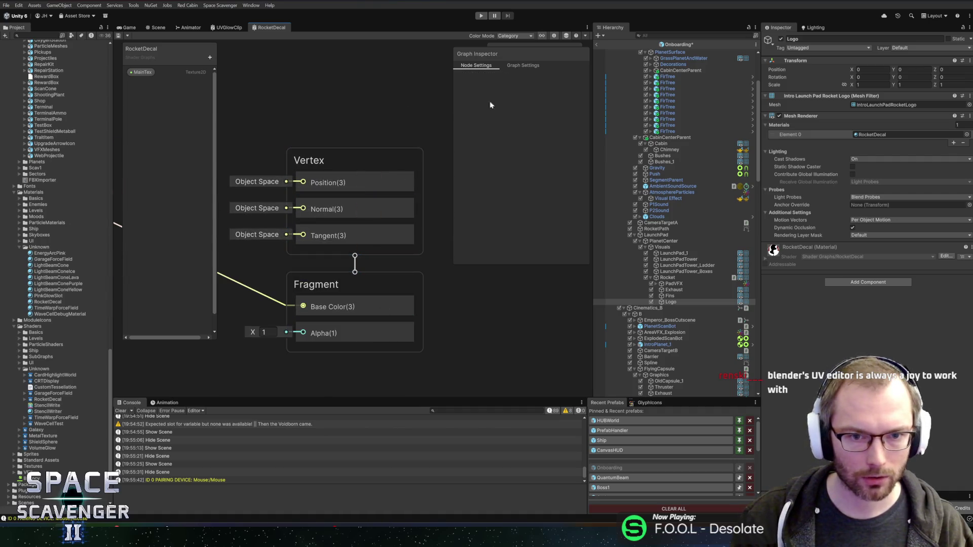
pyautogui.click(523, 66)
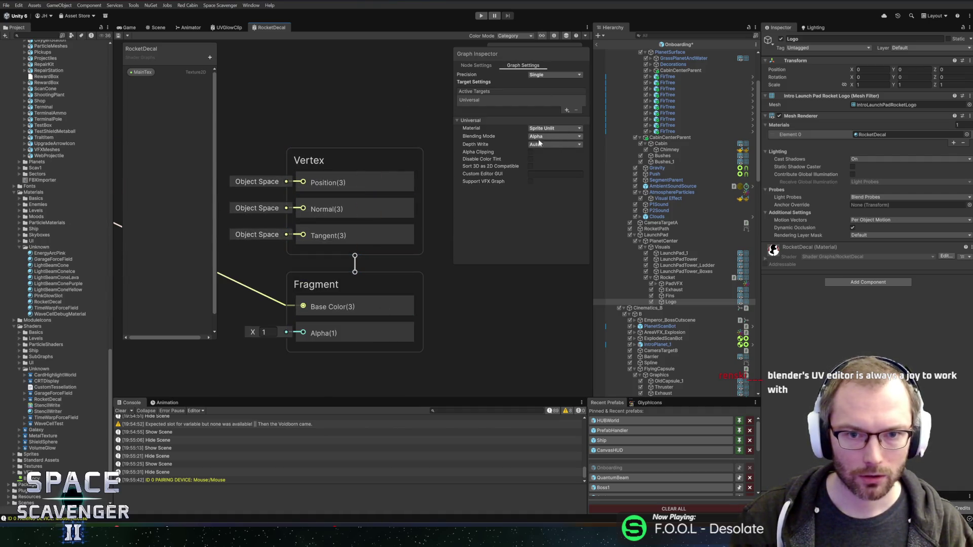
pyautogui.click(531, 152)
pyautogui.scroll(-3)
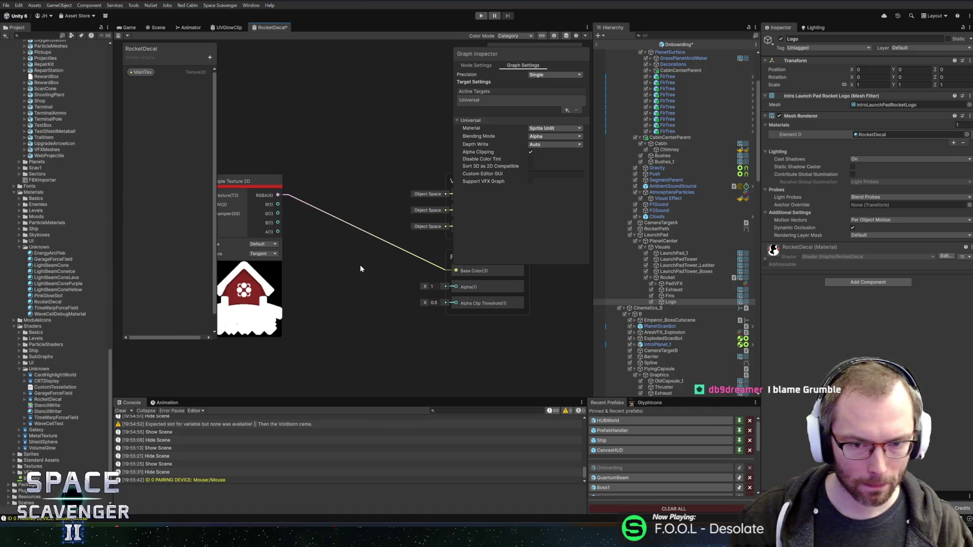
pyautogui.moveTo(369, 200); pyautogui.dragTo(419, 273)
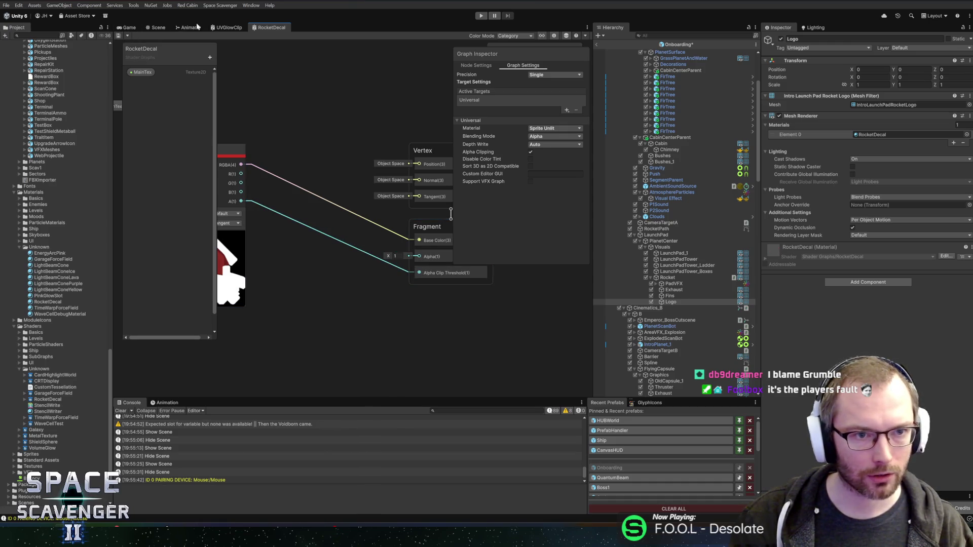
# Delete the Alpha Clip Threshold connection in the RocketDecal shader graph.
pyautogui.click(155, 27)
pyautogui.click(271, 27)
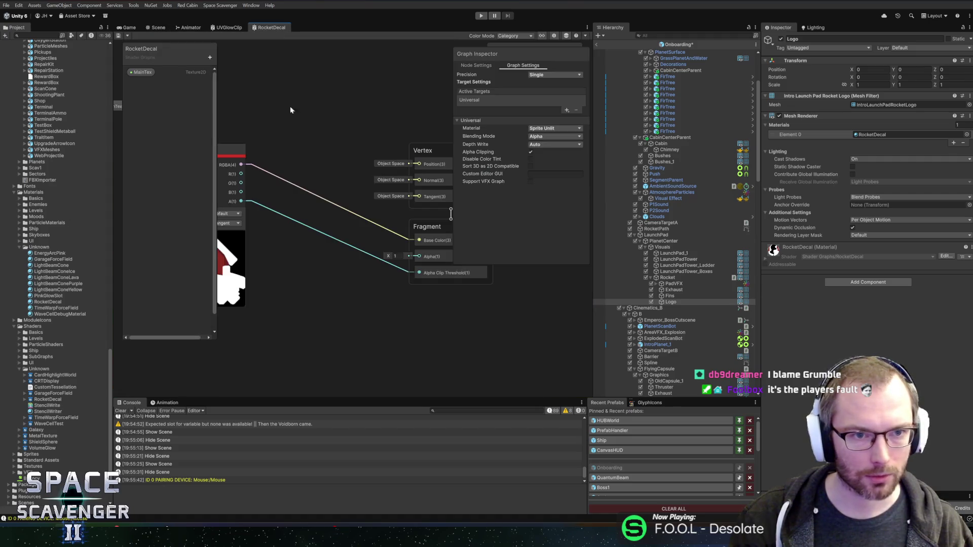
pyautogui.moveTo(320, 202); pyautogui.dragTo(320, 199)
pyautogui.press('Delete')
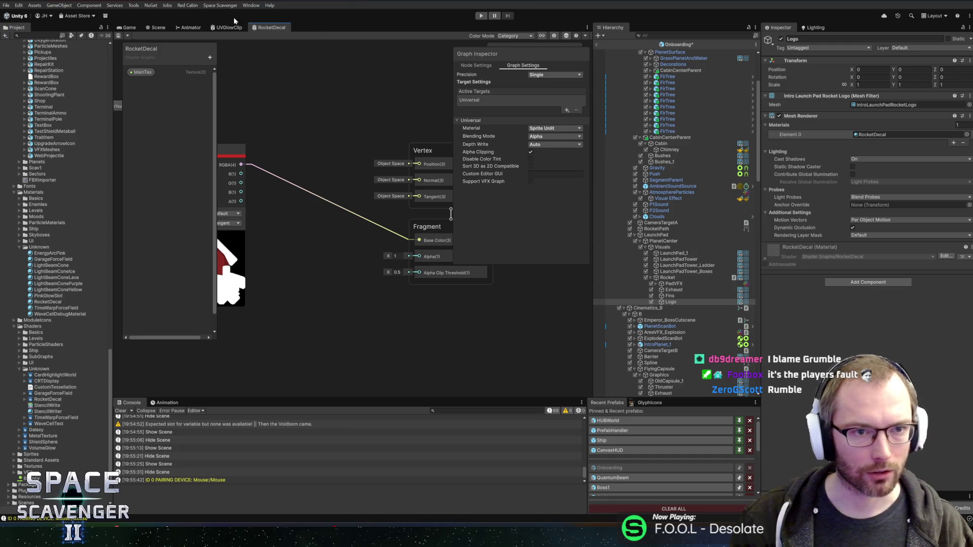
# Reassign RocketDecal to the Logo and view the Red Cabin Logo texture's import settings.
pyautogui.click(154, 27)
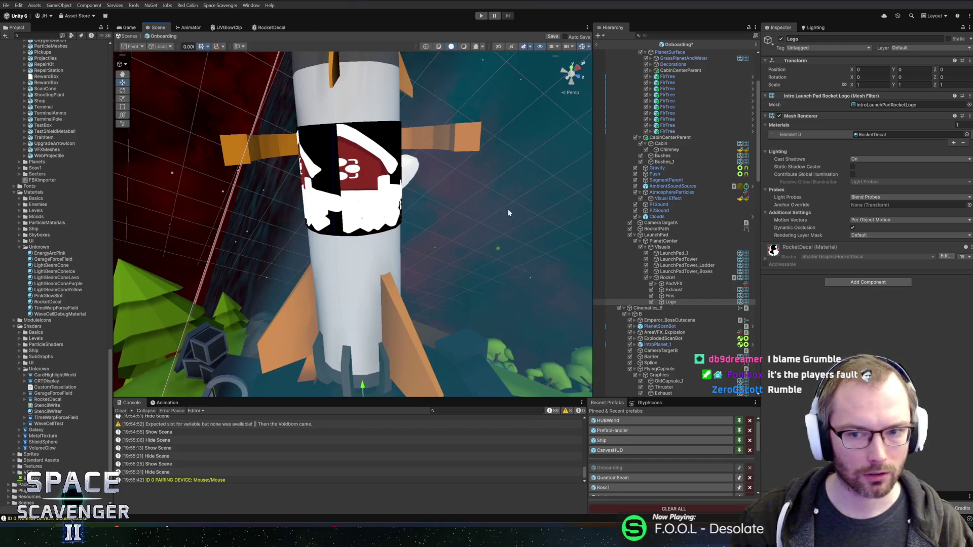
pyautogui.click(767, 261)
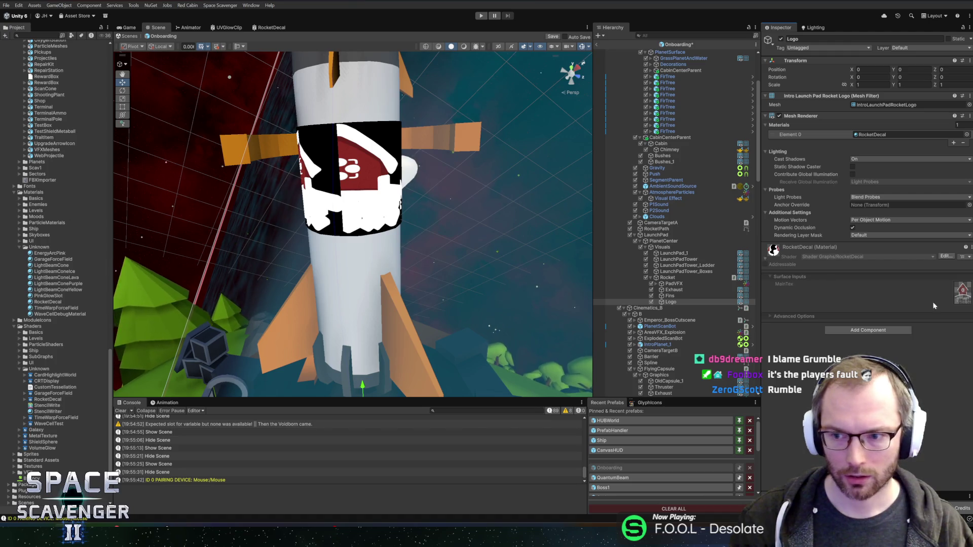
pyautogui.click(964, 298)
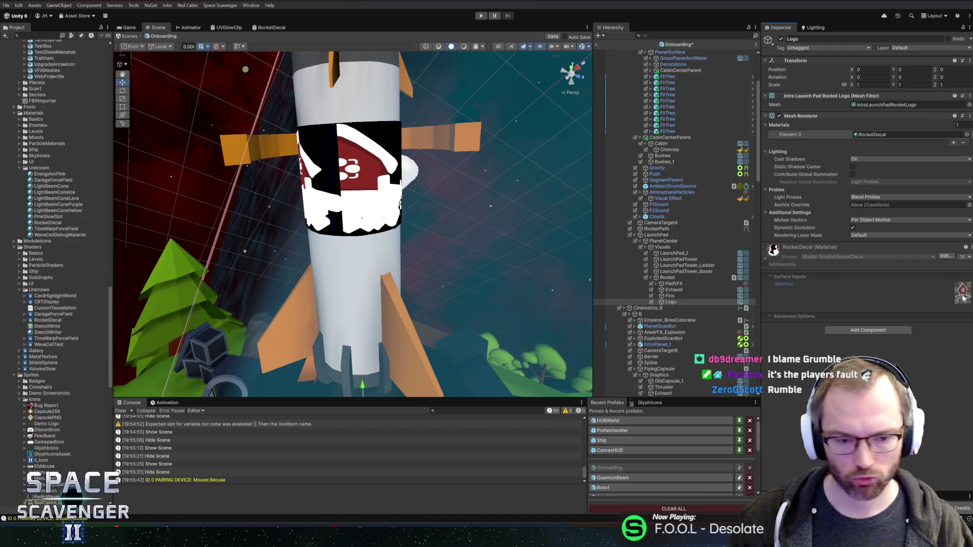
pyautogui.click(968, 134)
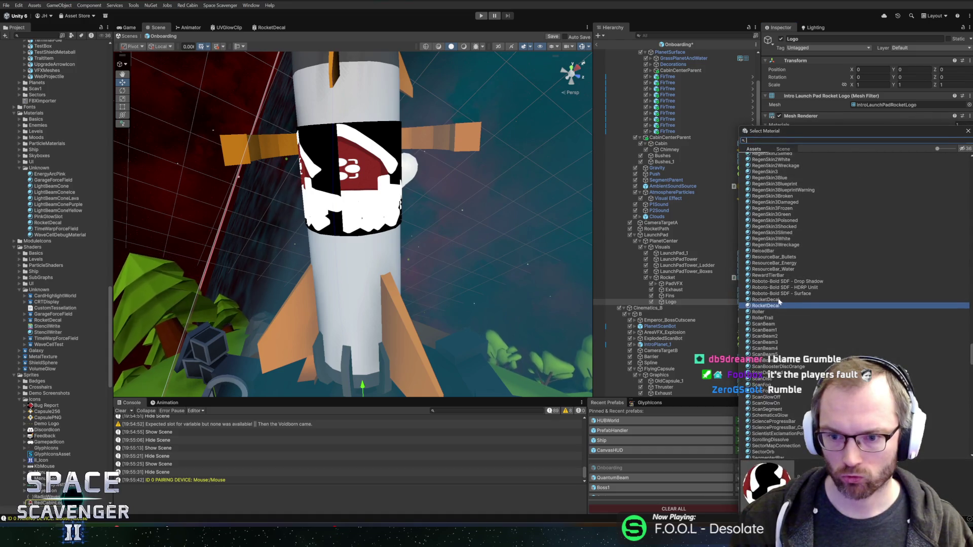
pyautogui.doubleClick(773, 305)
pyautogui.click(771, 261)
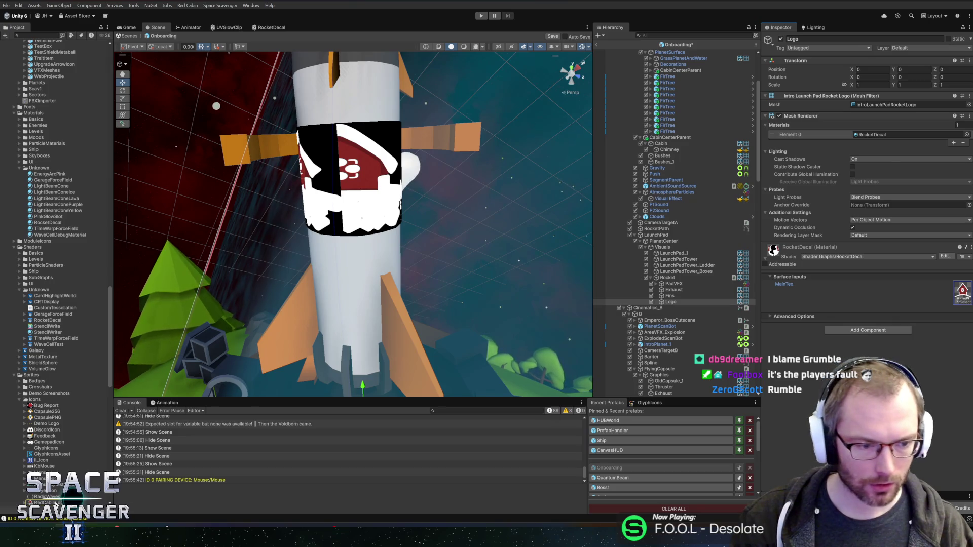
pyautogui.click(48, 503)
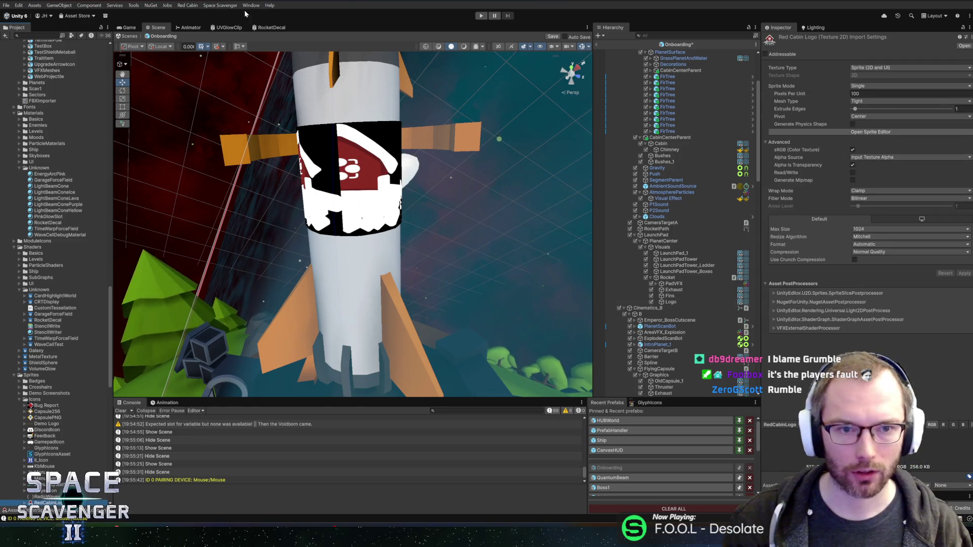
pyautogui.click(264, 28)
pyautogui.rightClick(326, 126)
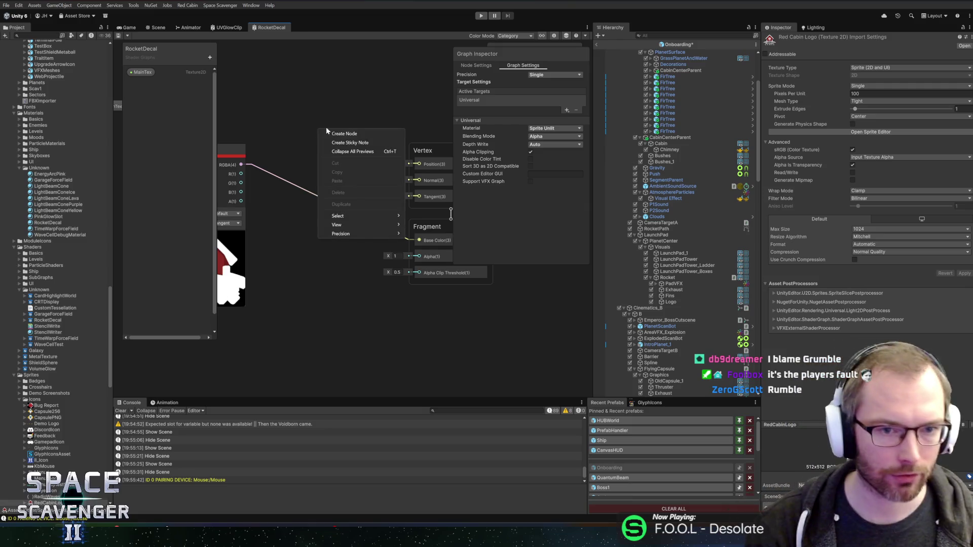
# Review the Sample Texture 2D node's Type and Space, leaving them at Default and Tangent.
pyautogui.click(333, 134)
pyautogui.write('sprite')
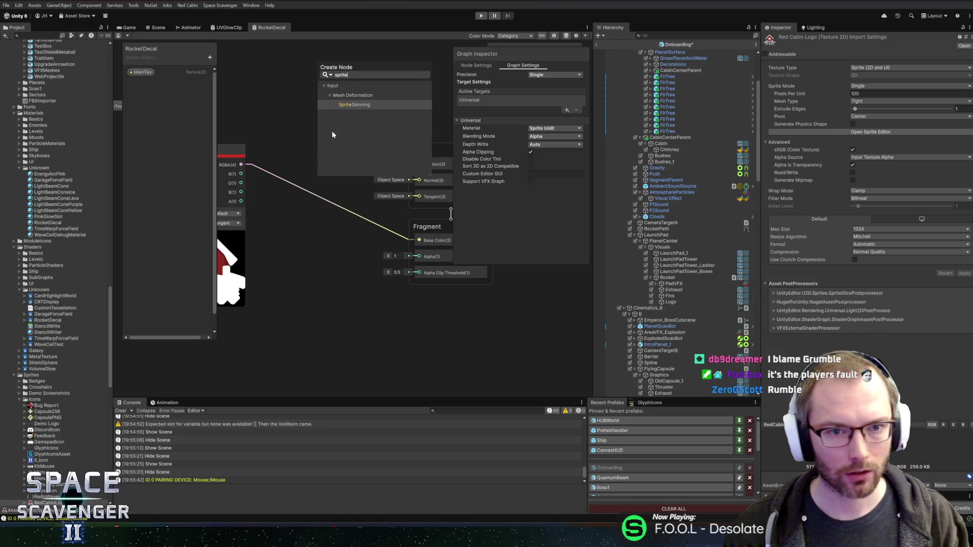
pyautogui.press('BackSpace')
pyautogui.press('BackSpace')
pyautogui.press('BackSpace')
pyautogui.moveTo(300, 117); pyautogui.dragTo(345, 95)
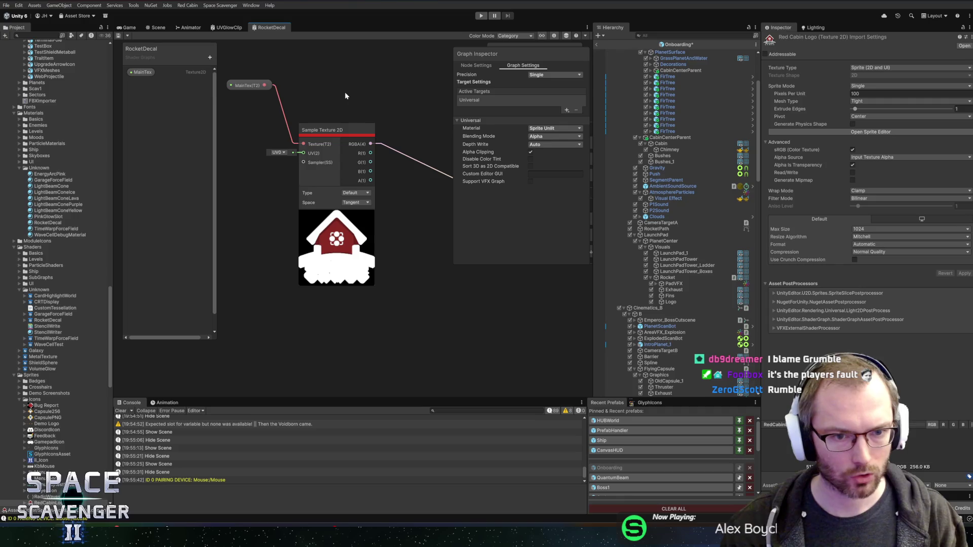
pyautogui.click(355, 193)
pyautogui.click(359, 211)
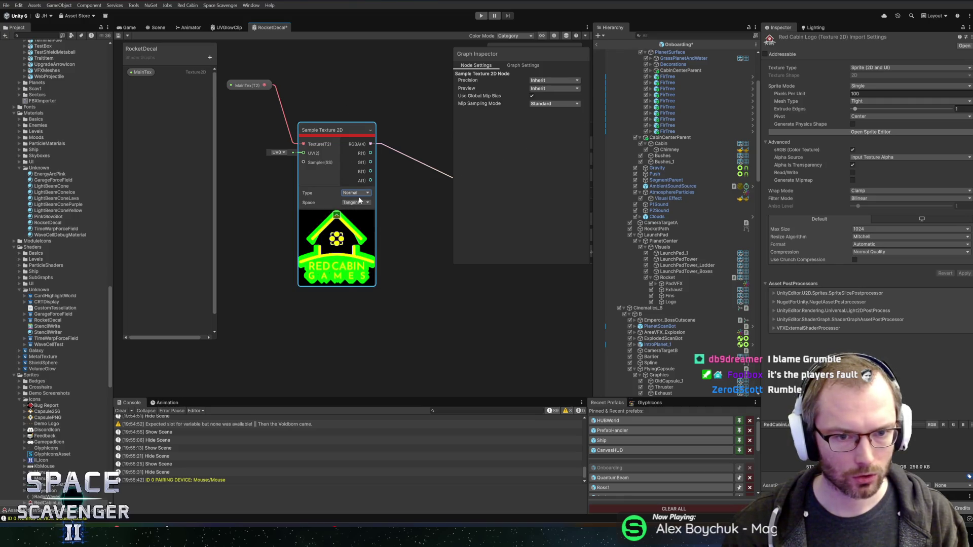
pyautogui.click(355, 193)
pyautogui.click(358, 202)
pyautogui.click(353, 202)
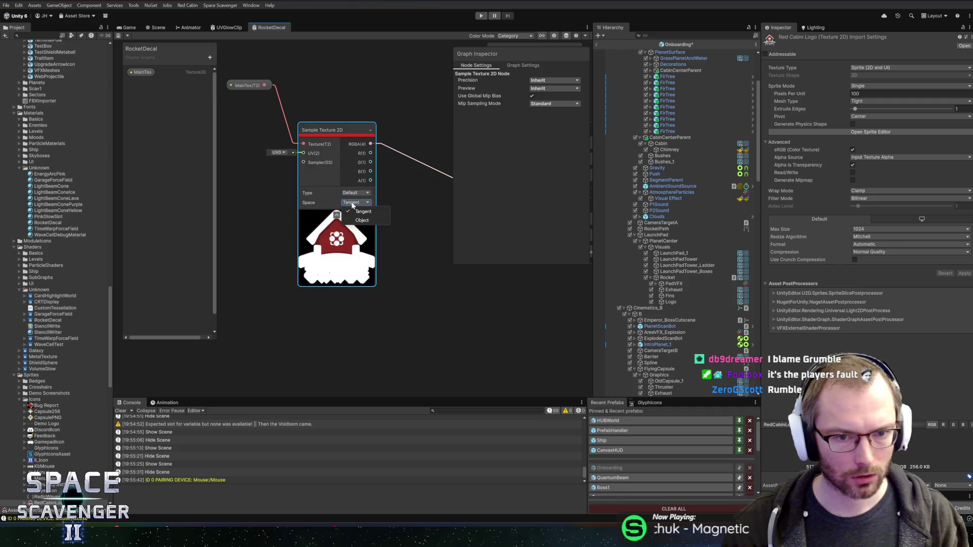
pyautogui.click(363, 211)
pyautogui.click(355, 203)
pyautogui.click(408, 221)
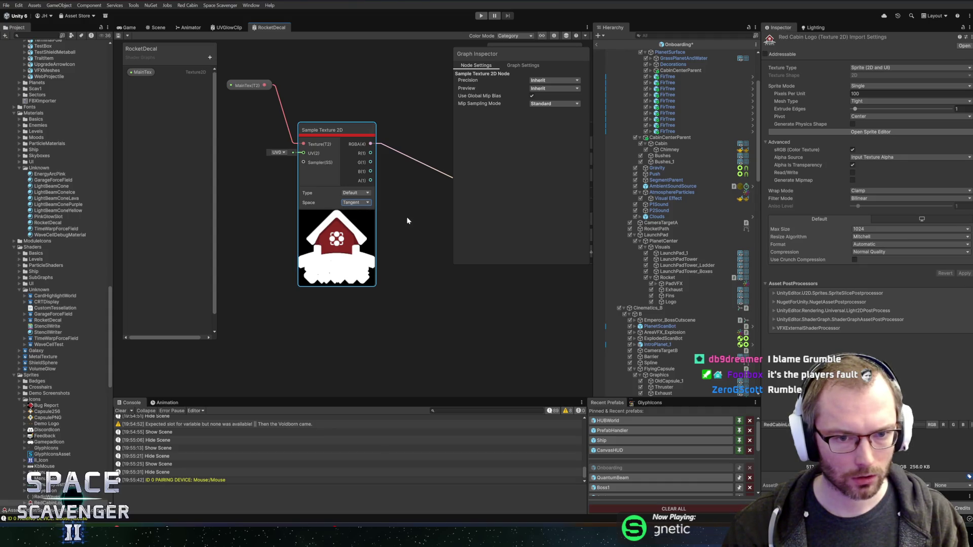
# Connect the texture's A output to Fragment Alpha and save the RocketDecal graph.
pyautogui.moveTo(408, 221); pyautogui.dragTo(254, 200)
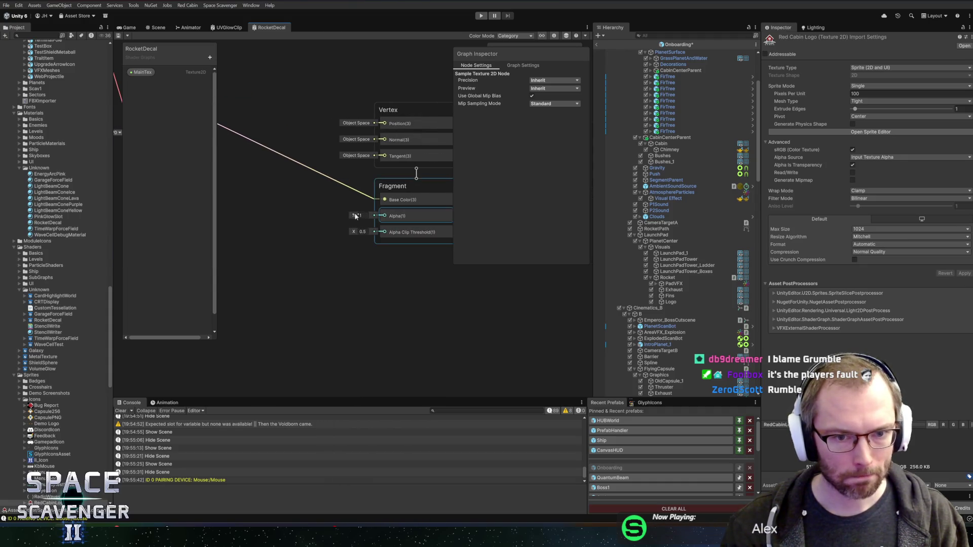
pyautogui.moveTo(205, 134); pyautogui.dragTo(448, 215)
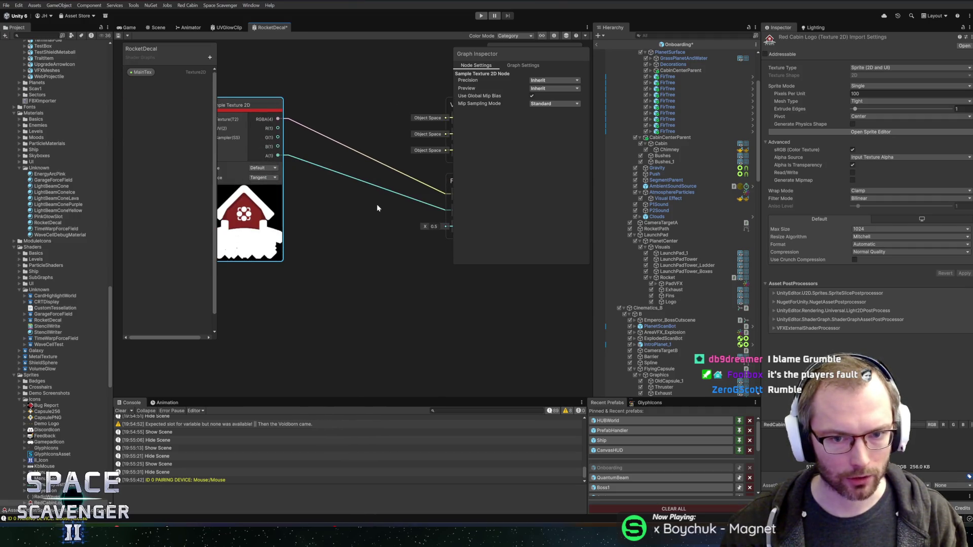
pyautogui.moveTo(377, 208); pyautogui.dragTo(329, 208)
pyautogui.click(119, 37)
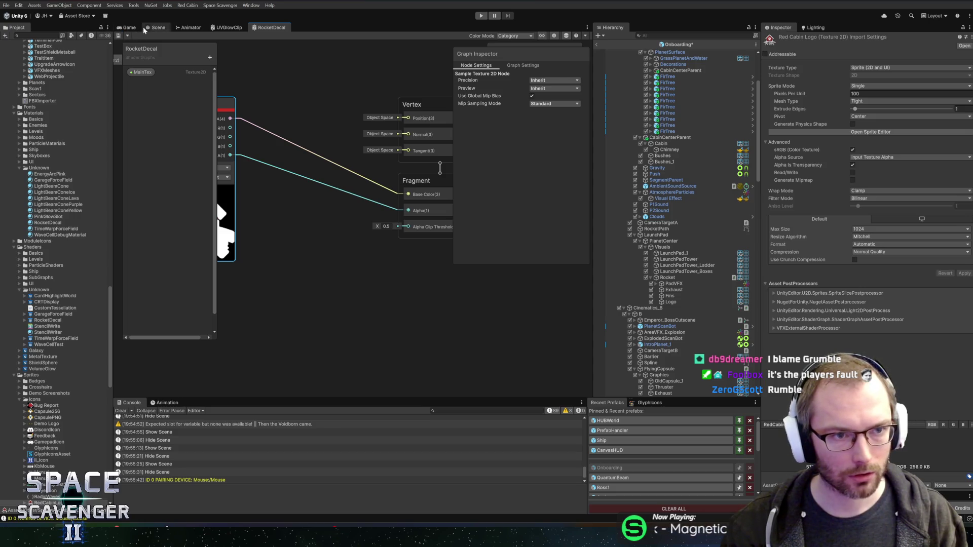
pyautogui.click(155, 27)
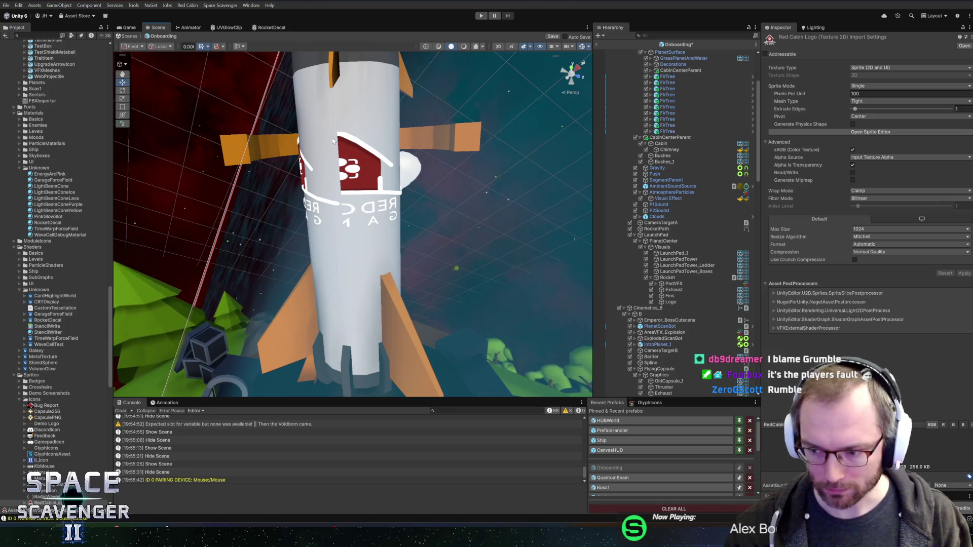
# Pan and zoom around the rocket's logo band in the Scene view, then return to Blender.
pyautogui.moveTo(333, 141); pyautogui.dragTo(353, 191)
pyautogui.scroll(-3)
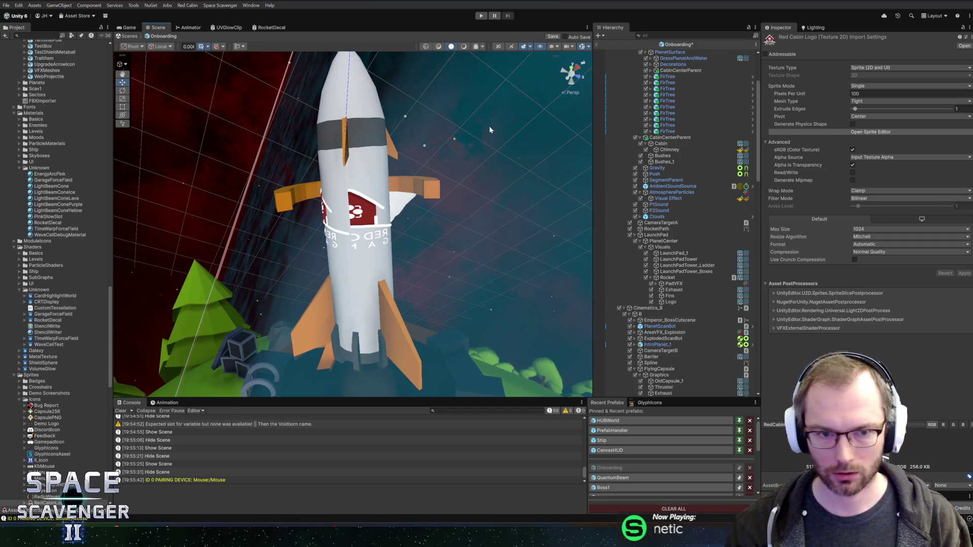
pyautogui.scroll(-3)
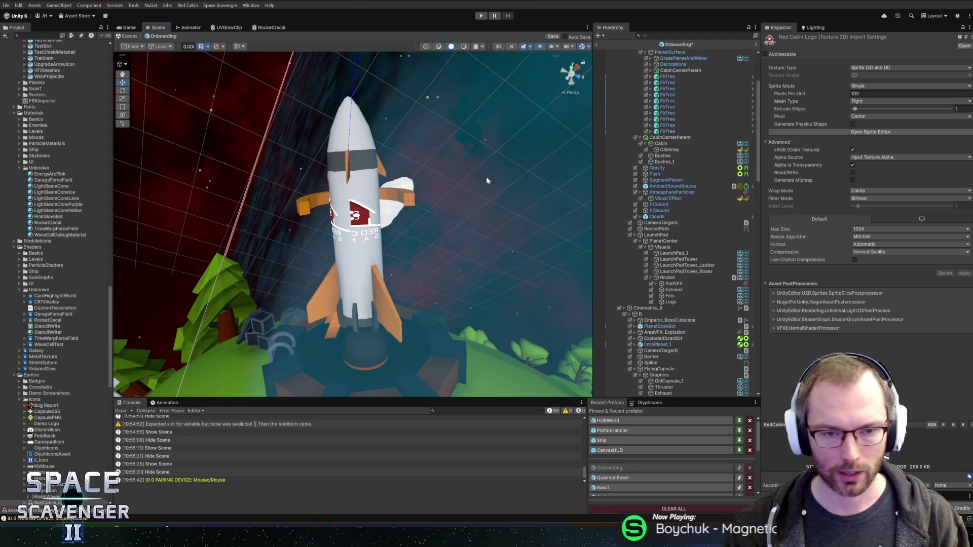
pyautogui.scroll(3)
pyautogui.hotkey('alt', 'Tab')
pyautogui.scroll(-3)
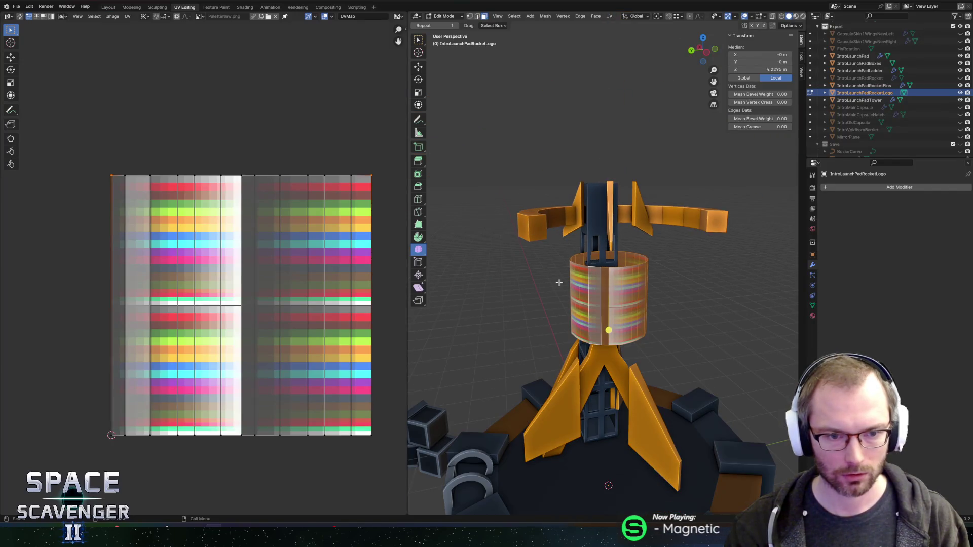
# Orbit to the rocket's logo band and select one of its vertical edges in edge mode.
pyautogui.moveTo(506, 252); pyautogui.dragTo(553, 256)
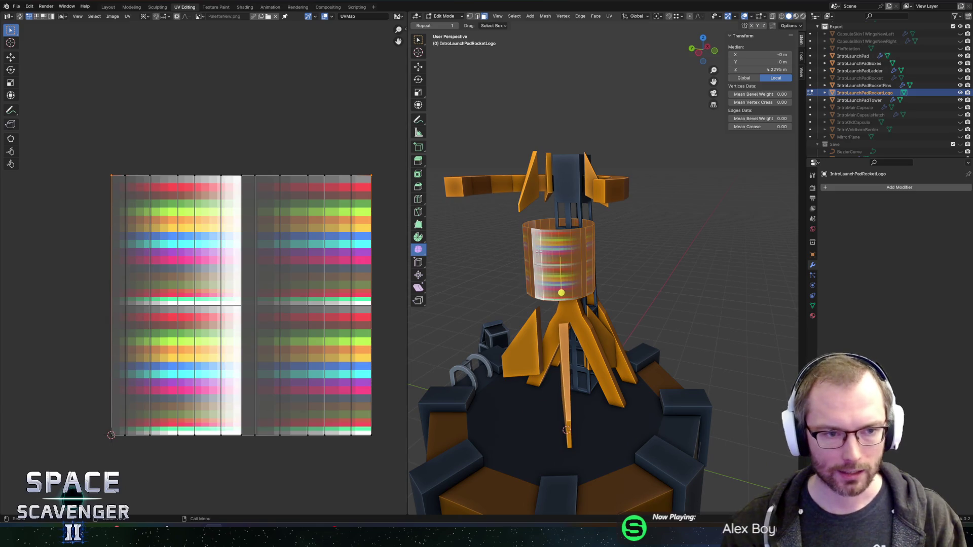
pyautogui.press('2')
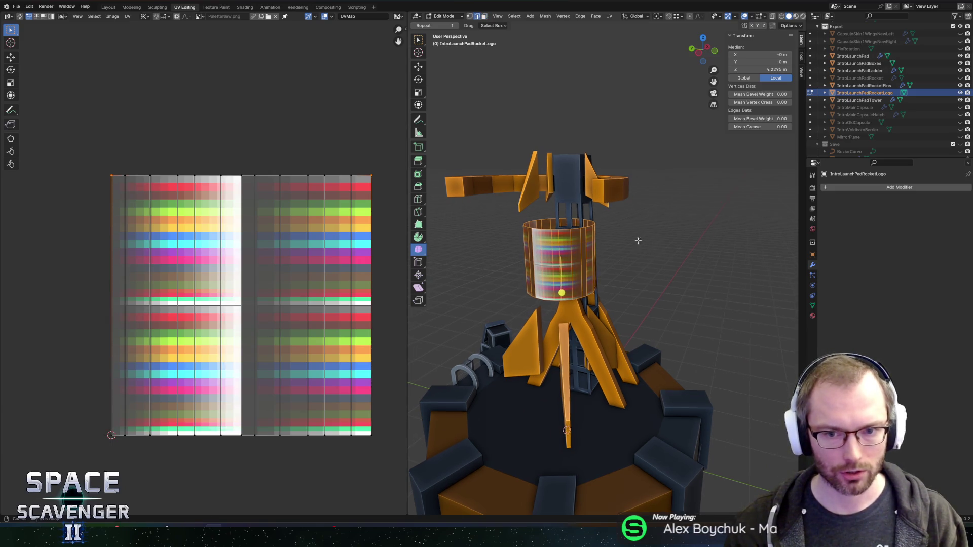
pyautogui.moveTo(636, 233); pyautogui.dragTo(669, 239)
pyautogui.scroll(-3)
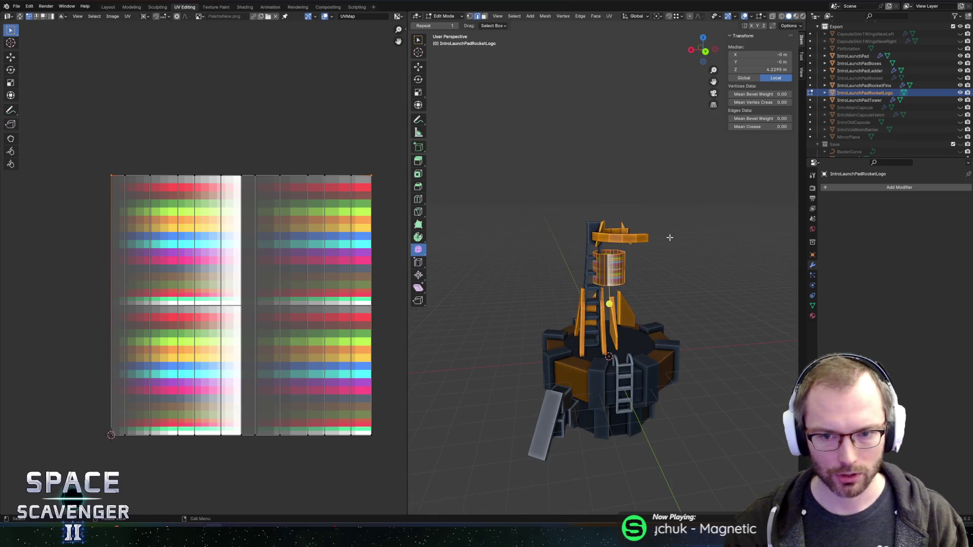
pyautogui.scroll(3)
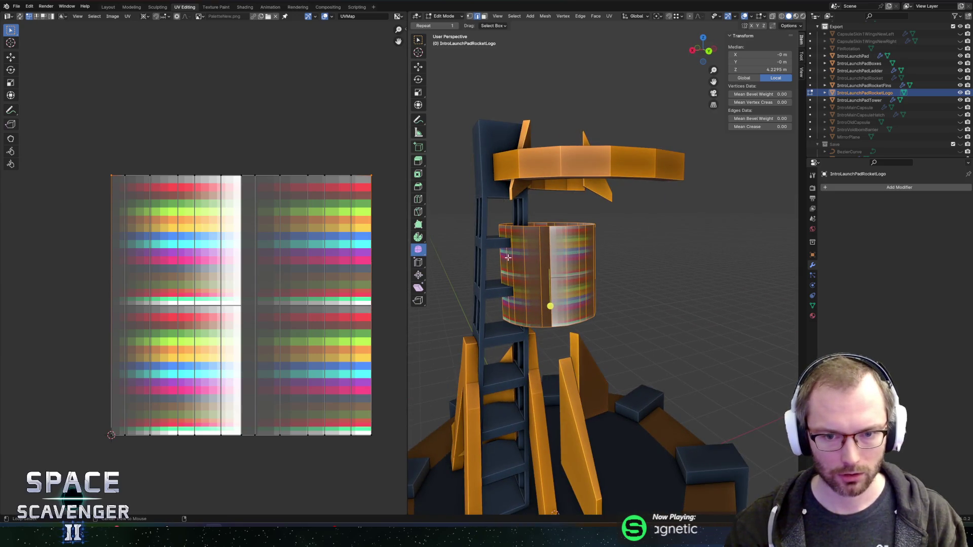
pyautogui.click(512, 258)
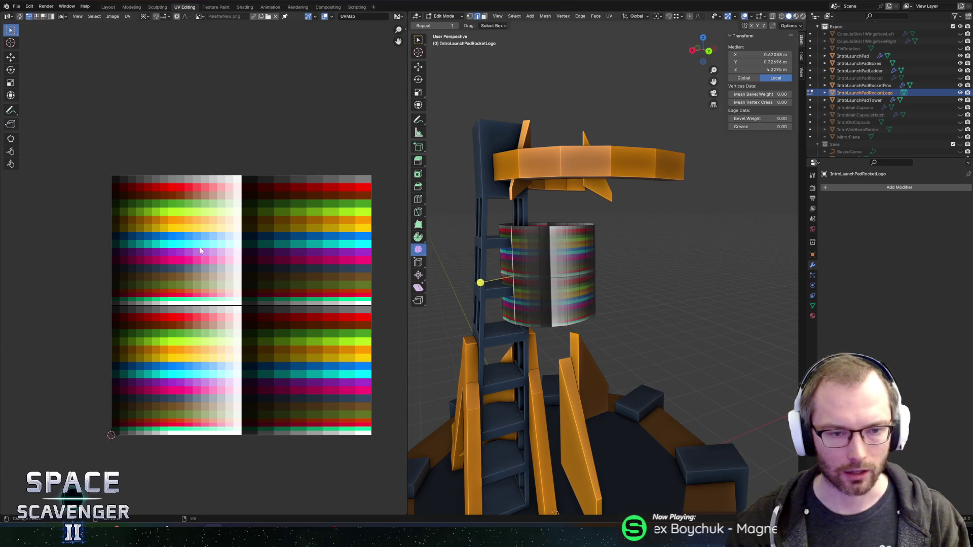
# Select face strips of the band and box-select their UVs on the palette texture.
pyautogui.moveTo(72, 114); pyautogui.dragTo(397, 482)
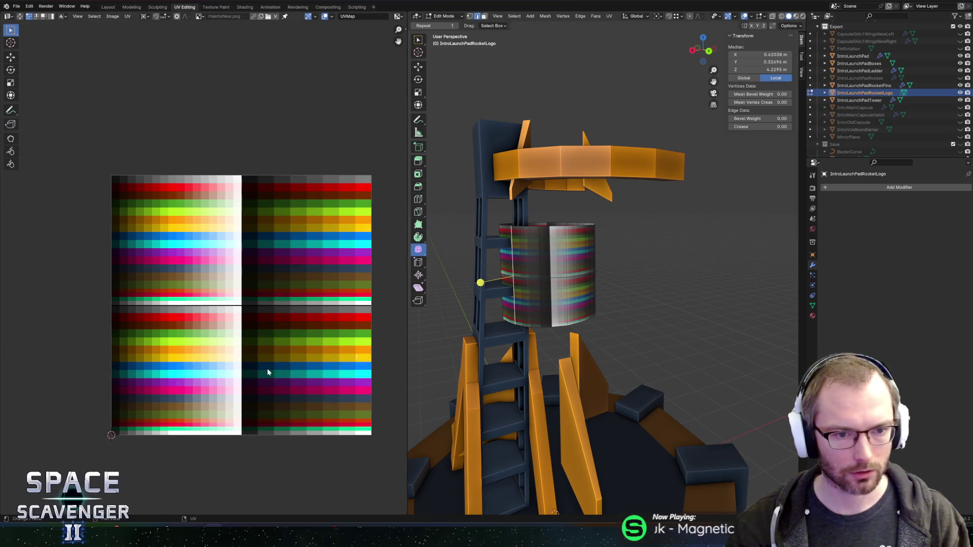
pyautogui.click(516, 275)
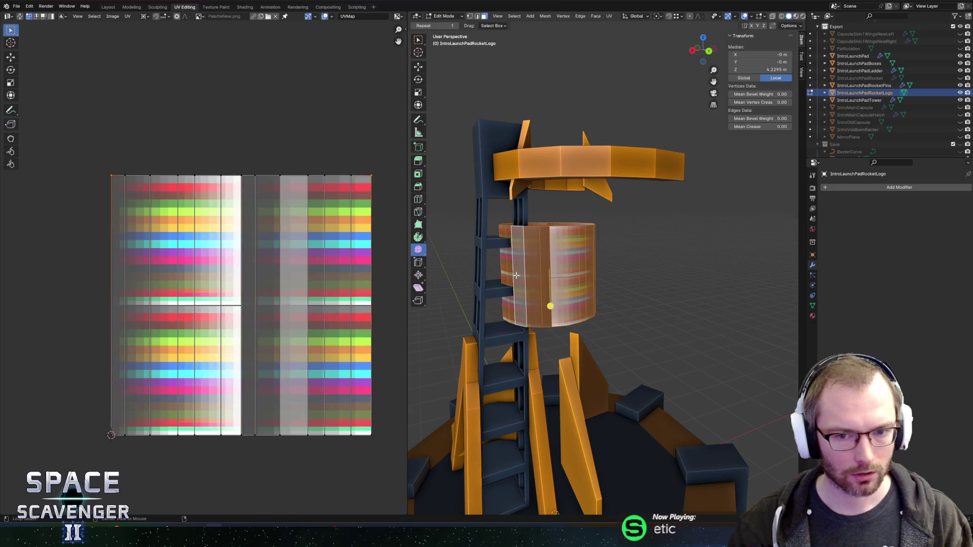
pyautogui.click(516, 277)
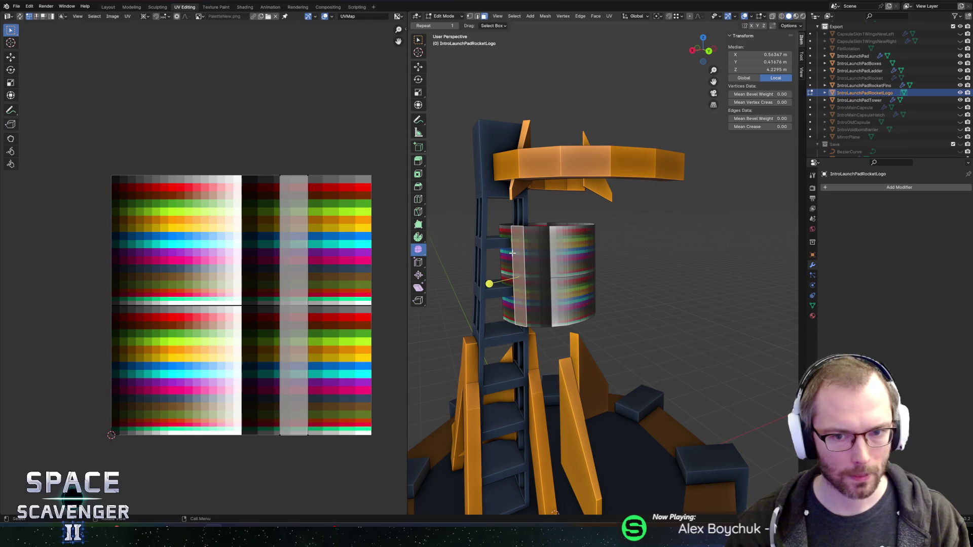
pyautogui.press('2')
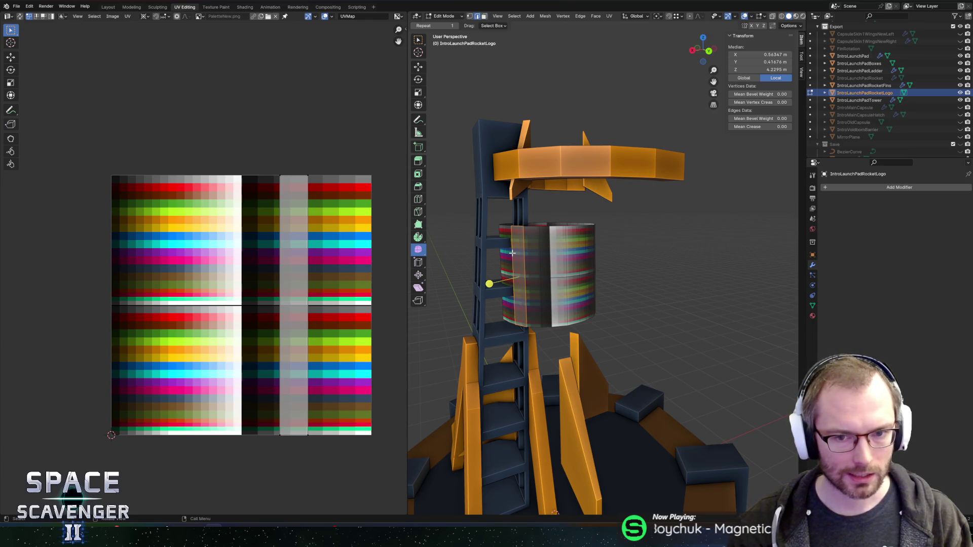
pyautogui.click(513, 253)
pyautogui.moveTo(187, 91); pyautogui.dragTo(354, 472)
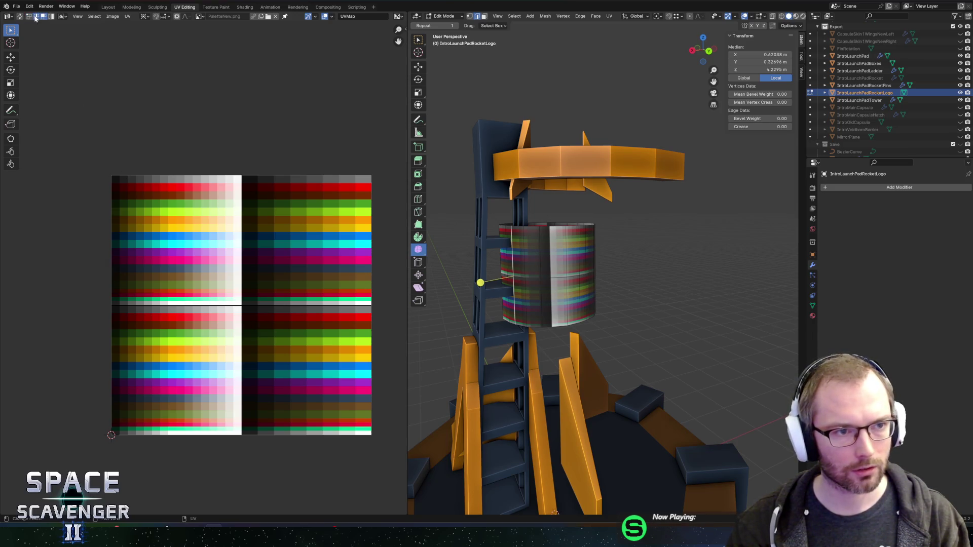
pyautogui.moveTo(46, 94); pyautogui.dragTo(400, 473)
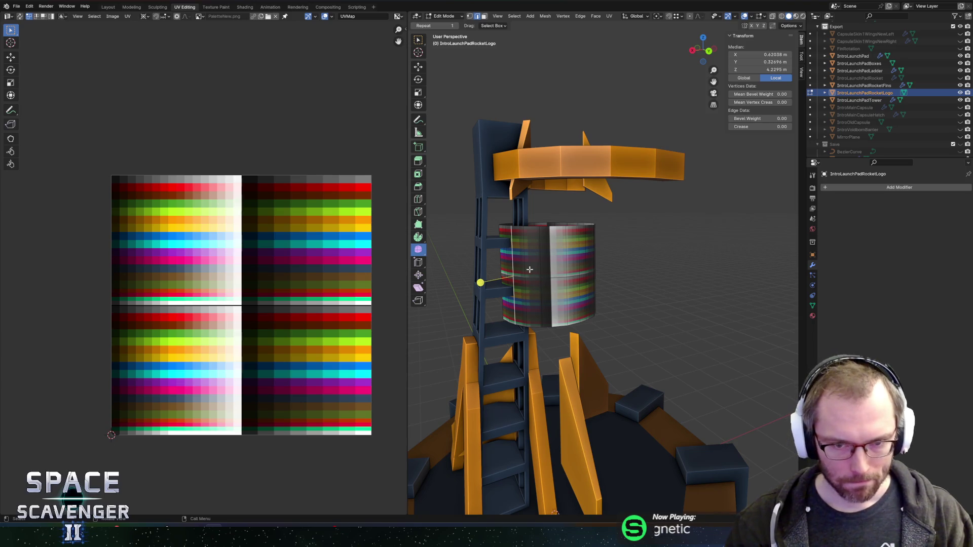
# Slide one vertical strip's UVs about 0.65 left along X, then select the band ring with an active face.
pyautogui.click(518, 258)
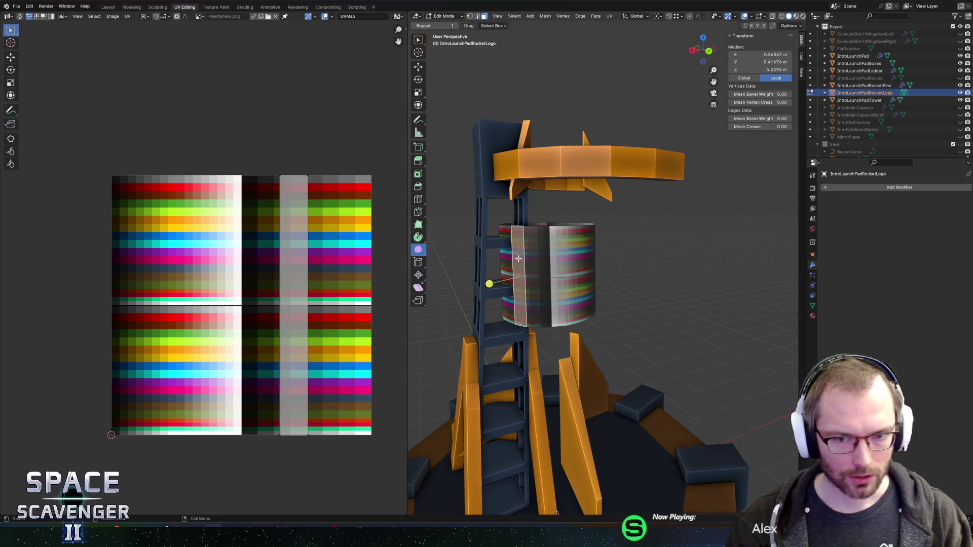
pyautogui.moveTo(213, 123); pyautogui.dragTo(331, 458)
pyautogui.press('g')
pyautogui.press('x')
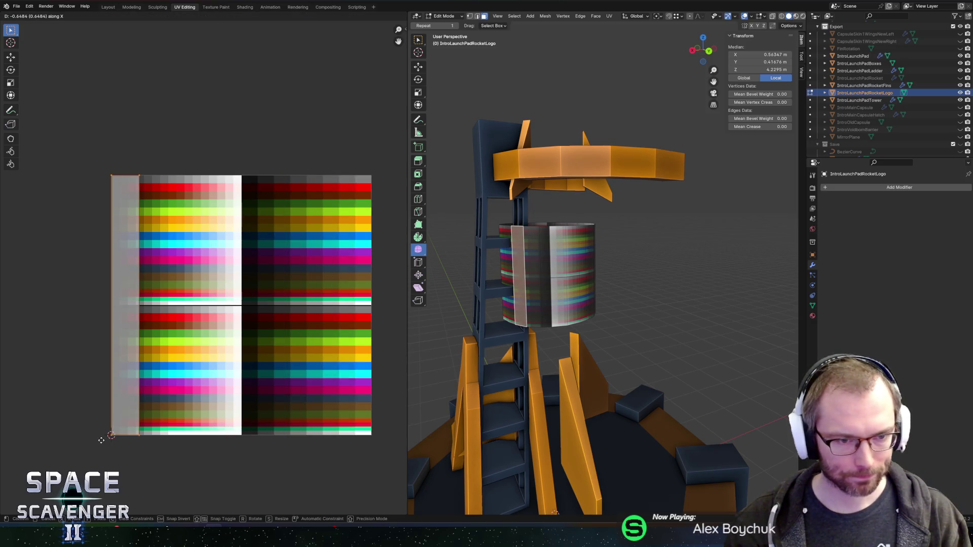
pyautogui.click(102, 440)
pyautogui.click(532, 272)
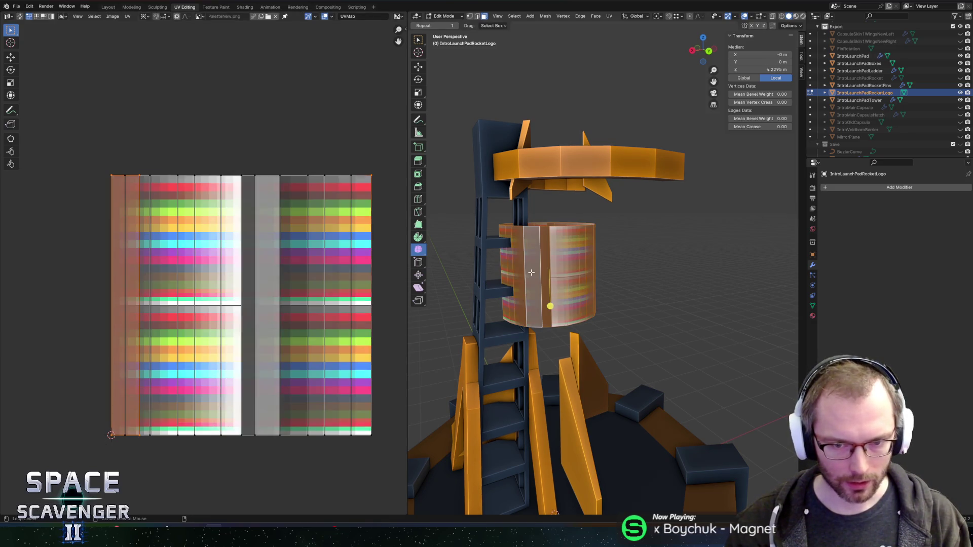
pyautogui.click(518, 265)
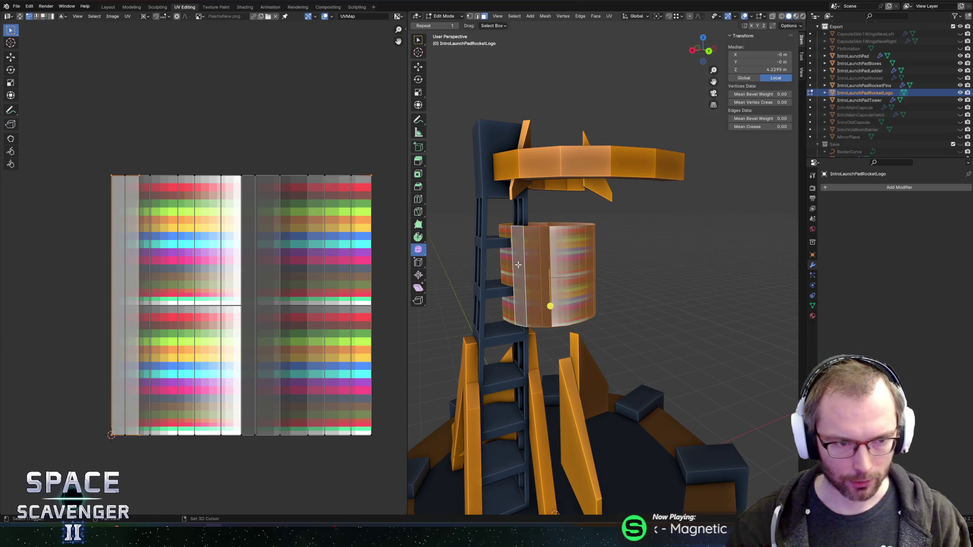
# Unwrap the band ring with Follow Active Quads.
pyautogui.press('u')
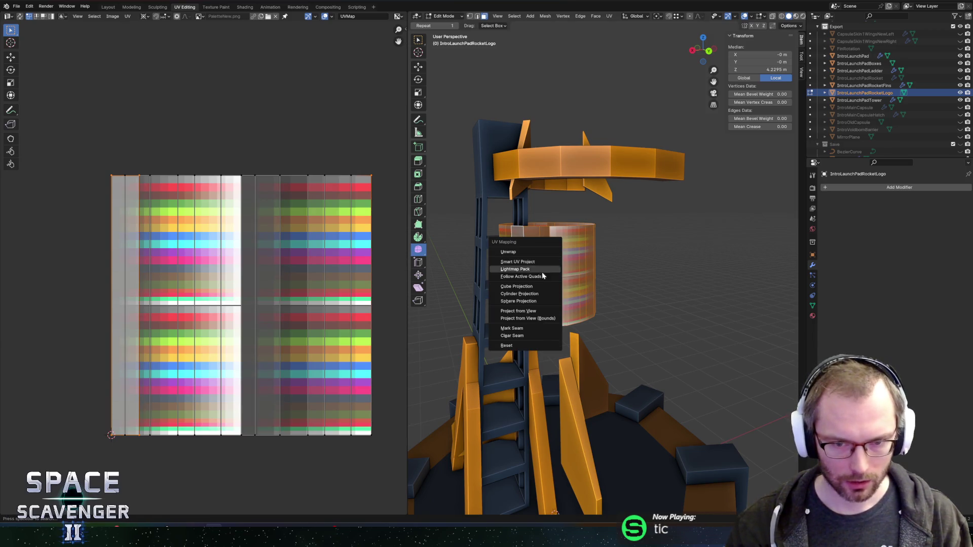
pyautogui.click(536, 277)
pyautogui.click(533, 297)
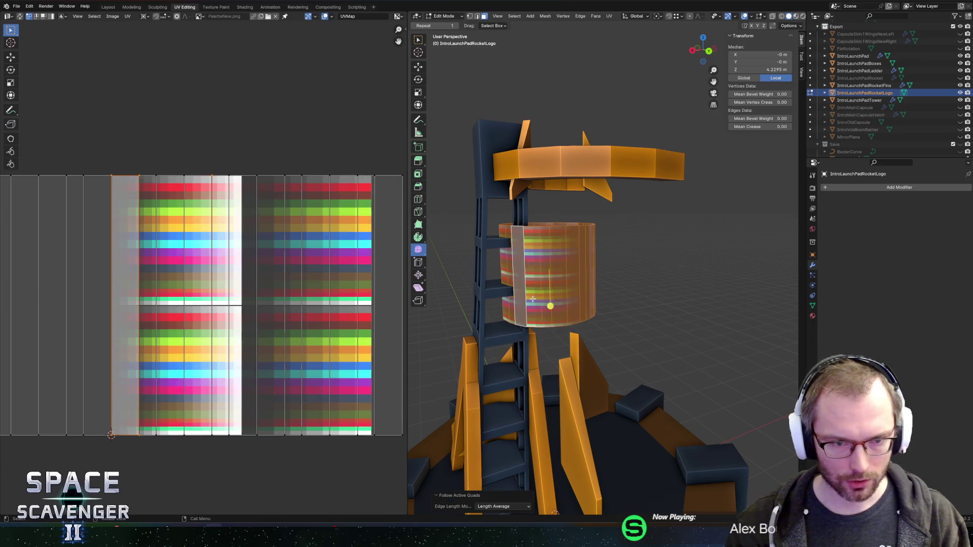
pyautogui.scroll(-3)
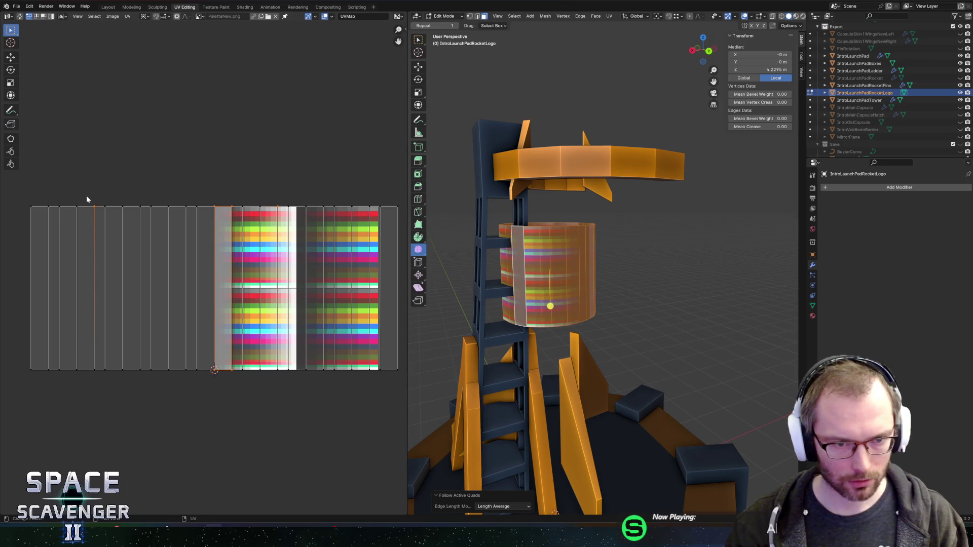
# Inspect the palette-striped band, leave Edit Mode and bring up the Add menu.
pyautogui.moveTo(578, 299); pyautogui.dragTo(625, 301)
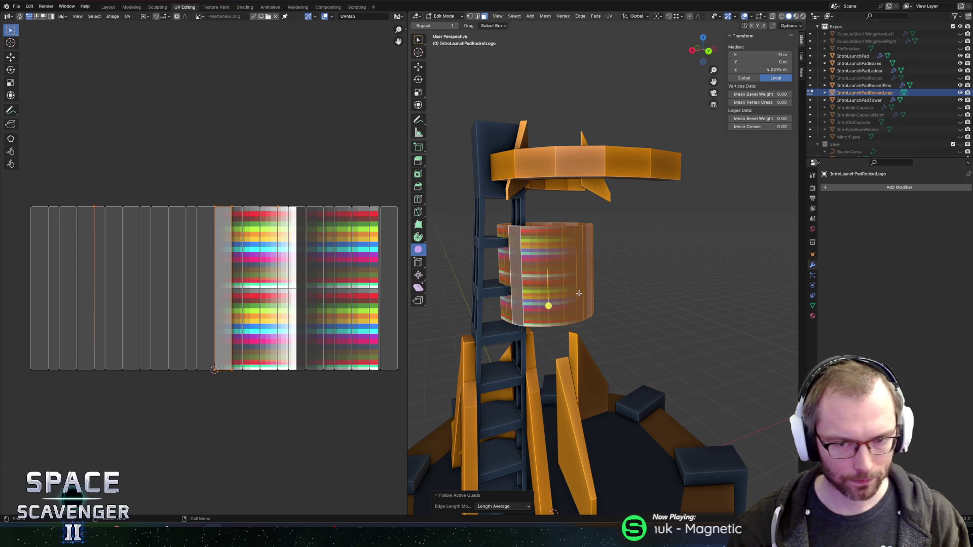
pyautogui.press('Tab')
pyautogui.hotkey('shift', 'a')
# Back in Edit Mode, add a cylinder to the logo mesh, undoing an accidental UV sphere.
pyautogui.moveTo(647, 298)
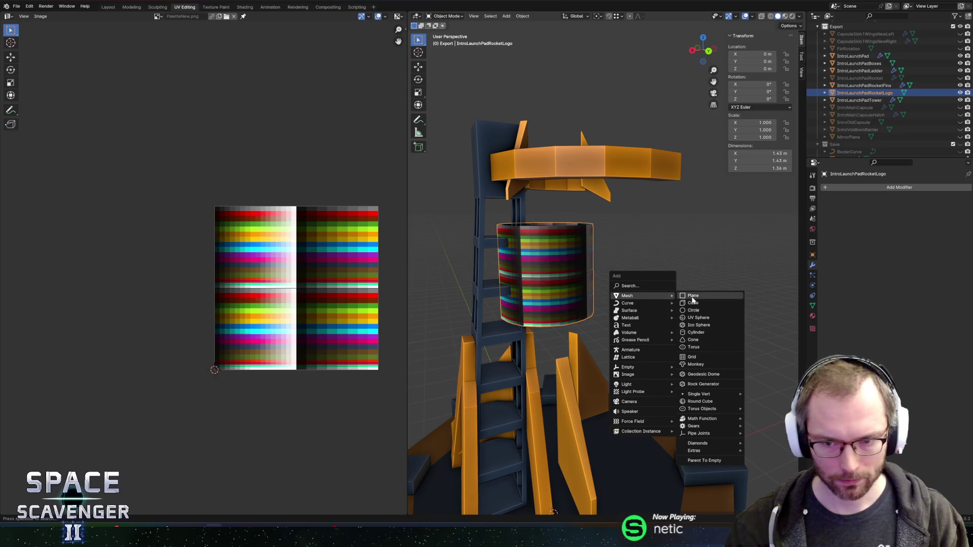
pyautogui.press('Escape')
pyautogui.press('Tab')
pyautogui.hotkey('shift', 'a')
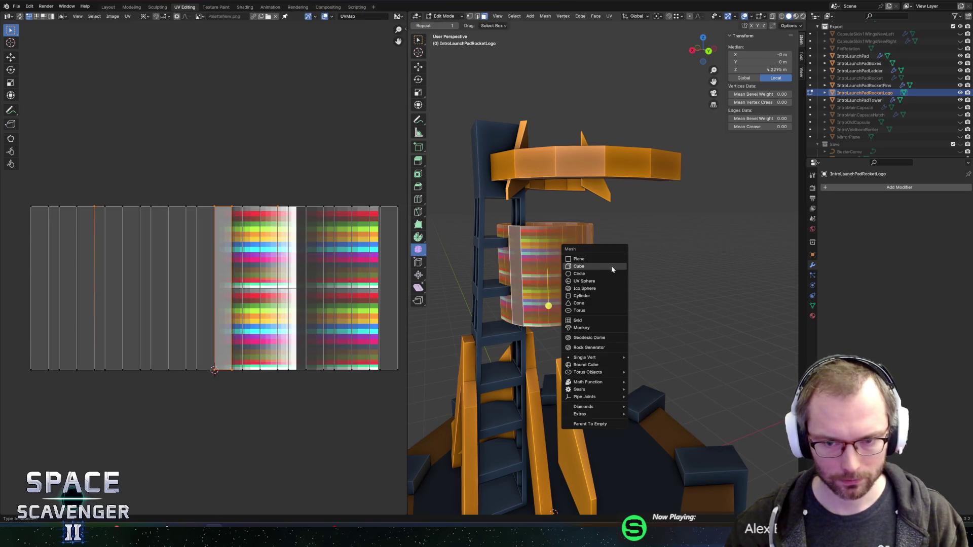
pyautogui.click(599, 278)
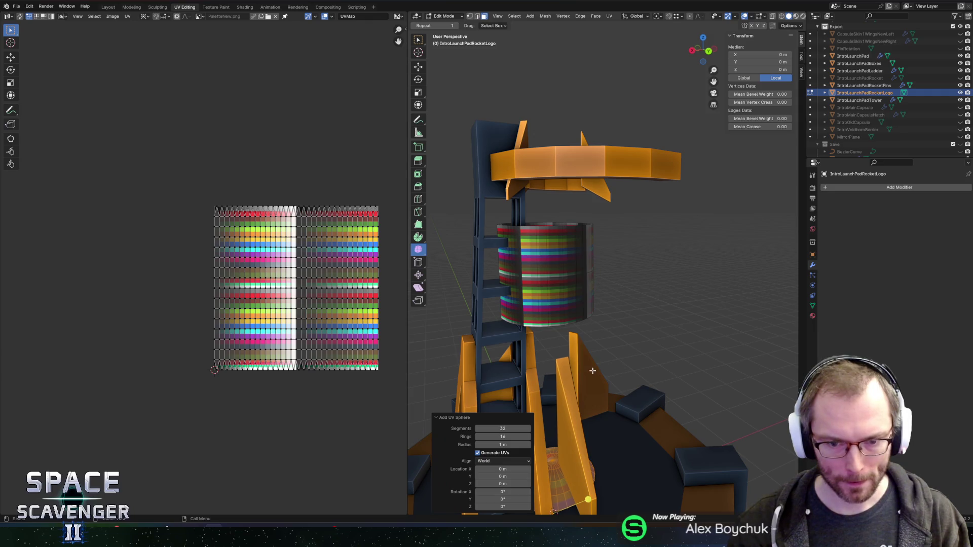
pyautogui.hotkey('ctrl', 'z')
pyautogui.hotkey('shift', 'a')
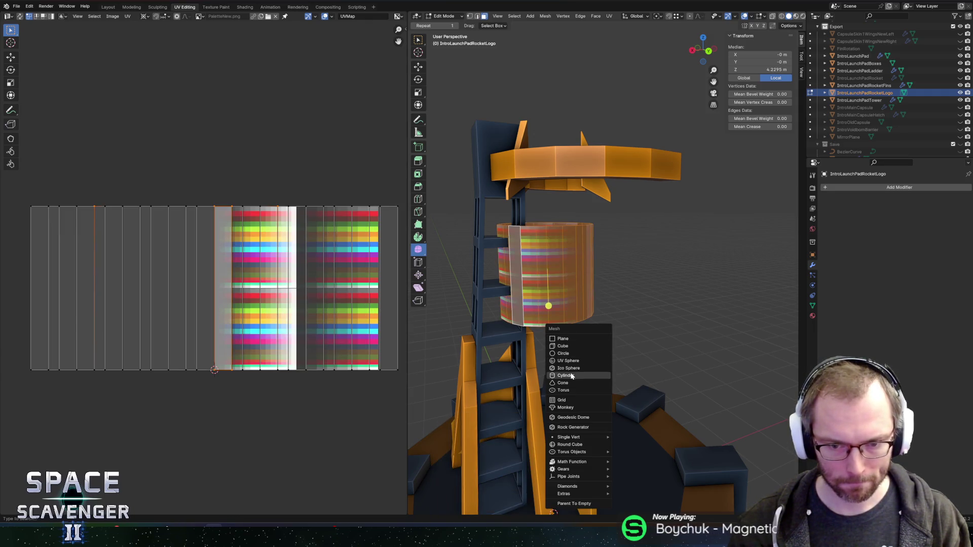
pyautogui.click(571, 376)
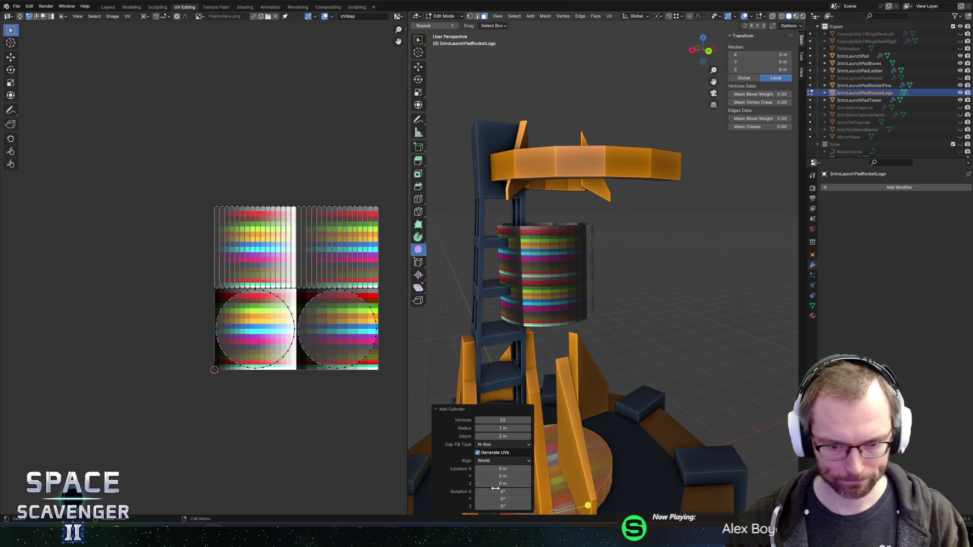
# Set the cylinder to 24 vertices, radius 0.71 m, depth 1.43 m, Z 4.24 m, then select the old band.
pyautogui.moveTo(496, 484); pyautogui.dragTo(504, 485)
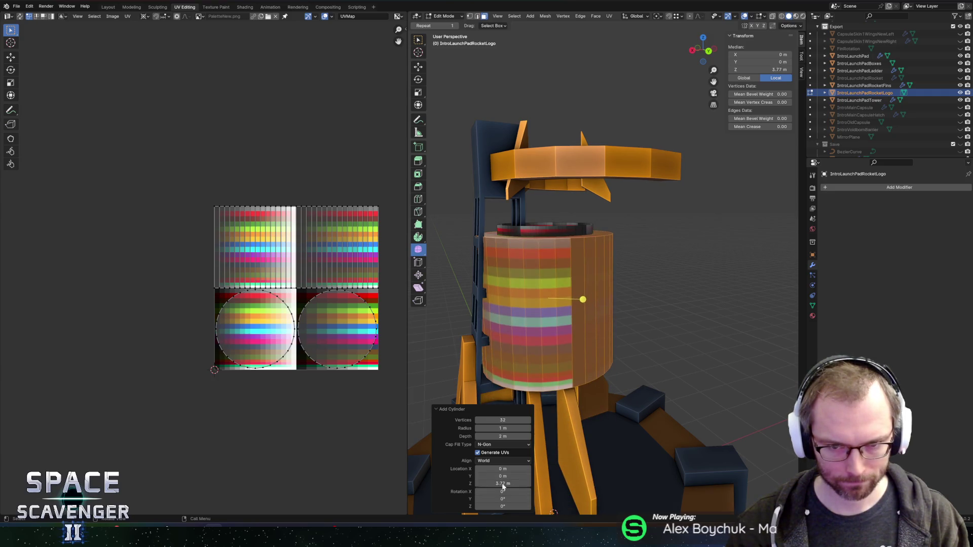
pyautogui.moveTo(502, 428); pyautogui.dragTo(488, 428)
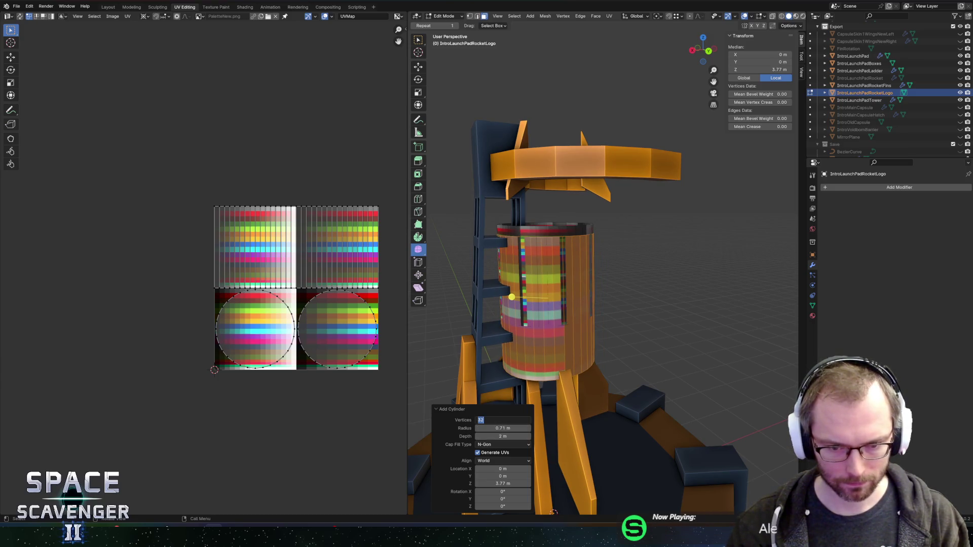
pyautogui.write('24')
pyautogui.press('Tab')
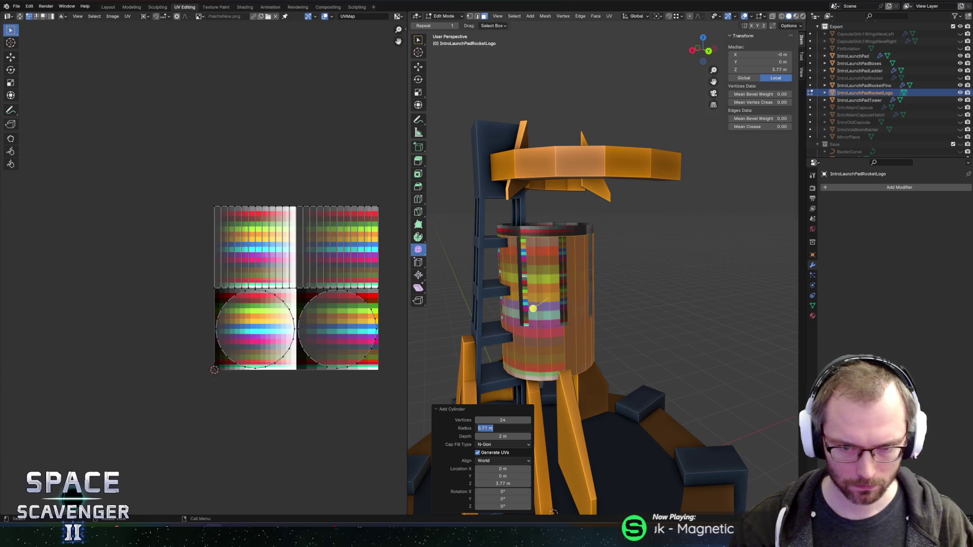
pyautogui.press('Return')
pyautogui.moveTo(505, 436); pyautogui.dragTo(479, 436)
pyautogui.moveTo(503, 484); pyautogui.dragTo(517, 483)
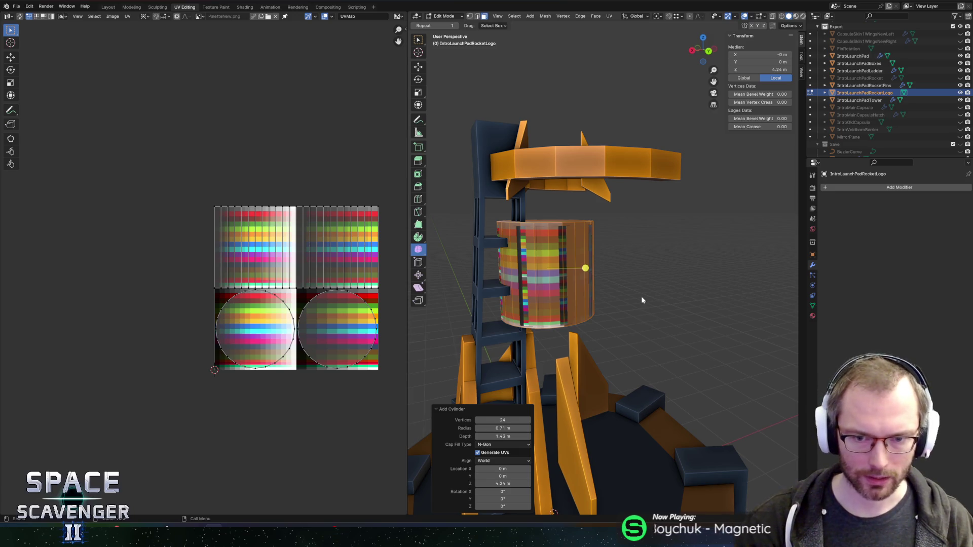
pyautogui.moveTo(610, 307); pyautogui.dragTo(584, 335)
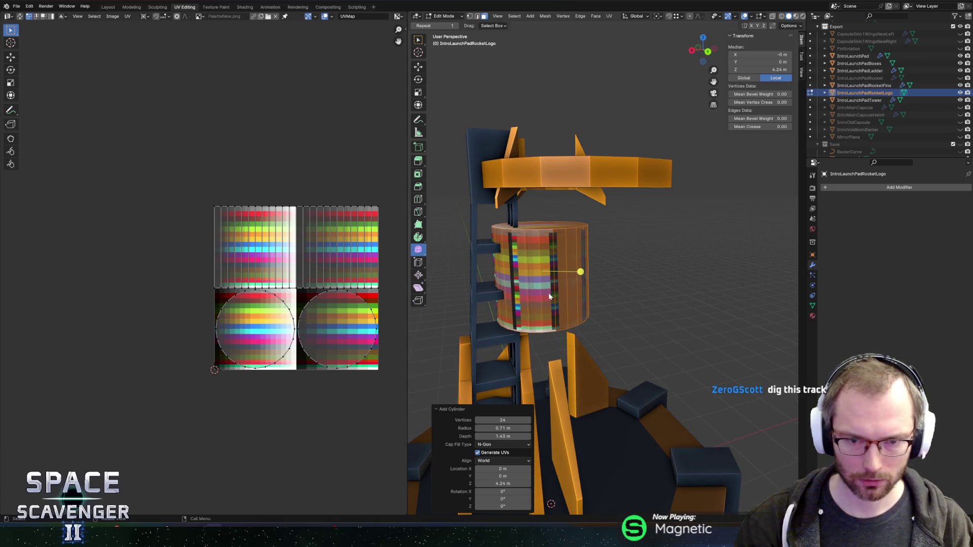
pyautogui.press('u')
pyautogui.click(549, 297)
# Delete the old logo band and both end caps of the new cylinder.
pyautogui.press('u')
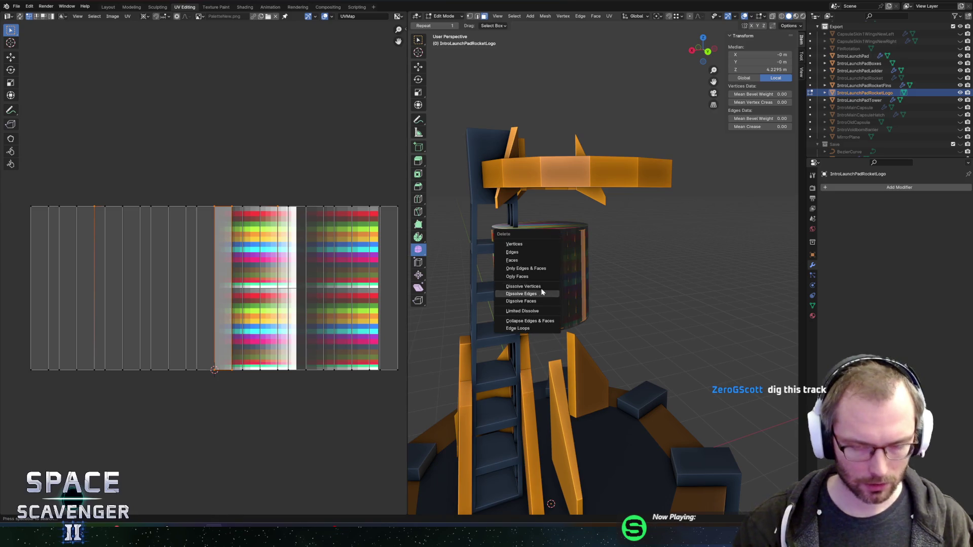
pyautogui.click(516, 254)
pyautogui.click(546, 234)
pyautogui.click(547, 227)
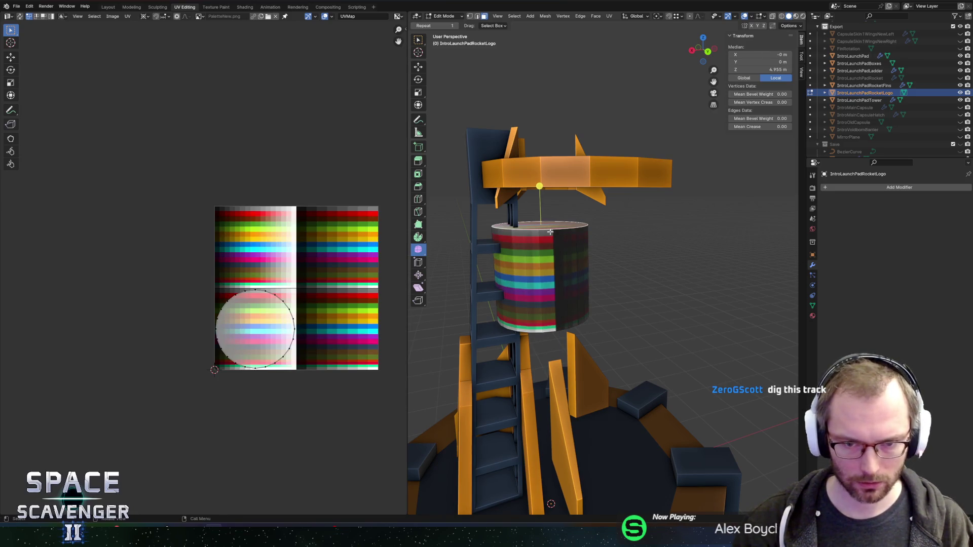
pyautogui.moveTo(548, 231); pyautogui.dragTo(562, 289)
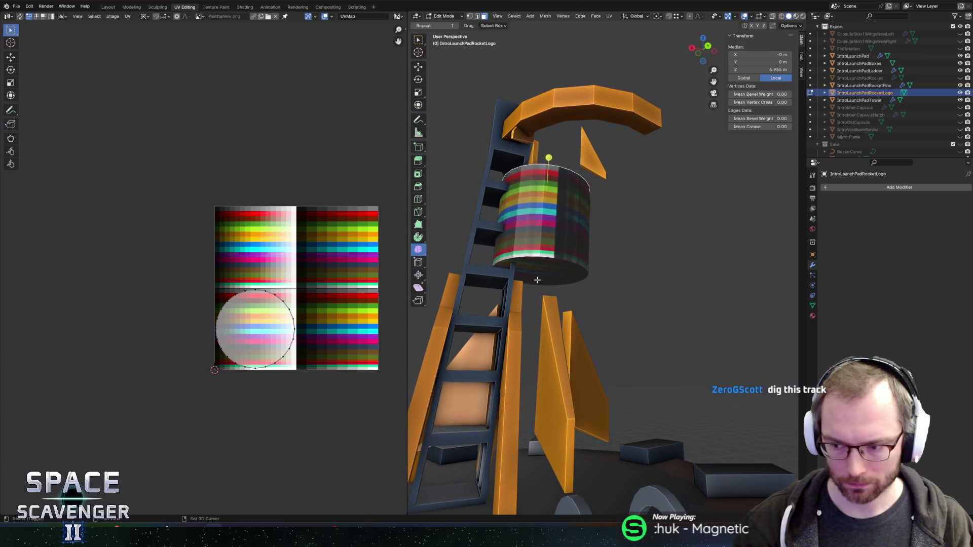
pyautogui.click(539, 277)
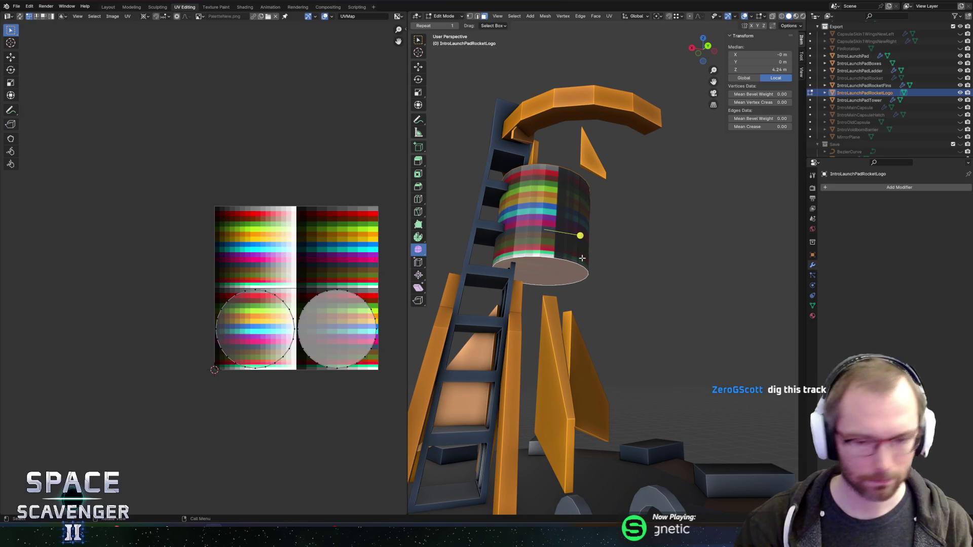
pyautogui.press('x')
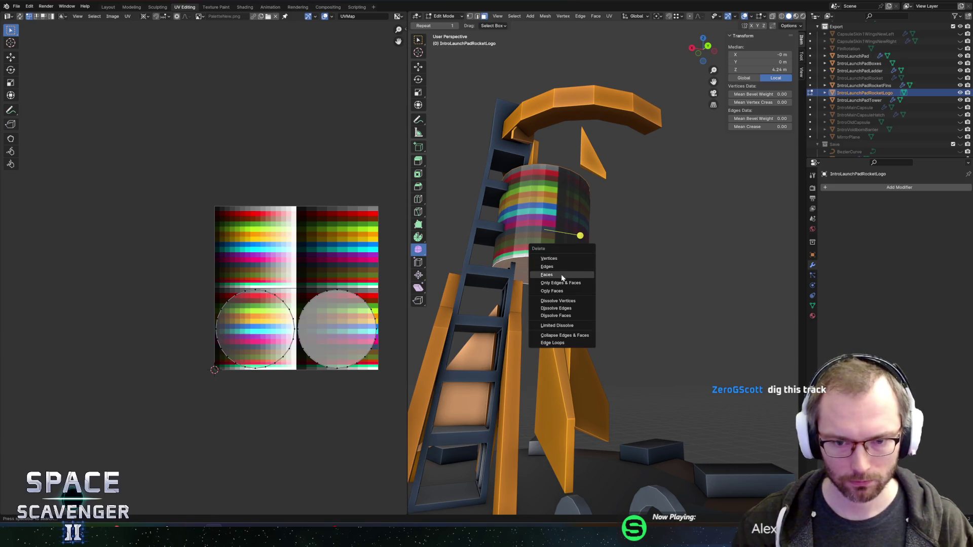
pyautogui.click(561, 275)
# Stretch the cylinder's side UVs vertically to span the full palette texture height.
pyautogui.press('a')
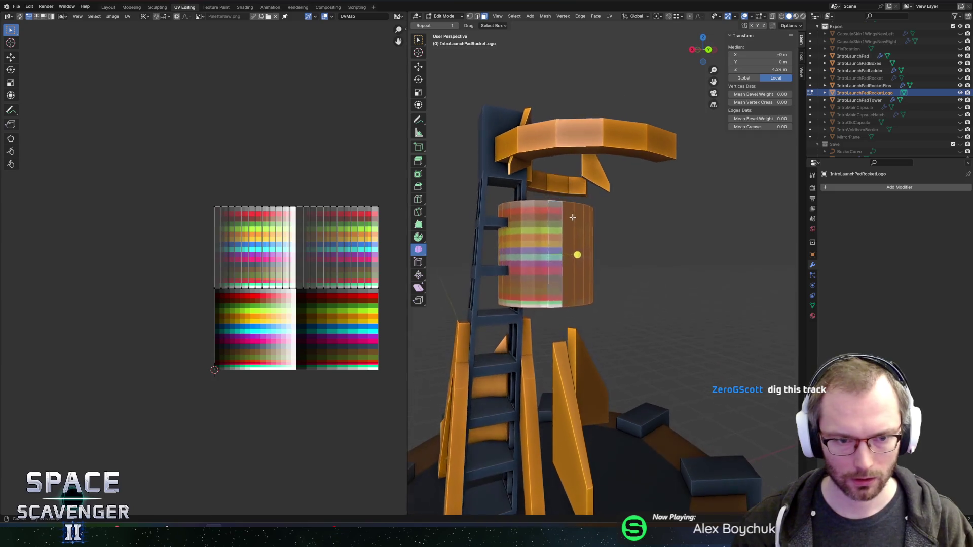
pyautogui.scroll(3)
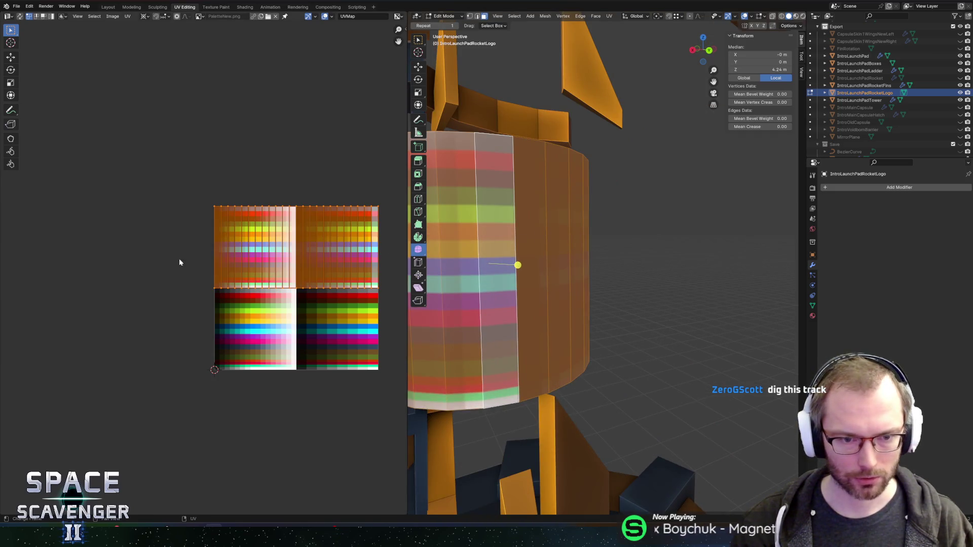
pyautogui.moveTo(181, 263); pyautogui.dragTo(397, 348)
pyautogui.press('g')
pyautogui.press('y')
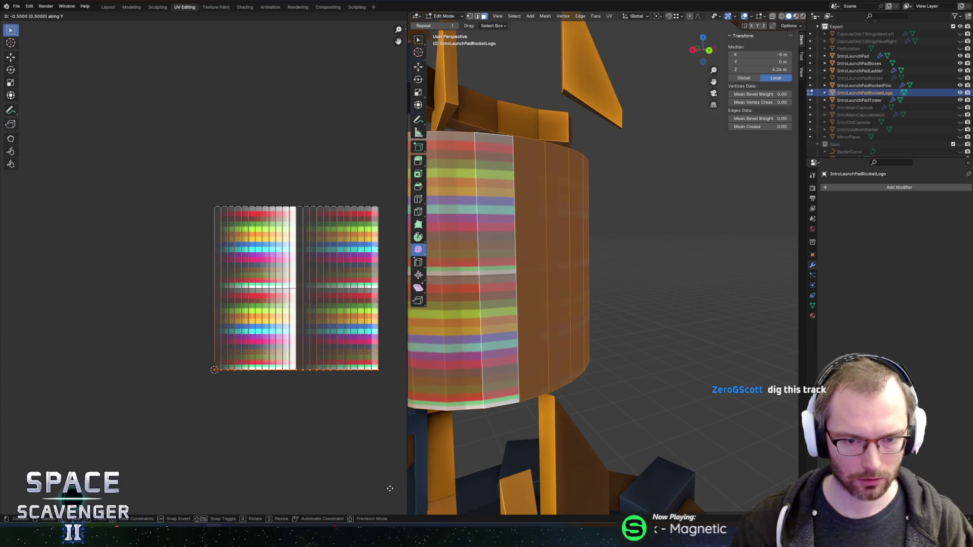
pyautogui.click(389, 488)
pyautogui.hotkey('alt', 'a')
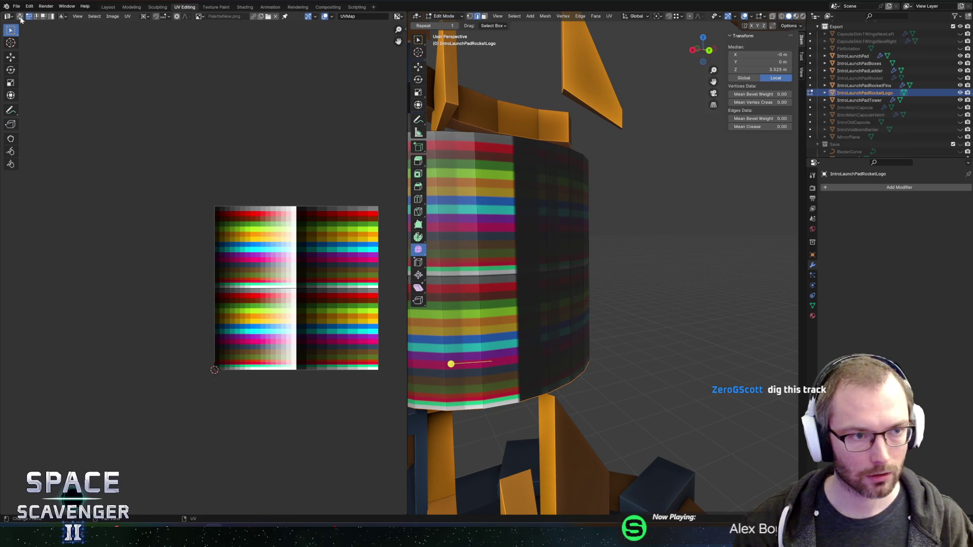
# With UV Sync Selection on, check the cylinder's face columns and their mirrored counterparts.
pyautogui.click(20, 17)
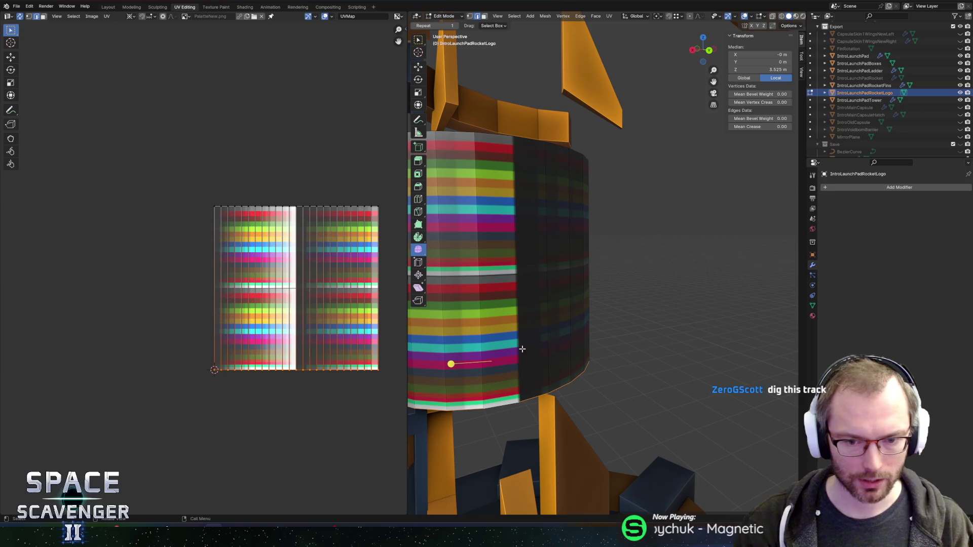
pyautogui.click(489, 135)
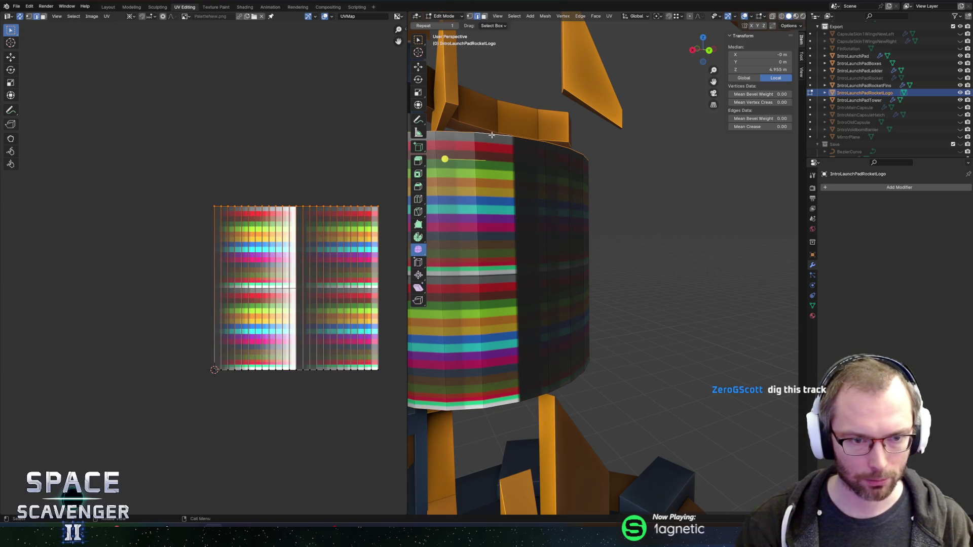
pyautogui.press('3')
pyautogui.click(500, 278)
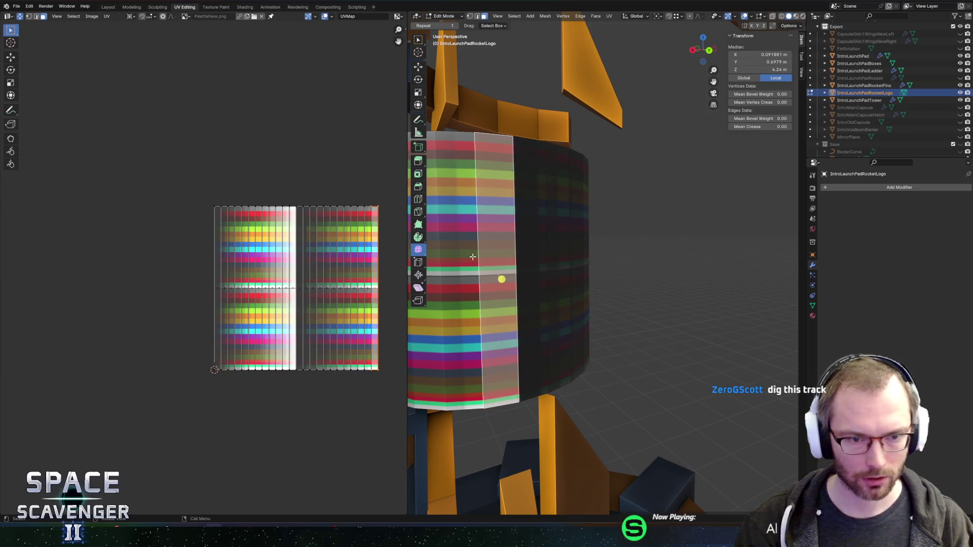
pyautogui.click(446, 278)
pyautogui.click(502, 278)
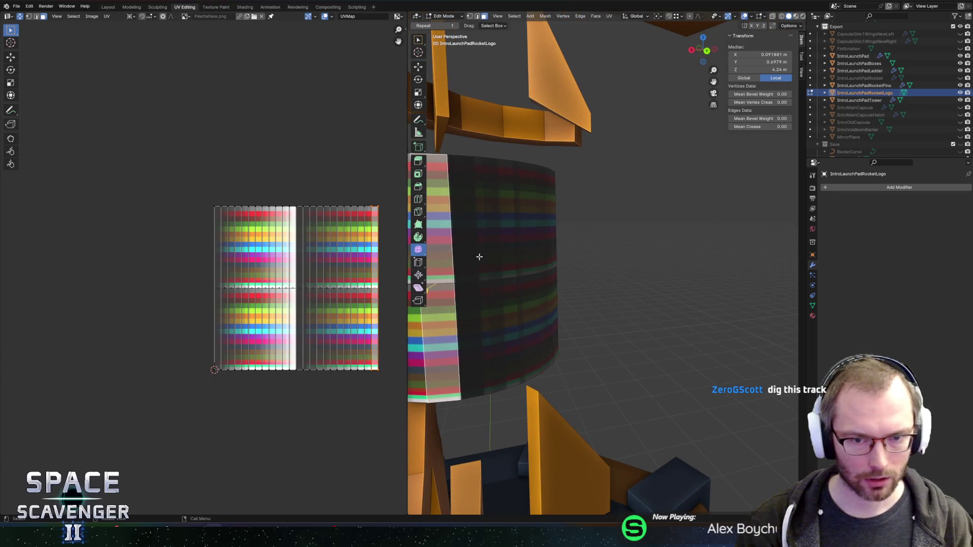
pyautogui.hotkey('shift', 'ctrl', 'm')
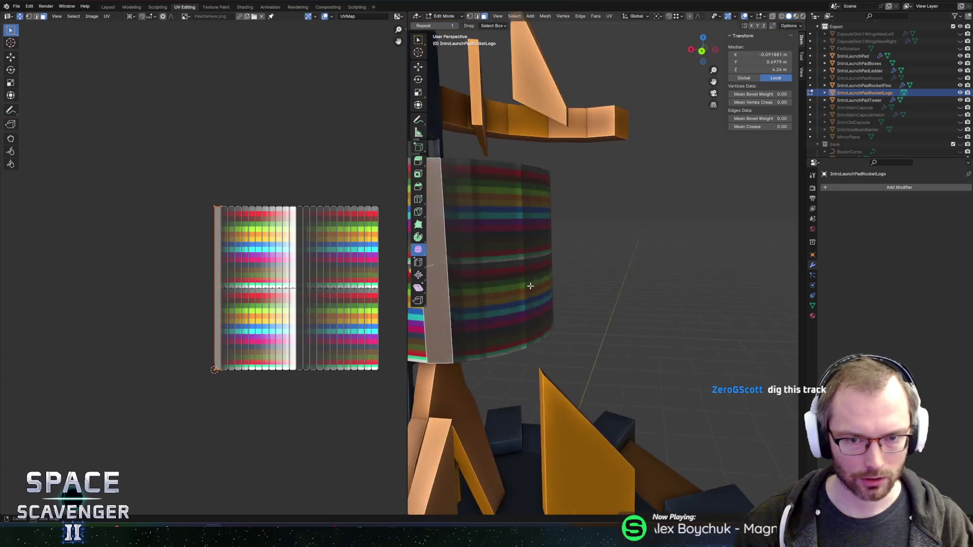
pyautogui.moveTo(530, 286); pyautogui.dragTo(613, 306)
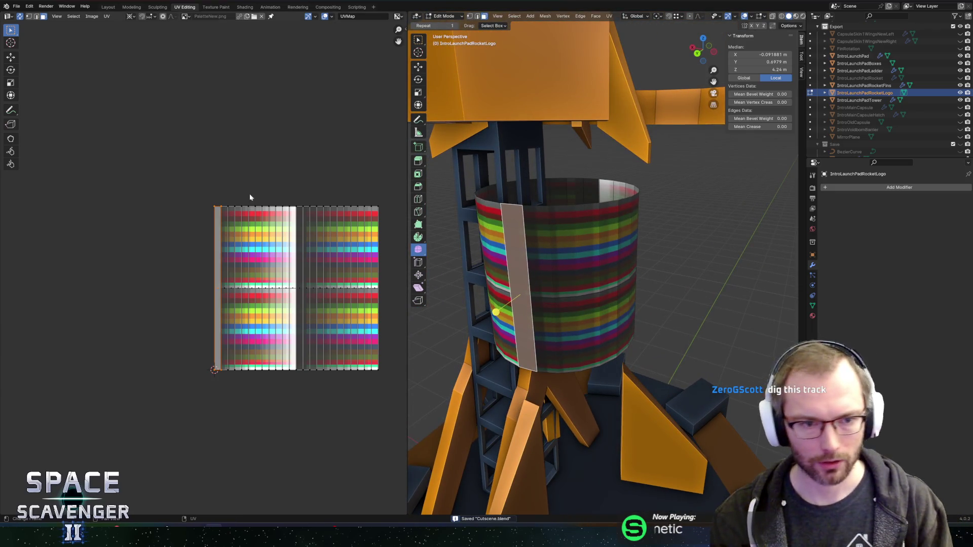
pyautogui.scroll(3)
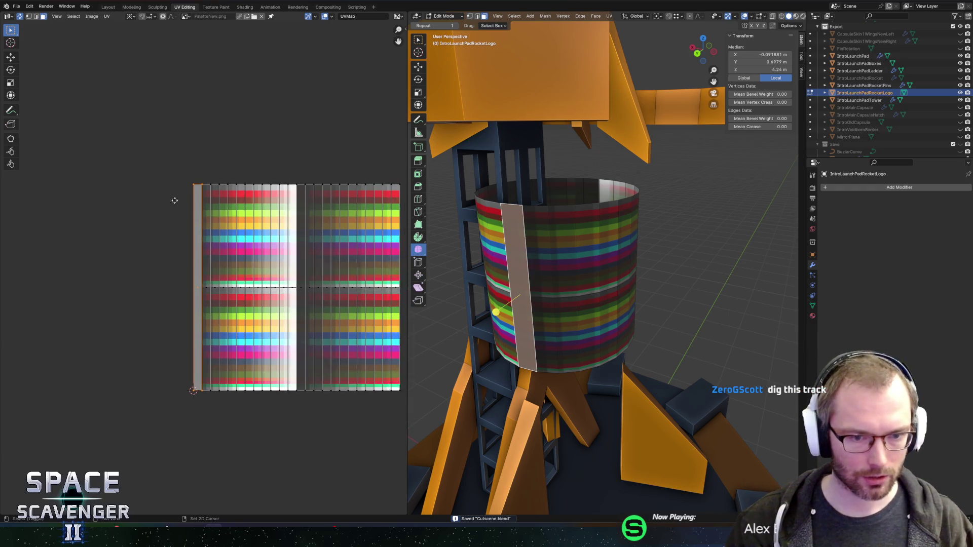
# Export the logo mesh as FBX and return to Unity.
pyautogui.hotkey('ctrl', 'shift', 'e')
pyautogui.click(734, 460)
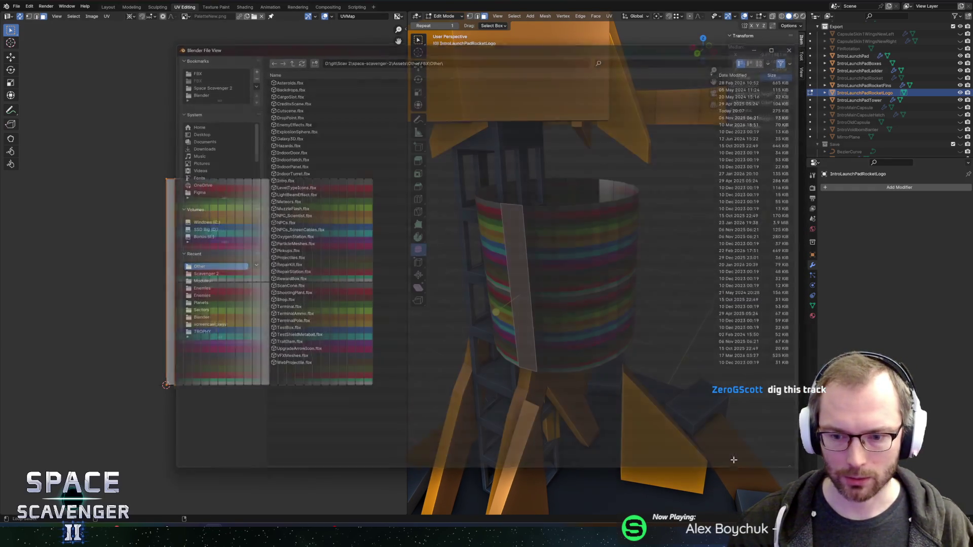
pyautogui.hotkey('alt', 'Tab')
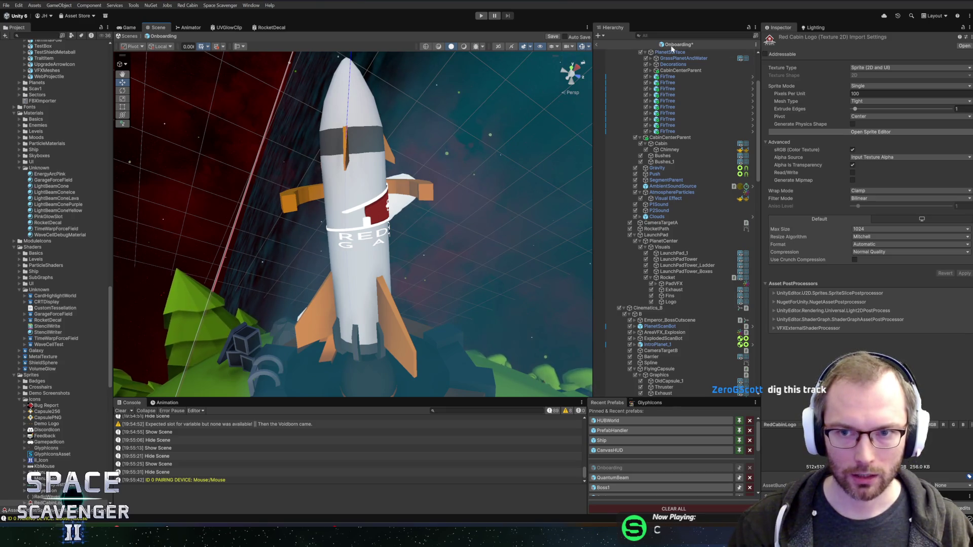
# Save the Onboarding scene and add a Tiling And Offset node before Sample Texture 2D in RocketDecal.
pyautogui.hotkey('ctrl', 's')
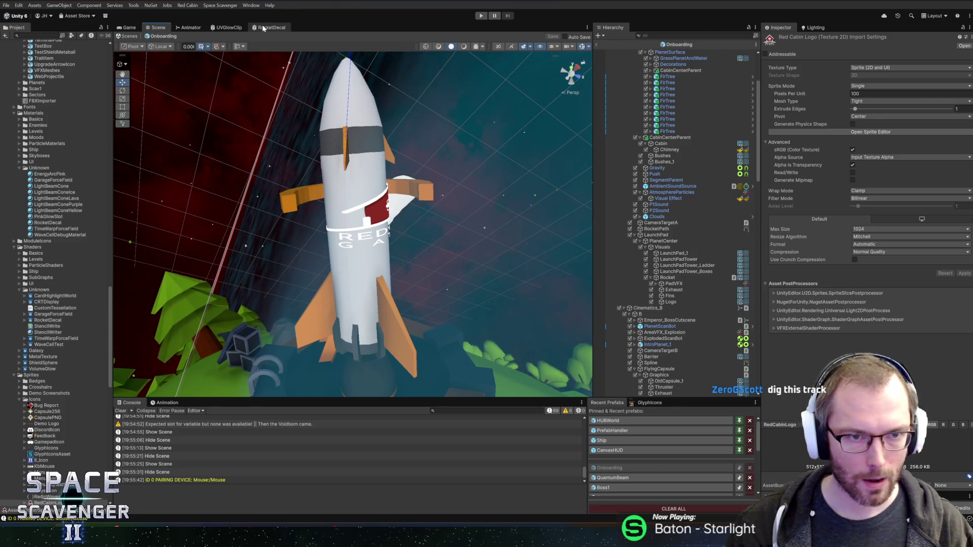
pyautogui.click(263, 28)
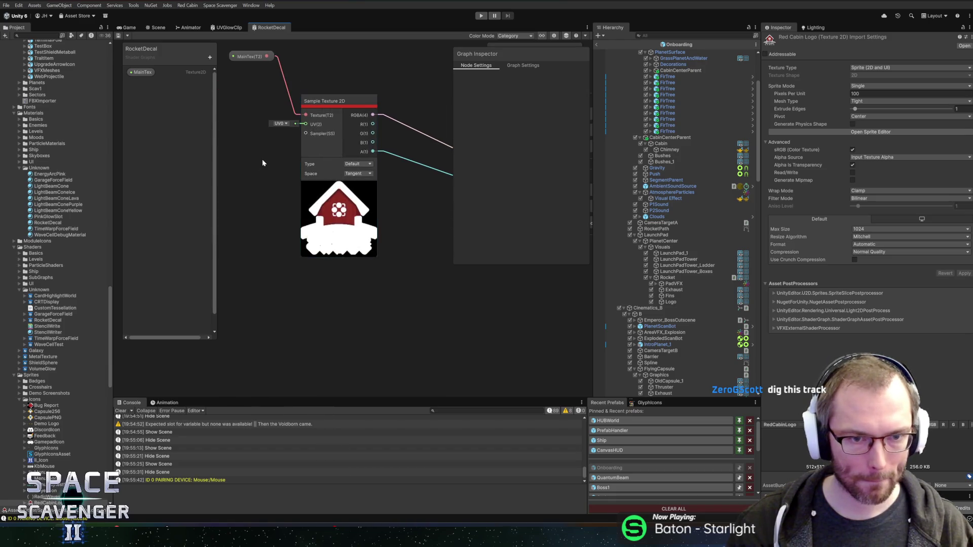
pyautogui.rightClick(262, 162)
pyautogui.click(274, 166)
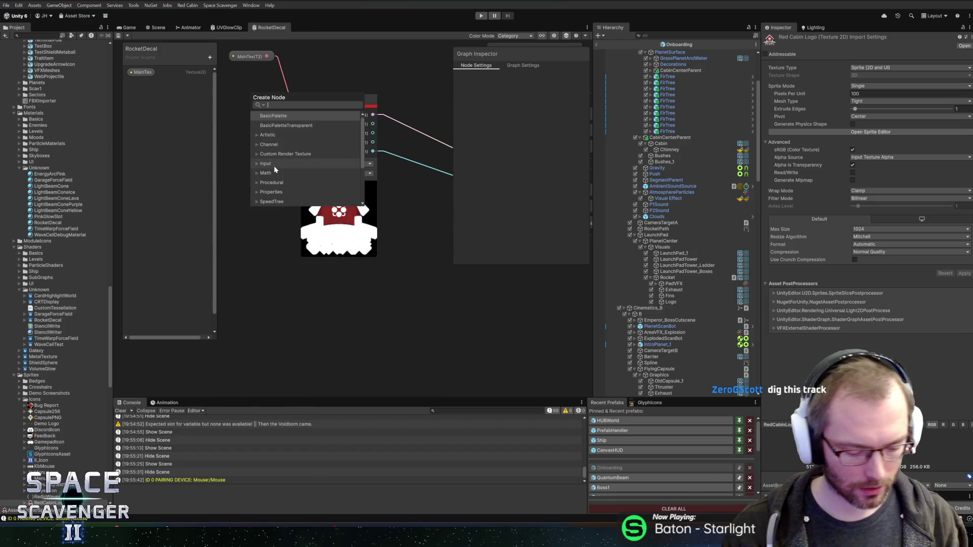
pyautogui.write('tiling')
pyautogui.press('Return')
pyautogui.moveTo(274, 170); pyautogui.dragTo(333, 150)
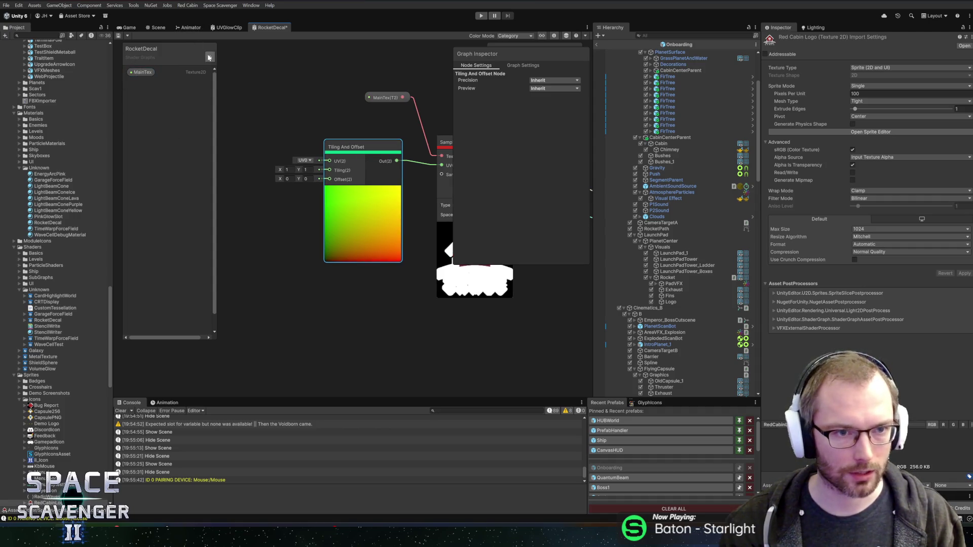
# Create two Vector2 blackboard properties named Tiling and Offset.
pyautogui.click(210, 57)
pyautogui.click(235, 81)
pyautogui.write('Tiling')
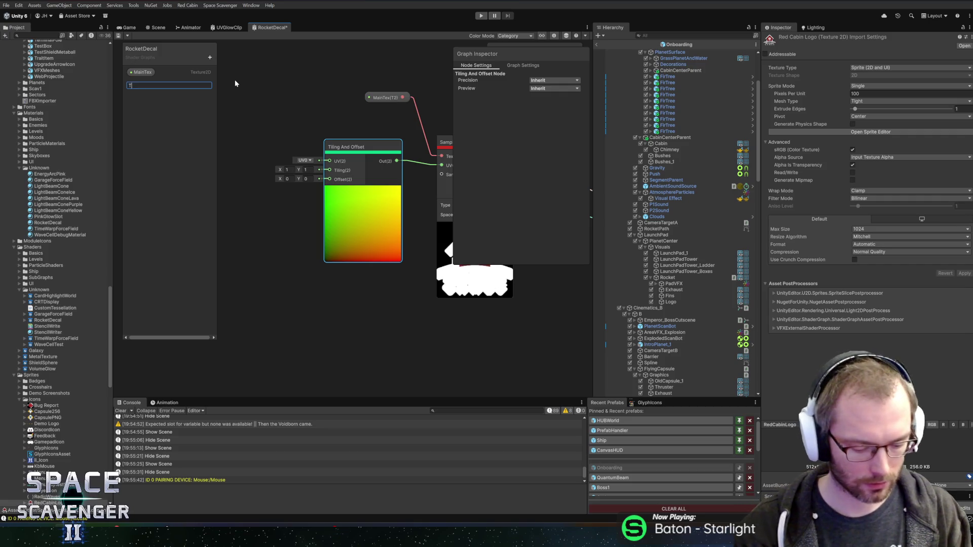
pyautogui.press('Return')
pyautogui.click(210, 57)
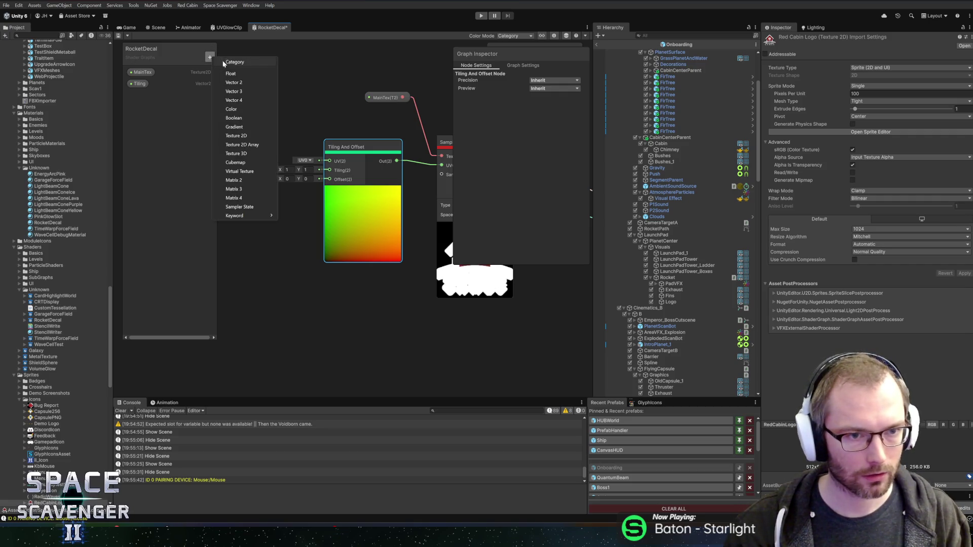
pyautogui.click(234, 82)
pyautogui.write('ffset')
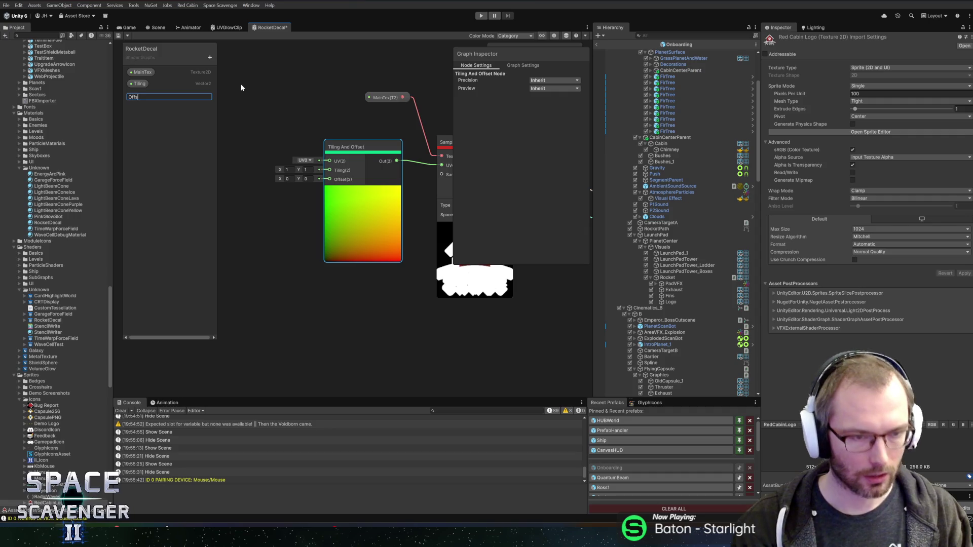
pyautogui.press('Return')
pyautogui.click(138, 83)
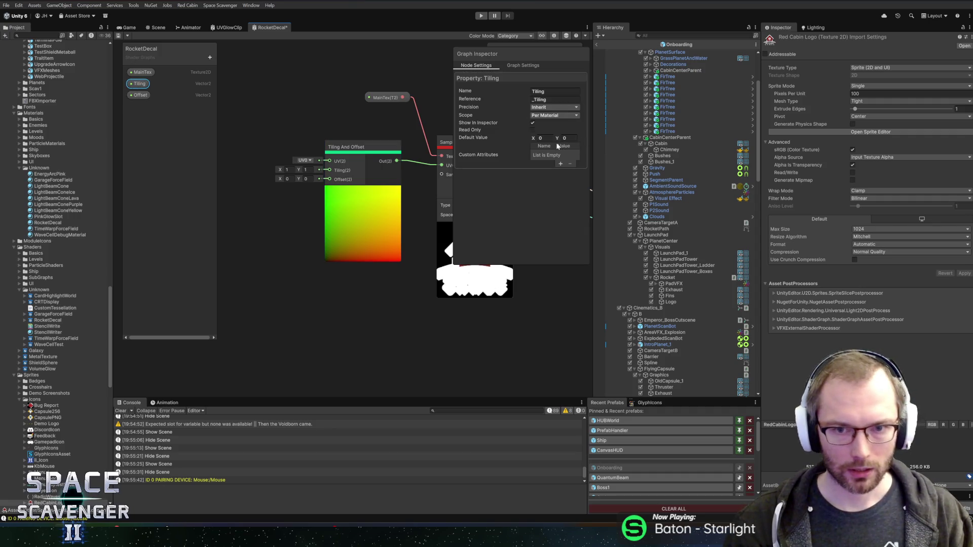
# Wire the Tiling and Offset properties into the Tiling And Offset node's inputs.
pyautogui.click(239, 162)
pyautogui.moveTo(138, 83); pyautogui.dragTo(221, 124)
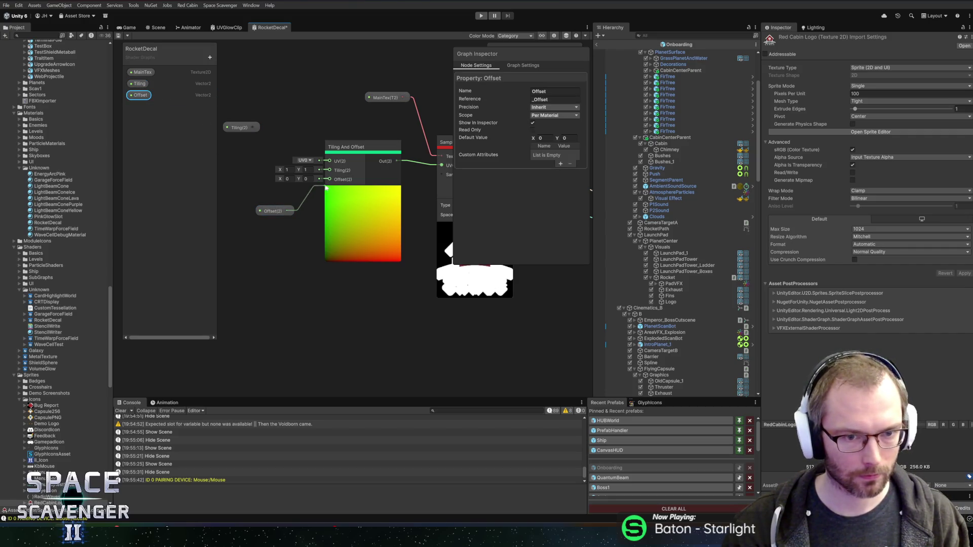
pyautogui.moveTo(326, 188); pyautogui.dragTo(330, 180)
pyautogui.click(238, 129)
pyautogui.moveTo(254, 128); pyautogui.dragTo(325, 171)
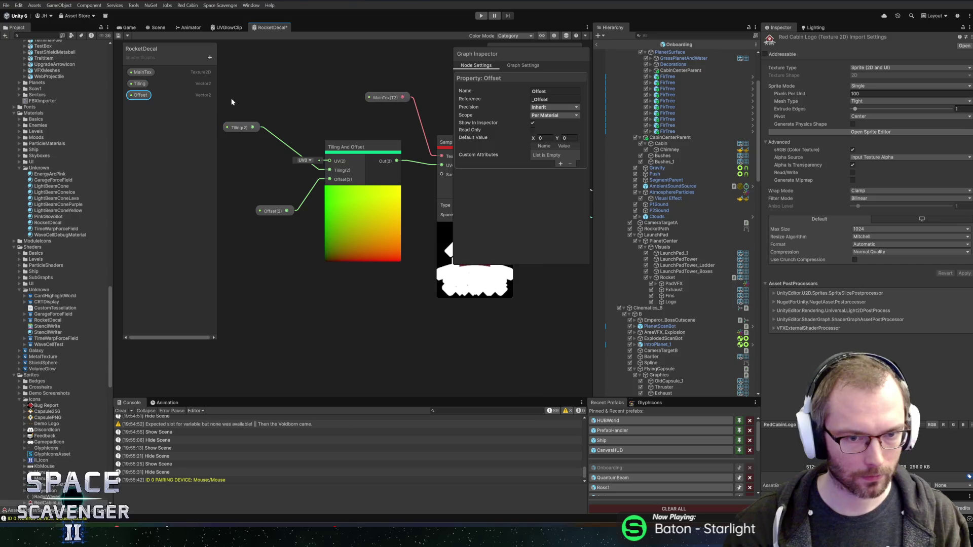
pyautogui.click(154, 28)
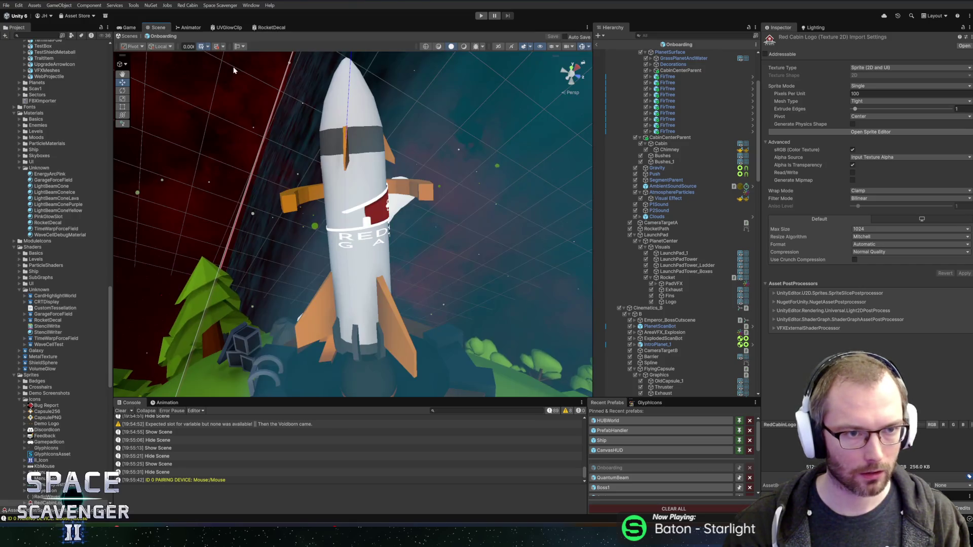
# On the rocket's Logo object, drag the RocketDecal tiling to 3.37 × 1.12 and offset X to -0.03.
pyautogui.scroll(-3)
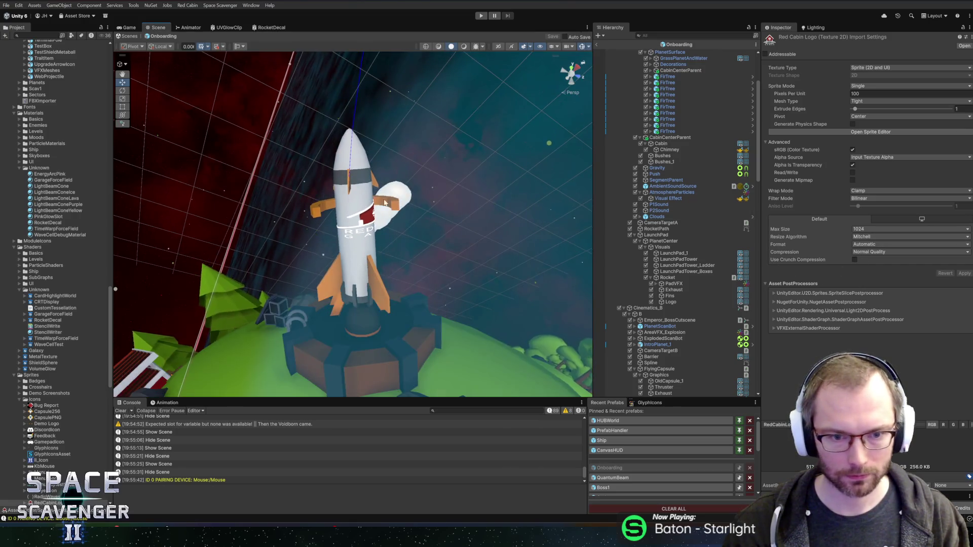
pyautogui.moveTo(460, 206); pyautogui.dragTo(407, 212)
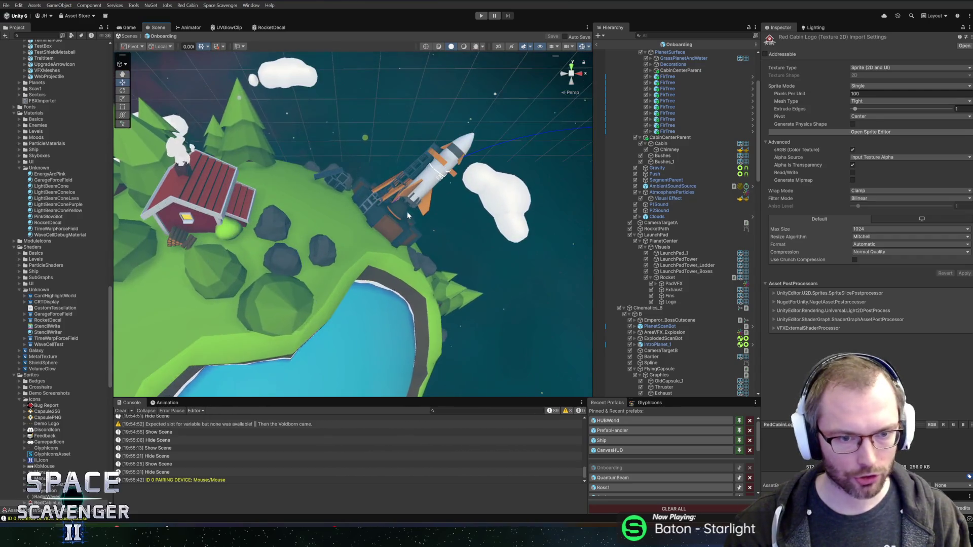
pyautogui.scroll(3)
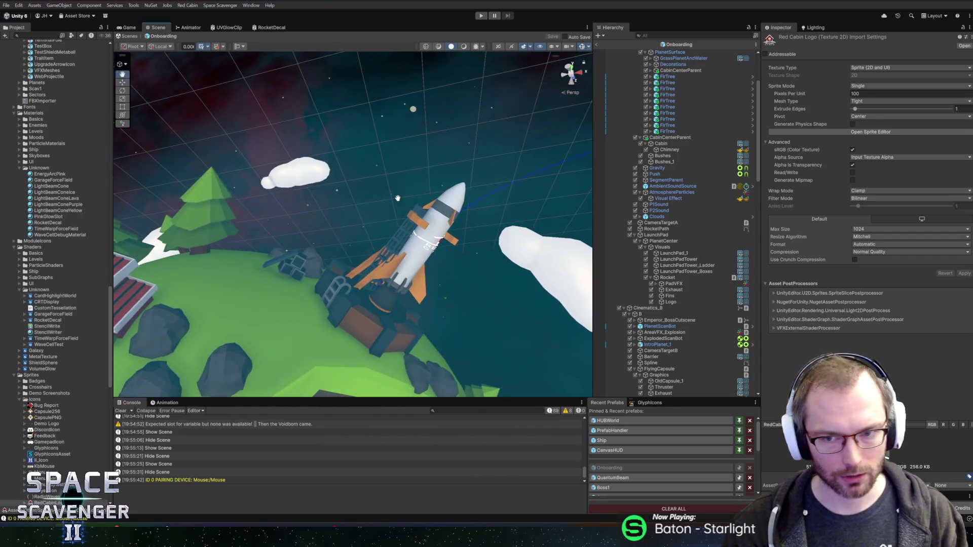
pyautogui.click(671, 302)
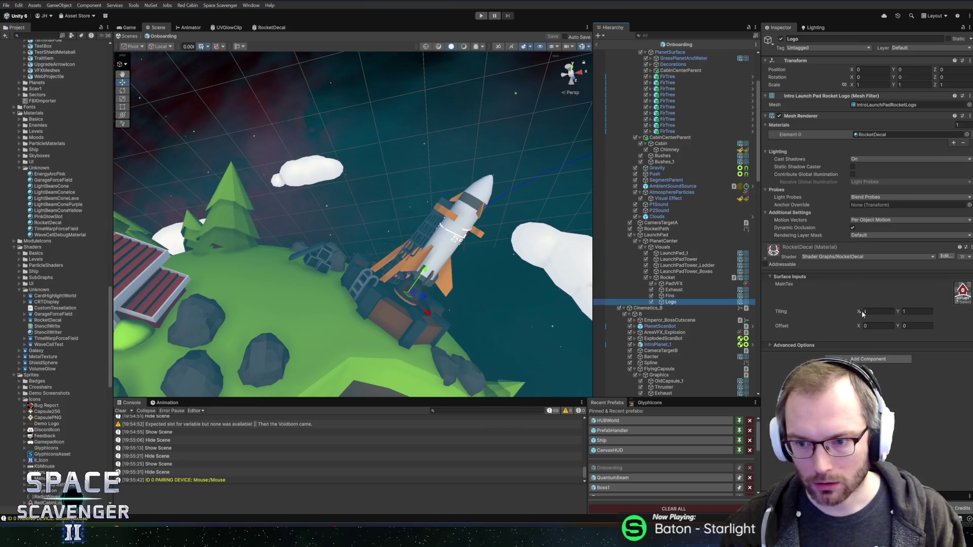
pyautogui.moveTo(861, 309); pyautogui.dragTo(862, 330)
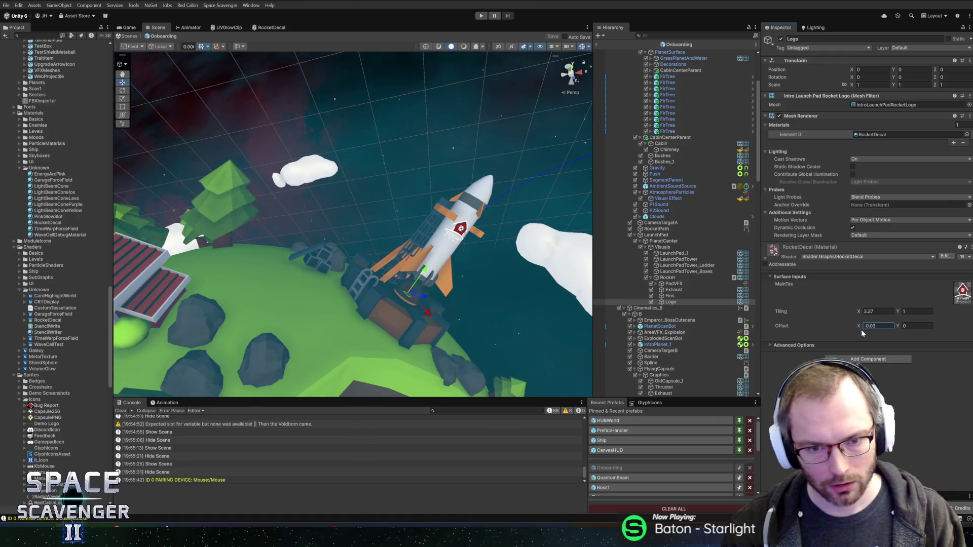
pyautogui.scroll(3)
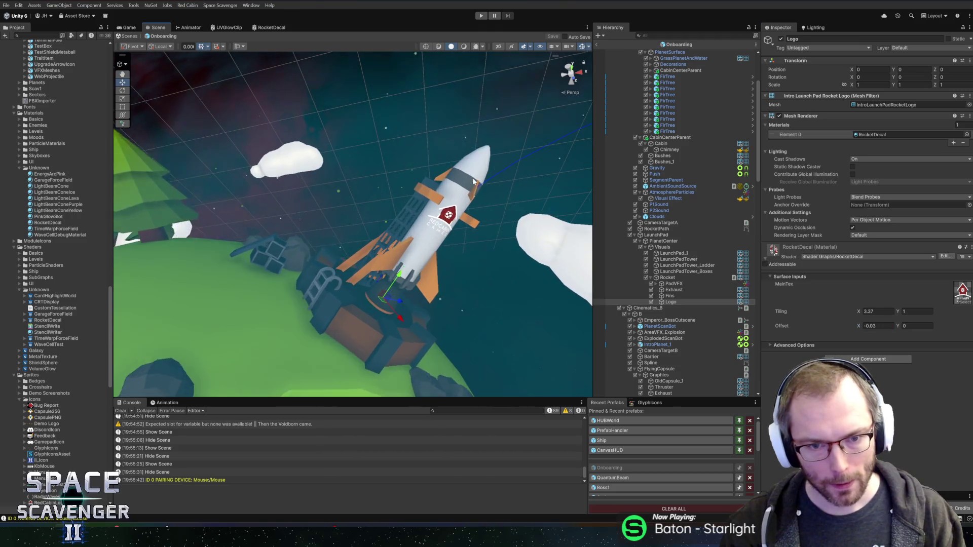
pyautogui.scroll(3)
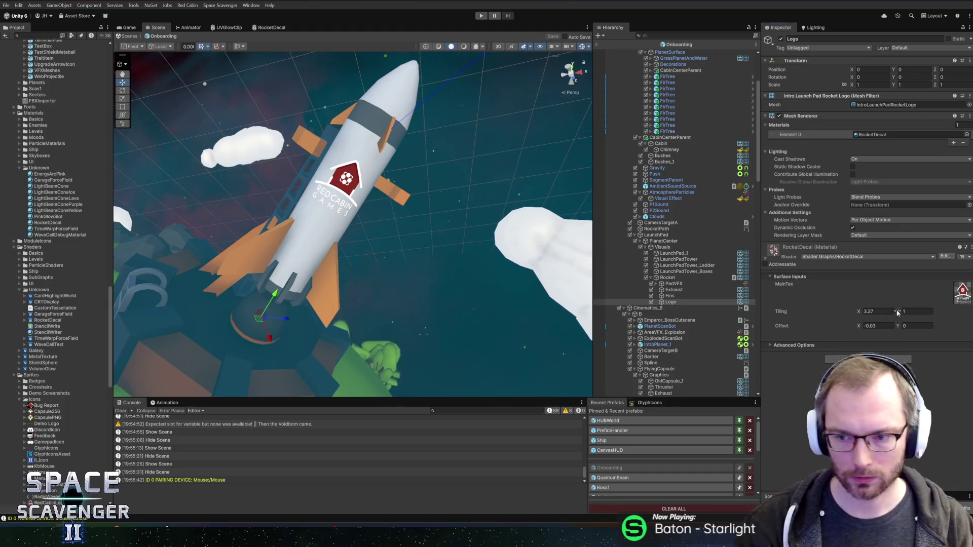
pyautogui.moveTo(897, 313); pyautogui.dragTo(894, 307)
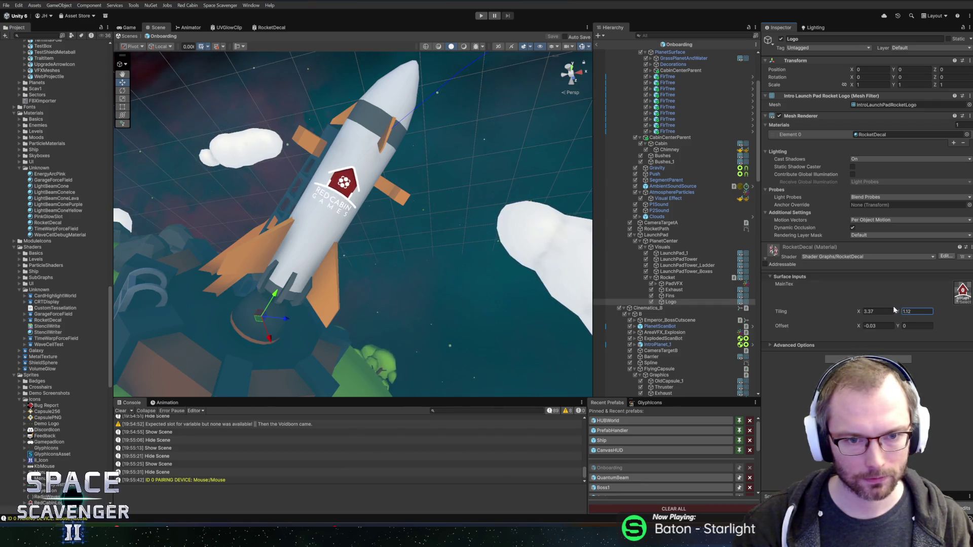
pyautogui.scroll(-3)
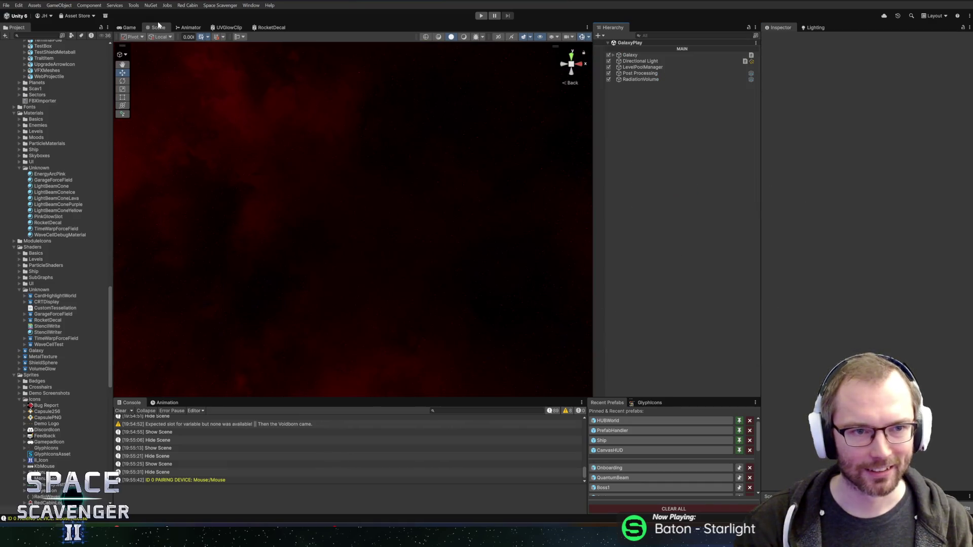
# Play the game in a maximized Game view, toggling the debug console while the rocket-launch intro runs.
pyautogui.click(135, 27)
pyautogui.click(486, 17)
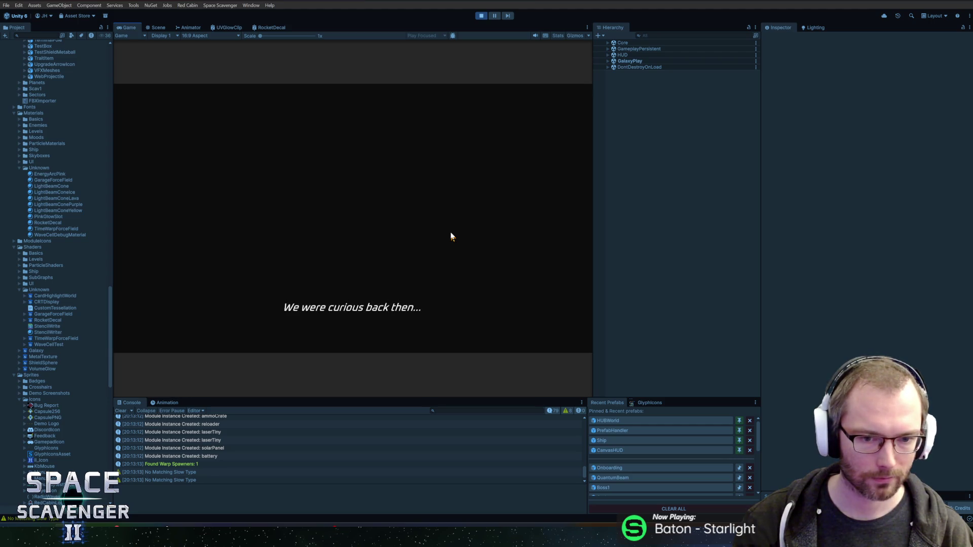
pyautogui.doubleClick(121, 27)
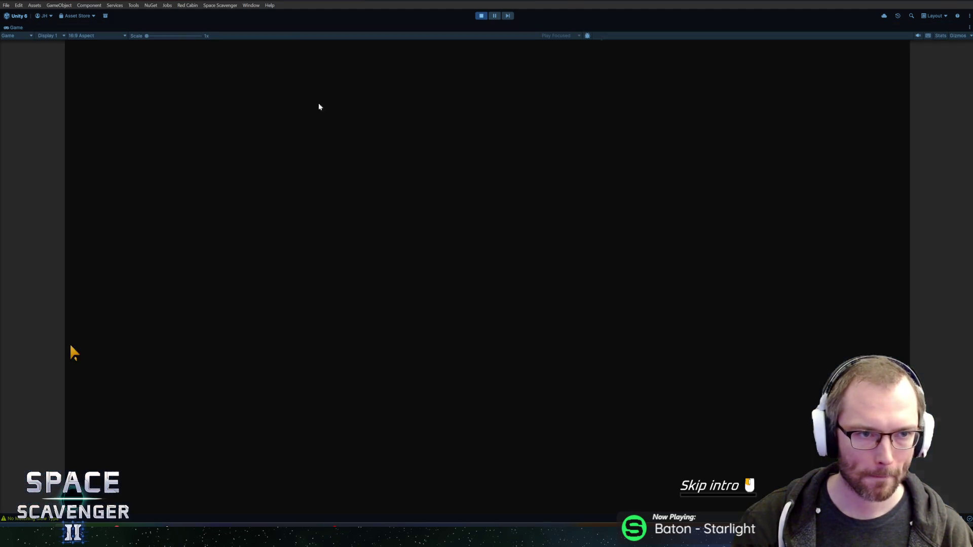
pyautogui.press('`')
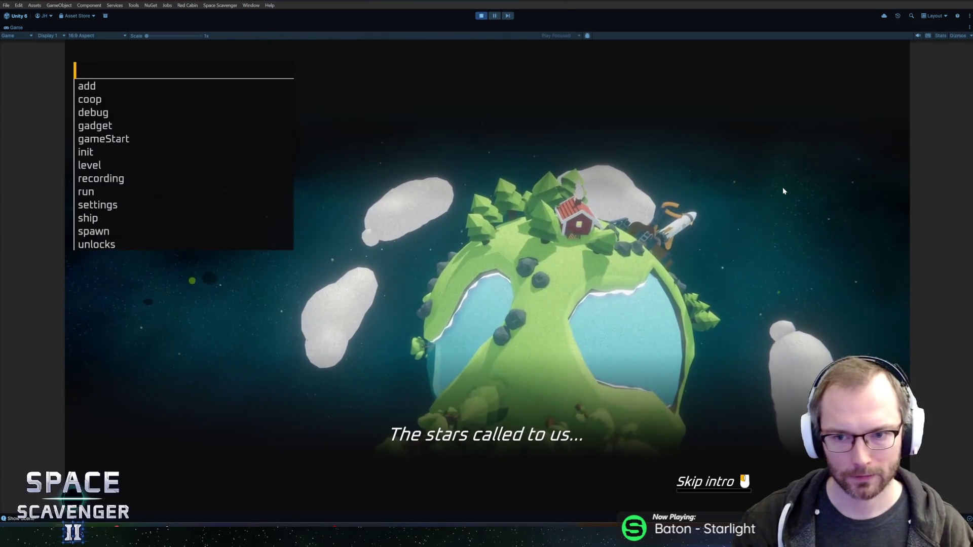
pyautogui.press('`')
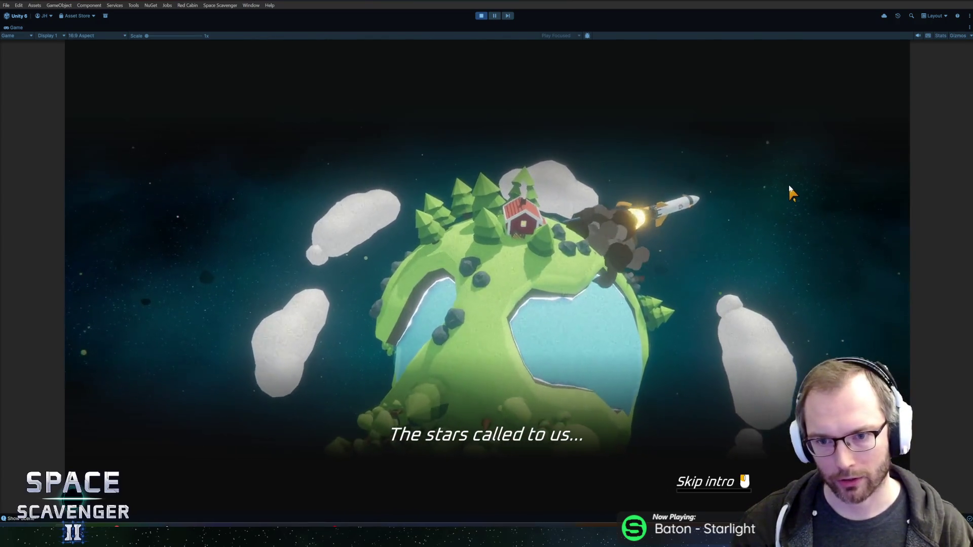
pyautogui.press('`')
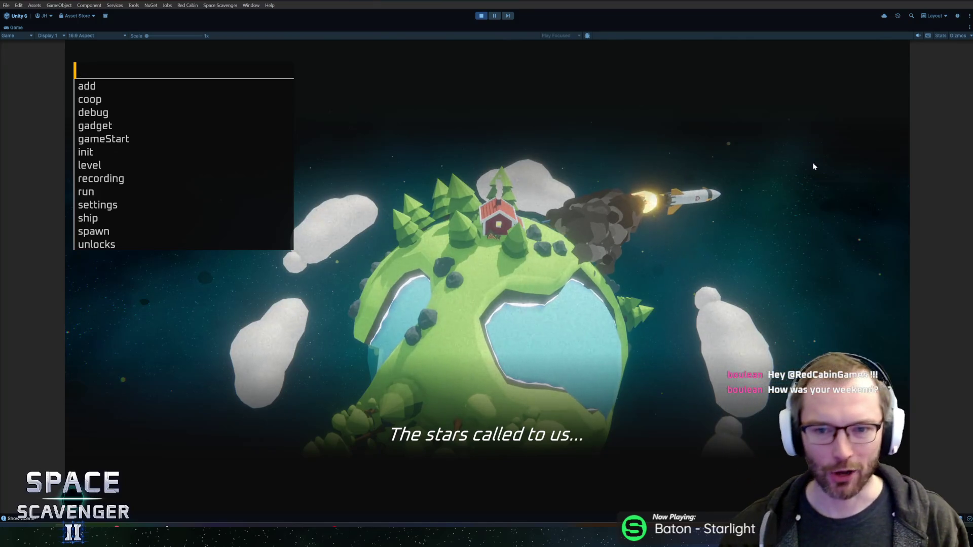
pyautogui.press('`')
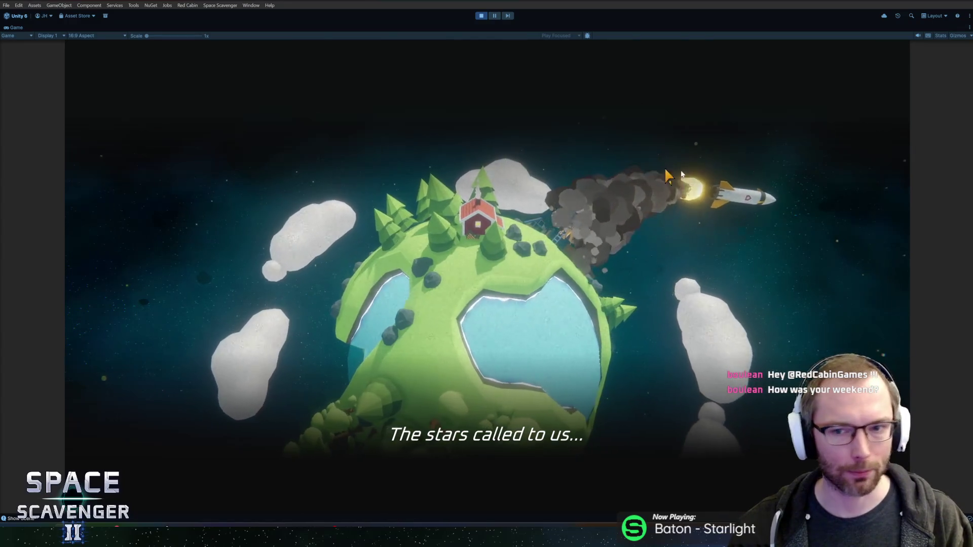
pyautogui.press('`')
pyautogui.press('`')
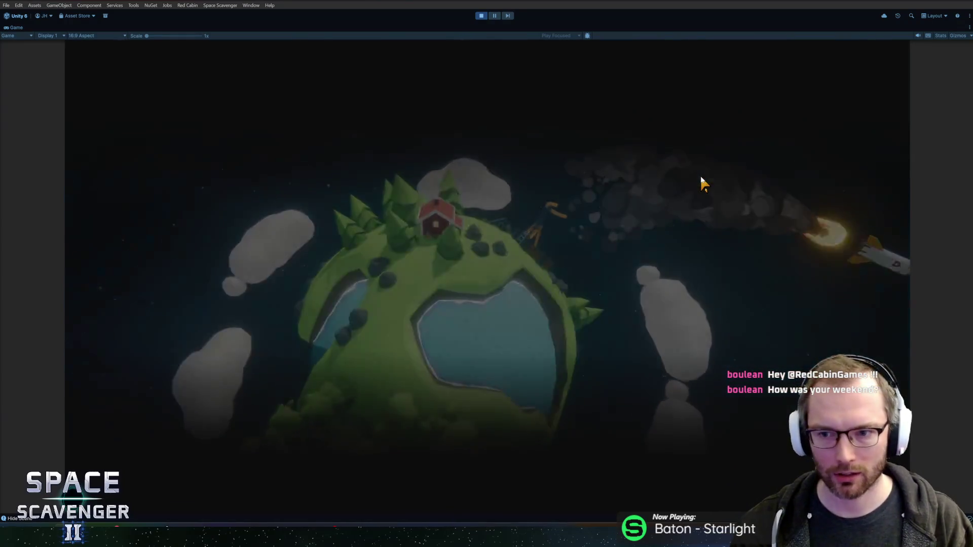
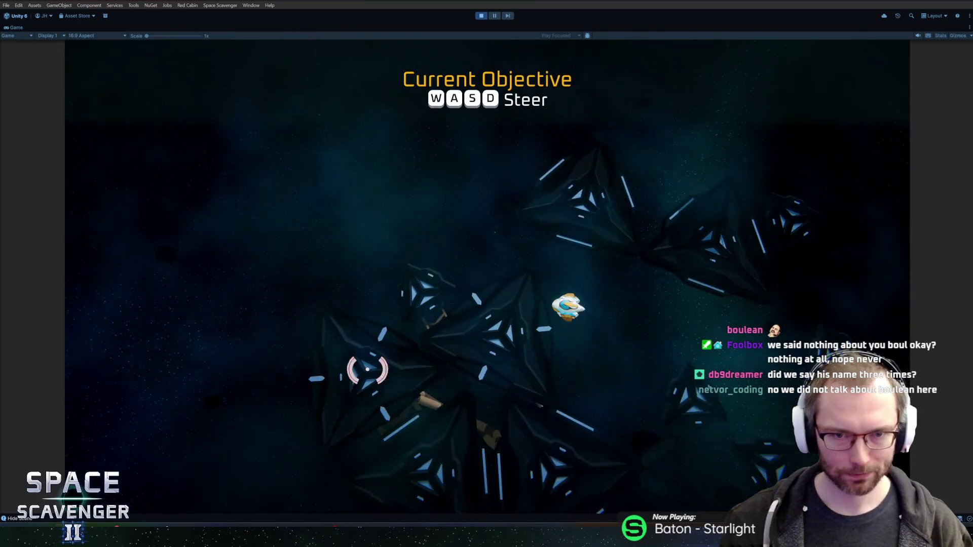
# Fly to the wreckage, shoot it apart and collect the dropped Spare Parts.
pyautogui.press('a')
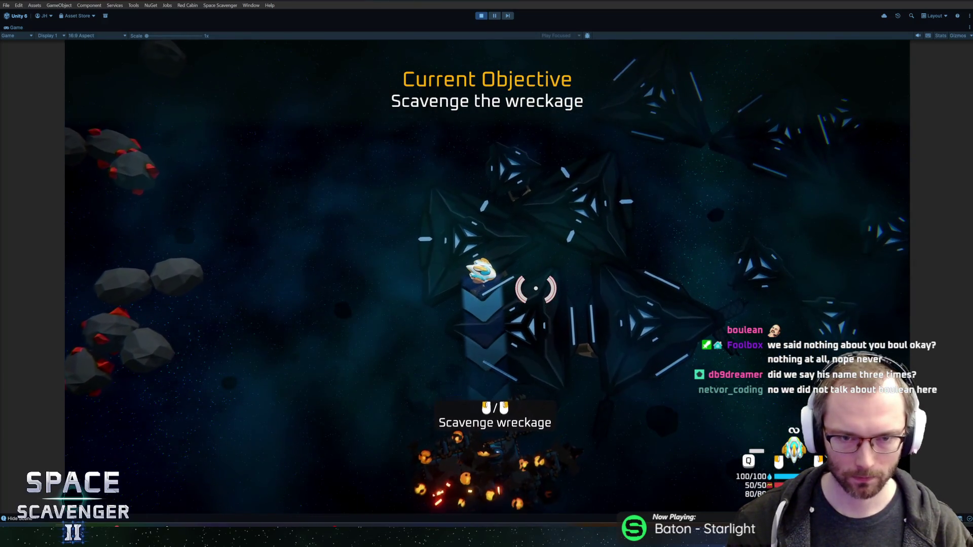
pyautogui.press('d')
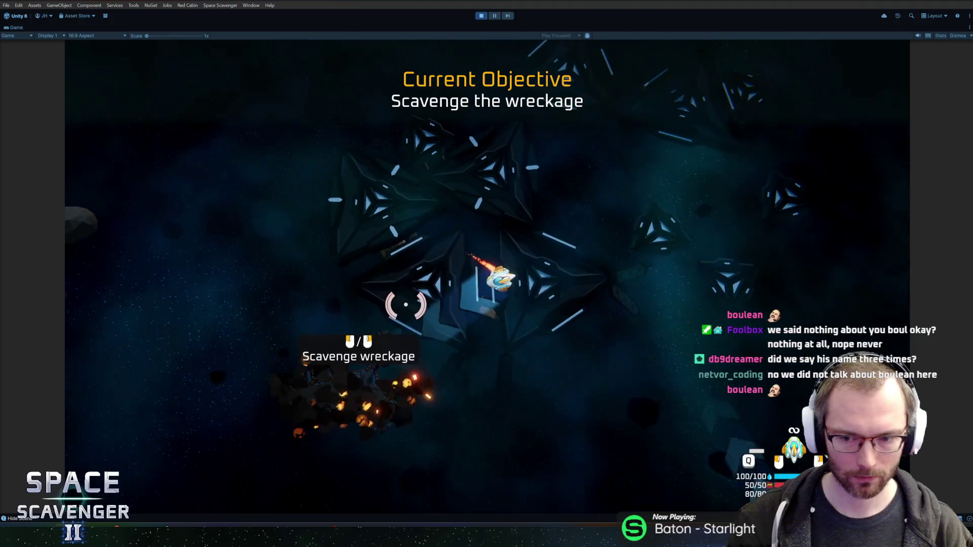
pyautogui.click(378, 304)
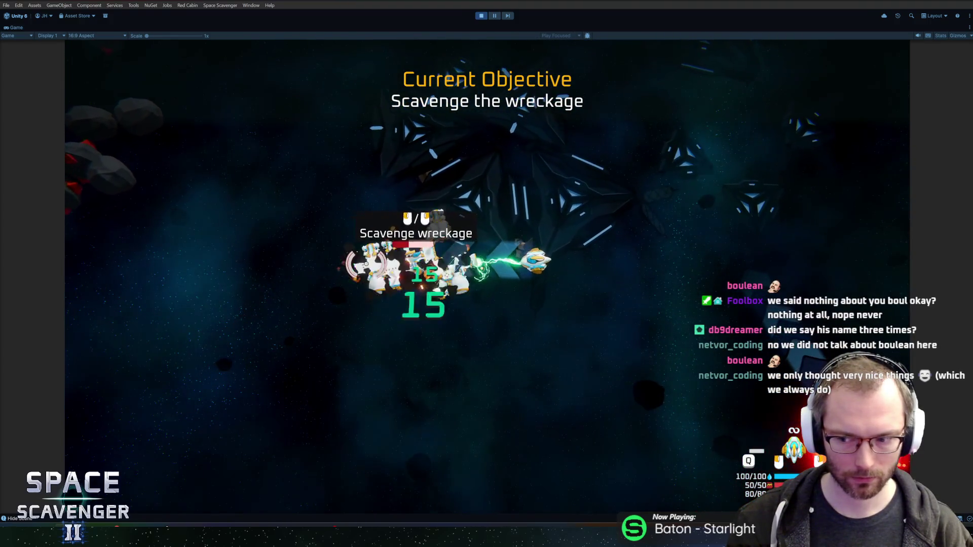
pyautogui.press('w')
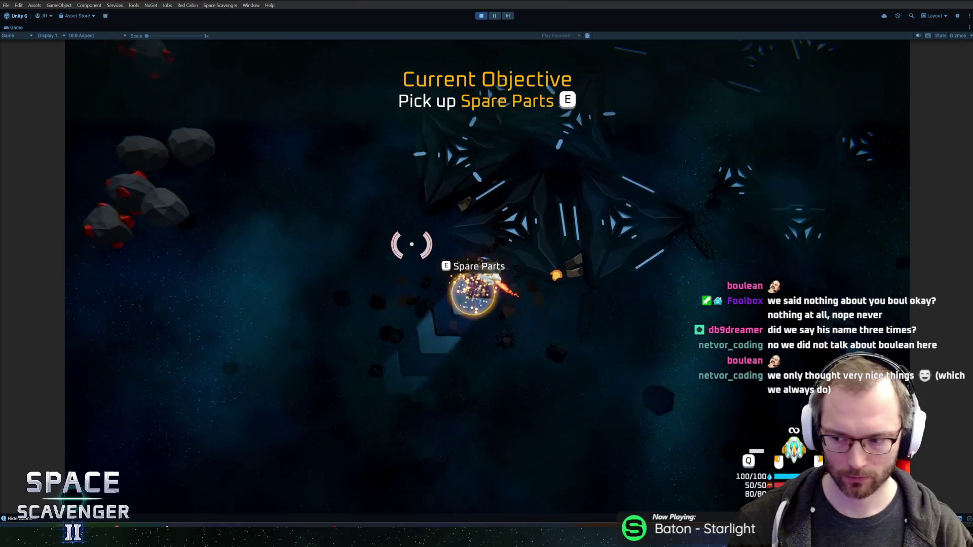
pyautogui.press('e')
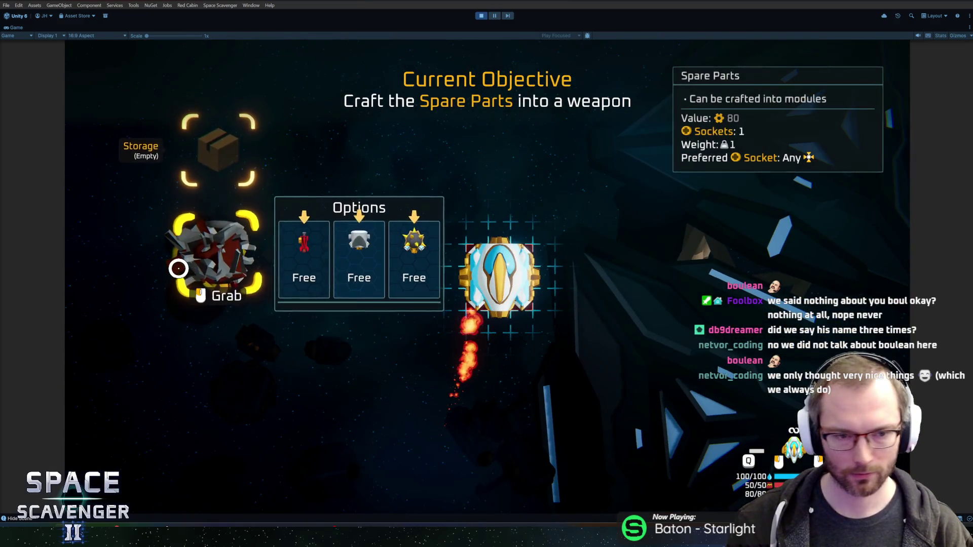
# Craft the Hammer, attach it to the ship, and mine 200 copper from the asteroids.
pyautogui.click(365, 265)
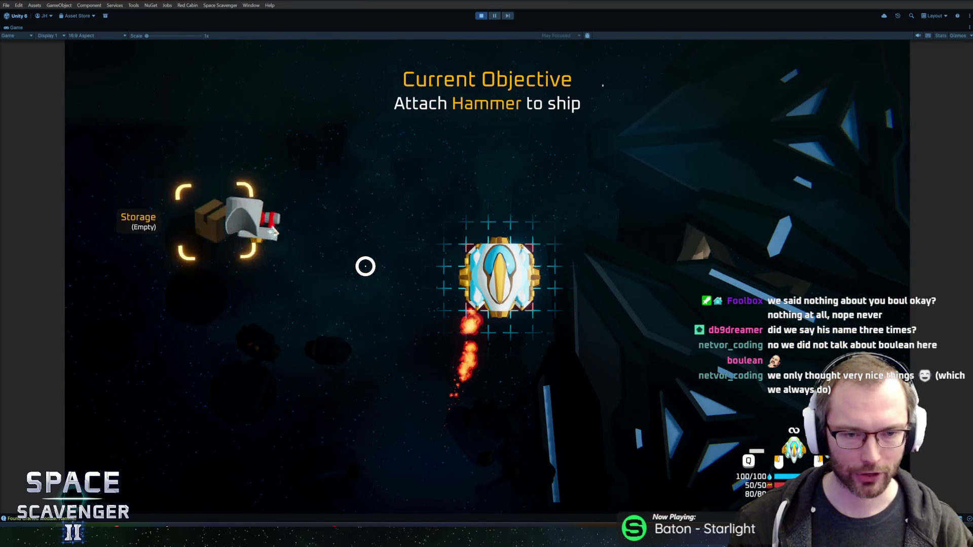
pyautogui.click(428, 218)
pyautogui.press('e')
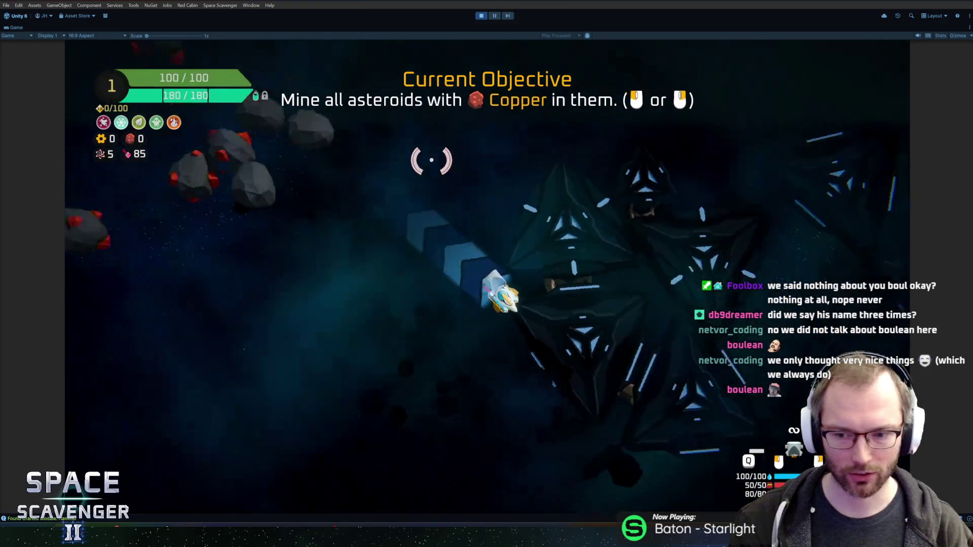
pyautogui.click(310, 242)
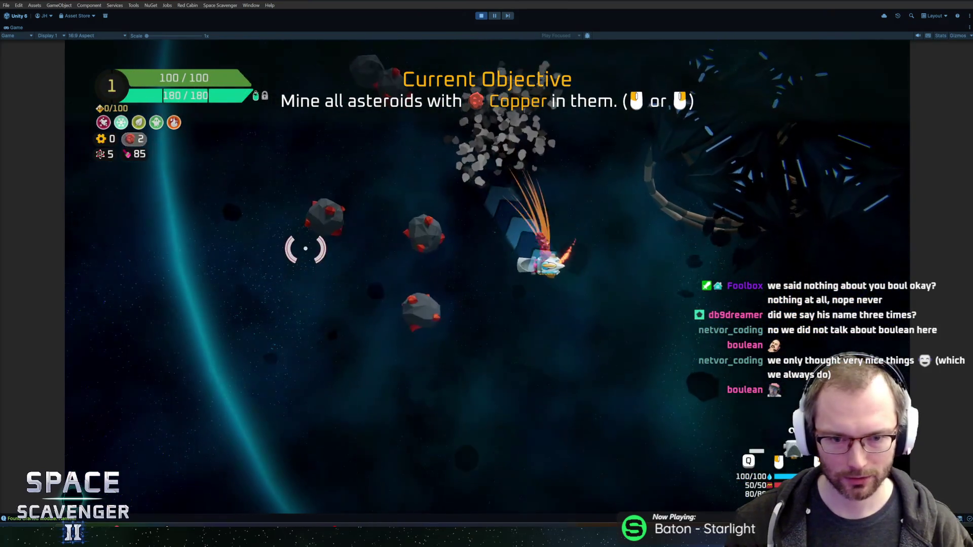
pyautogui.moveTo(321, 203); pyautogui.dragTo(591, 193)
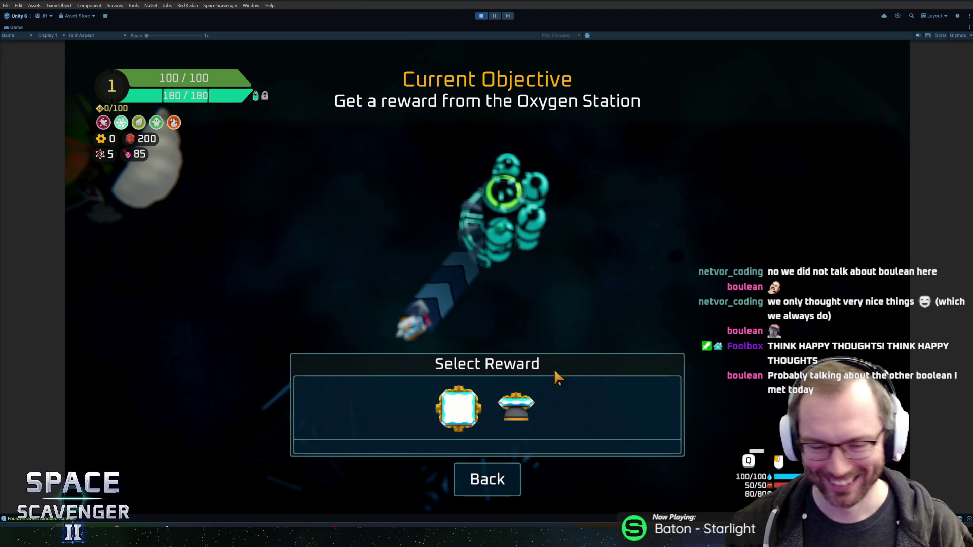
# Take the Body reward and attach the Body and rear thruster to the ship.
pyautogui.click(516, 405)
pyautogui.click(390, 327)
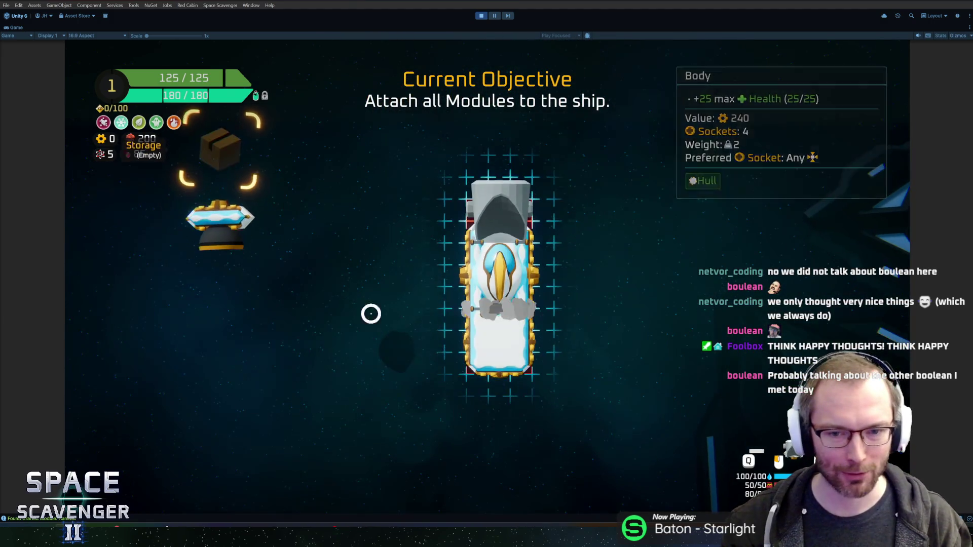
pyautogui.click(471, 383)
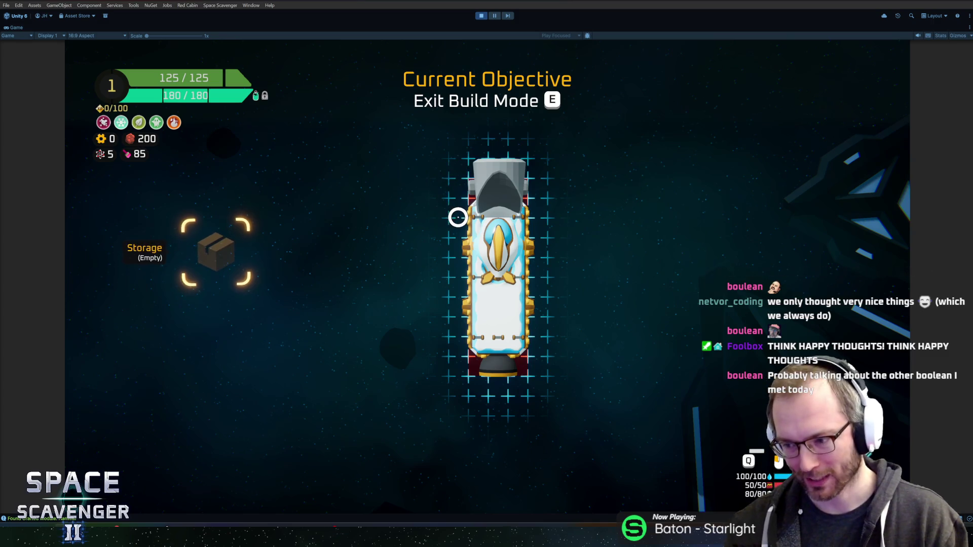
pyautogui.press('e')
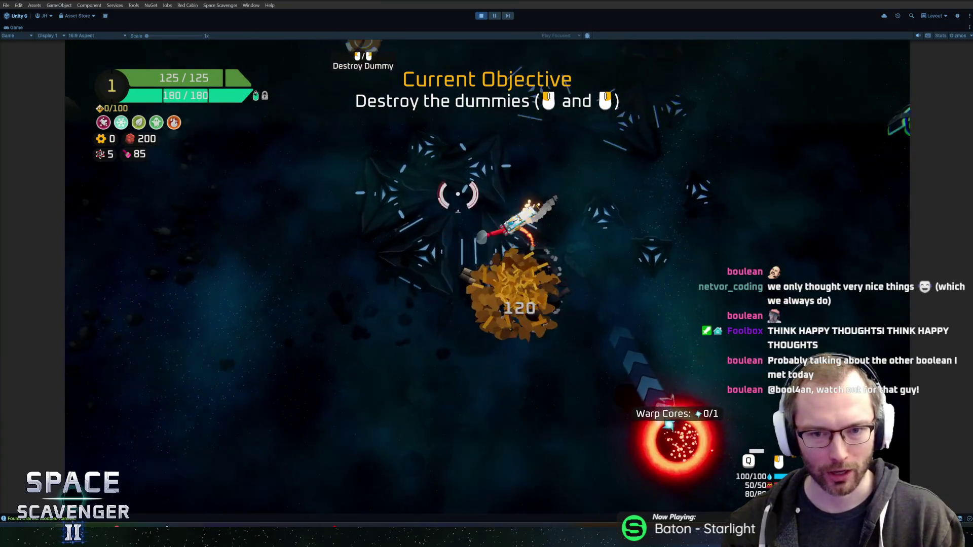
# Destroy the training dummies and fly on to the Oxygen Station.
pyautogui.click(535, 179)
pyautogui.click(542, 191)
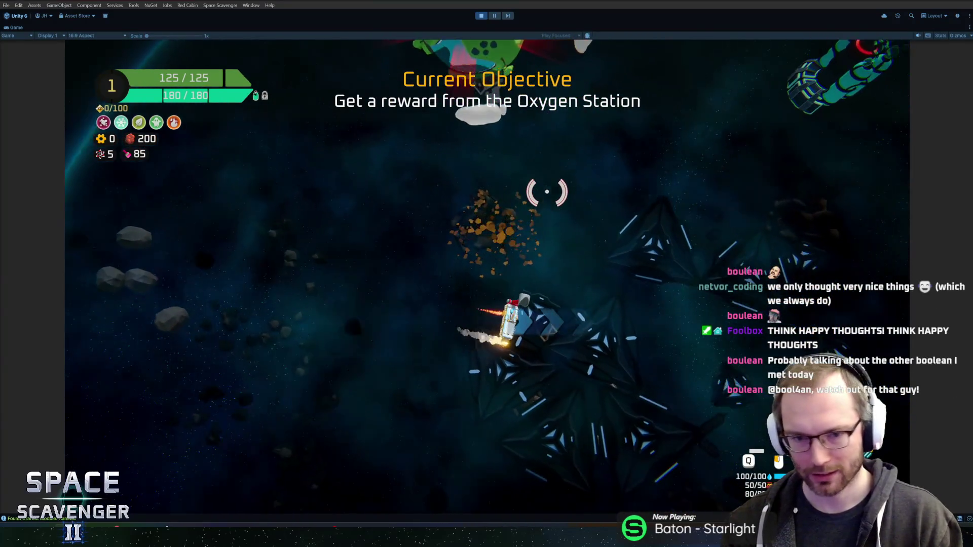
pyautogui.moveTo(595, 180); pyautogui.dragTo(495, 178)
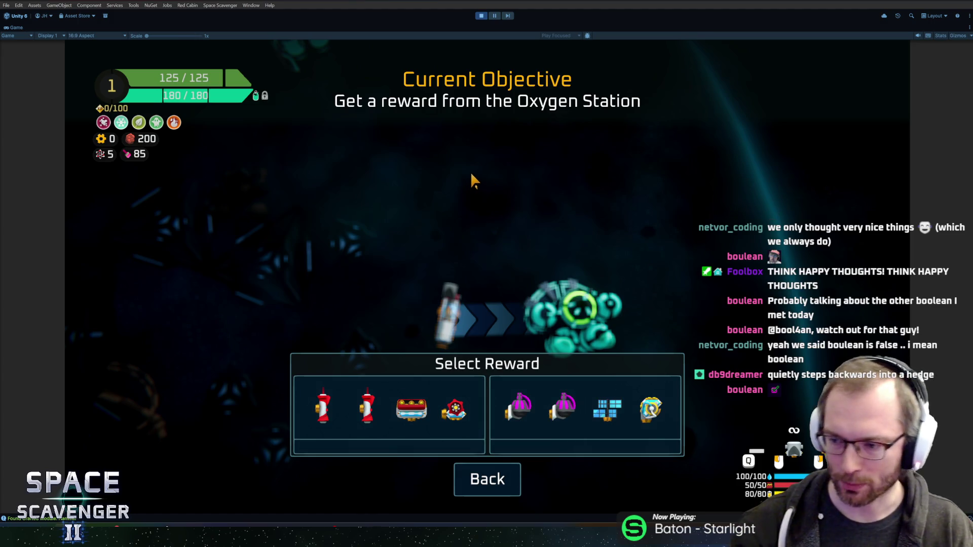
# Pick the station reward and attach two lasers, the gold module and the battery.
pyautogui.click(599, 406)
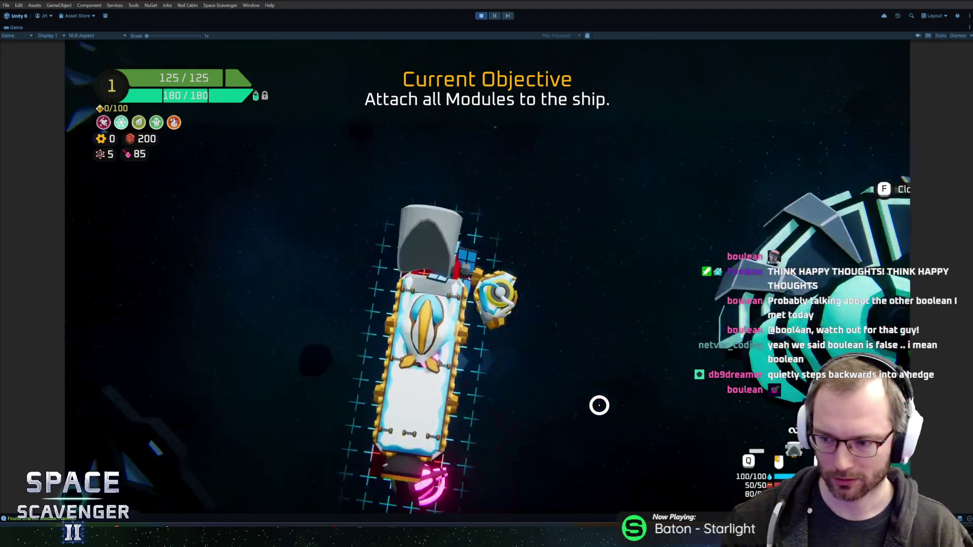
pyautogui.moveTo(248, 289); pyautogui.dragTo(537, 228)
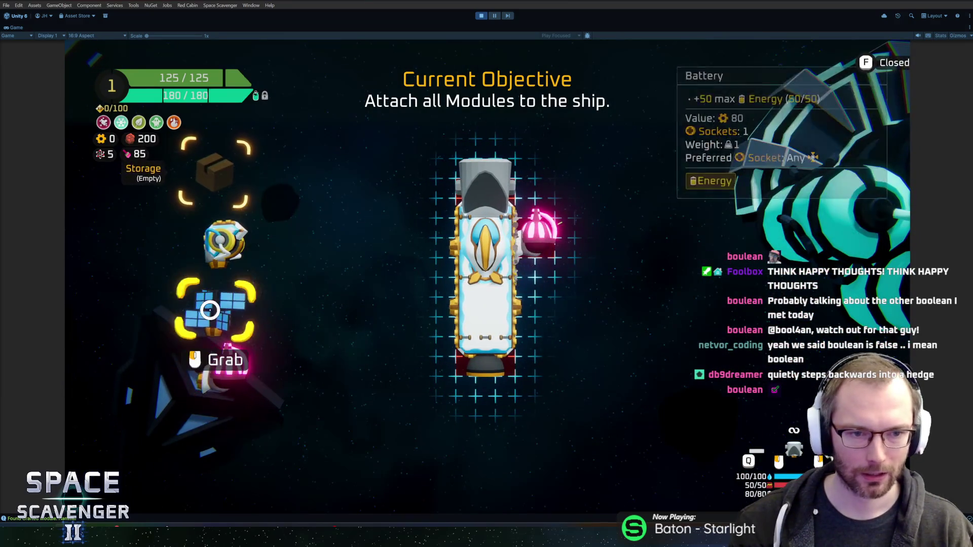
pyautogui.moveTo(228, 357); pyautogui.dragTo(416, 235)
pyautogui.moveTo(226, 244); pyautogui.dragTo(458, 294)
pyautogui.moveTo(213, 304); pyautogui.dragTo(567, 314)
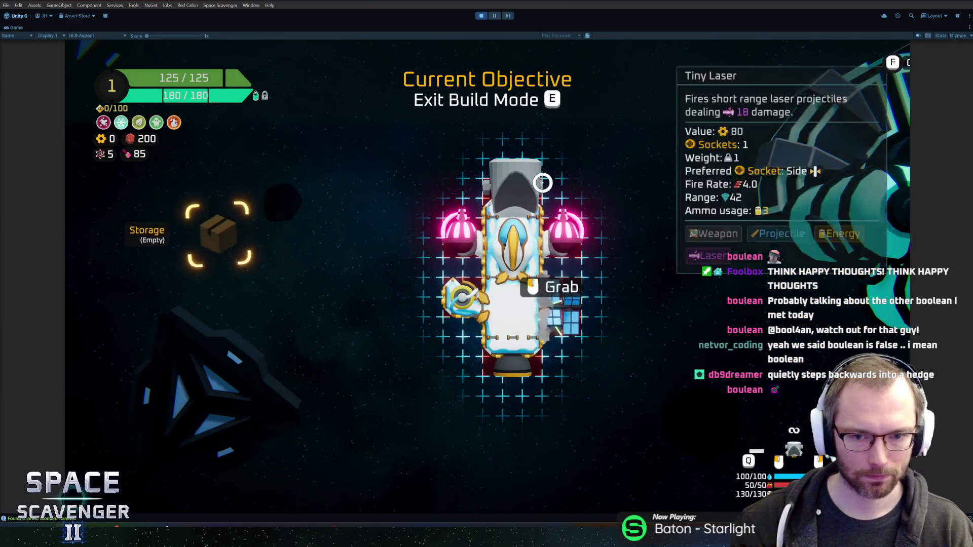
pyautogui.press('e')
# Assign the Tiny Laser to a fire slot in ship details, then stop Play mode.
pyautogui.press('Tab')
pyautogui.press('Tab')
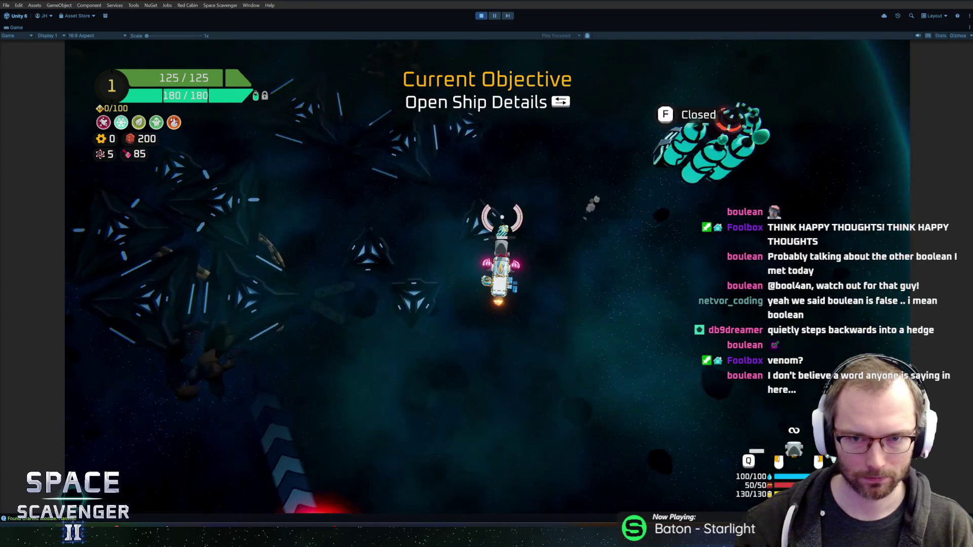
pyautogui.press('s')
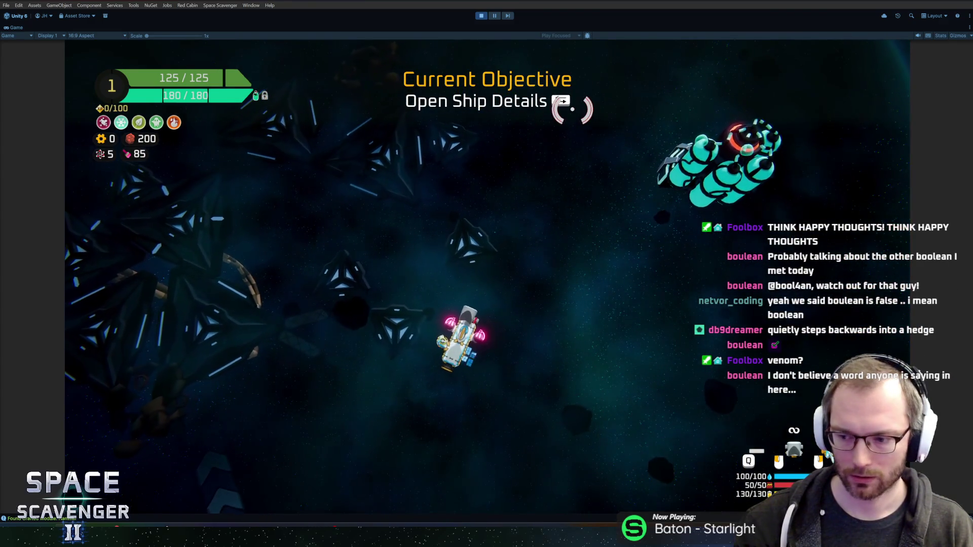
pyautogui.press('Tab')
pyautogui.click(626, 445)
pyautogui.press('Tab')
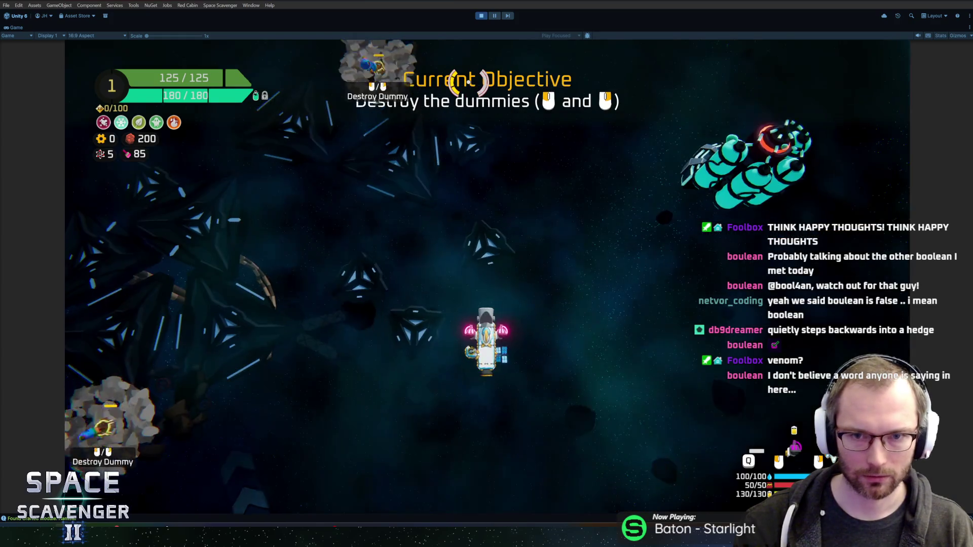
pyautogui.hotkey('ctrl', 'p')
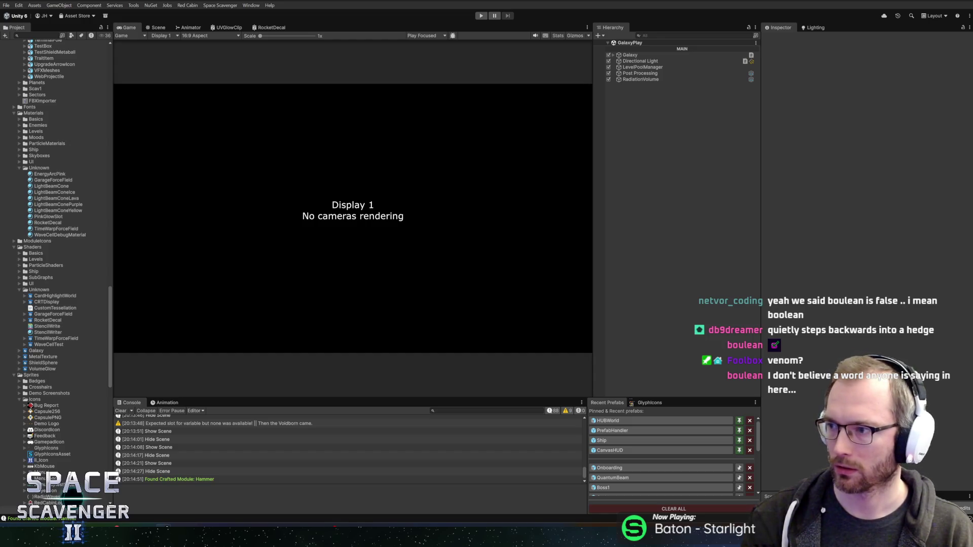
pyautogui.hotkey('alt', 'Tab')
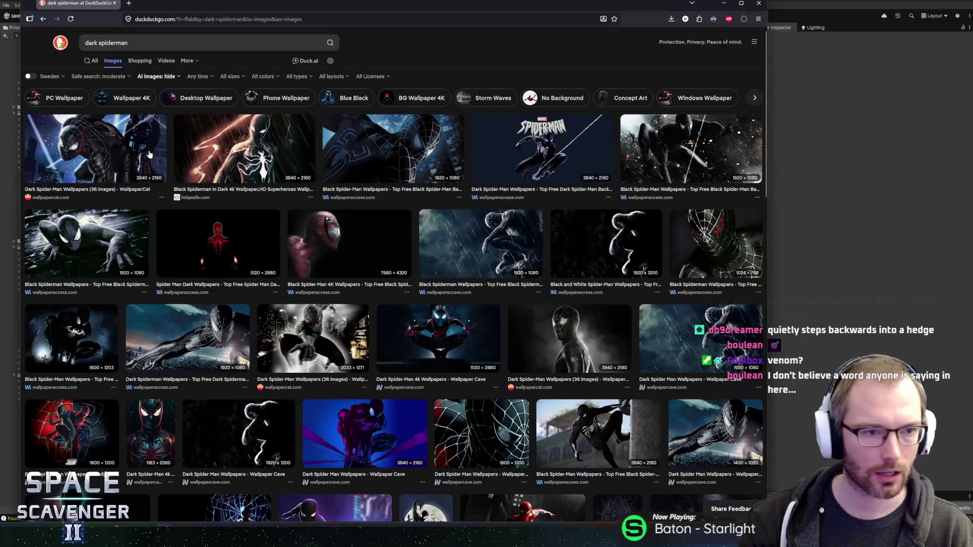
pyautogui.click(106, 154)
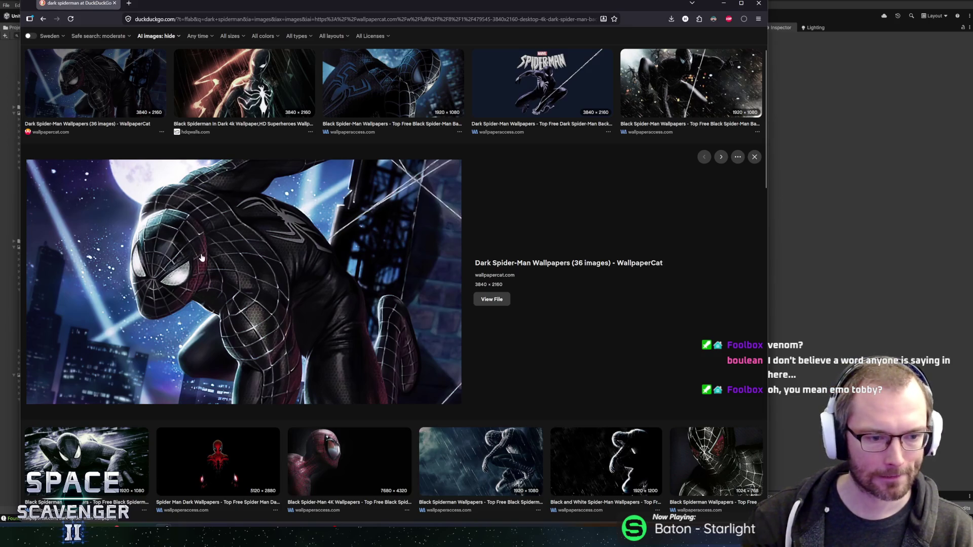
pyautogui.scroll(3)
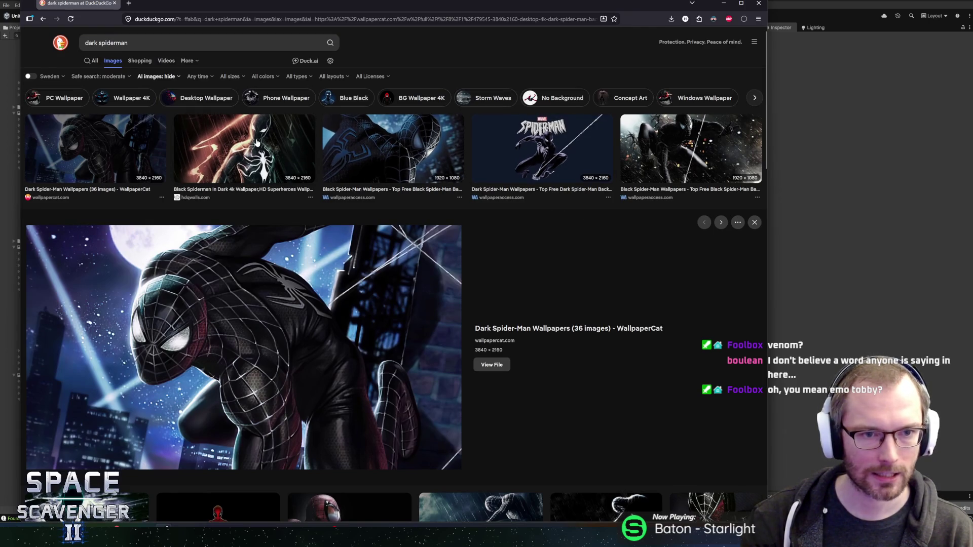
pyautogui.moveTo(143, 4); pyautogui.dragTo(972, 30)
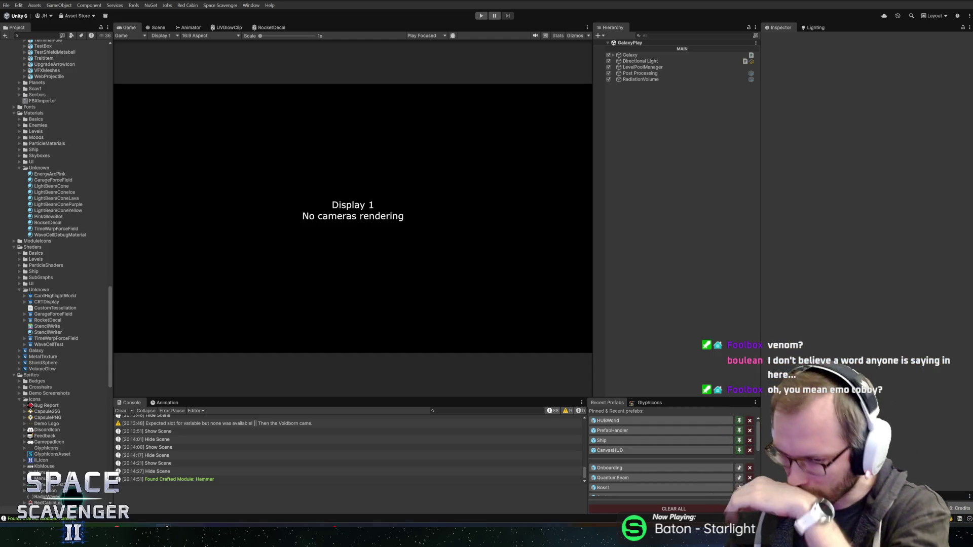
pyautogui.click(148, 27)
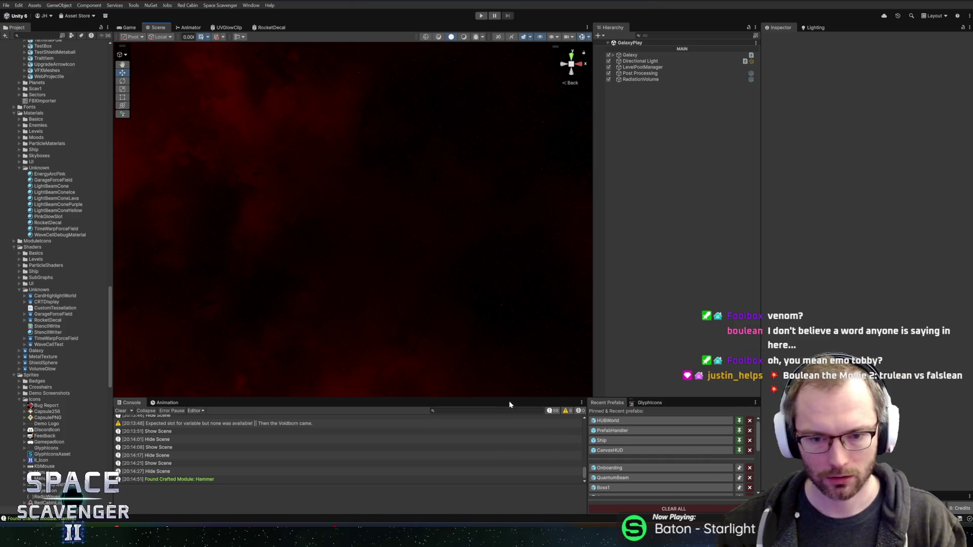
pyautogui.moveTo(507, 398); pyautogui.dragTo(517, 365)
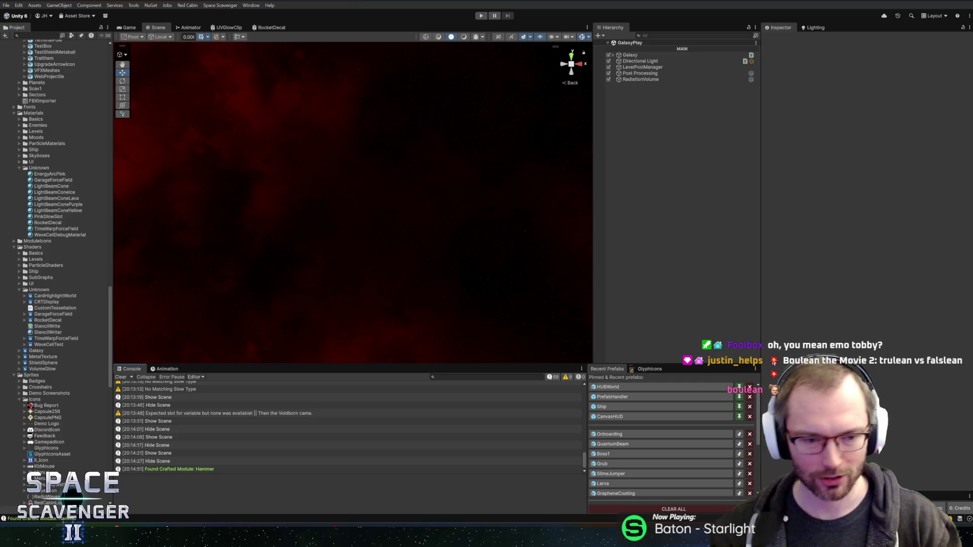
pyautogui.moveTo(490, 365); pyautogui.dragTo(482, 354)
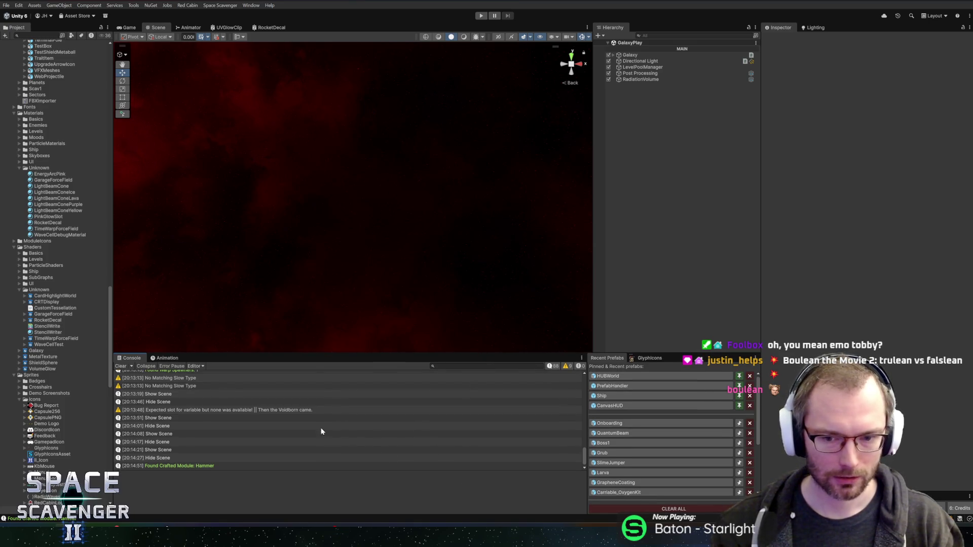
pyautogui.click(229, 426)
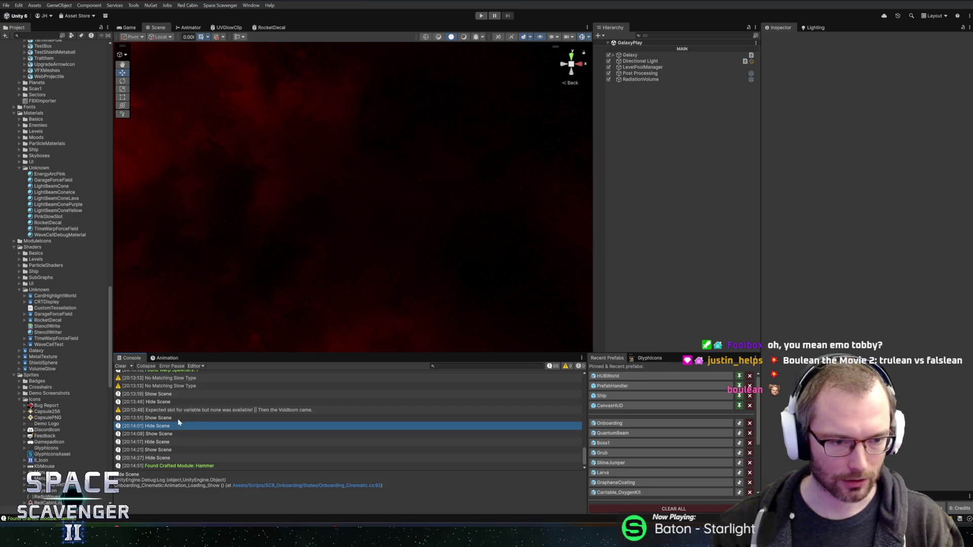
pyautogui.click(165, 434)
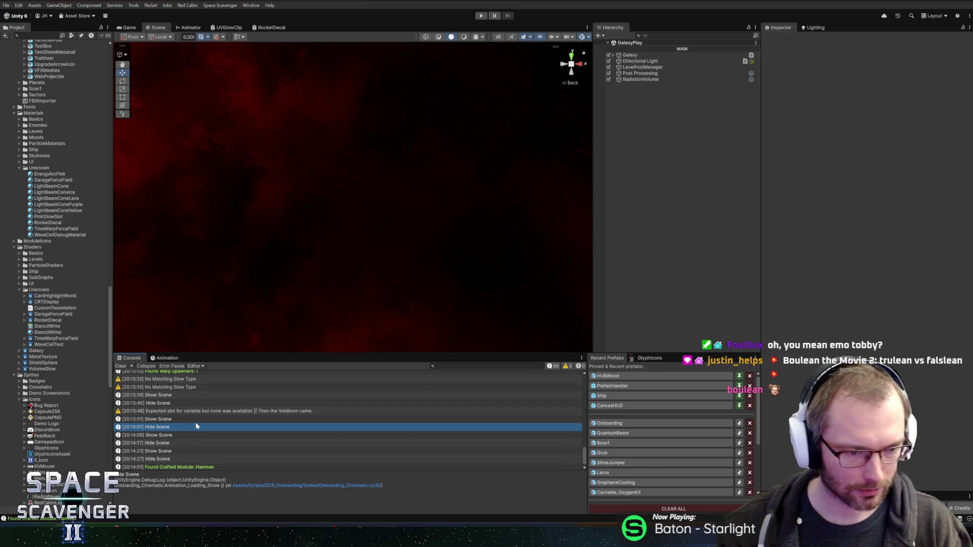
pyautogui.doubleClick(170, 427)
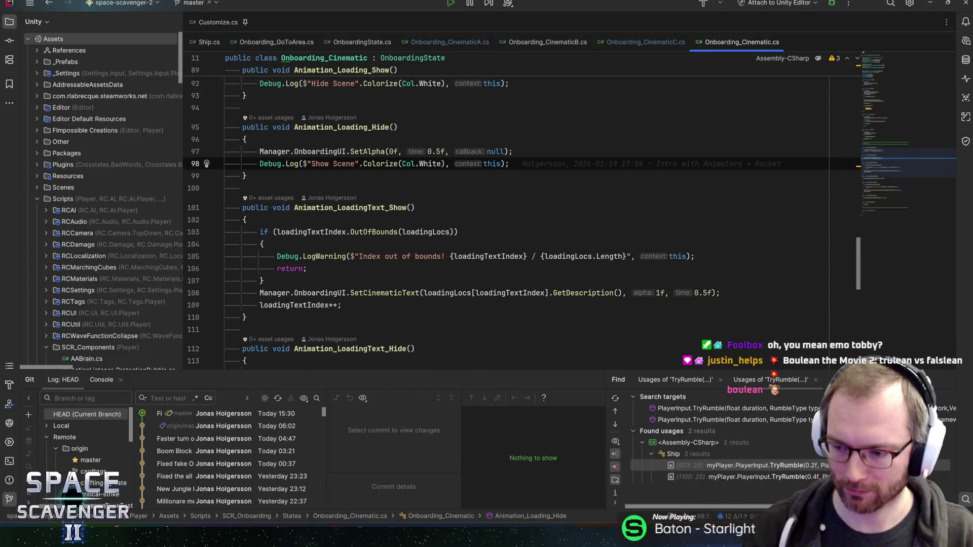
pyautogui.scroll(3)
pyautogui.click(357, 157)
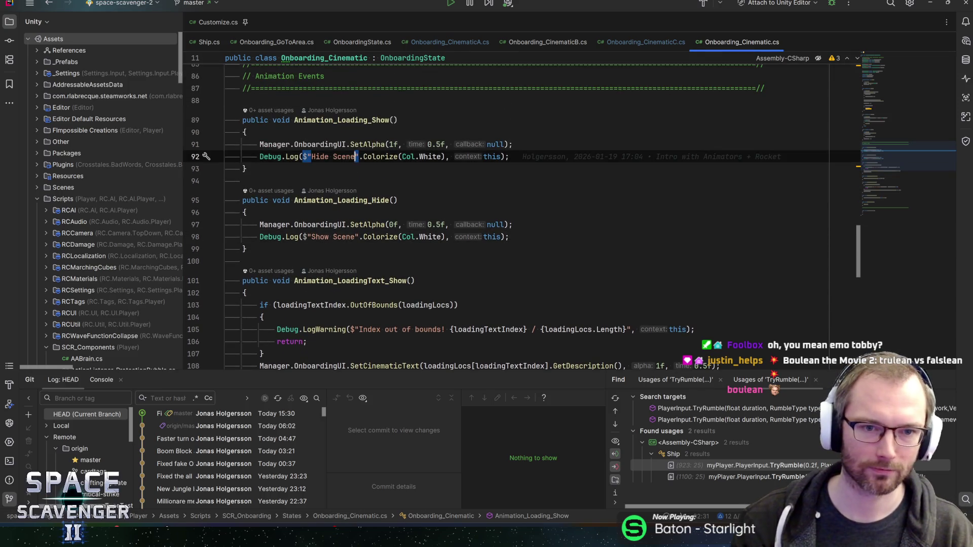
pyautogui.hotkey('alt', 'Tab')
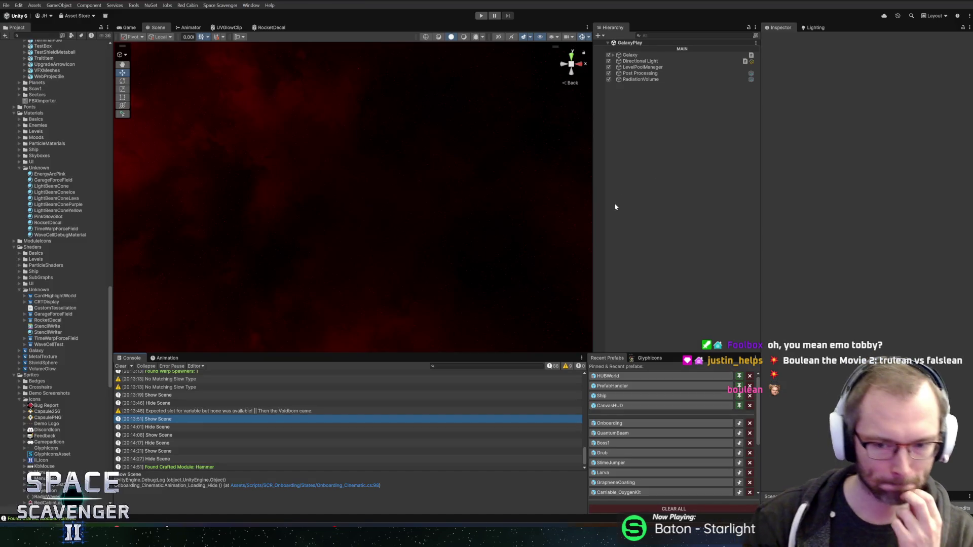
# Open the Onboarding prefab and select and frame the rocket's Logo object.
pyautogui.click(659, 424)
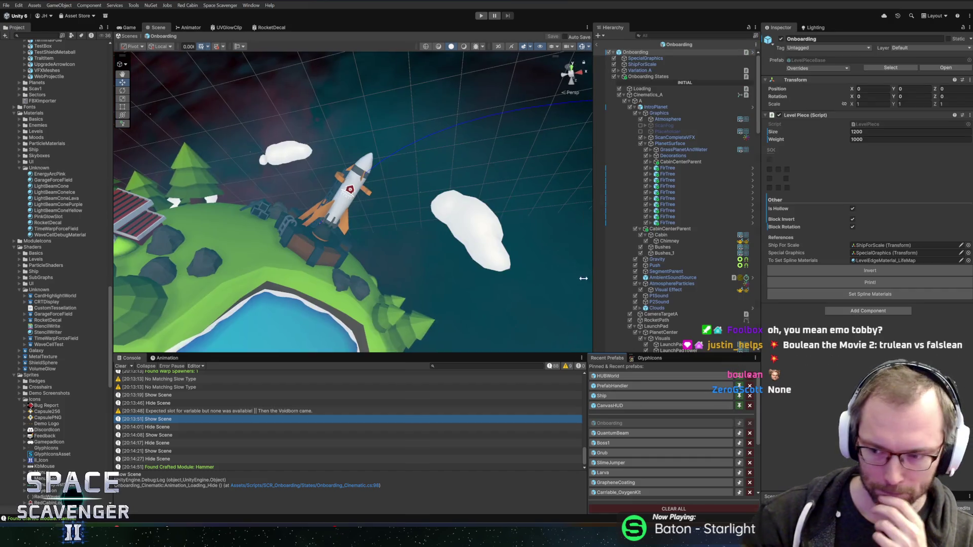
pyautogui.scroll(3)
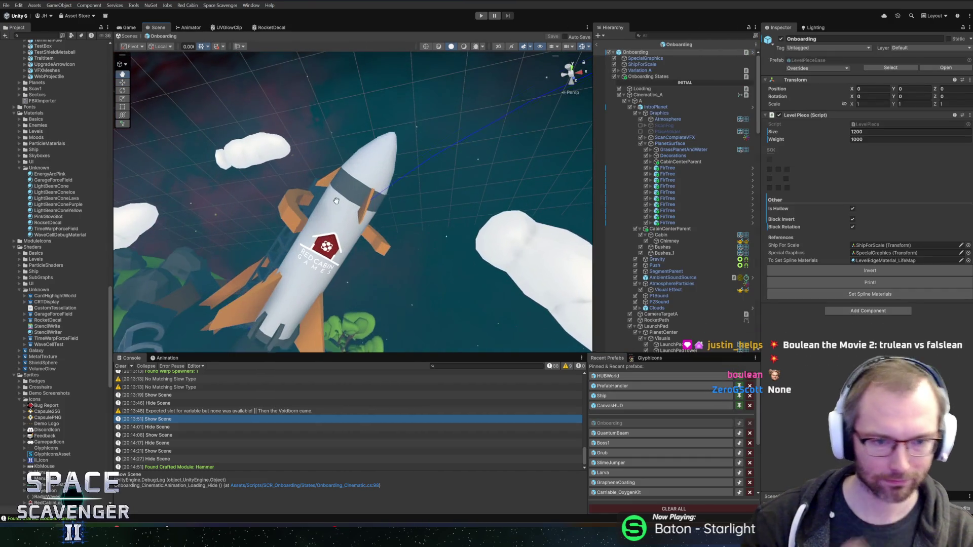
pyautogui.scroll(3)
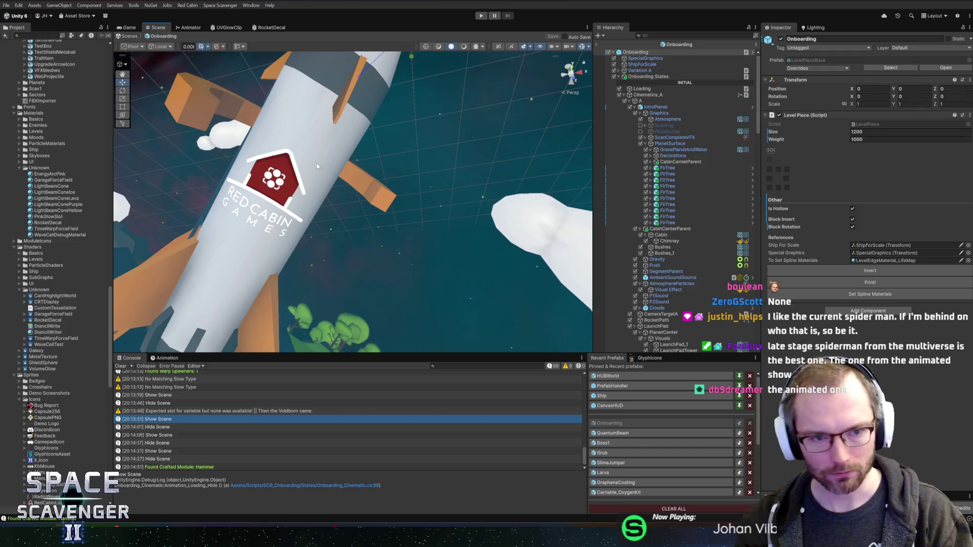
pyautogui.rightClick(355, 158)
pyautogui.click(365, 161)
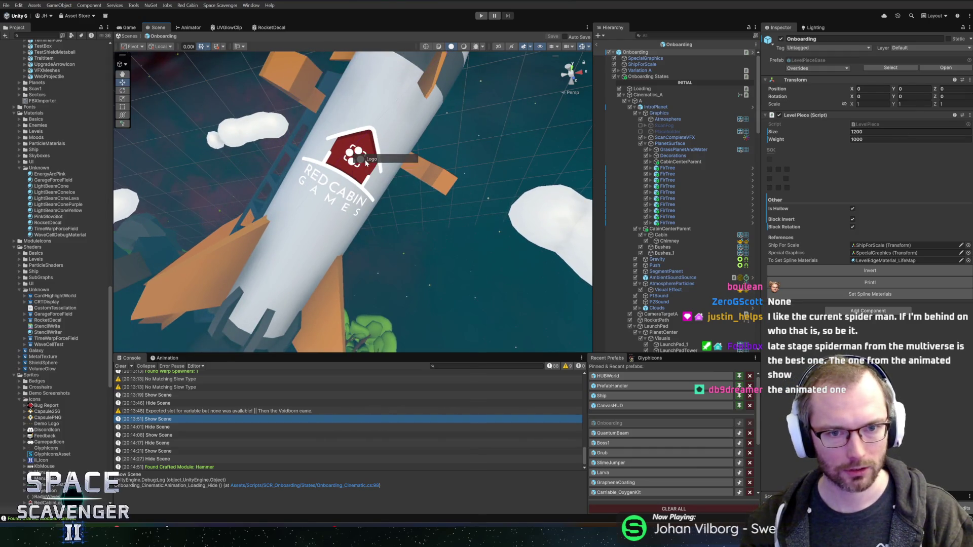
pyautogui.press('f')
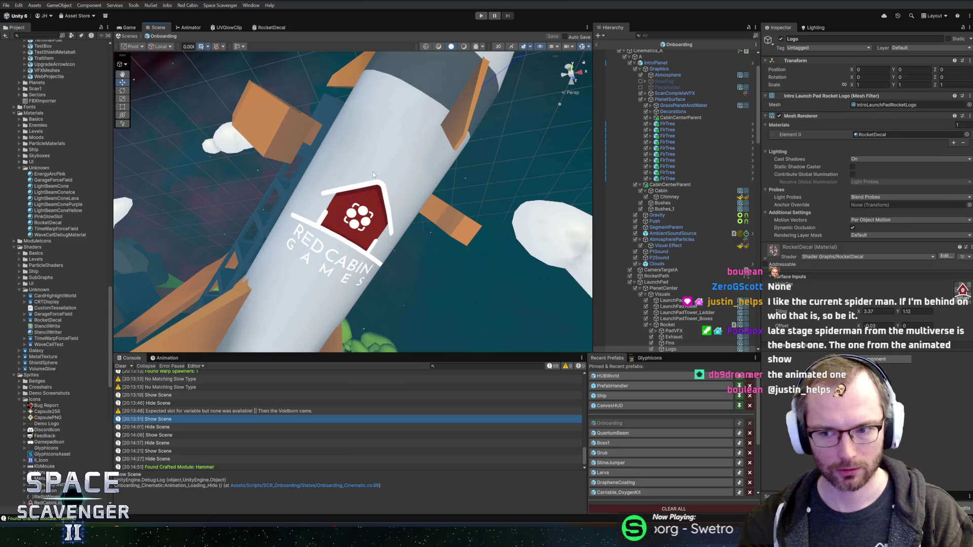
# Face the logo on the rocket and stretch it vertically to Scale 1.7131.
pyautogui.moveTo(387, 172); pyautogui.dragTo(443, 184)
pyautogui.scroll(-3)
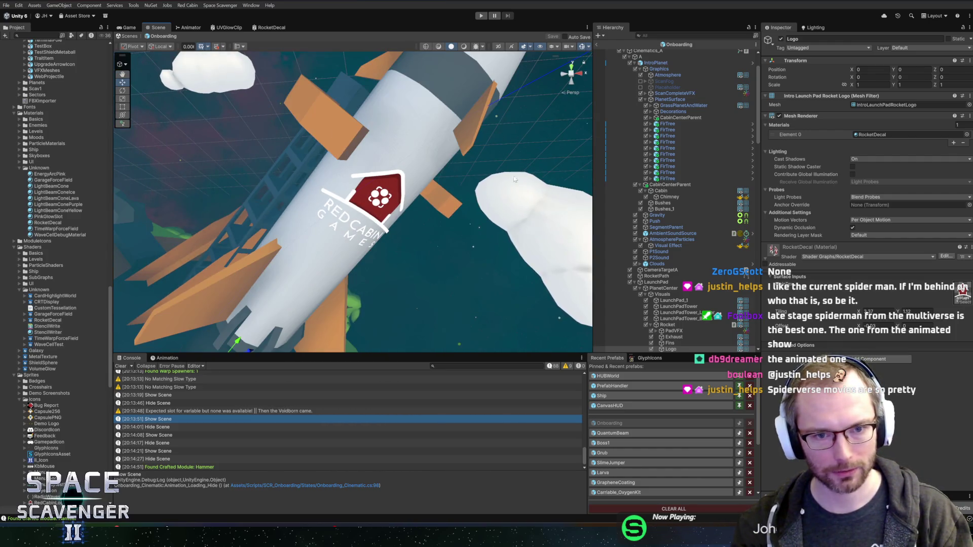
pyautogui.moveTo(502, 203); pyautogui.dragTo(560, 197)
pyautogui.scroll(-3)
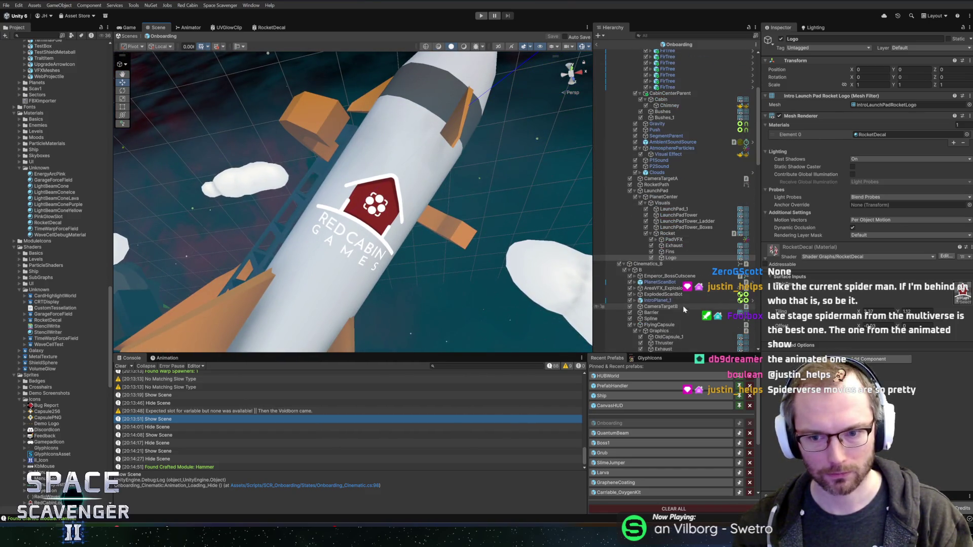
pyautogui.click(670, 252)
pyautogui.click(671, 258)
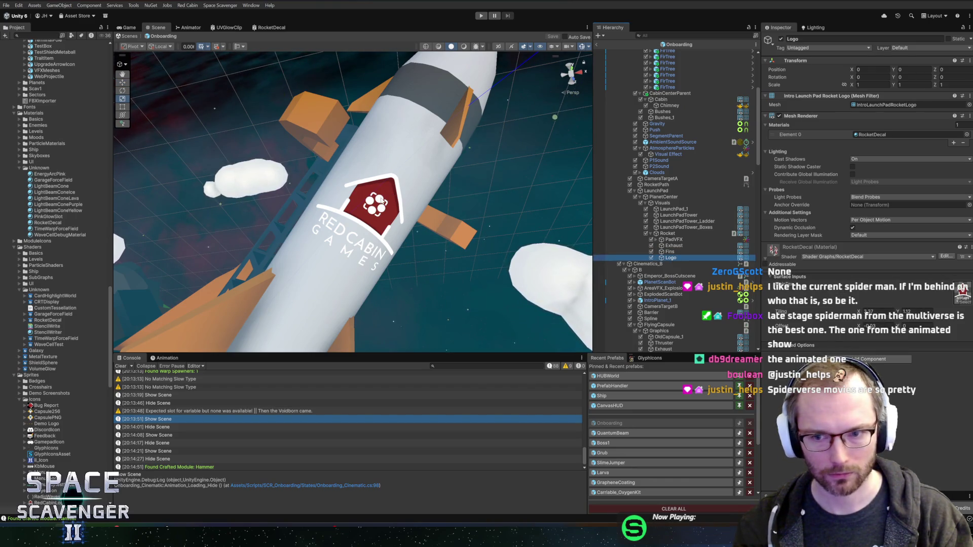
pyautogui.scroll(-3)
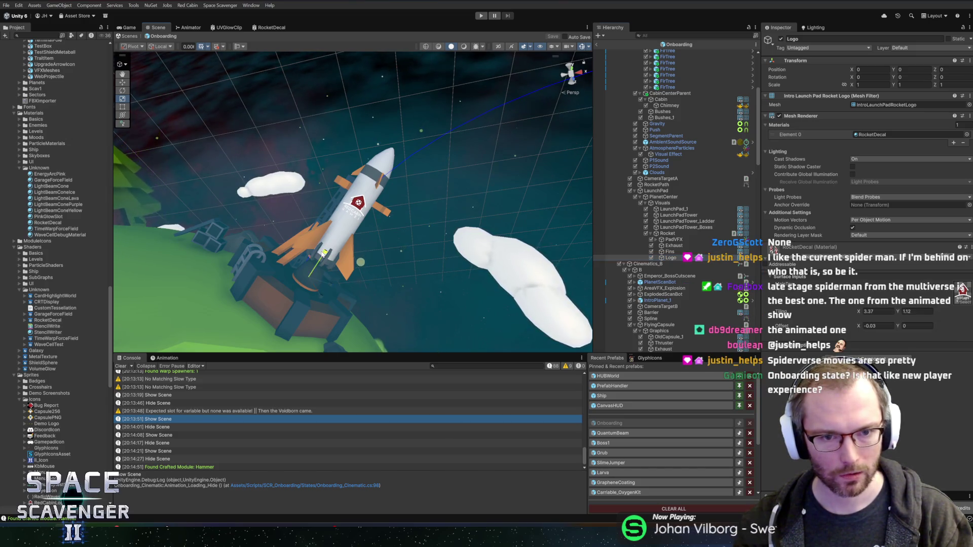
pyautogui.moveTo(325, 253); pyautogui.dragTo(274, 307)
pyautogui.press('w')
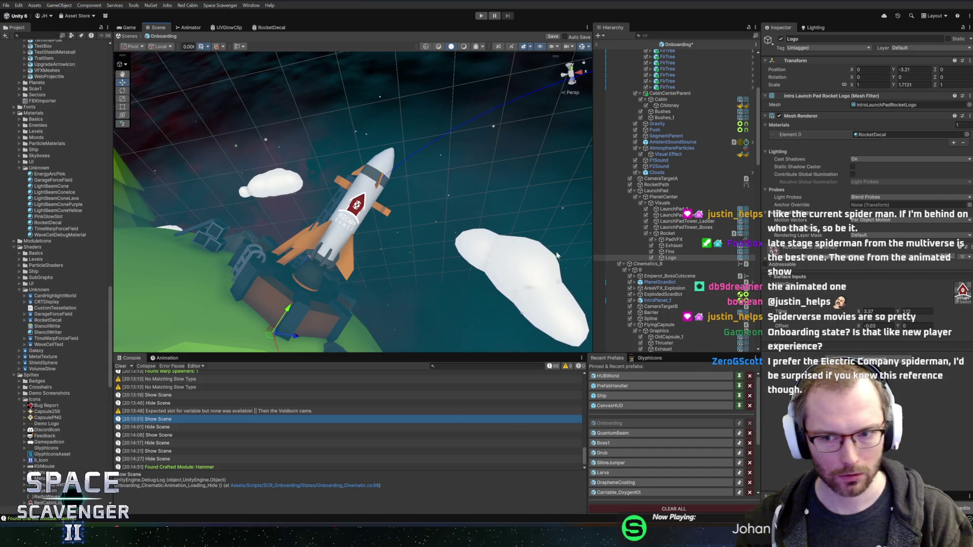
# Set RocketDecal Tiling X to 2.49 and rotate the Logo to 24.37 around Y.
pyautogui.scroll(3)
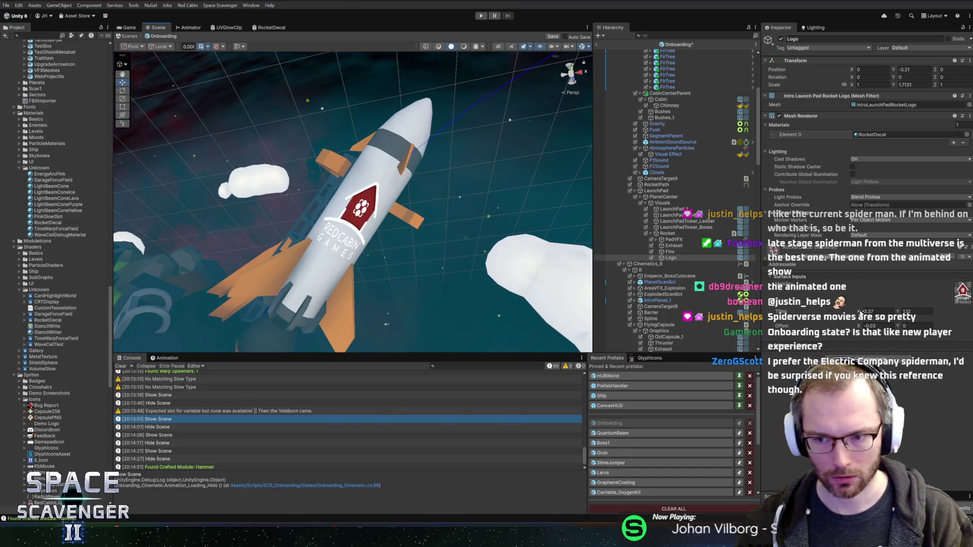
pyautogui.moveTo(858, 312); pyautogui.dragTo(855, 316)
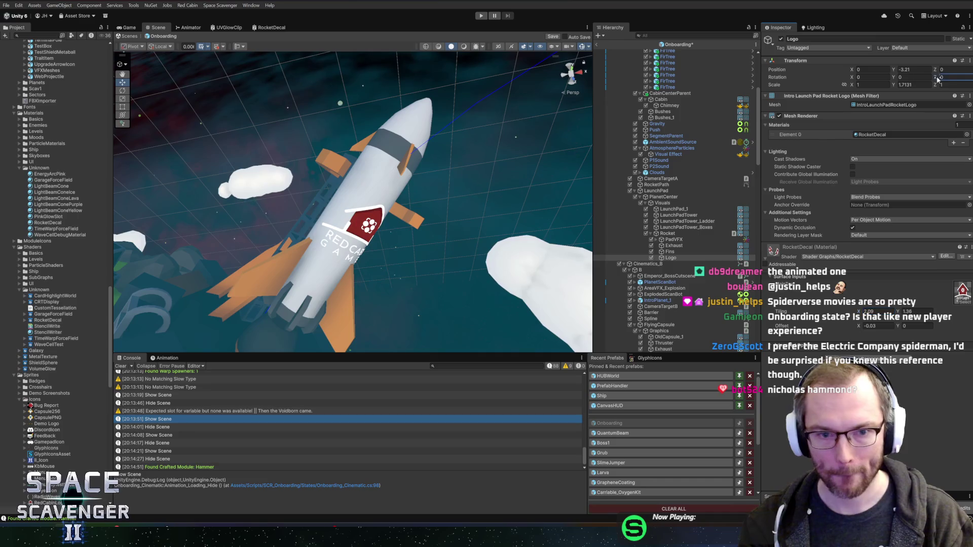
pyautogui.moveTo(937, 79); pyautogui.dragTo(430, 129)
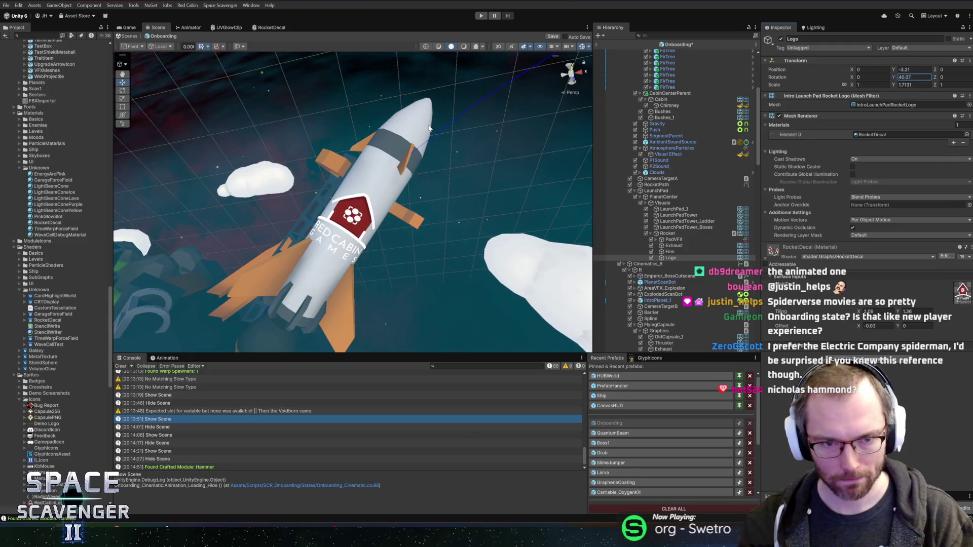
pyautogui.doubleClick(887, 311)
pyautogui.write('2.49')
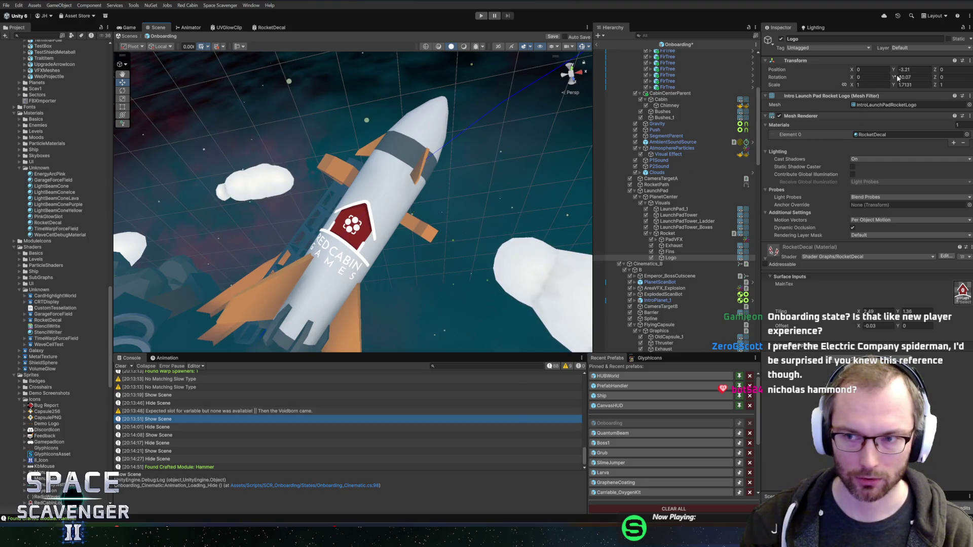
pyautogui.moveTo(894, 77); pyautogui.dragTo(753, 84)
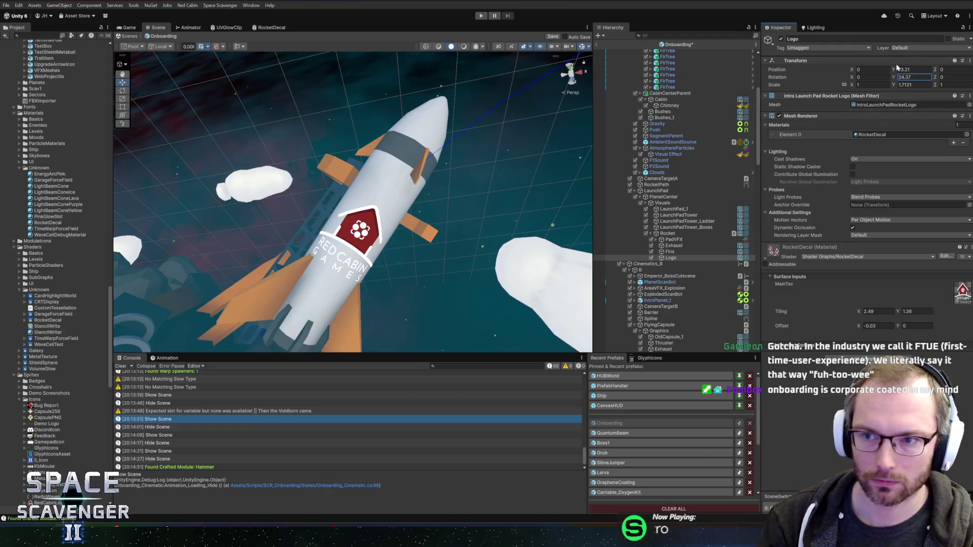
pyautogui.press('BackSpace')
pyautogui.press('BackSpace')
pyautogui.press('BackSpace')
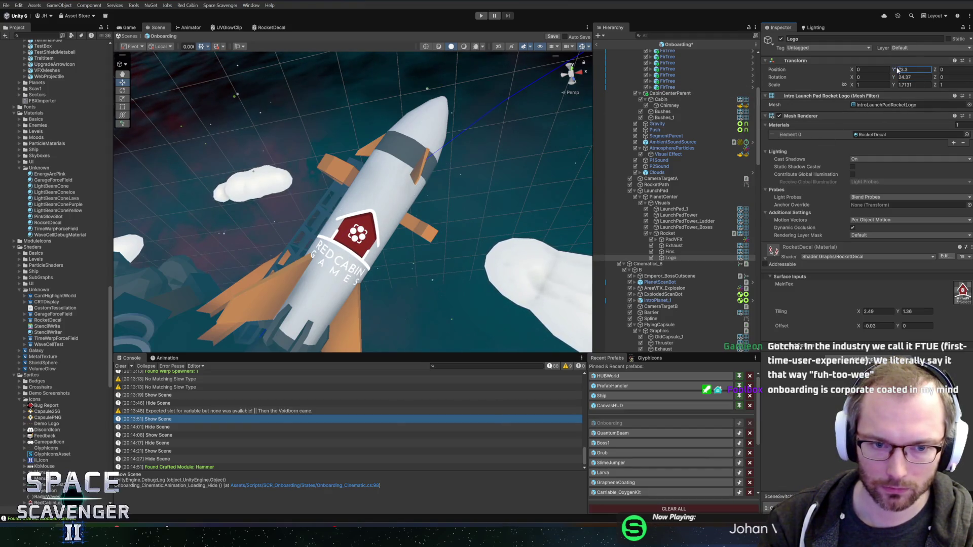
# Set the Logo Position Y to -2.9 and the decal Tiling Y to 1.44.
pyautogui.press('BackSpace')
pyautogui.write('2.9')
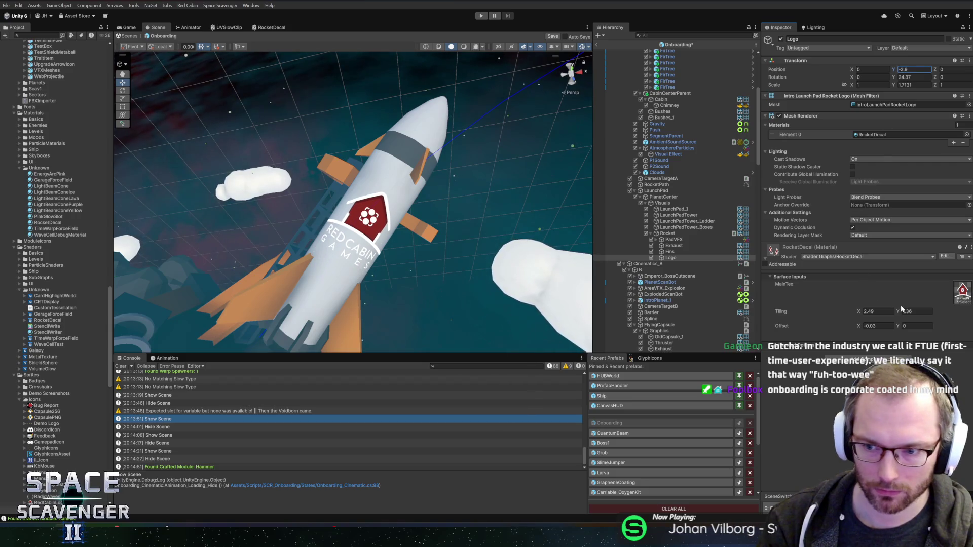
pyautogui.moveTo(902, 312); pyautogui.dragTo(899, 313)
pyautogui.moveTo(899, 313); pyautogui.dragTo(902, 312)
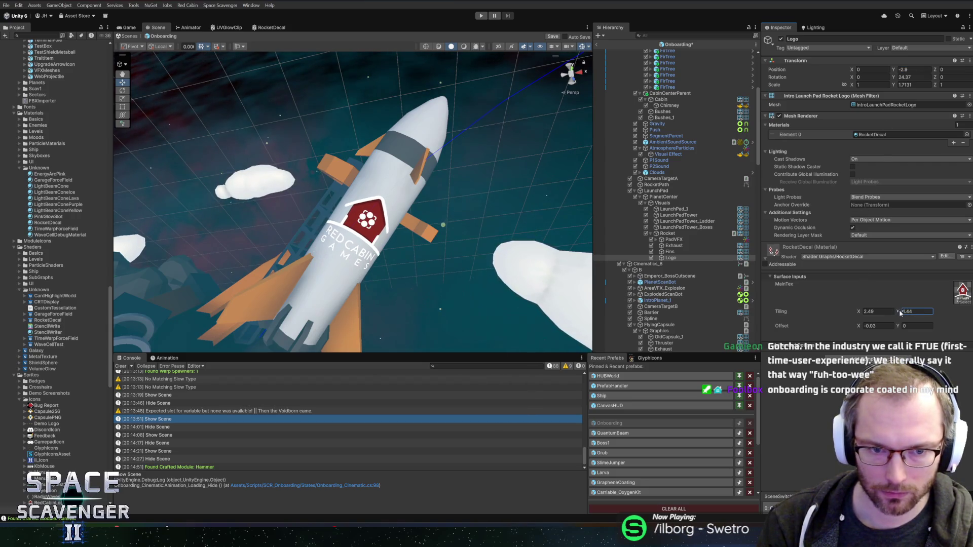
pyautogui.click(862, 313)
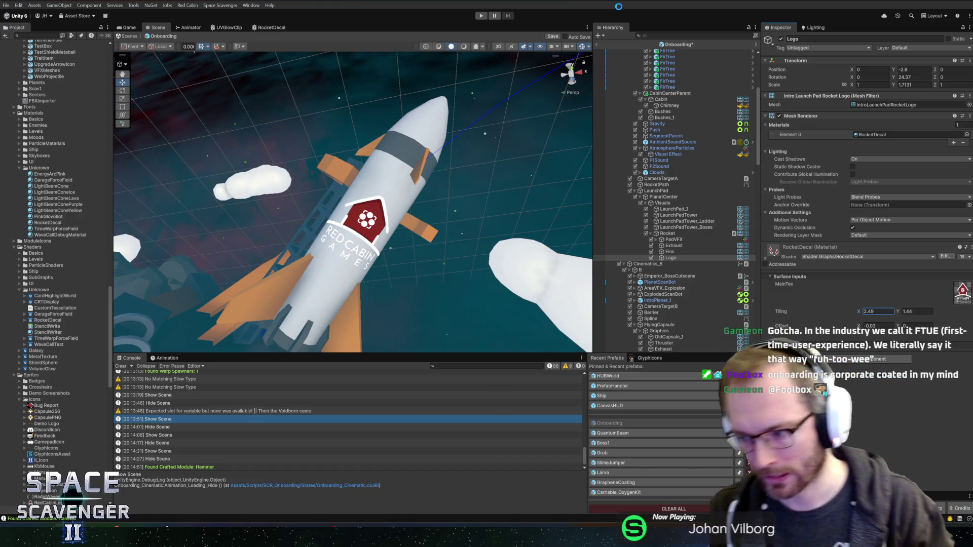
# Save the Onboarding prefab and switch over to Rider.
pyautogui.hotkey('ctrl', 's')
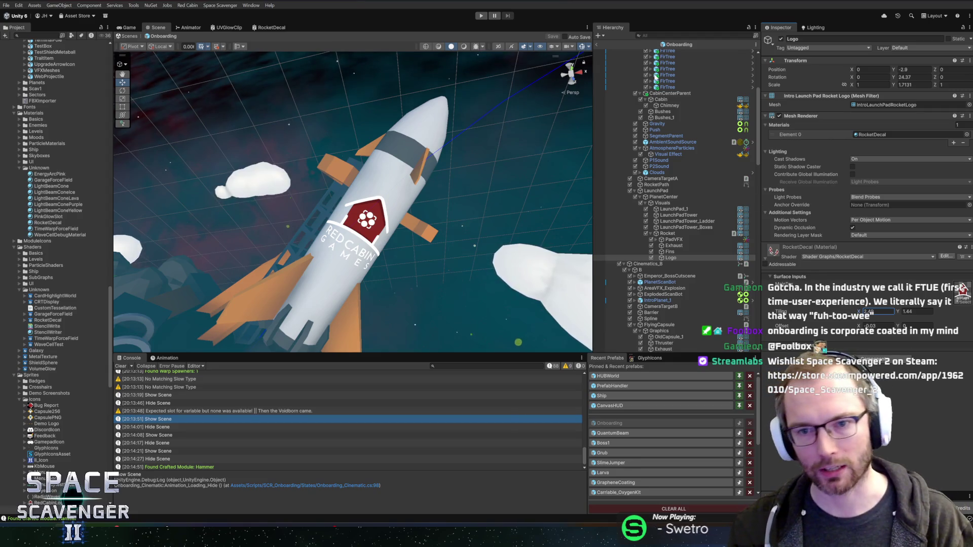
pyautogui.scroll(3)
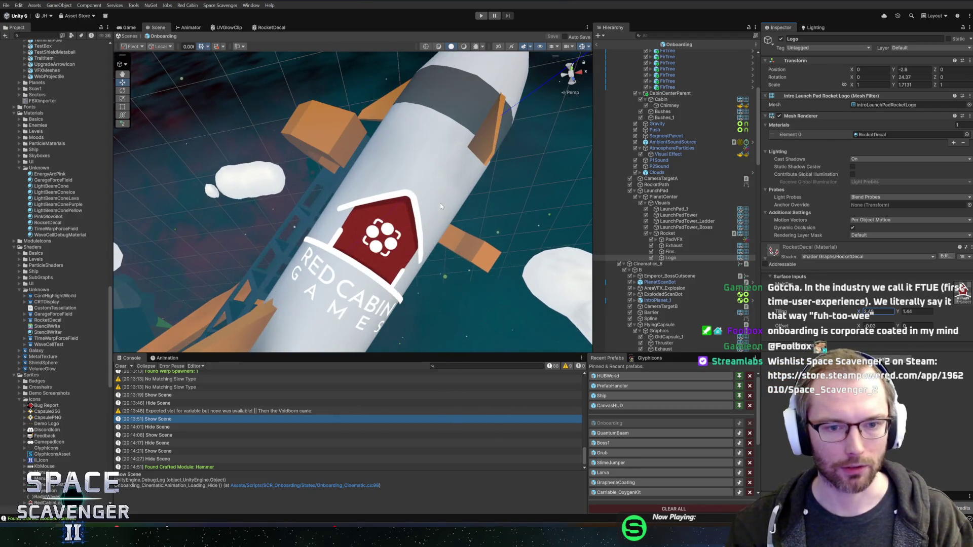
pyautogui.scroll(-3)
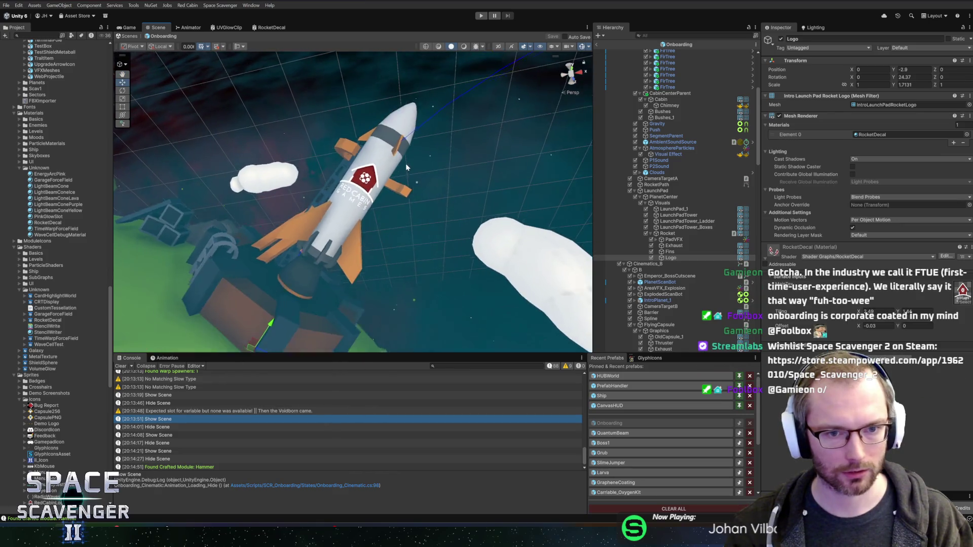
pyautogui.scroll(3)
pyautogui.scroll(-3)
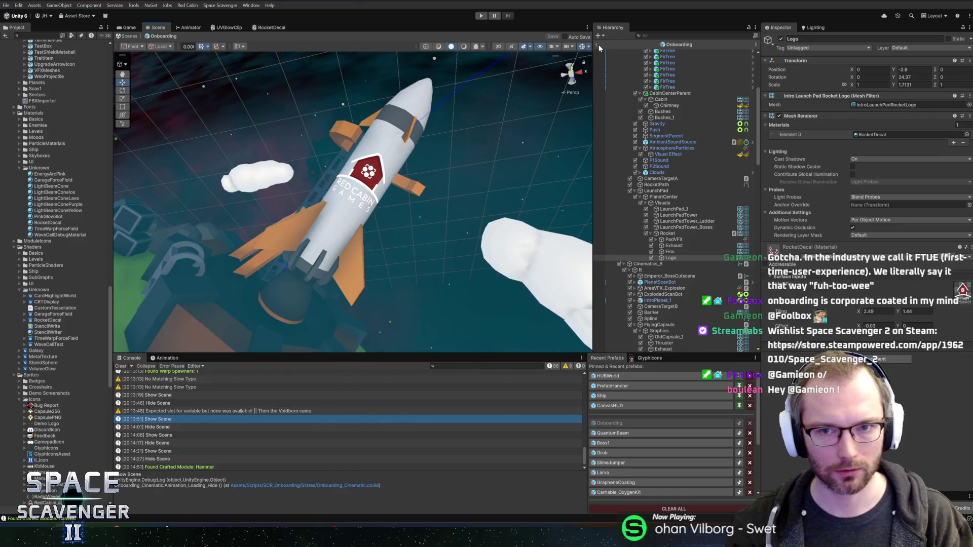
pyautogui.hotkey('alt', 'Tab')
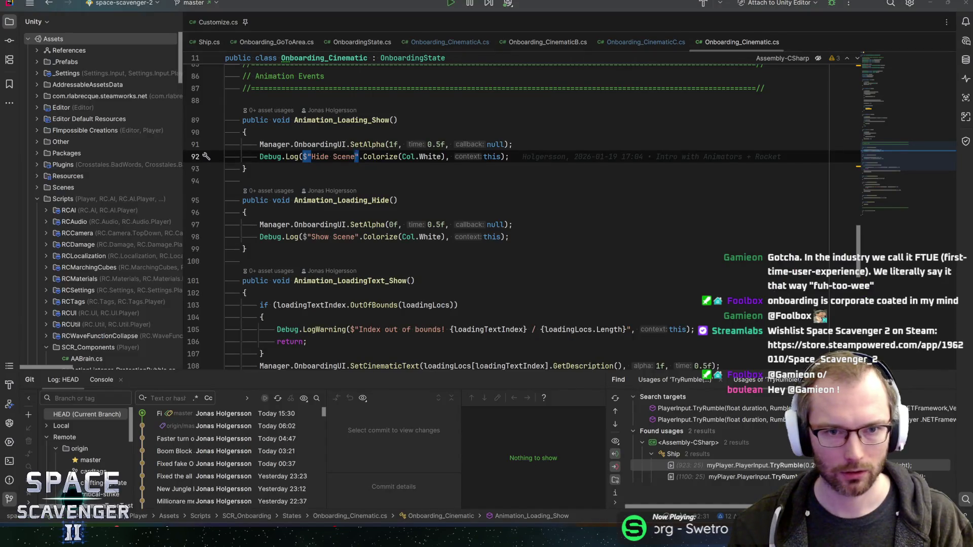
# Run and stop a Unity playtest of the onboarding cinematic, then move on to Blender.
pyautogui.hotkey('alt', 'Tab')
pyautogui.click(482, 16)
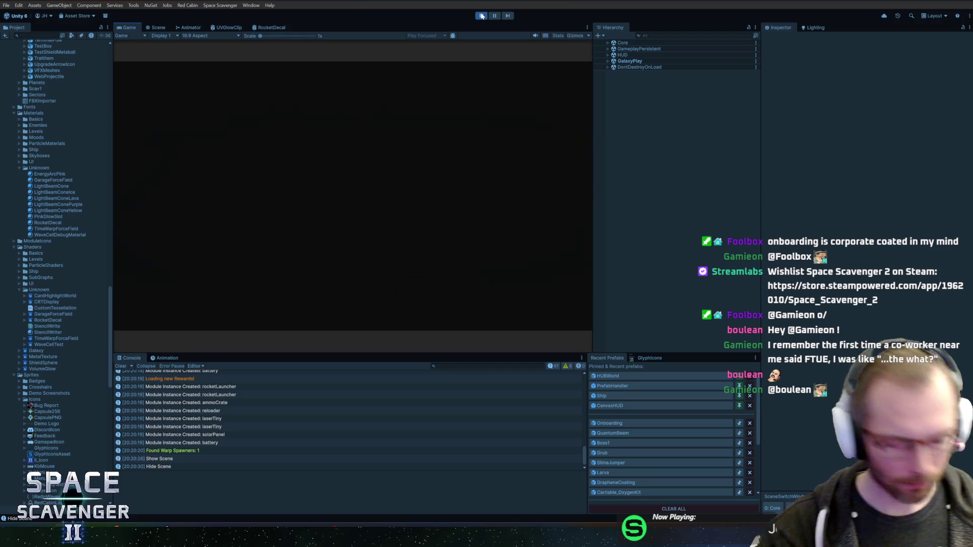
pyautogui.click(480, 15)
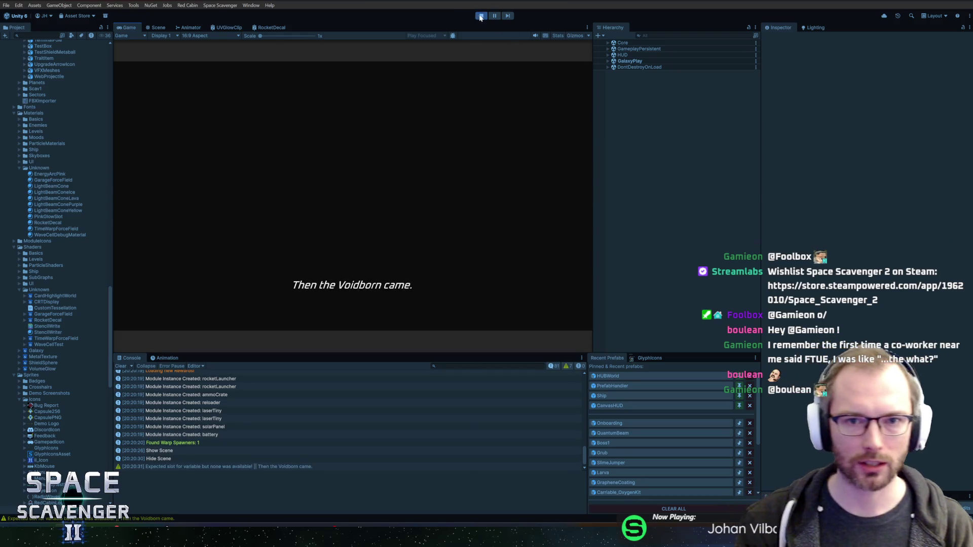
pyautogui.hotkey('alt', 'Tab')
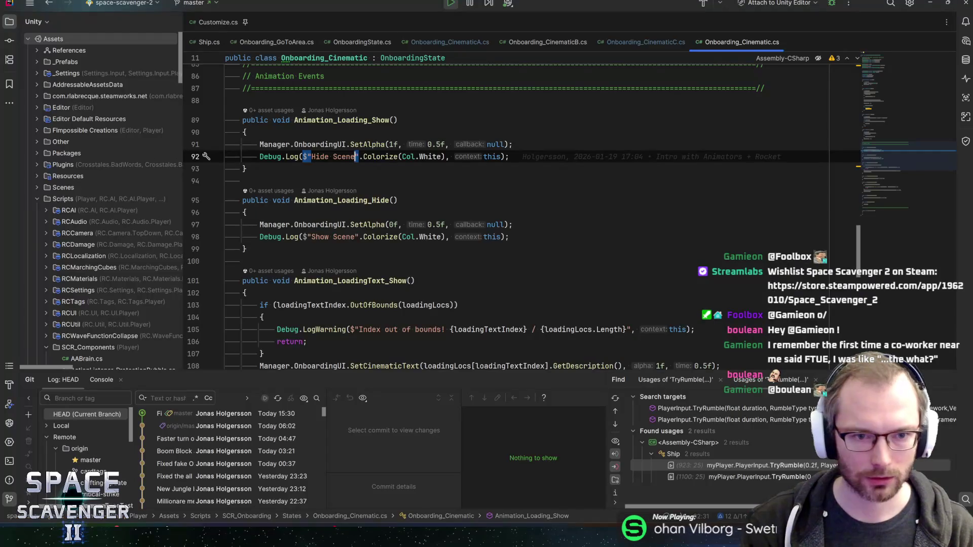
pyautogui.hotkey('alt', 'Tab')
pyautogui.hotkey('alt', 'Tab')
pyautogui.hotkey('alt', 'Tab')
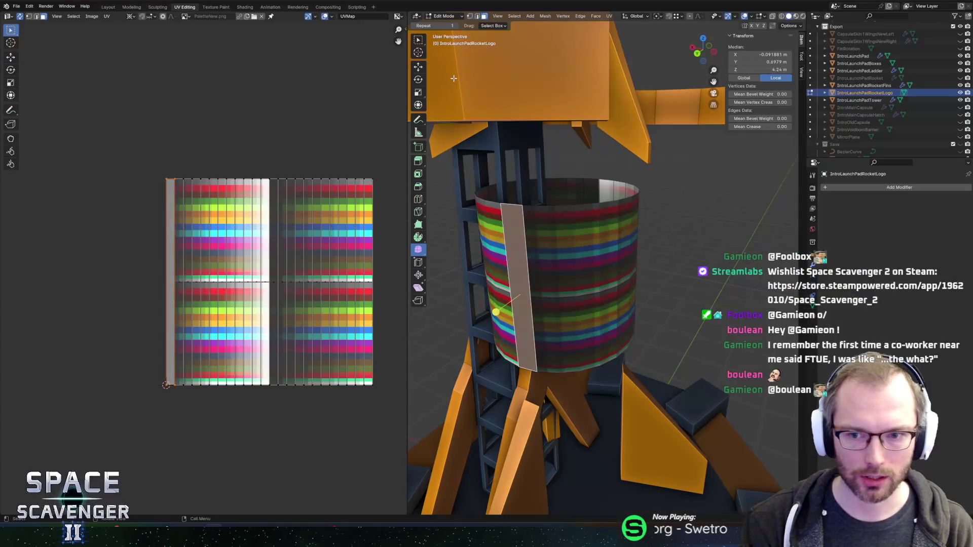
# Select the neighbouring logo-band face column, return to Object Mode, and orbit the tower.
pyautogui.click(596, 273)
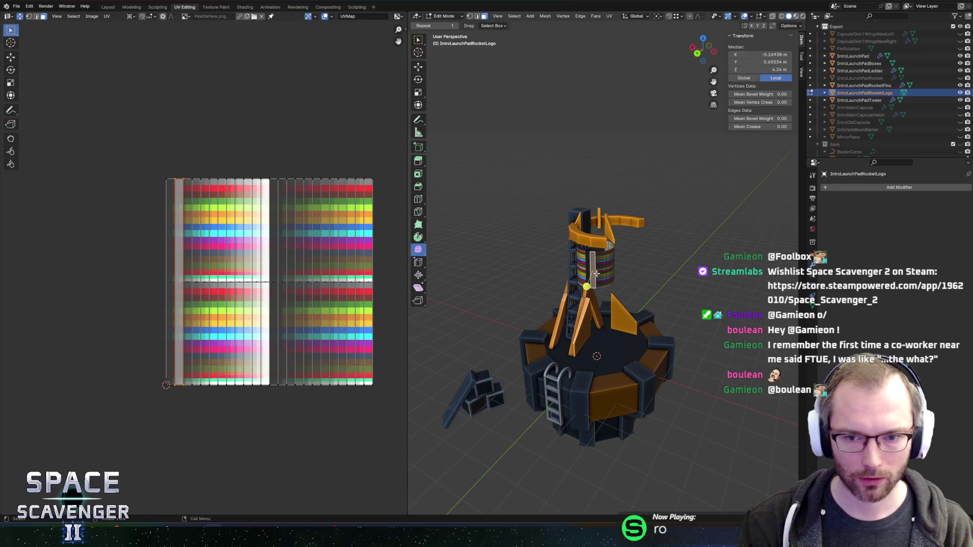
pyautogui.press('Tab')
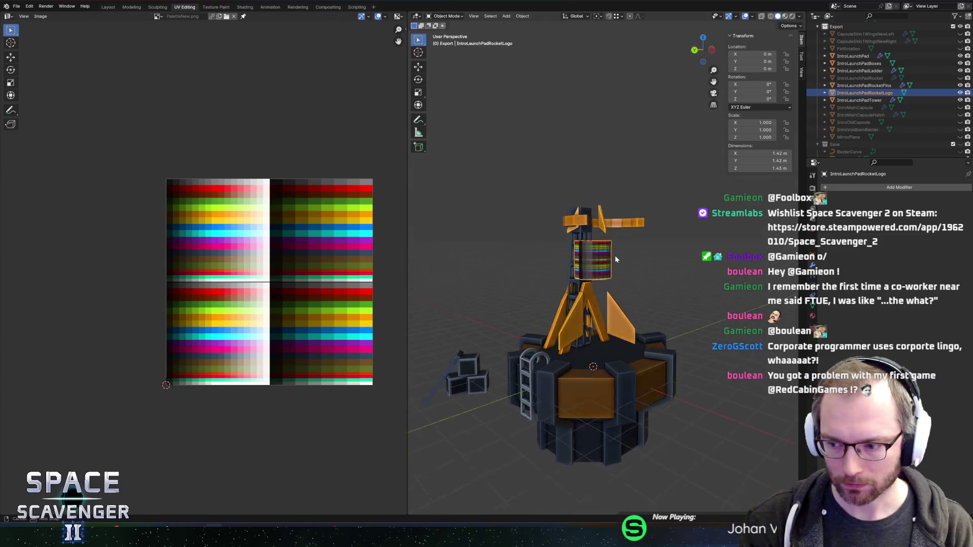
pyautogui.scroll(3)
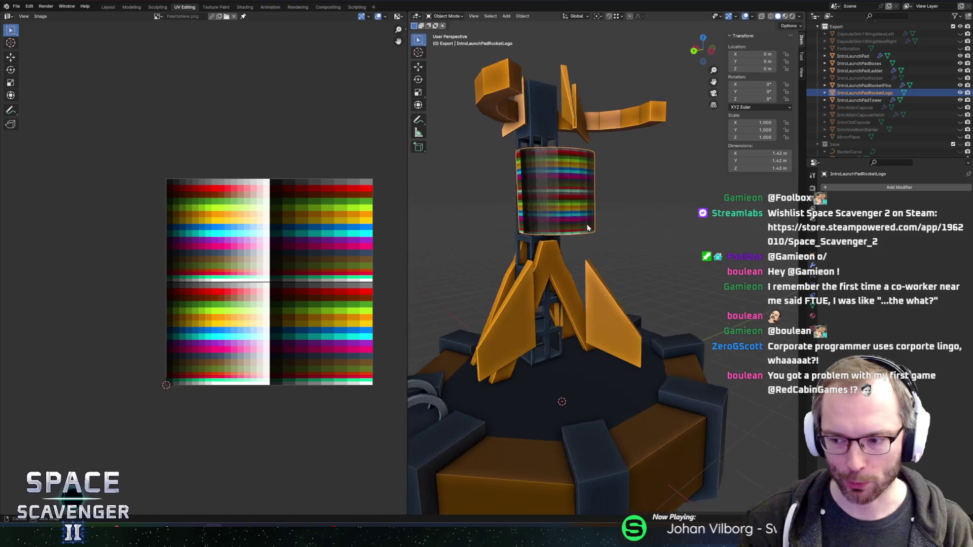
pyautogui.moveTo(588, 228); pyautogui.dragTo(585, 227)
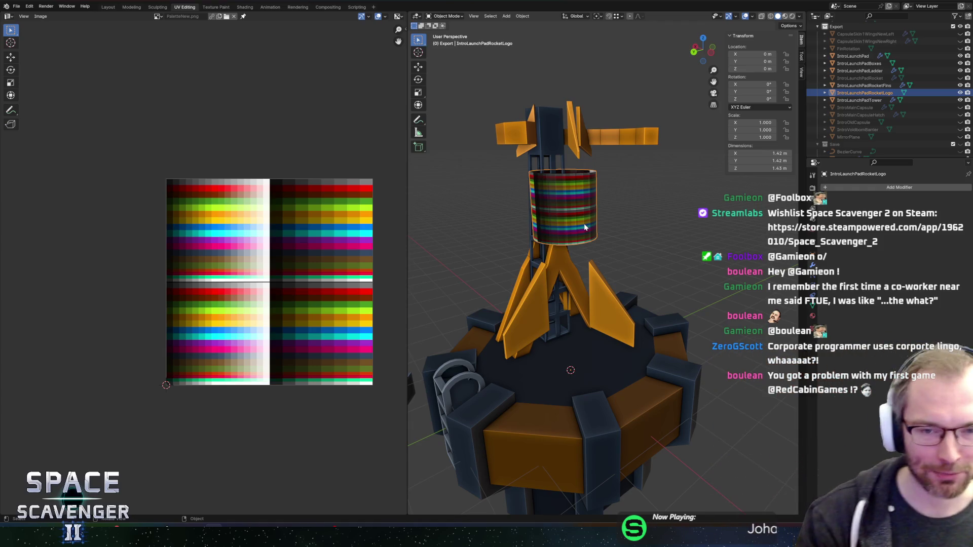
pyautogui.scroll(3)
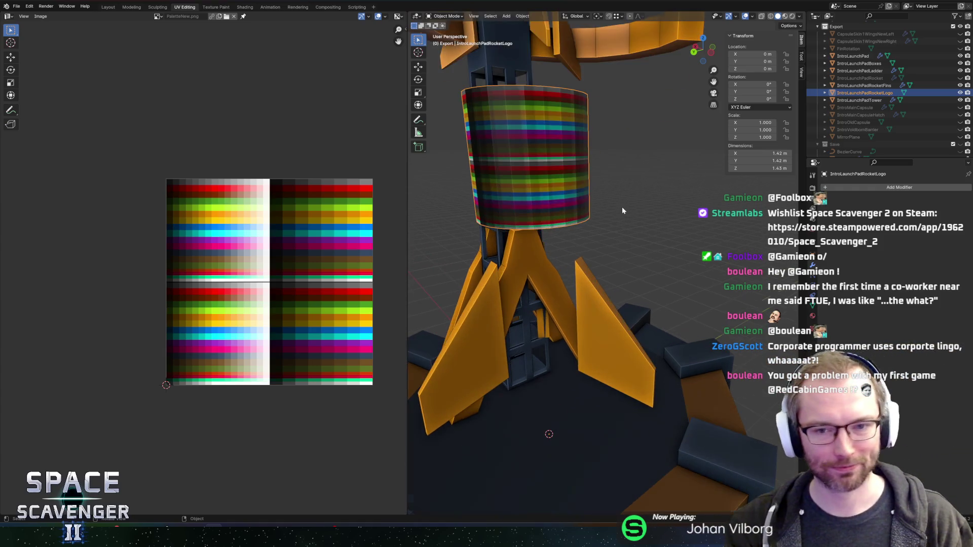
pyautogui.scroll(-3)
pyautogui.moveTo(637, 223); pyautogui.dragTo(586, 260)
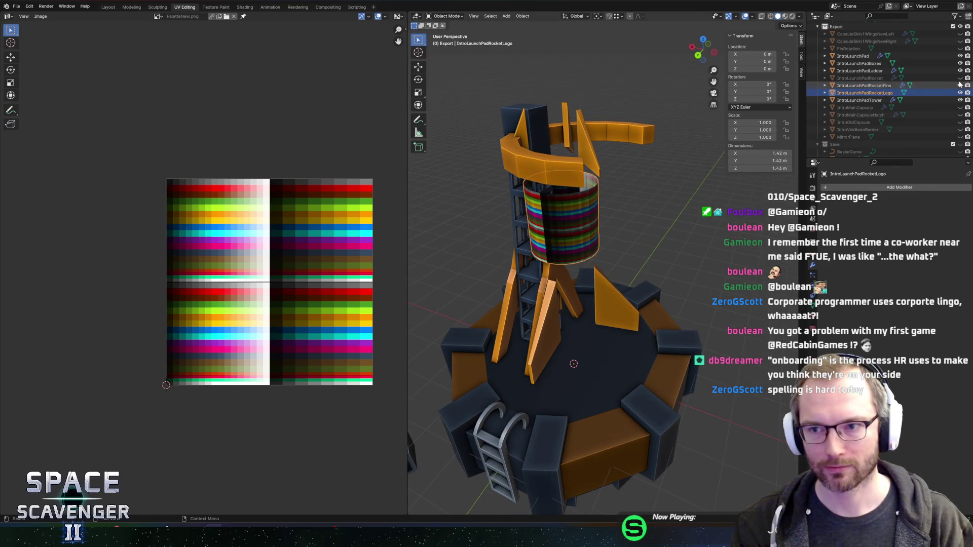
# Unhide IntroLaunchPadRocket in the Outliner and zoom in on its striped logo band.
pyautogui.click(960, 78)
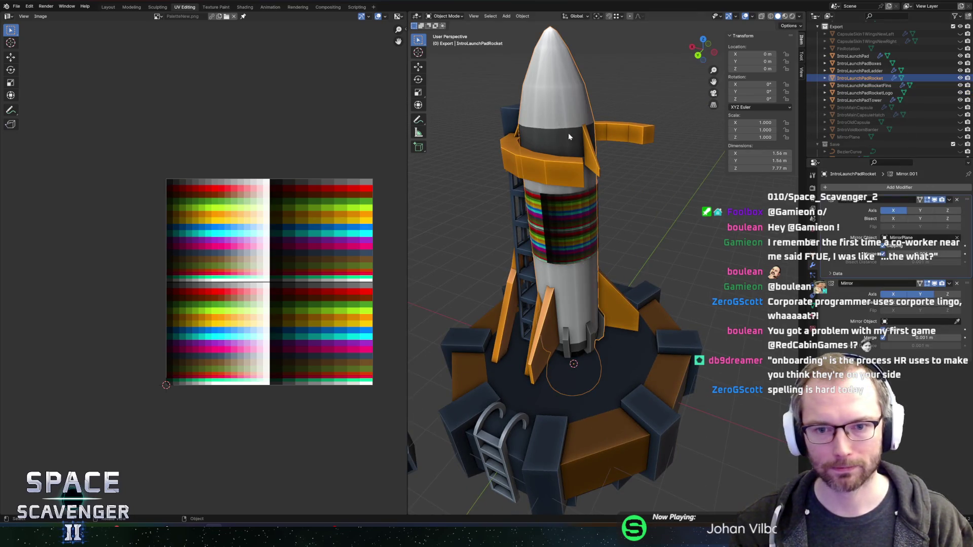
pyautogui.scroll(3)
pyautogui.moveTo(607, 217); pyautogui.dragTo(617, 167)
pyautogui.hotkey('alt', 'Tab')
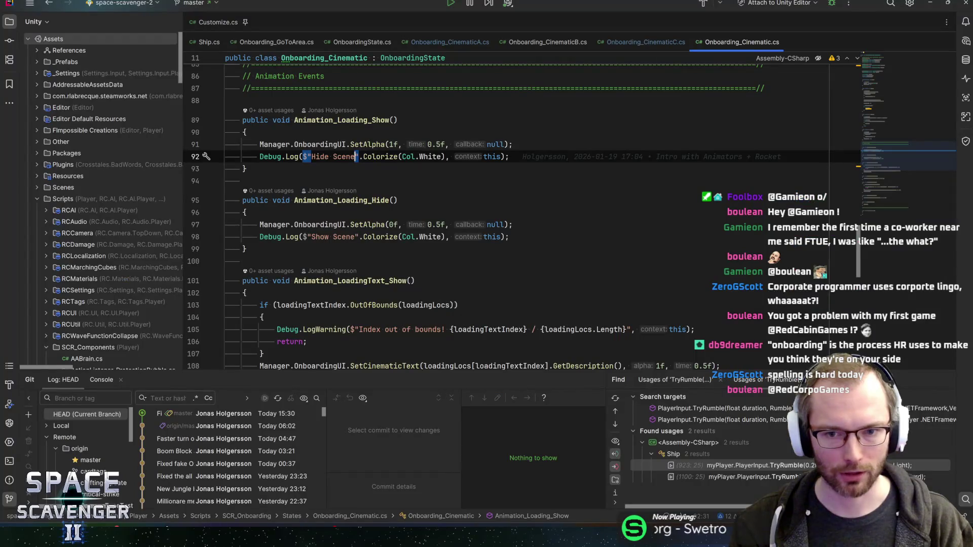
# Look over the GalaxyPlay scene in Unity's Scene view, then switch toward Figma.
pyautogui.hotkey('alt', 'Tab')
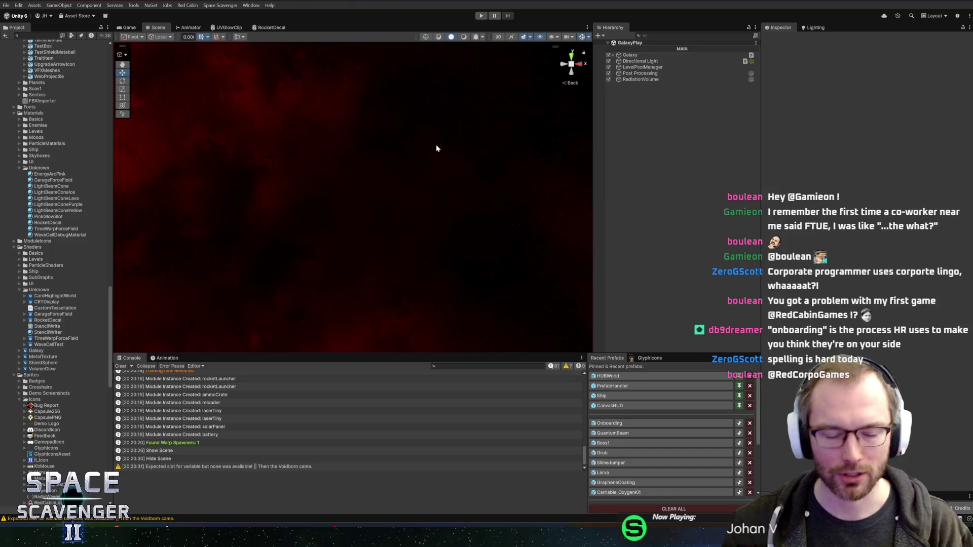
pyautogui.moveTo(309, 354); pyautogui.dragTo(311, 353)
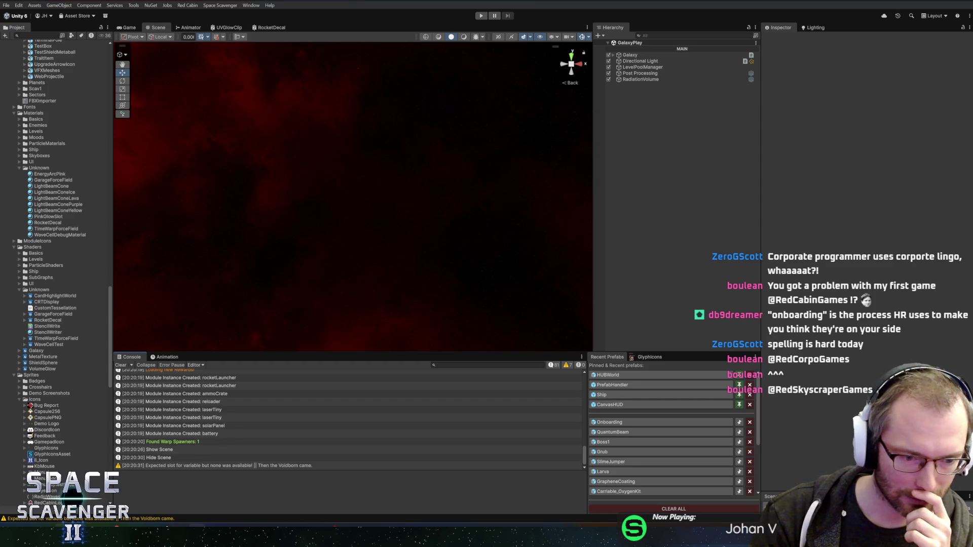
pyautogui.hotkey('alt', 'Tab')
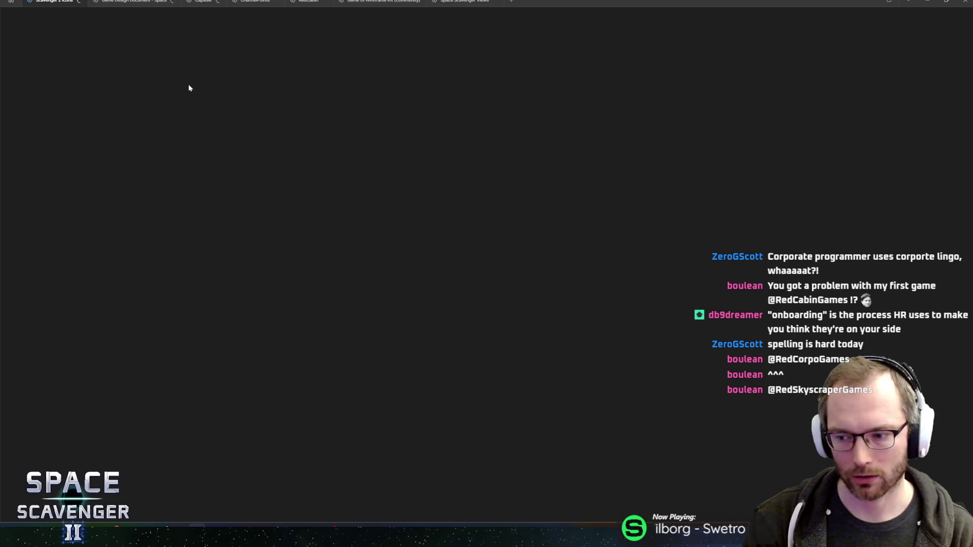
# Bring Figma to the front and switch from Scavenger 2 Icons to the RedCabin file.
pyautogui.hotkey('alt', 'Tab')
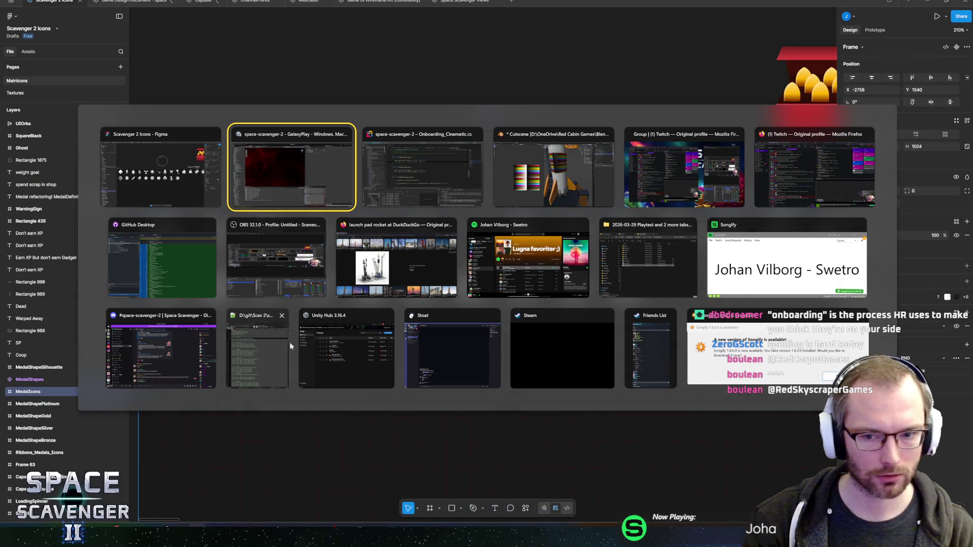
pyautogui.click(163, 197)
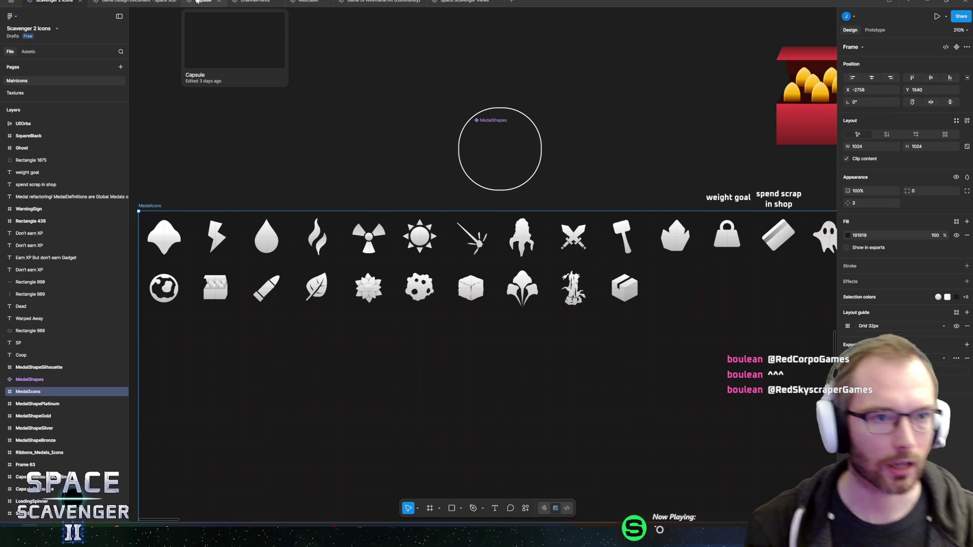
pyautogui.click(204, 1)
pyautogui.click(308, 2)
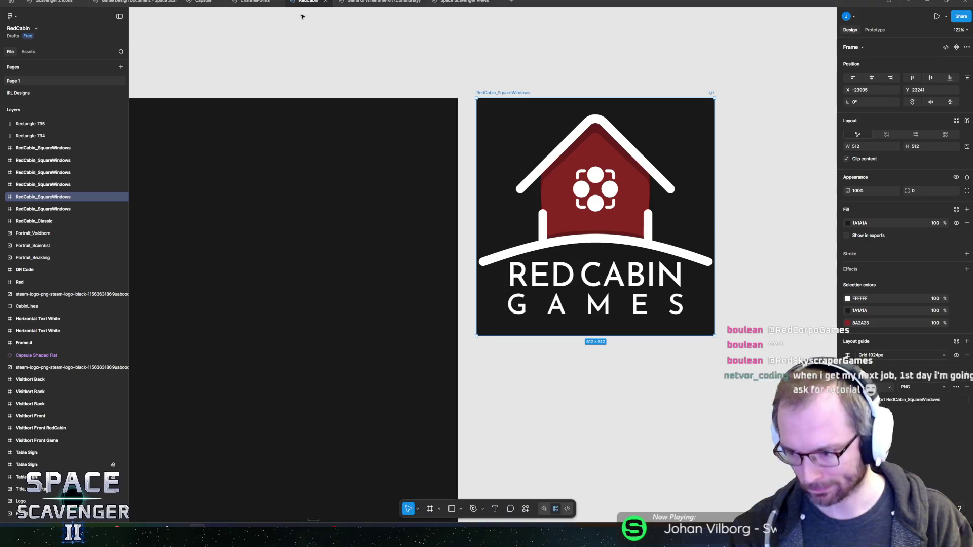
# Duplicate the logo frame and recolour the copy's white lines and lettering to 1A1A1A.
pyautogui.moveTo(549, 65); pyautogui.dragTo(420, 126)
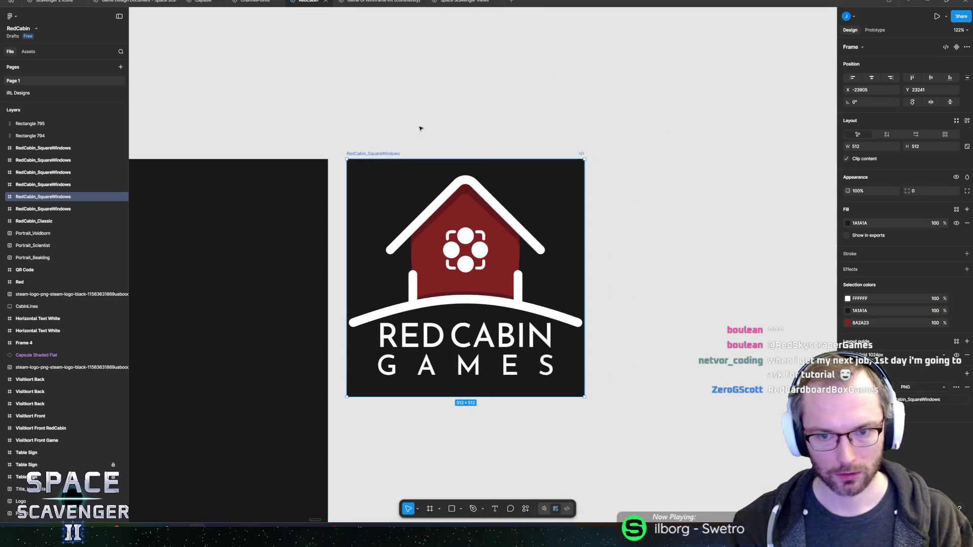
pyautogui.hotkey('ctrl', 'd')
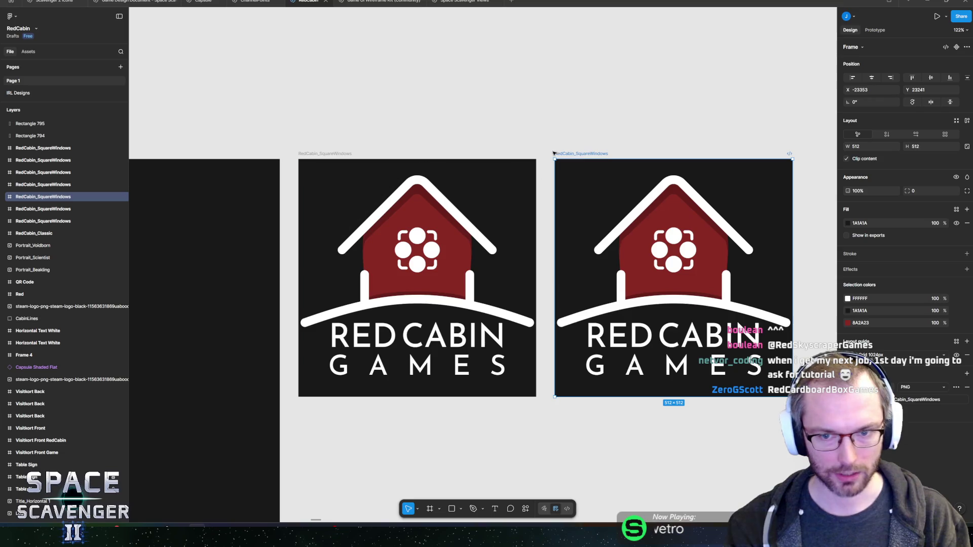
pyautogui.hscroll(3)
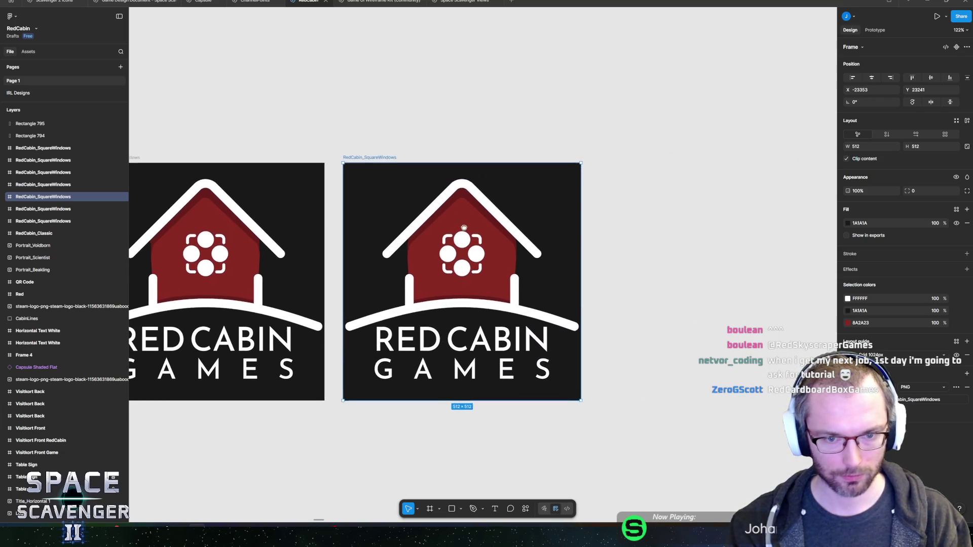
pyautogui.hscroll(-3)
pyautogui.scroll(3)
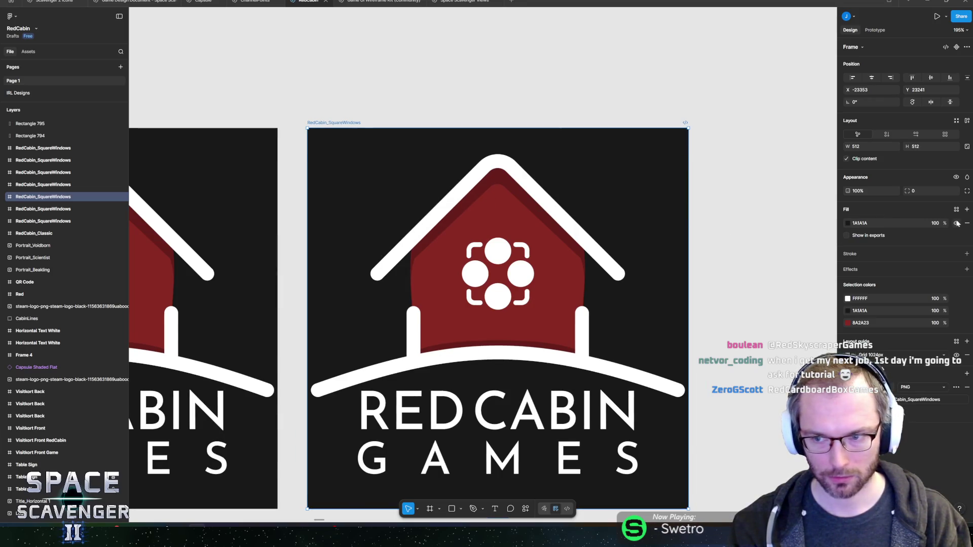
pyautogui.click(500, 165)
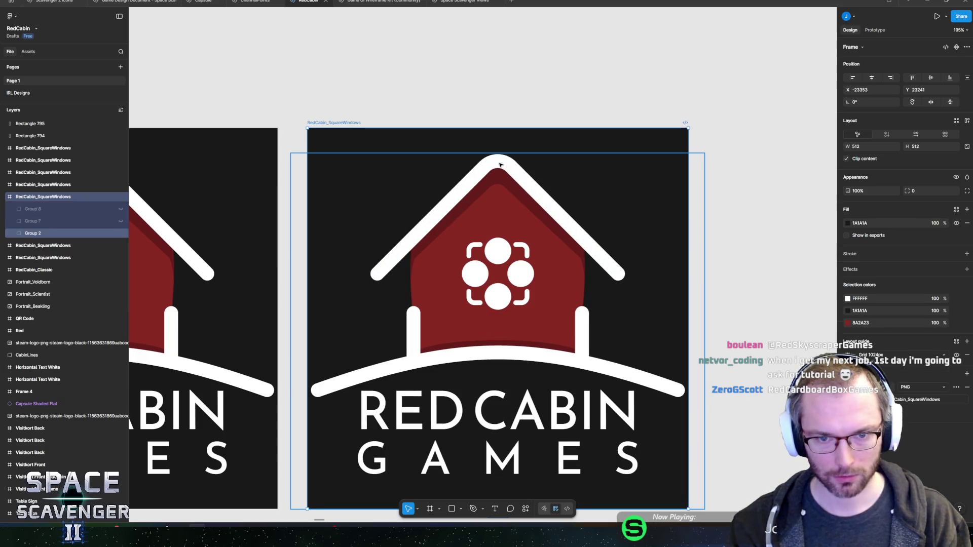
pyautogui.click(848, 351)
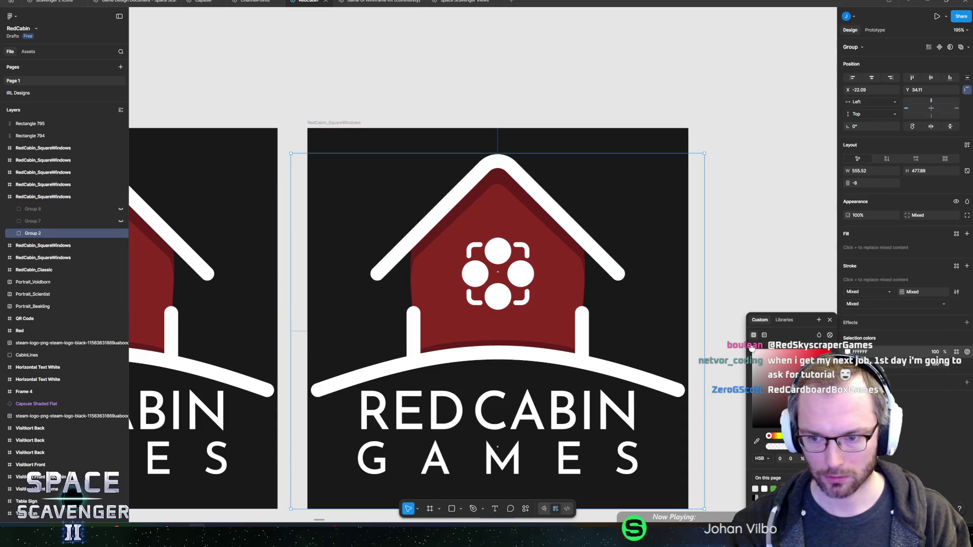
pyautogui.moveTo(752, 349); pyautogui.dragTo(686, 422)
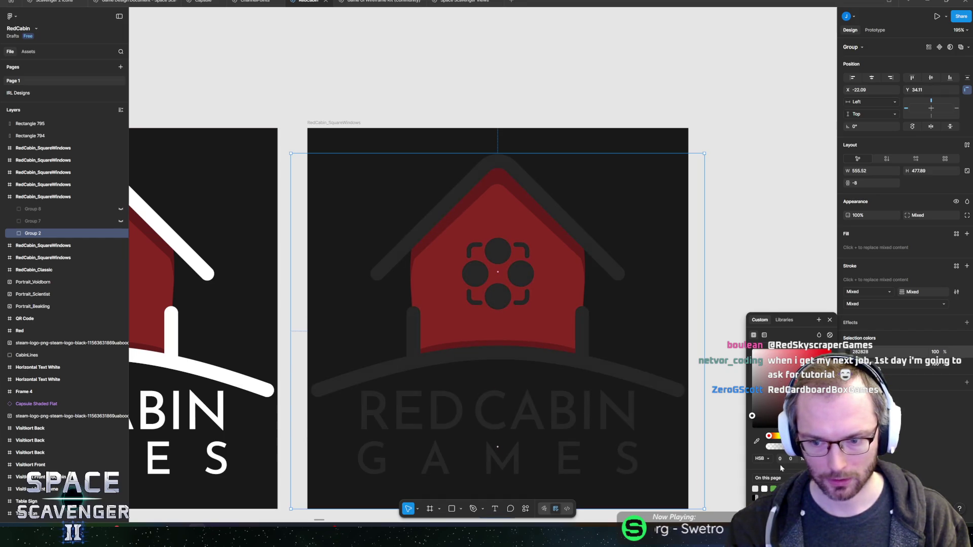
pyautogui.moveTo(752, 416); pyautogui.dragTo(752, 420)
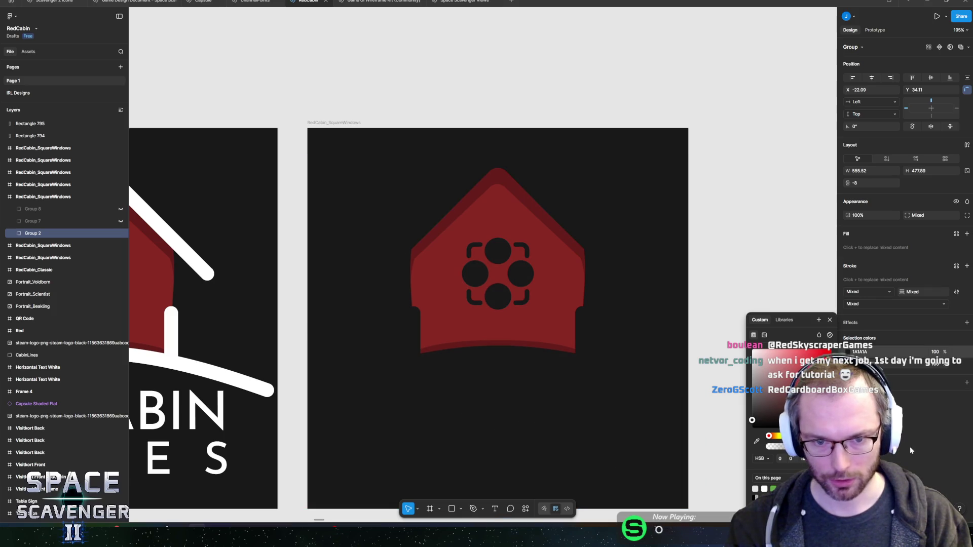
pyautogui.press('Escape')
pyautogui.press('Escape')
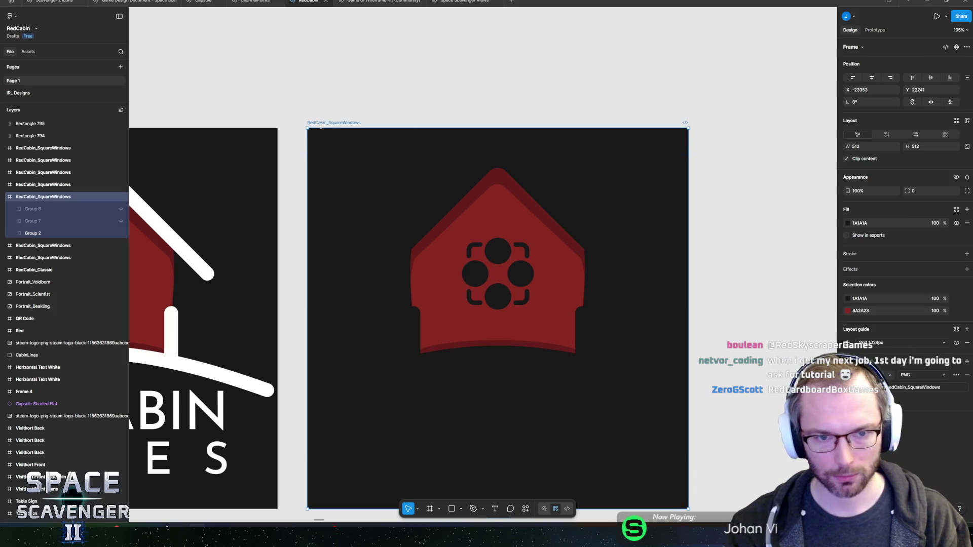
# Rename the copy RedCabin_SquareWindowsBlack and start its PNG export.
pyautogui.doubleClick(320, 124)
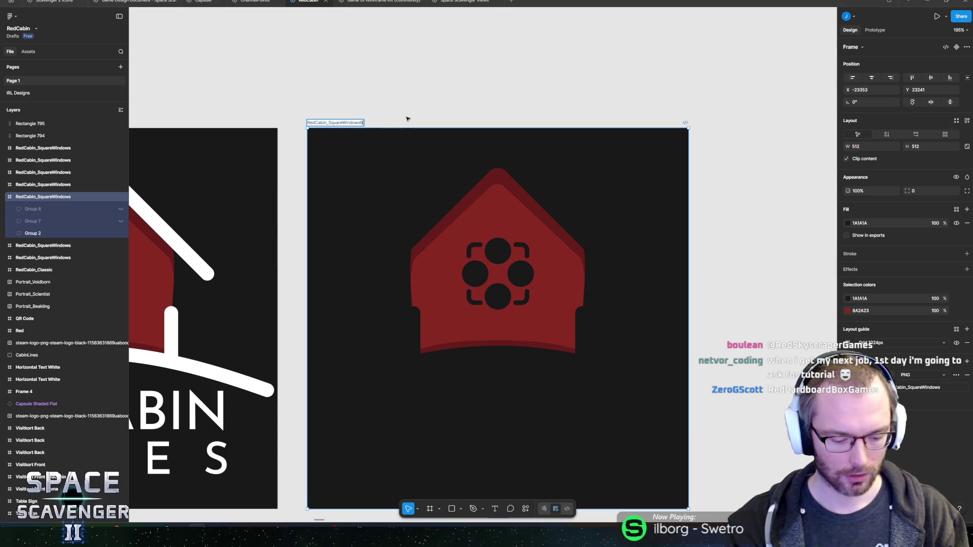
pyautogui.write('lack')
pyautogui.press('Return')
pyautogui.click(953, 387)
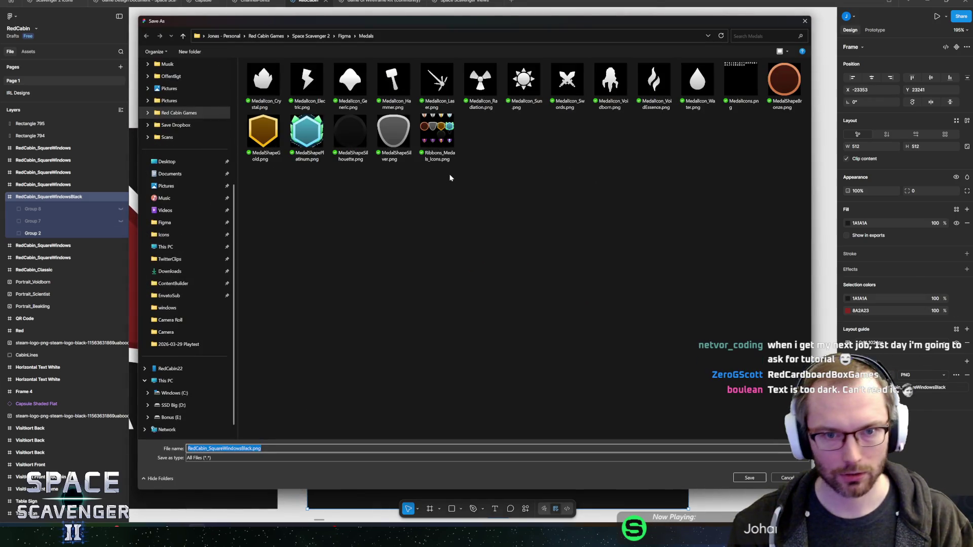
# Save RedCabin_SquareWindowsBlack.png into the Red Cabin folder, then return to Unity.
pyautogui.click(344, 36)
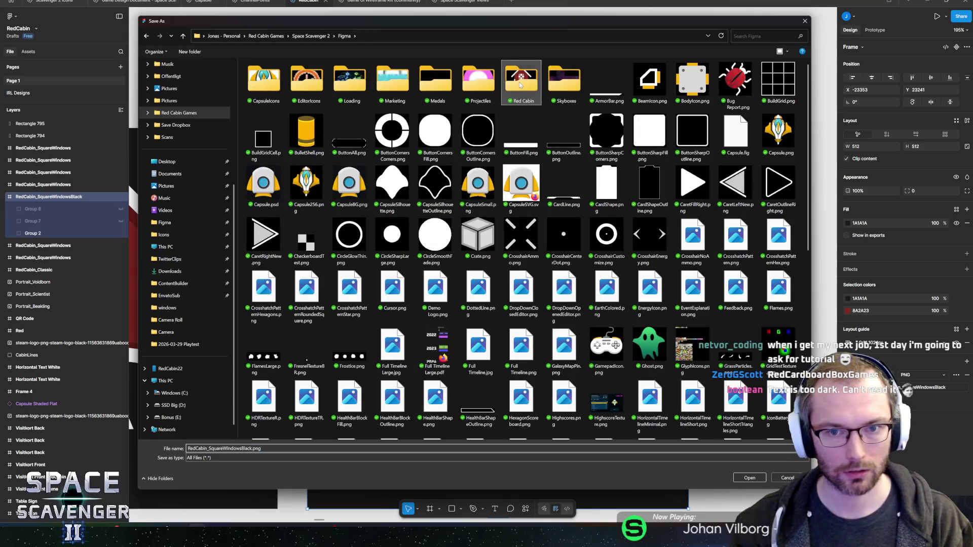
pyautogui.doubleClick(521, 84)
pyautogui.press('Return')
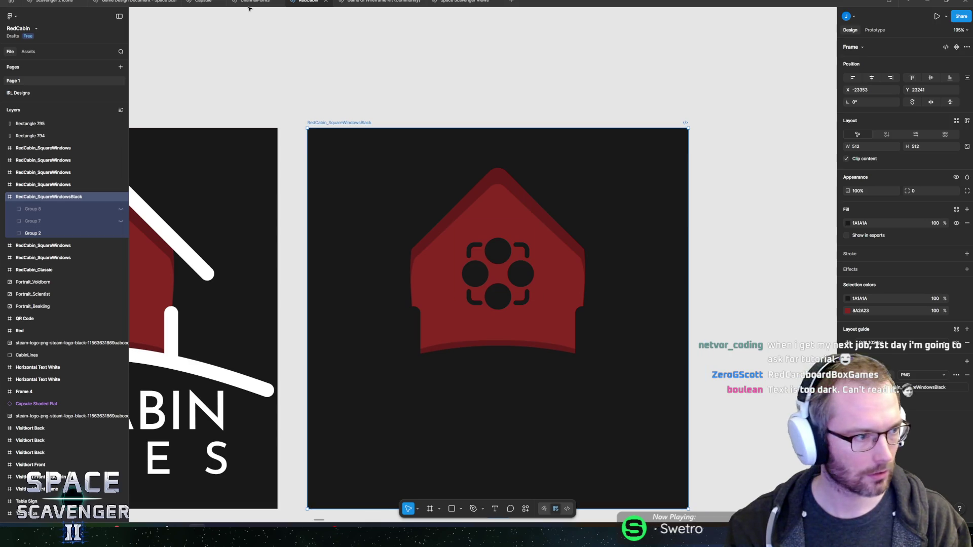
pyautogui.hotkey('alt', 'Tab')
pyautogui.scroll(-3)
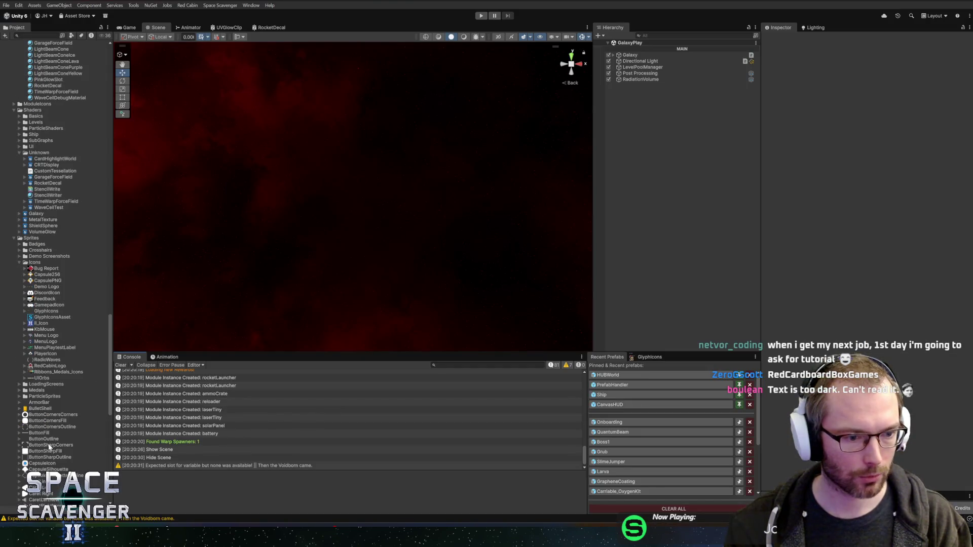
# Import RedCabin_SquareWindowsBlack into Sprites/Icons with Alpha Is Transparency enabled and applied.
pyautogui.click(43, 359)
pyautogui.click(46, 268)
pyautogui.click(35, 262)
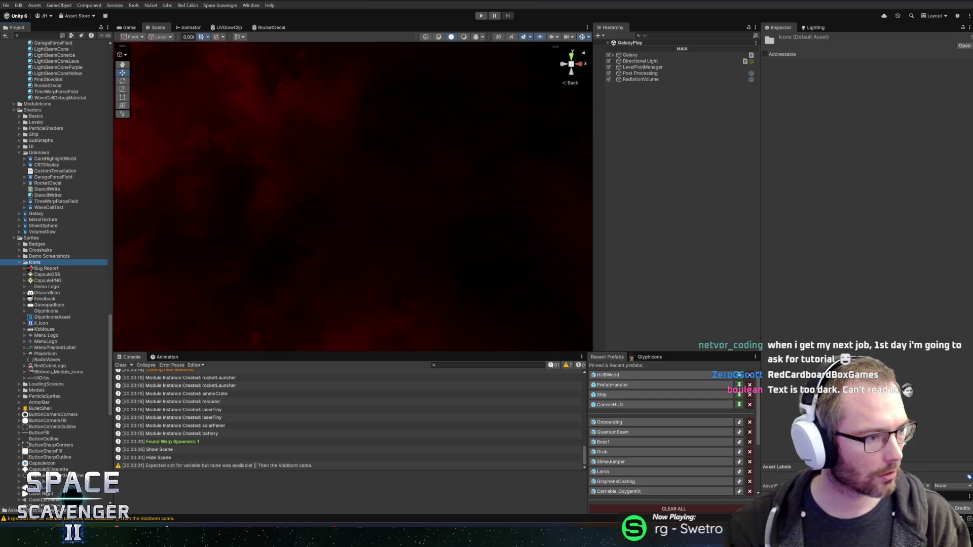
pyautogui.moveTo(34, 262); pyautogui.dragTo(43, 312)
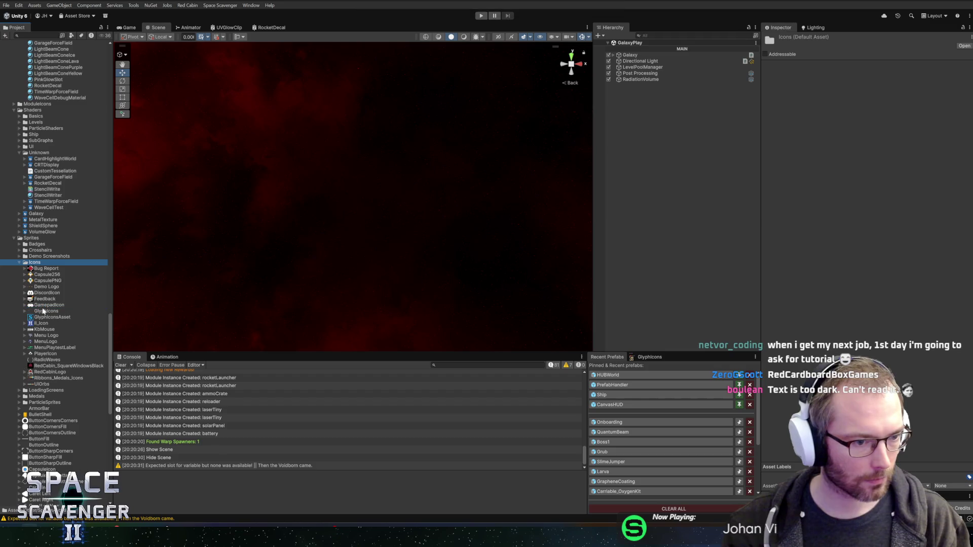
pyautogui.click(66, 365)
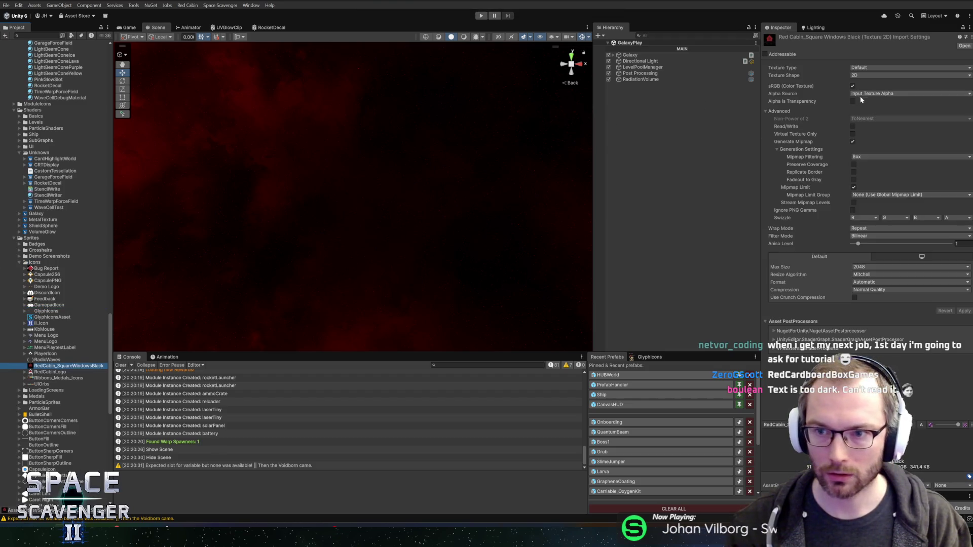
pyautogui.click(854, 101)
pyautogui.click(959, 312)
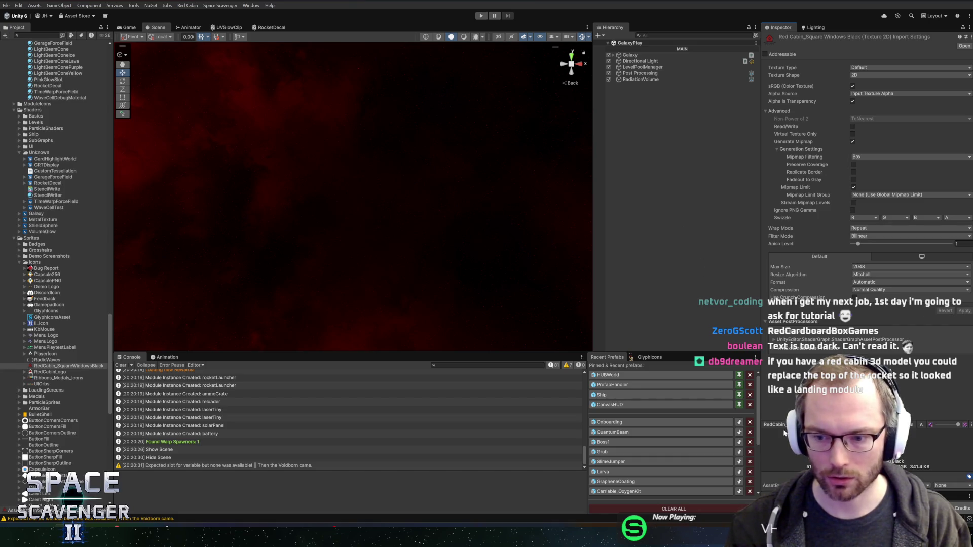
pyautogui.hotkey('alt', 'Tab')
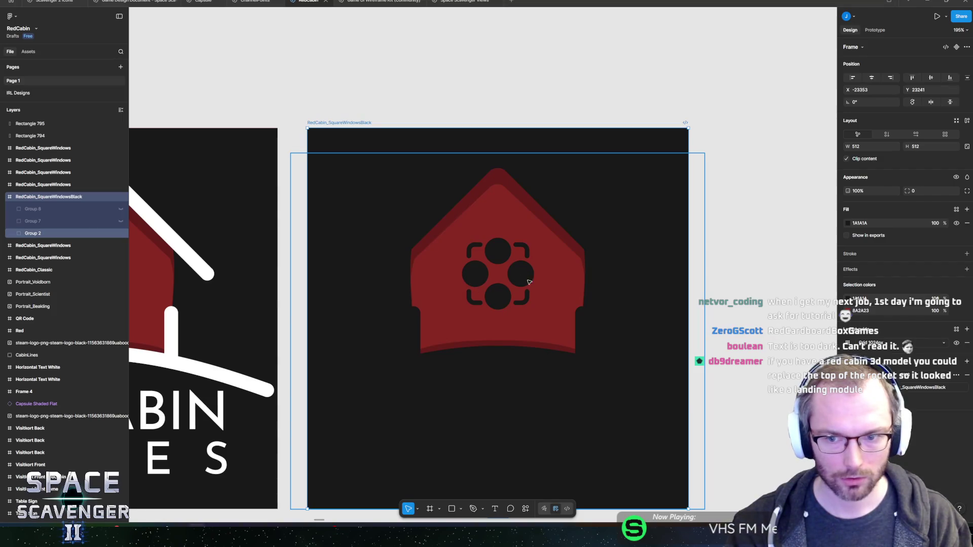
# Set the frame background to grey 909090 and hide the RED CABIN GAMES text.
pyautogui.click(848, 223)
pyautogui.moveTo(775, 256); pyautogui.dragTo(730, 291)
pyautogui.click(516, 416)
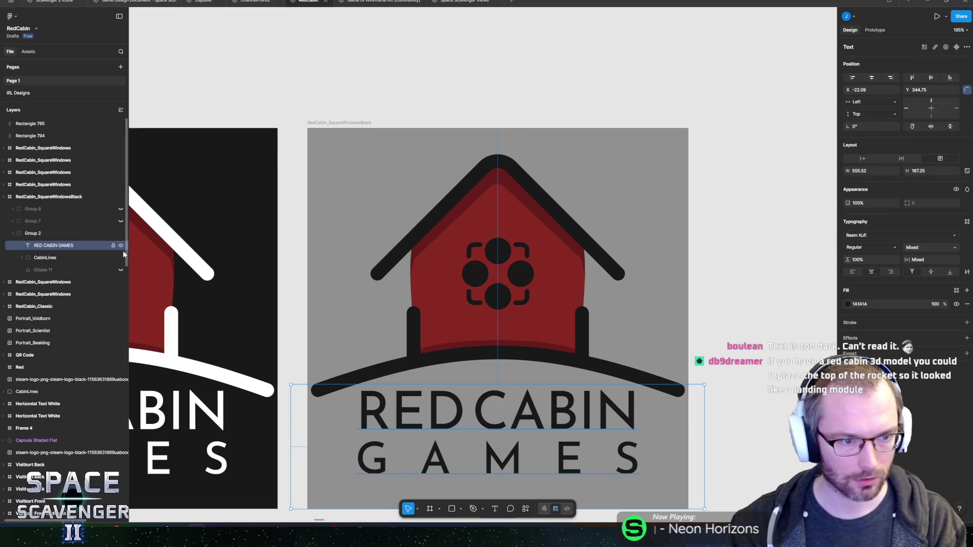
pyautogui.click(121, 246)
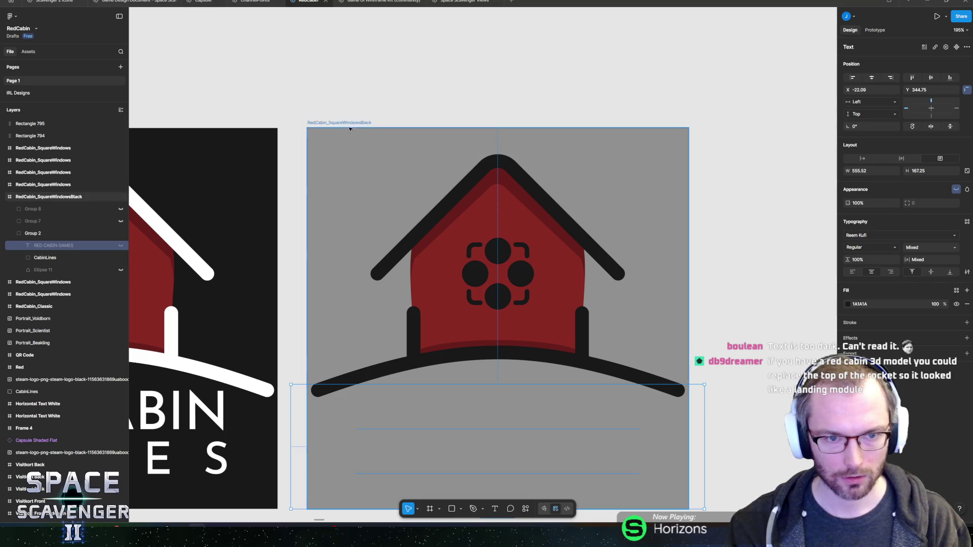
# Move the house graphic lower and re-export the PNG, replacing the existing file.
pyautogui.click(320, 123)
pyautogui.moveTo(551, 293); pyautogui.dragTo(539, 327)
pyautogui.click(380, 179)
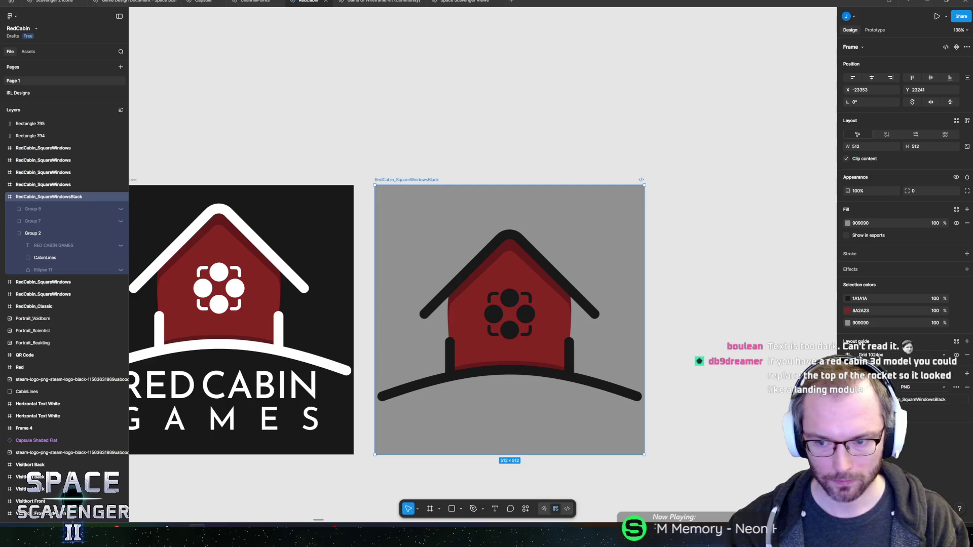
pyautogui.hotkey('ctrl', 'shift', 'e')
pyautogui.press('Return')
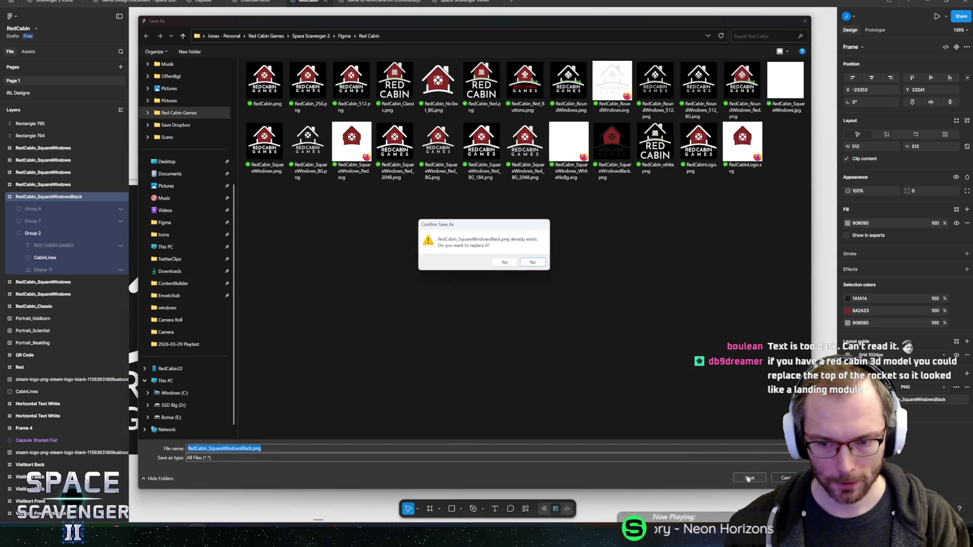
pyautogui.click(505, 263)
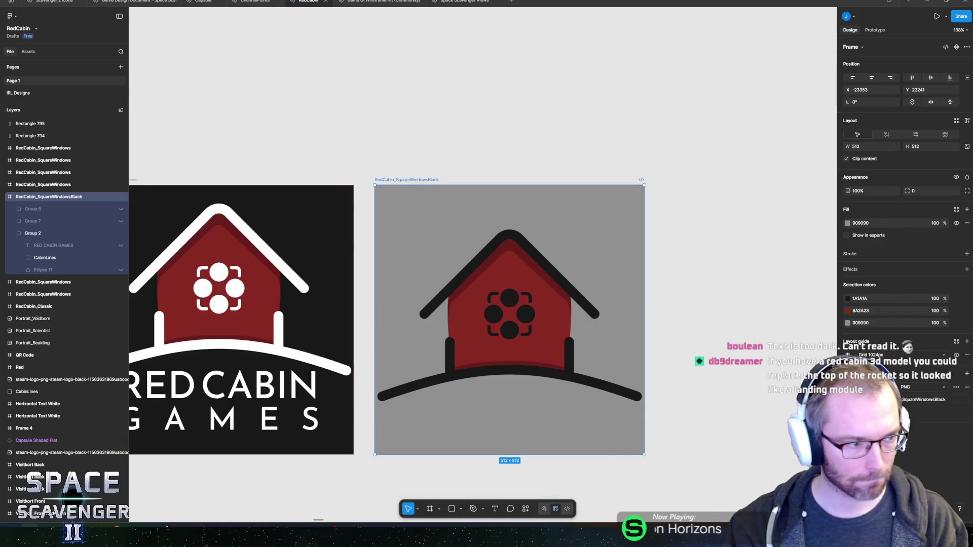
pyautogui.hotkey('alt', 'Tab')
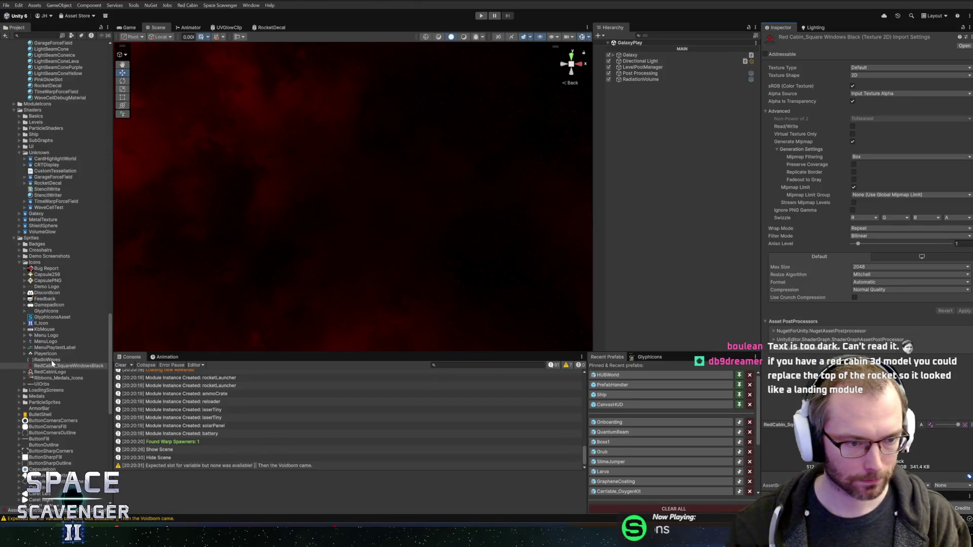
# In the Onboarding prefab, assign RedCabin_SquareWindowsBlack to the Logo's RocketDecal MainTex.
pyautogui.rightClick(53, 366)
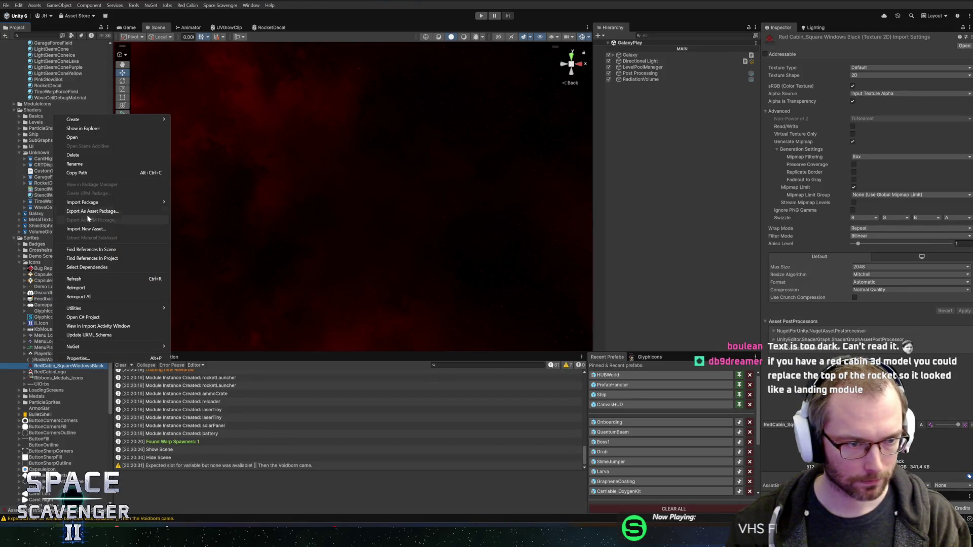
pyautogui.click(77, 130)
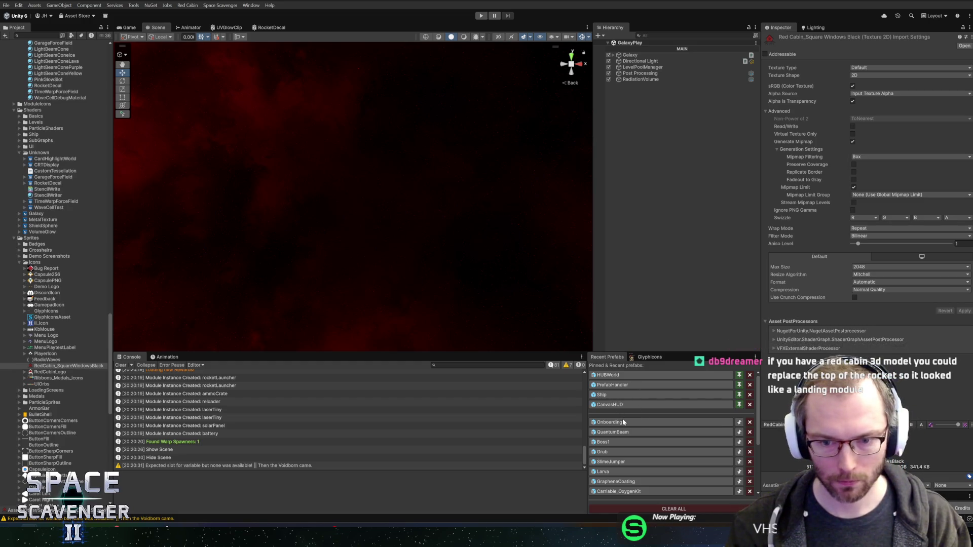
pyautogui.click(610, 421)
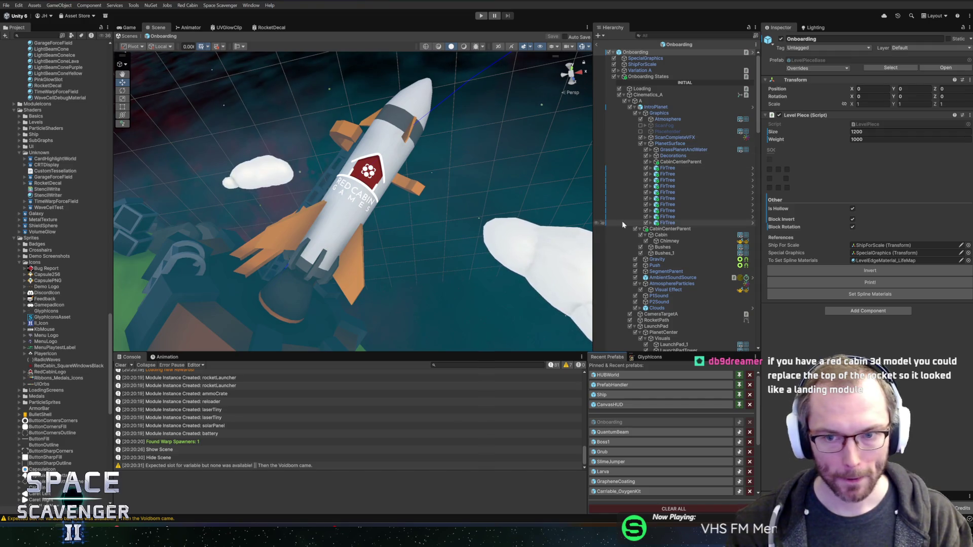
pyautogui.rightClick(369, 165)
pyautogui.click(405, 169)
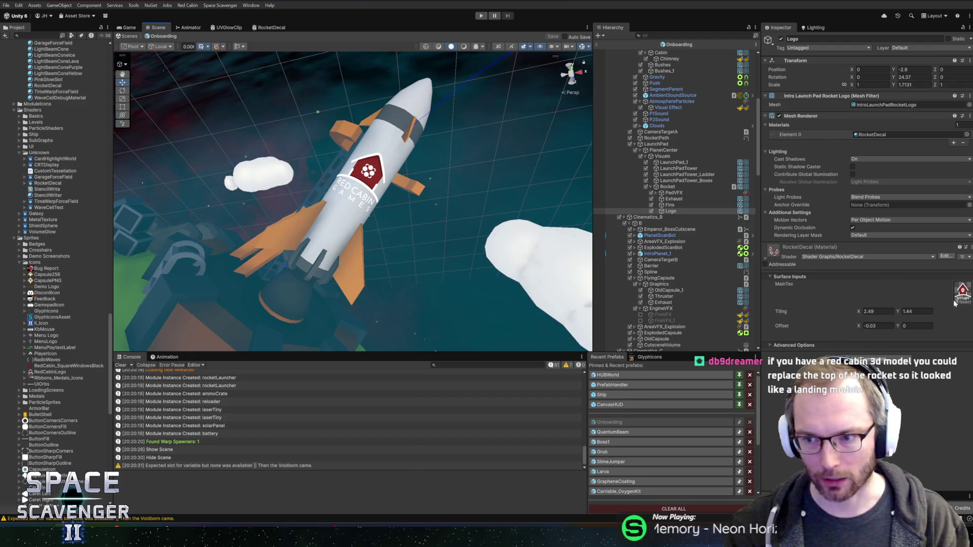
pyautogui.click(956, 302)
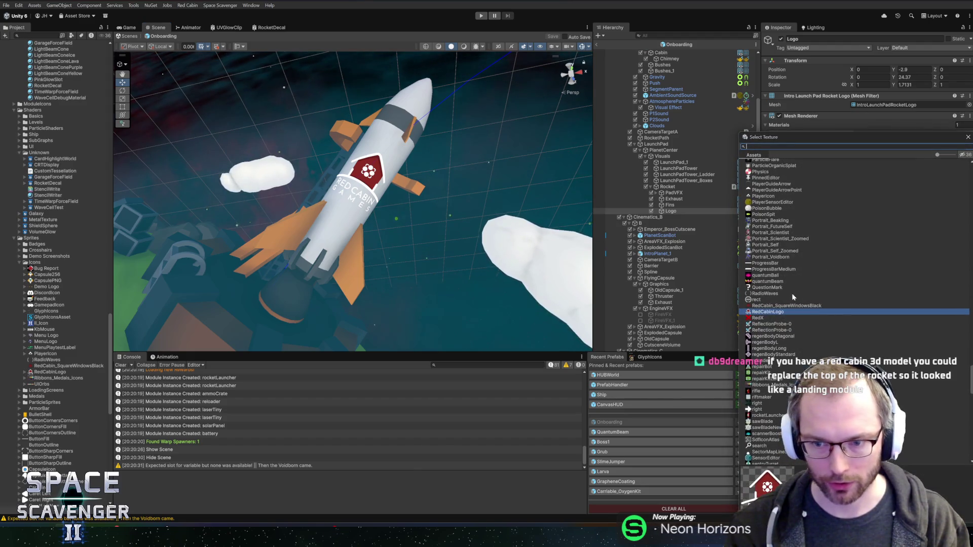
pyautogui.doubleClick(787, 305)
# Orbit the Scene view around the rocket to check the new cabin decal.
pyautogui.scroll(-3)
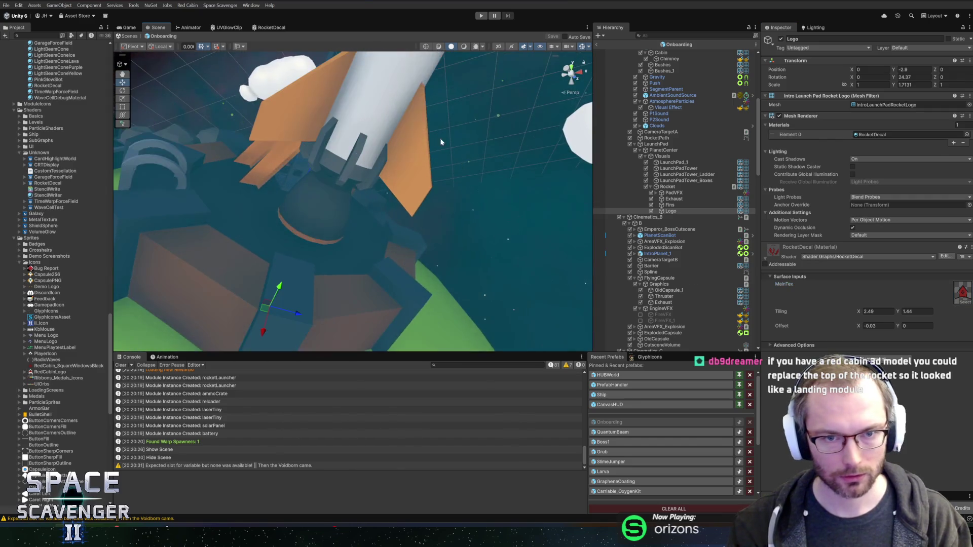
pyautogui.moveTo(441, 142); pyautogui.dragTo(464, 154)
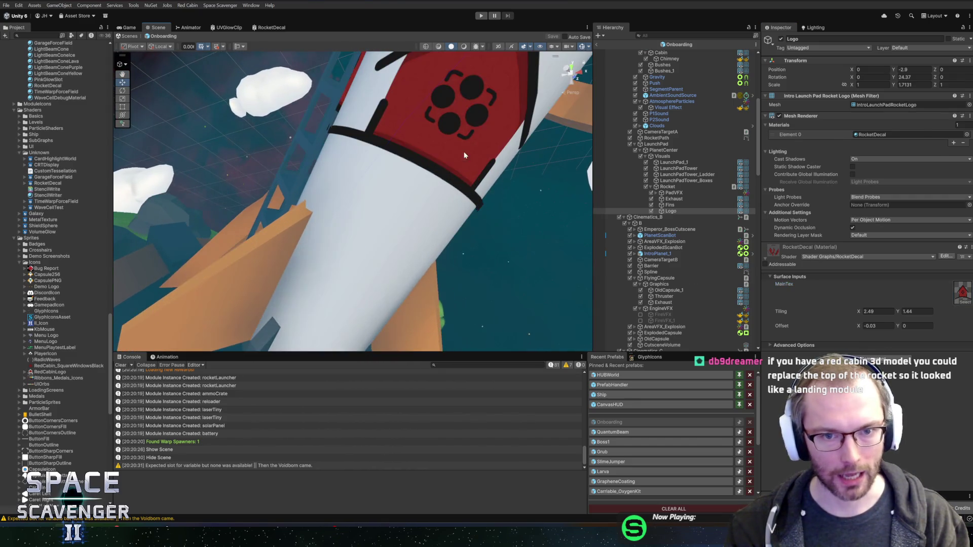
pyautogui.scroll(3)
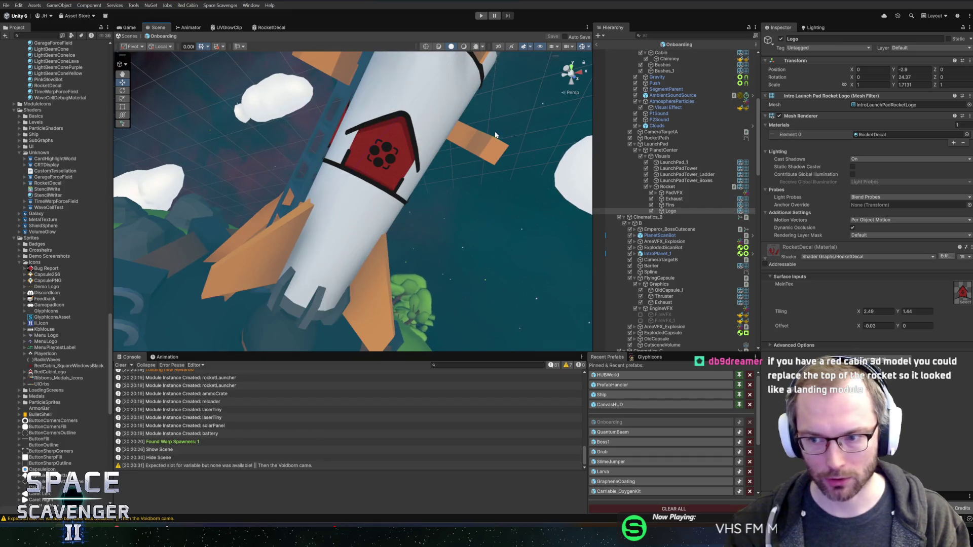
pyautogui.scroll(-3)
pyautogui.moveTo(445, 131); pyautogui.dragTo(509, 155)
pyautogui.scroll(3)
pyautogui.scroll(-3)
pyautogui.scroll(3)
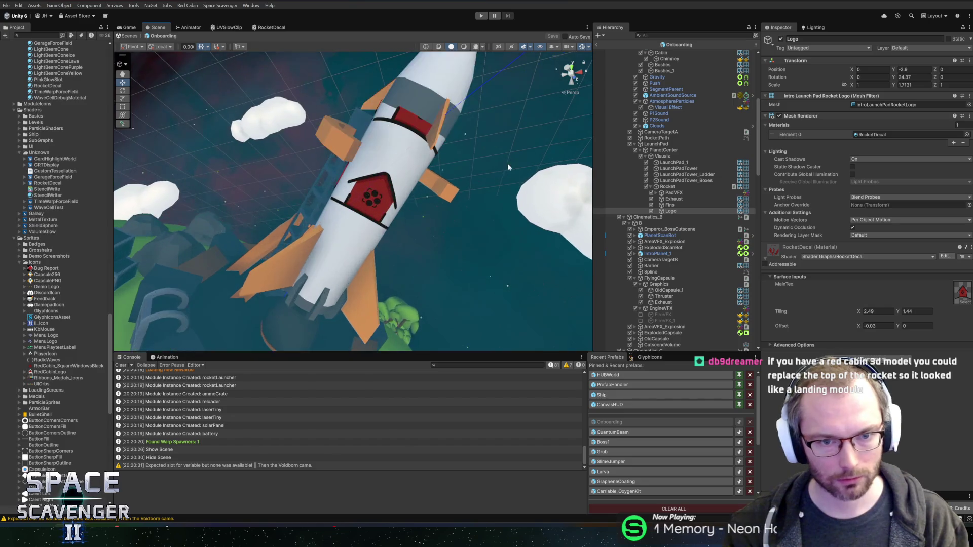
pyautogui.scroll(3)
pyautogui.scroll(-3)
pyautogui.scroll(3)
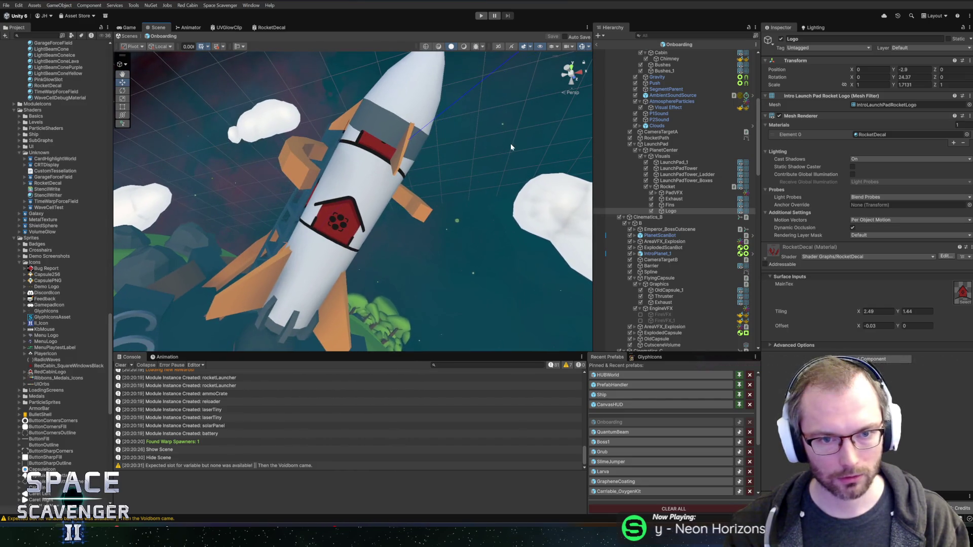
pyautogui.click(84, 365)
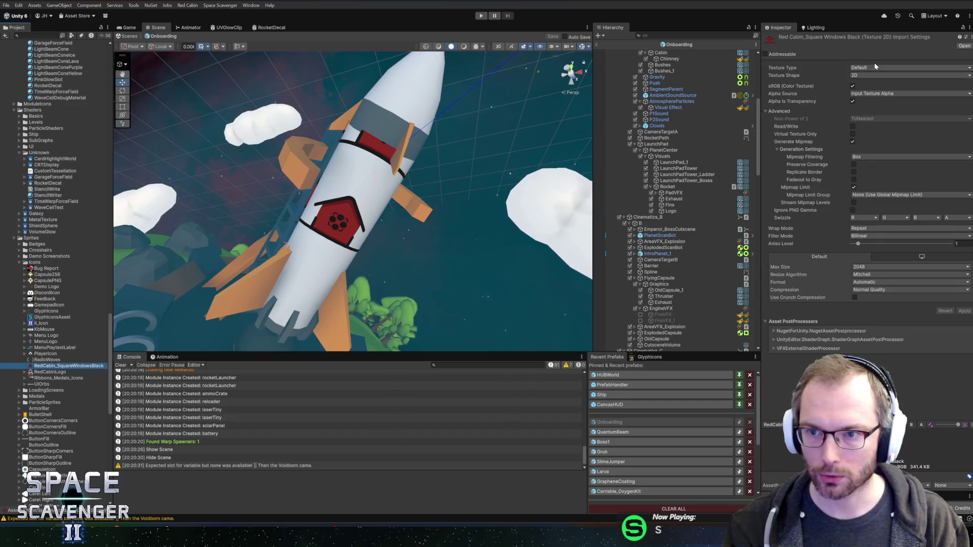
# Change the texture type to Sprite (2D and UI) and apply it.
pyautogui.click(871, 68)
pyautogui.click(869, 103)
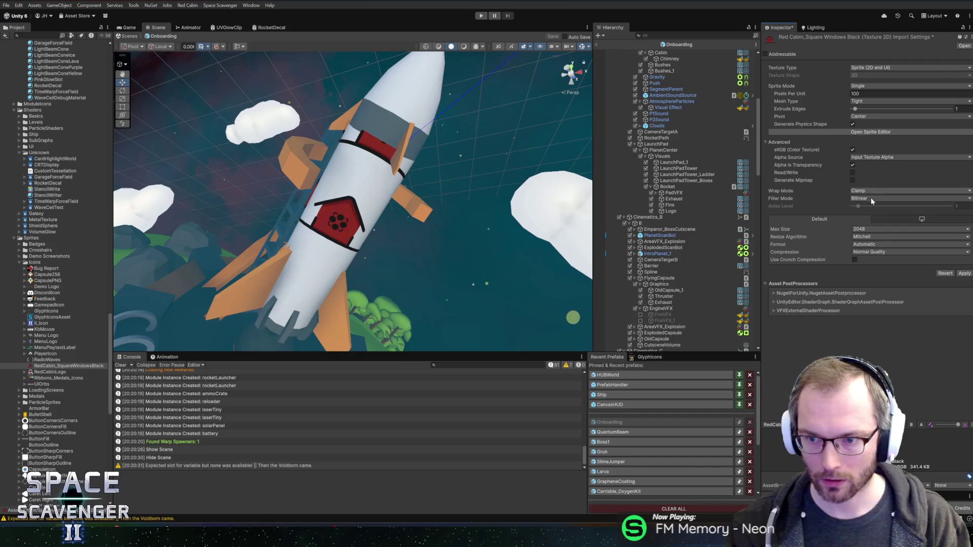
pyautogui.click(965, 274)
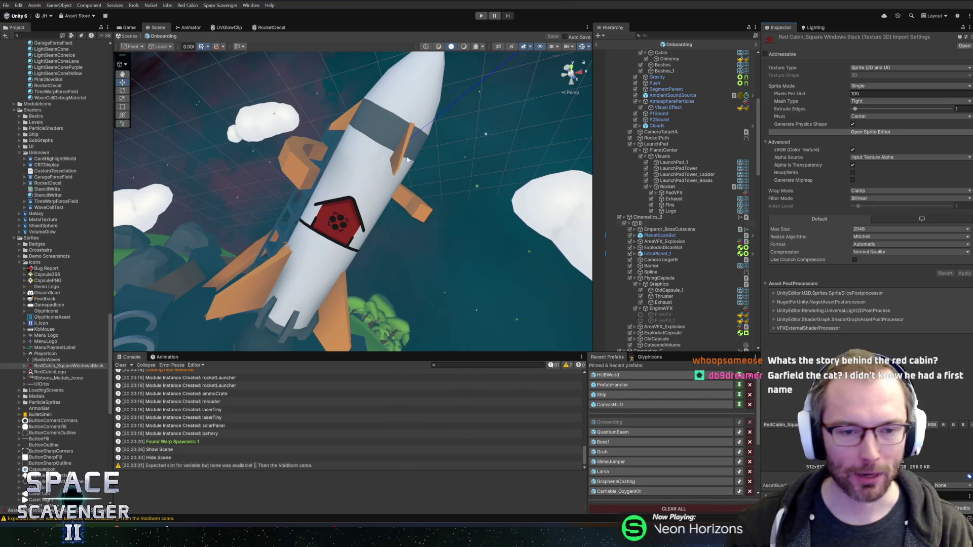
# Reselect the rocket's Logo, view the whole planet, and exit the prefab to GalaxyPlay.
pyautogui.scroll(3)
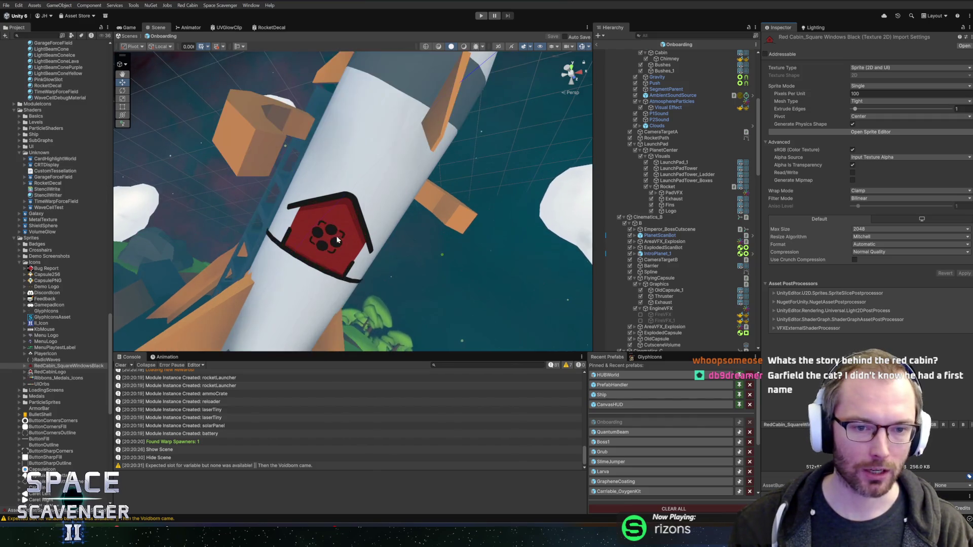
pyautogui.rightClick(367, 205)
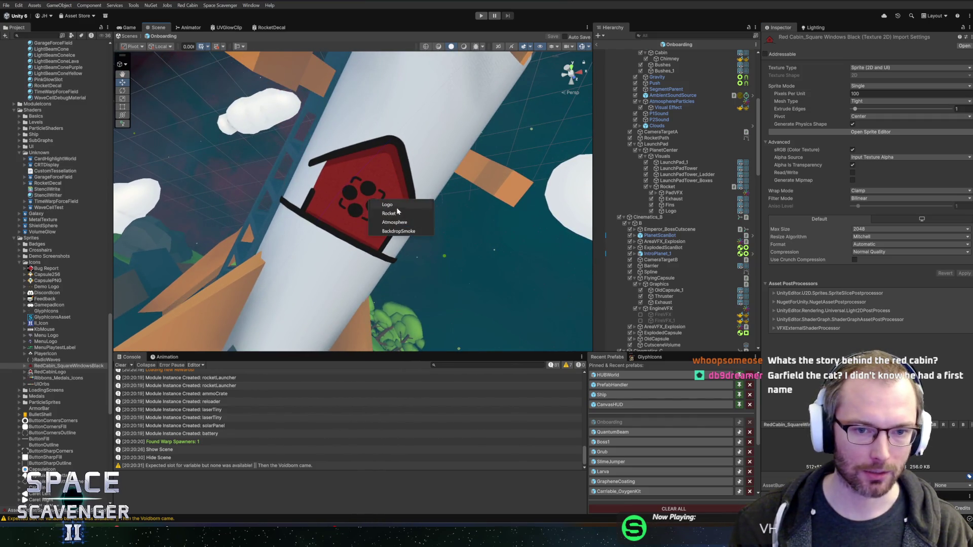
pyautogui.click(387, 205)
pyautogui.scroll(-3)
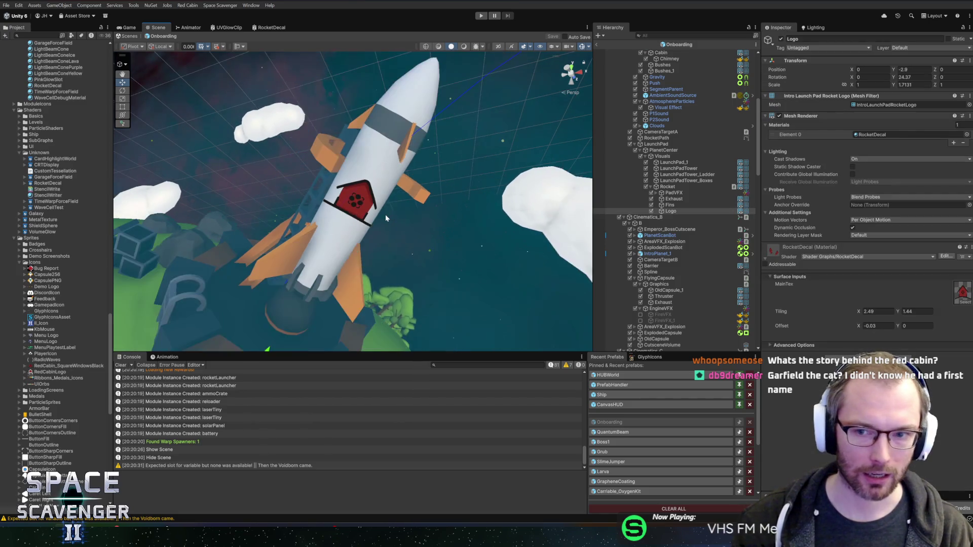
pyautogui.scroll(3)
pyautogui.scroll(-3)
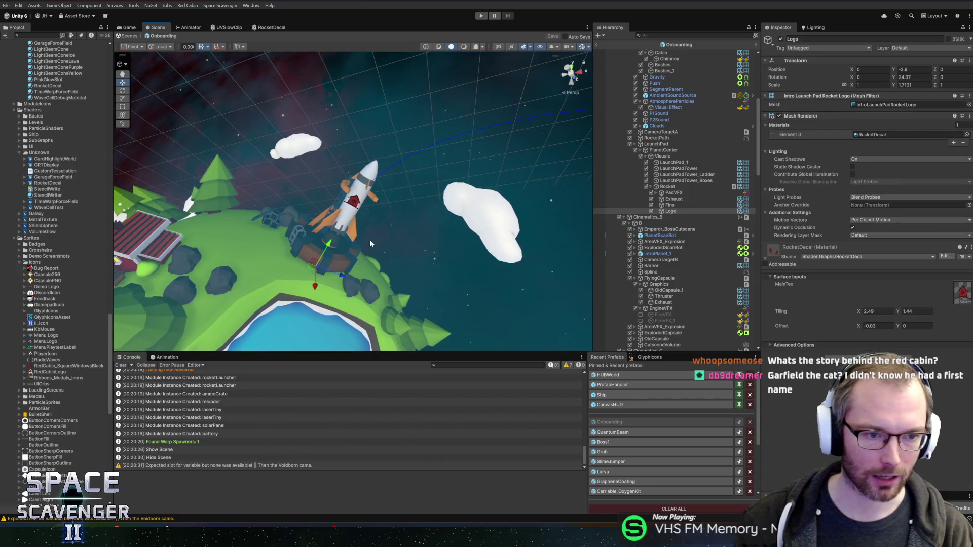
pyautogui.moveTo(386, 237); pyautogui.dragTo(380, 208)
pyautogui.scroll(3)
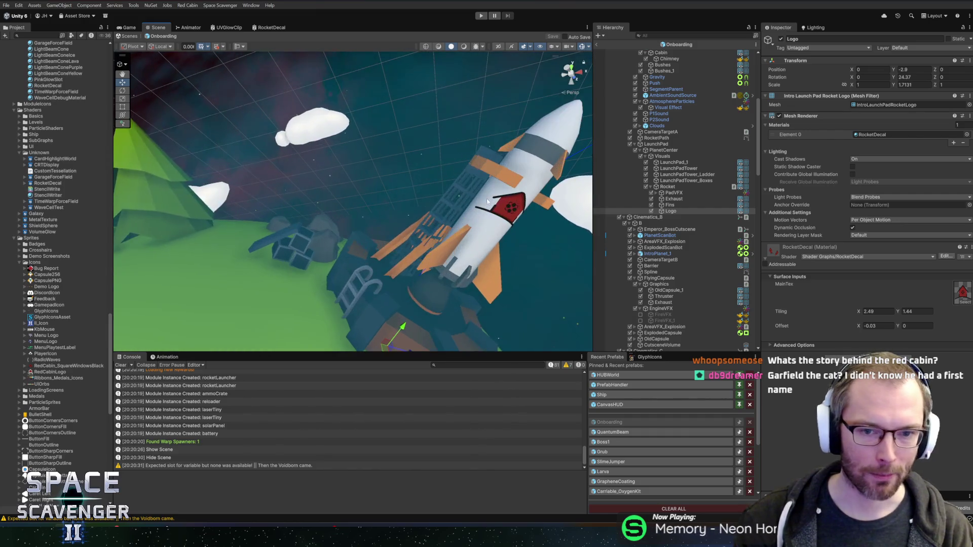
pyautogui.scroll(3)
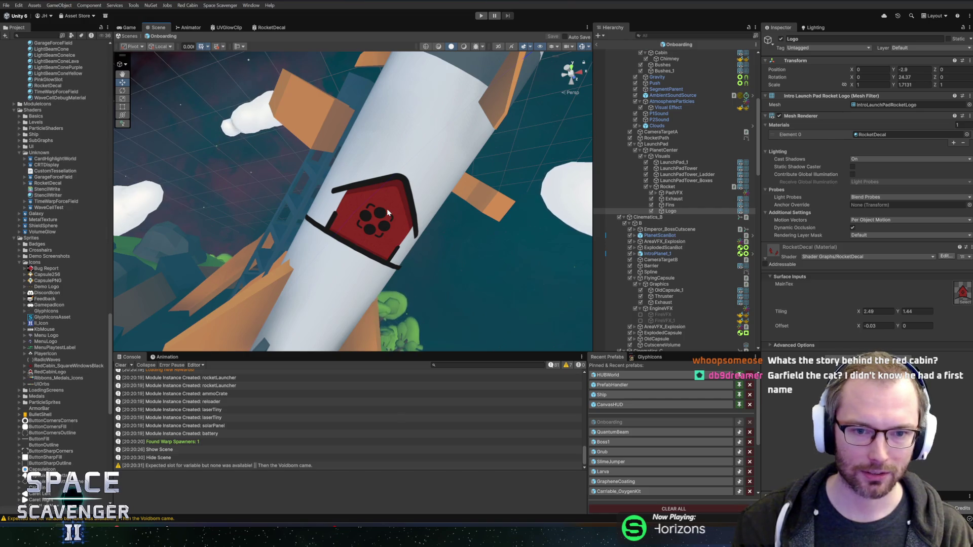
pyautogui.click(597, 44)
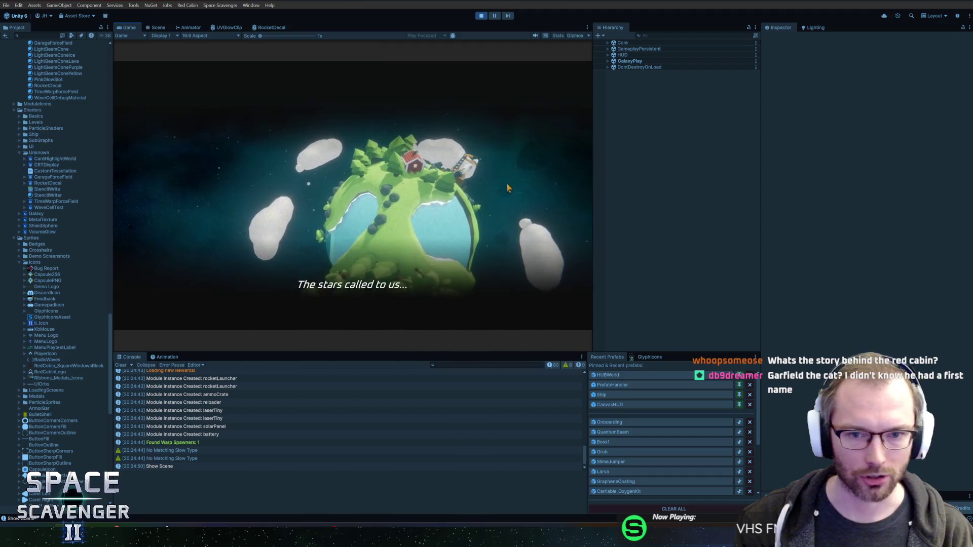
# Open the in-game debug console in a maximized Game view and type 'l' into it.
pyautogui.press('`')
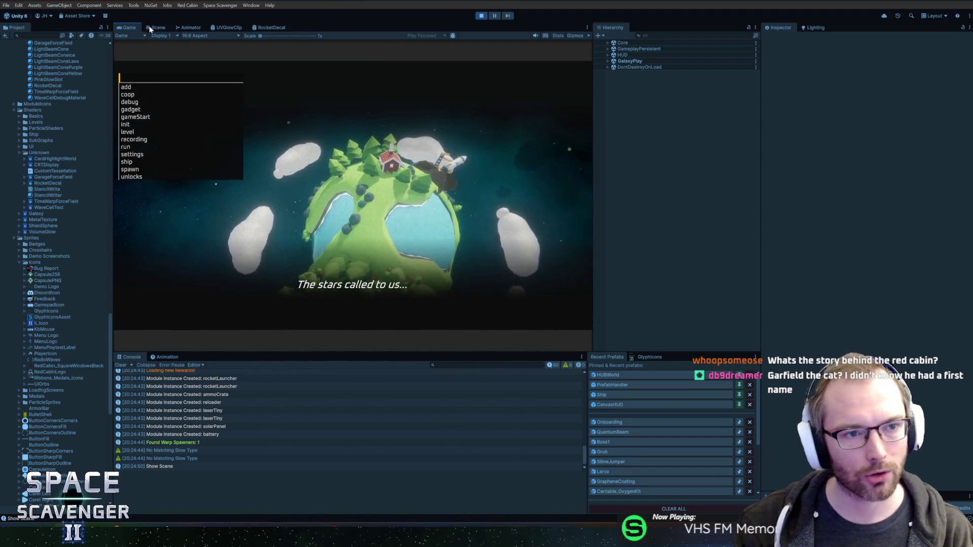
pyautogui.doubleClick(128, 26)
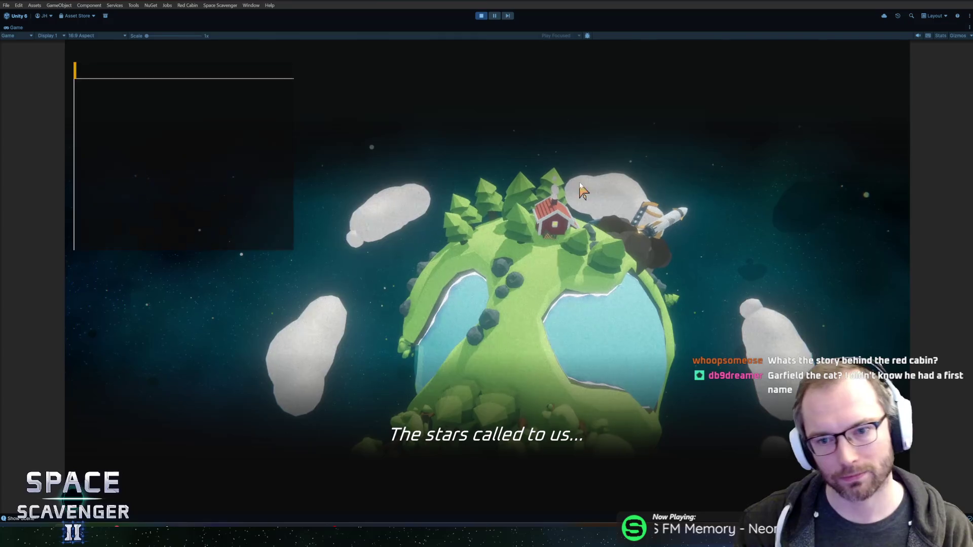
pyautogui.click(774, 224)
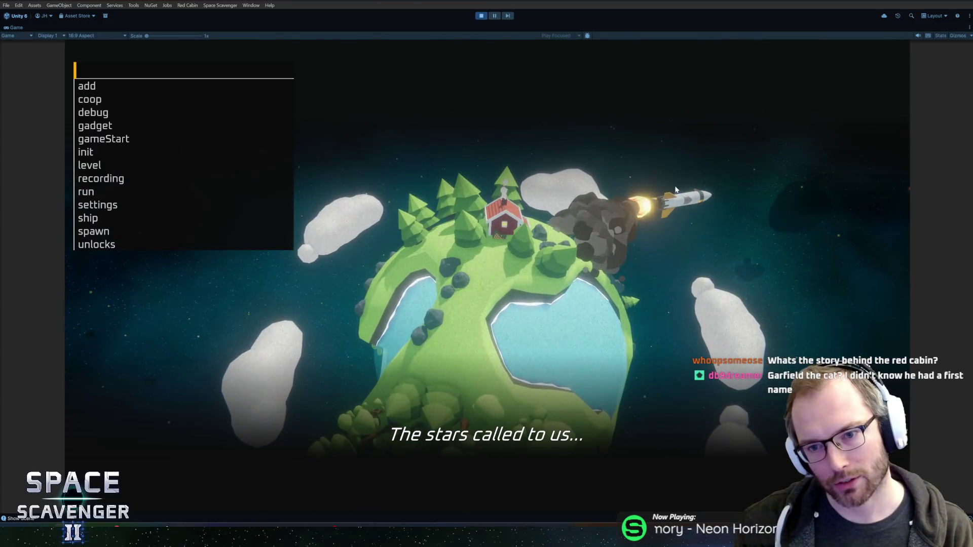
pyautogui.write('l')
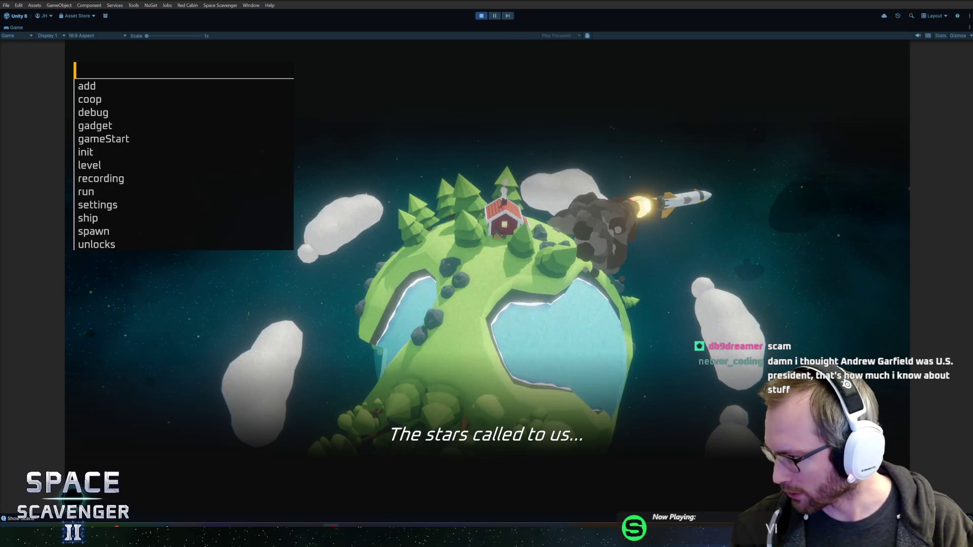
pyautogui.hotkey('alt', 'Tab')
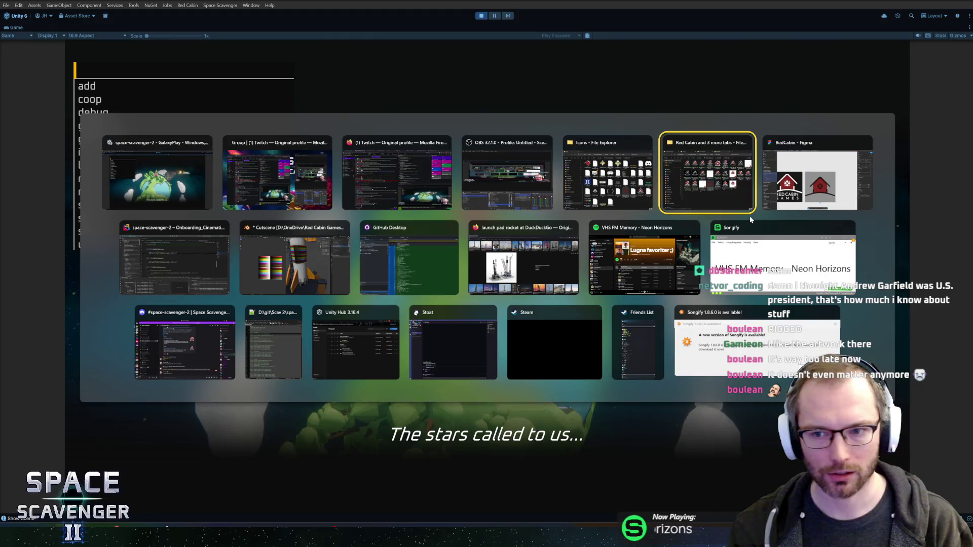
# Recolour the four cabin window circles to white FFFFFF.
pyautogui.click(501, 306)
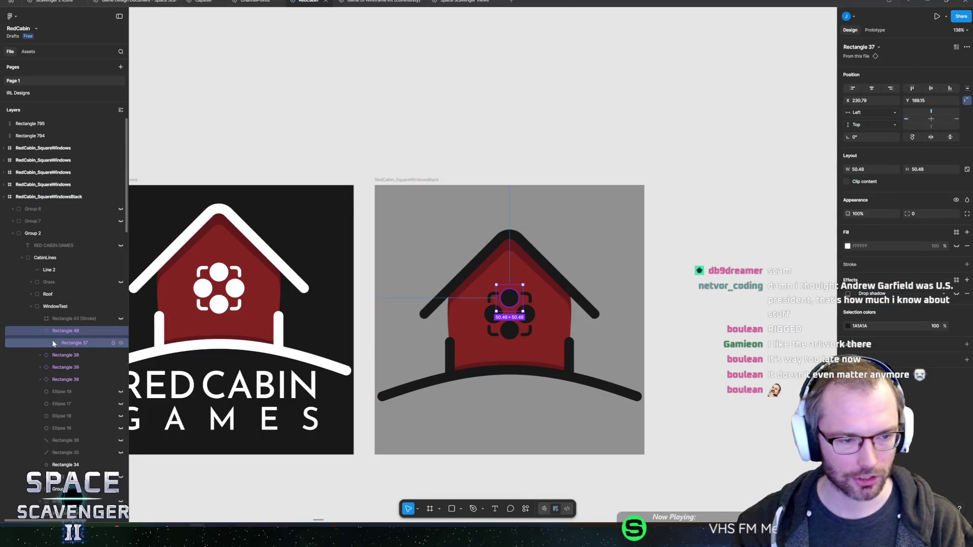
pyautogui.click(40, 331)
pyautogui.click(74, 372)
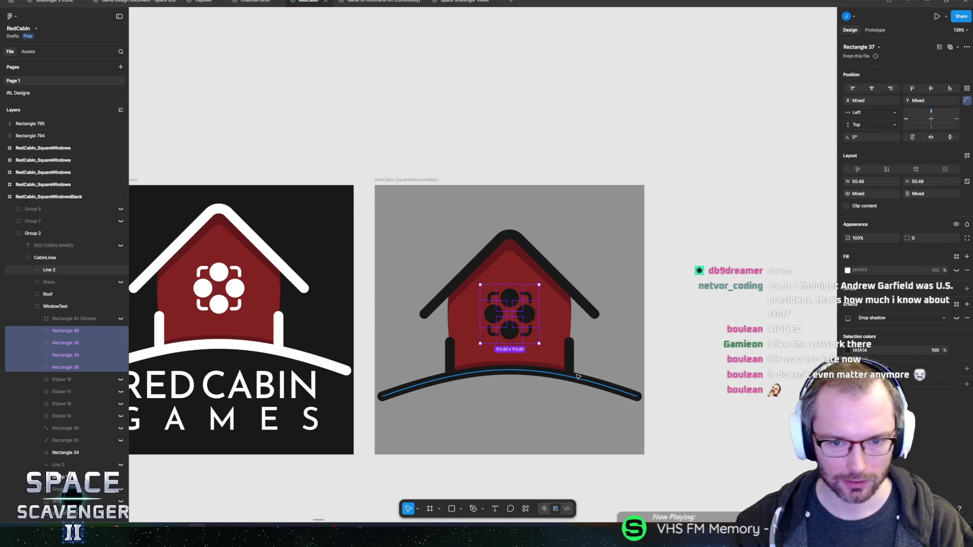
pyautogui.scroll(3)
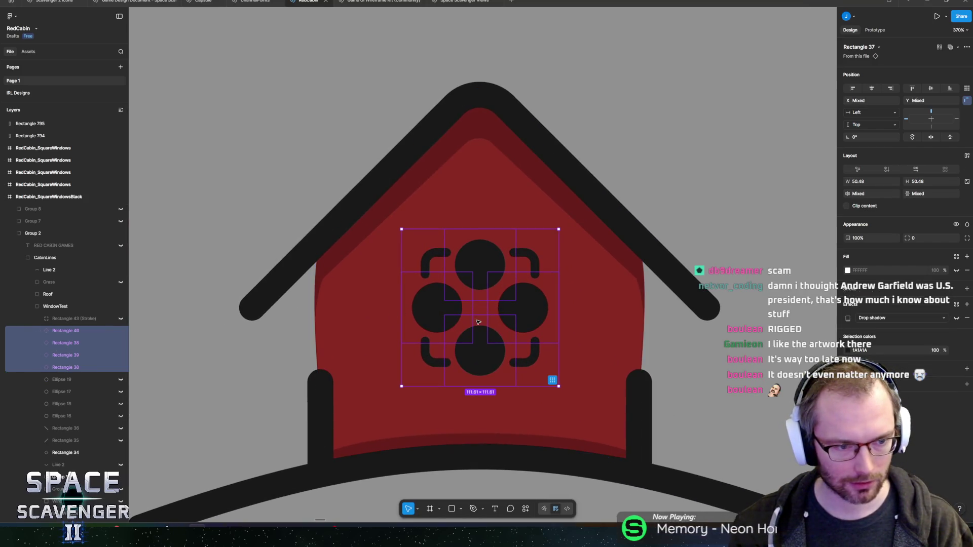
pyautogui.click(847, 350)
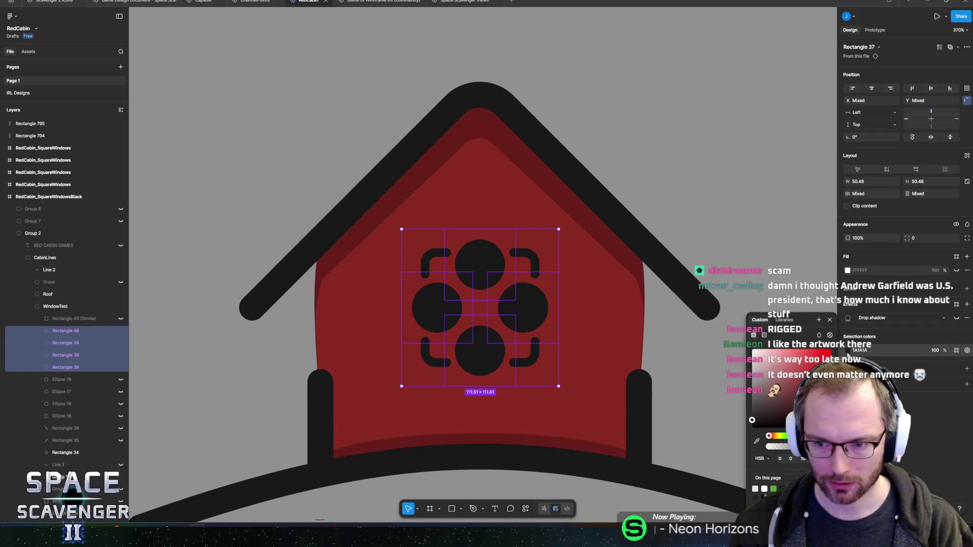
pyautogui.click(765, 489)
# Set the corner bracket group's stroke to white FFFFFF.
pyautogui.click(430, 255)
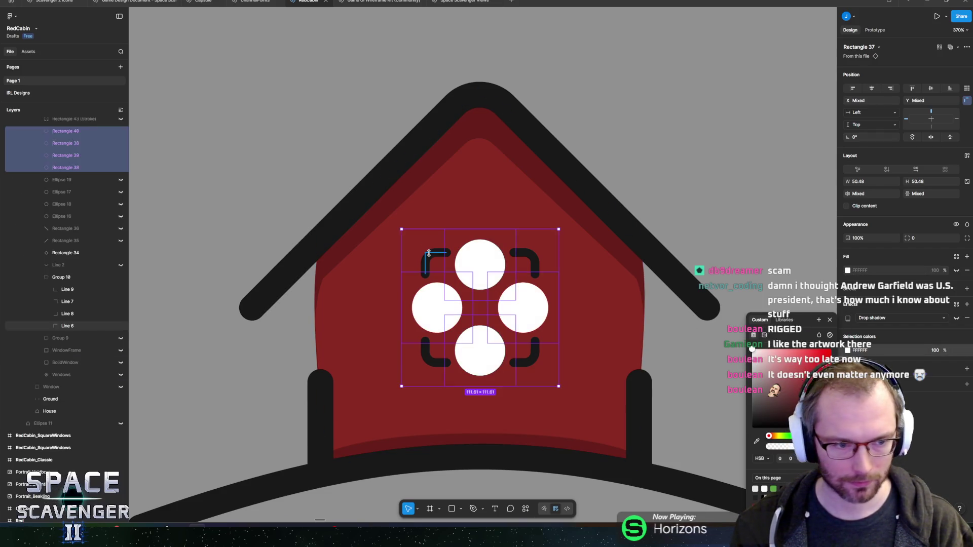
pyautogui.doubleClick(434, 259)
pyautogui.press('Escape')
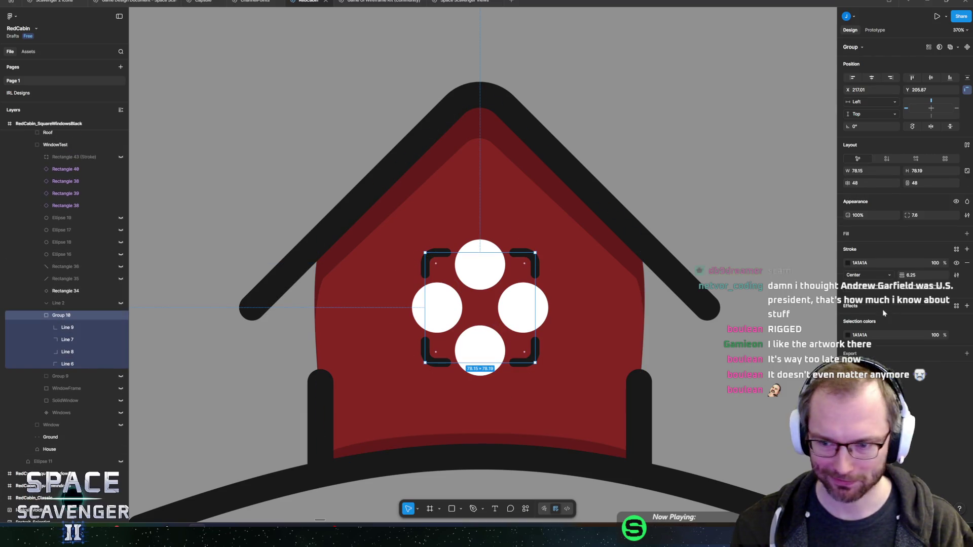
pyautogui.click(848, 263)
pyautogui.click(765, 434)
pyautogui.press('Escape')
pyautogui.scroll(-3)
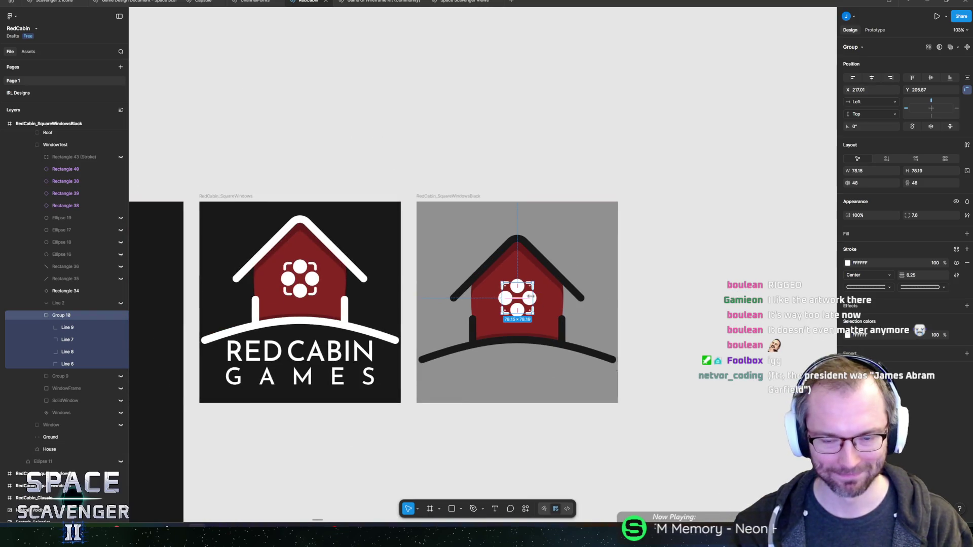
# Undo the last six edits, reverting the white brackets, windows, background and text changes.
pyautogui.hotkey('ctrl', 'z')
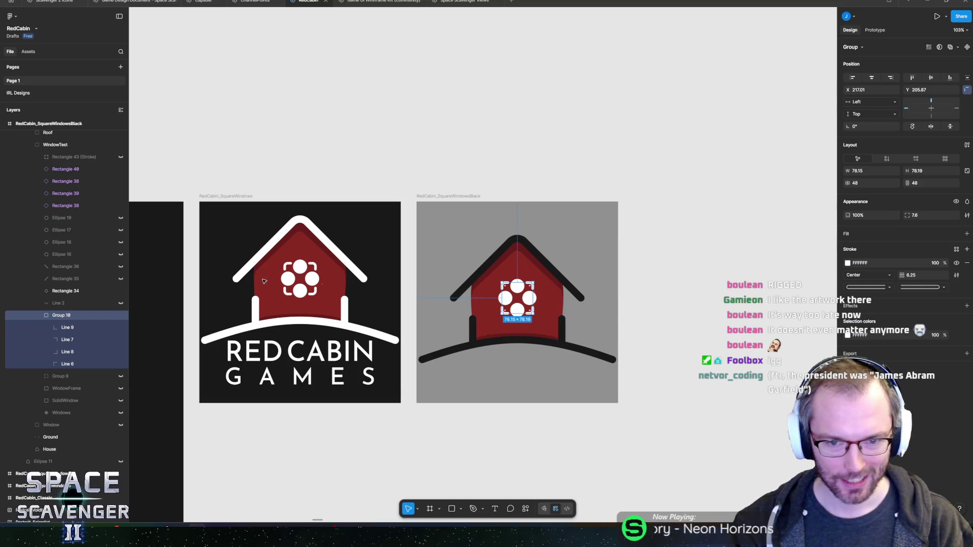
pyautogui.hotkey('ctrl', 'z')
pyautogui.hotkey('ctrl', 'z')
pyautogui.hotkey('ctrl', 'z')
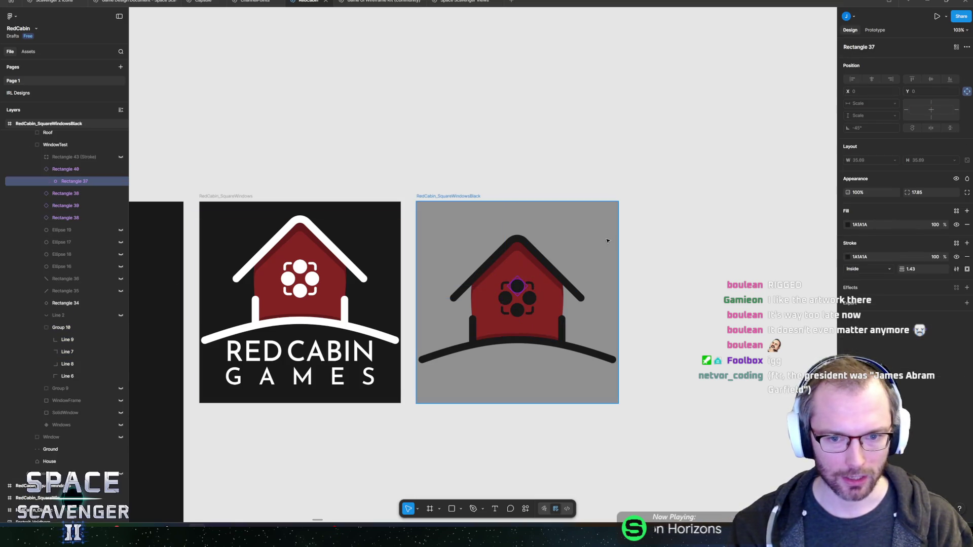
pyautogui.hotkey('ctrl', 'z')
pyautogui.hotkey('ctrl', 'z')
pyautogui.hotkey('ctrl', 'z')
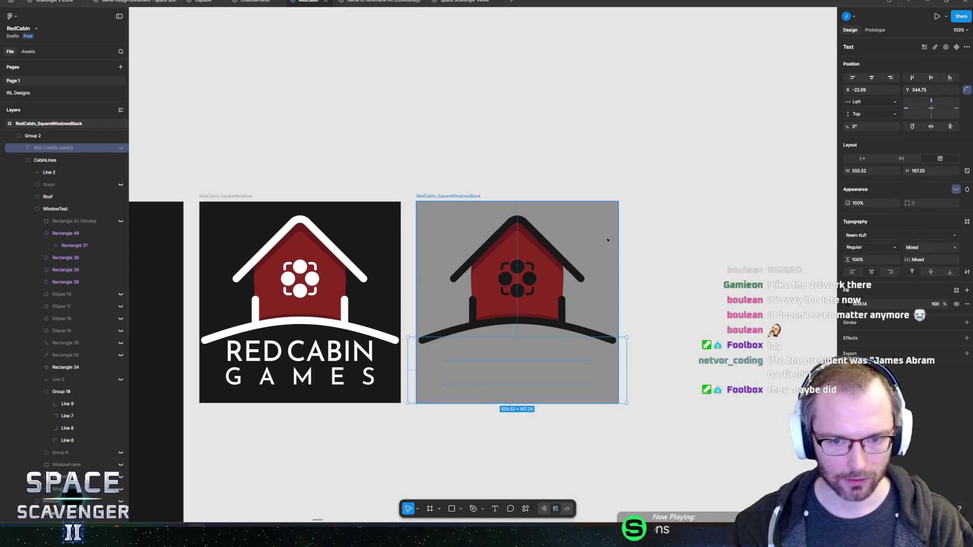
pyautogui.hotkey('ctrl', 'z')
pyautogui.hotkey('ctrl', 'z')
pyautogui.hotkey('ctrl', 'z')
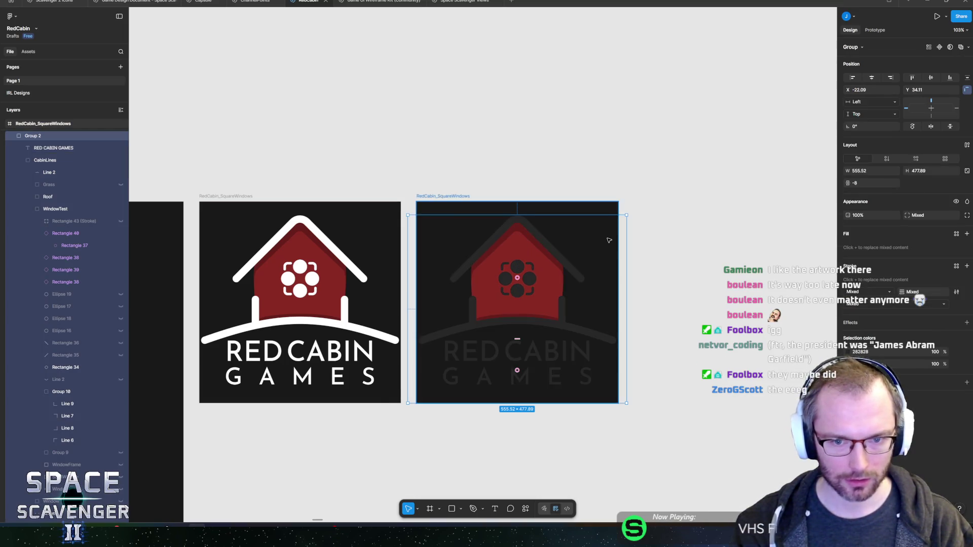
pyautogui.hotkey('ctrl', 'z')
pyautogui.hotkey('ctrl', 'z')
pyautogui.hotkey('ctrl', 'z')
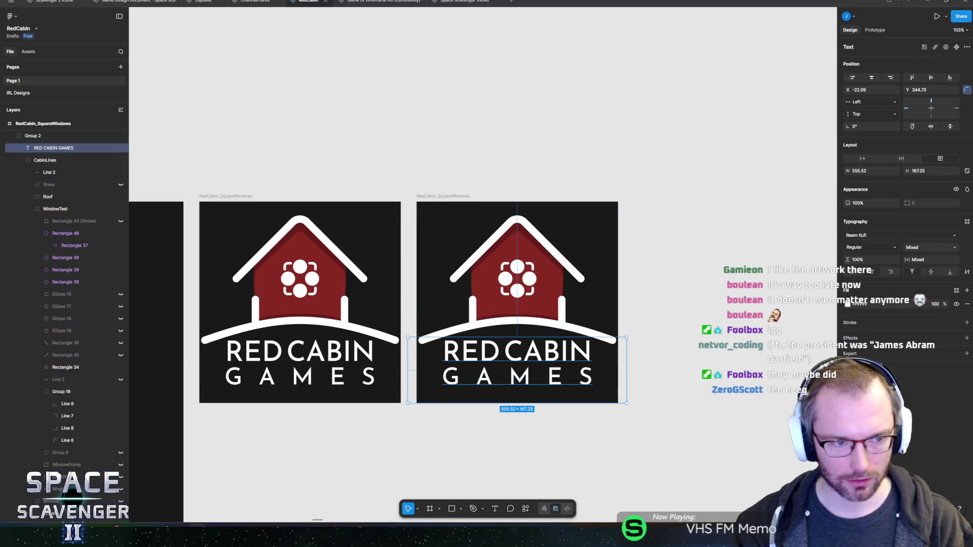
pyautogui.hotkey('ctrl', 'z')
pyautogui.hotkey('ctrl', 'z')
pyautogui.hotkey('ctrl', 'z')
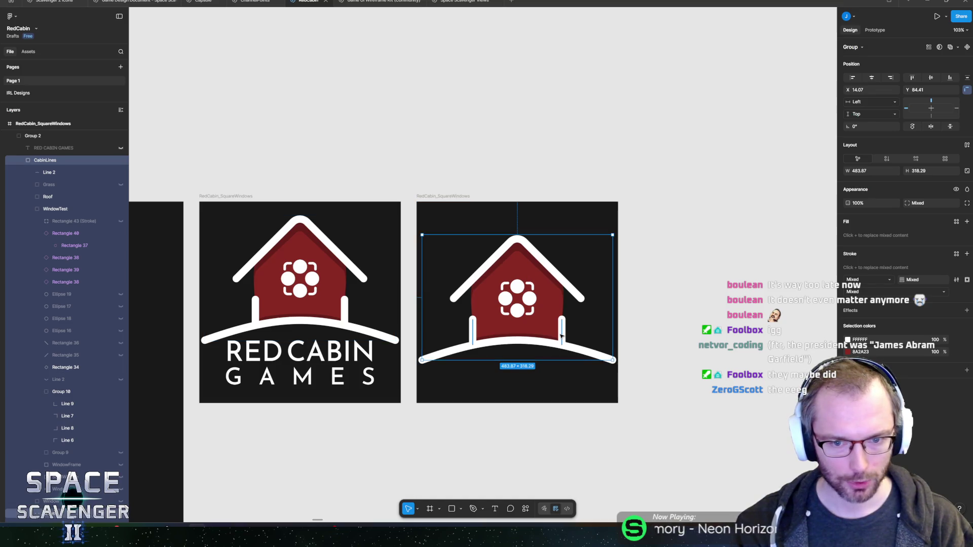
# Hide the RedCabin_SquareWindows frame's background fill and draw a rectangle over the cabin.
pyautogui.scroll(3)
pyautogui.click(363, 122)
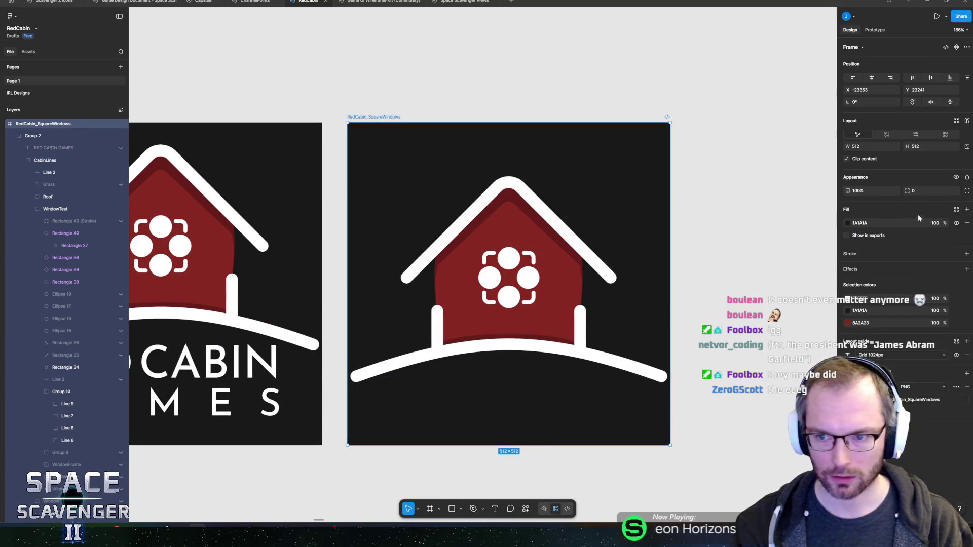
pyautogui.click(956, 224)
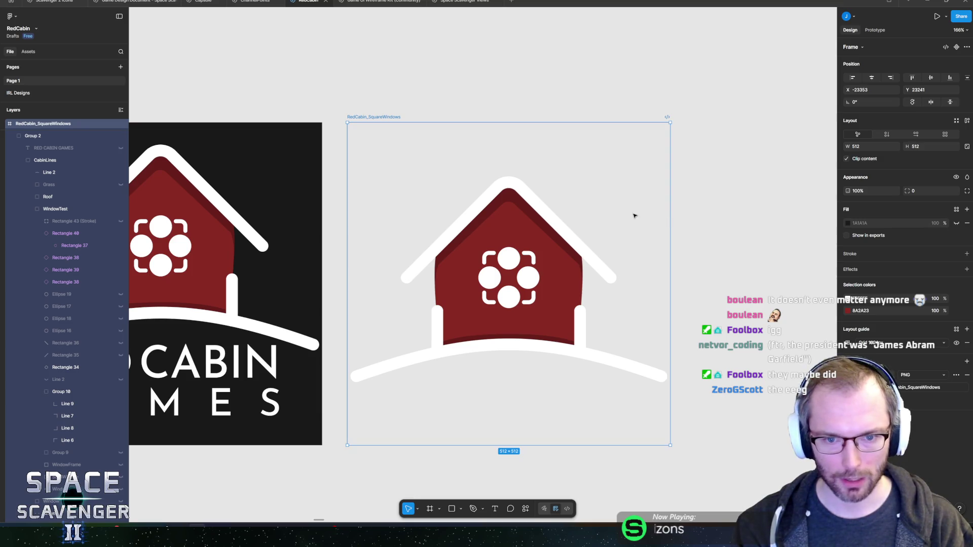
pyautogui.press('r')
pyautogui.moveTo(372, 176); pyautogui.dragTo(662, 372)
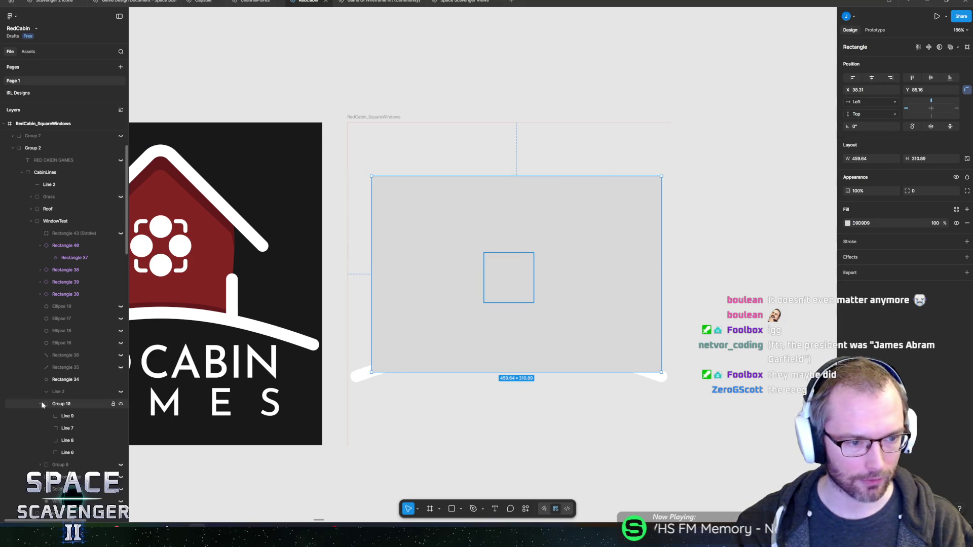
# Place the rectangle behind the cabin with a reversed linear gradient ending at 0% opacity.
pyautogui.scroll(3)
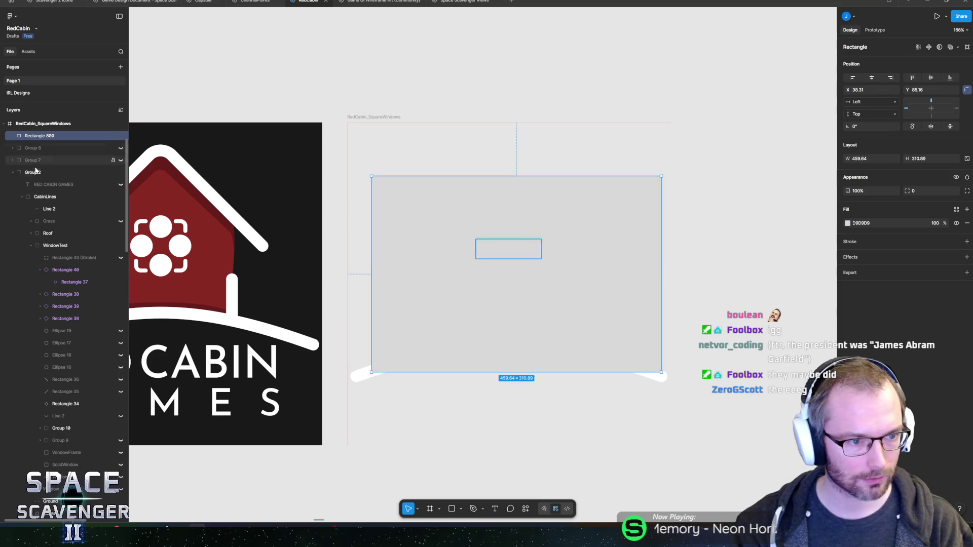
pyautogui.moveTo(42, 135); pyautogui.dragTo(43, 434)
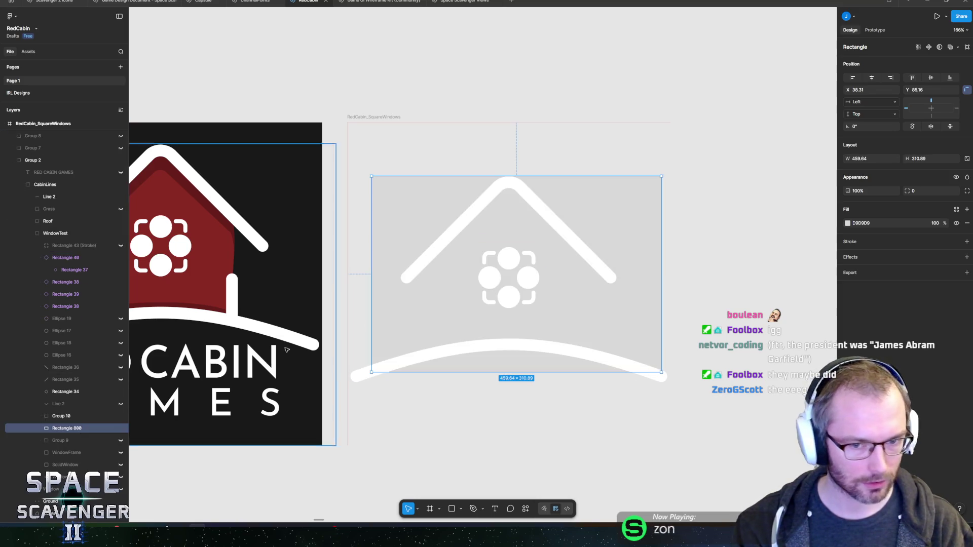
pyautogui.click(847, 224)
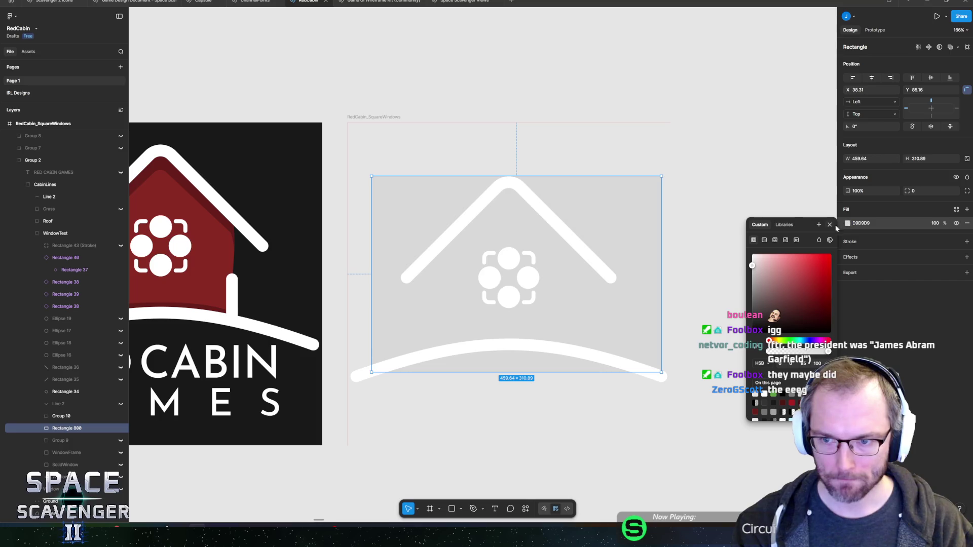
pyautogui.click(765, 241)
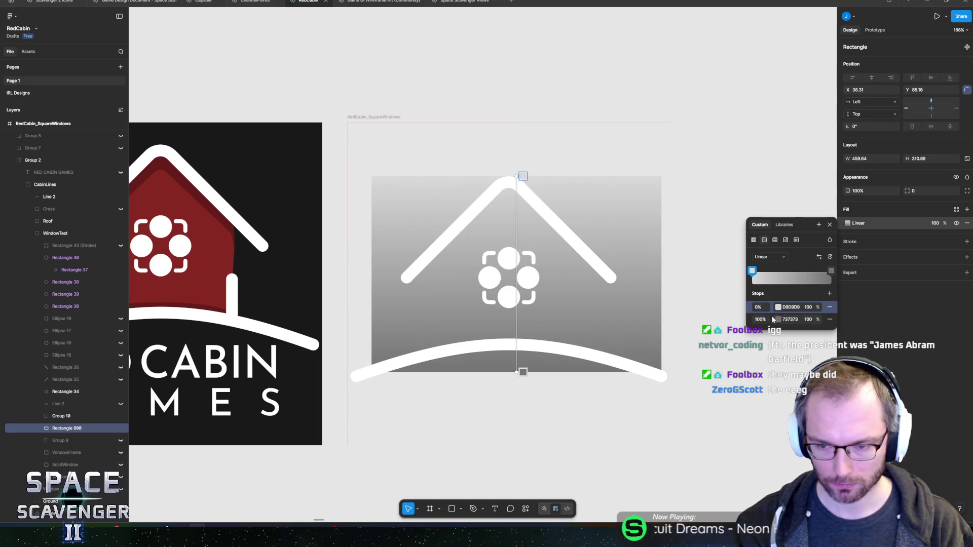
pyautogui.click(760, 320)
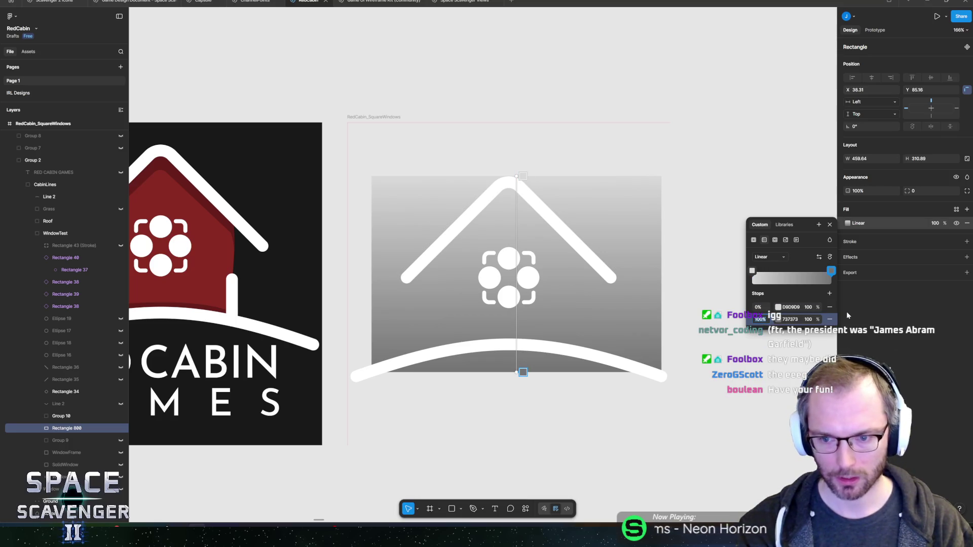
pyautogui.click(809, 320)
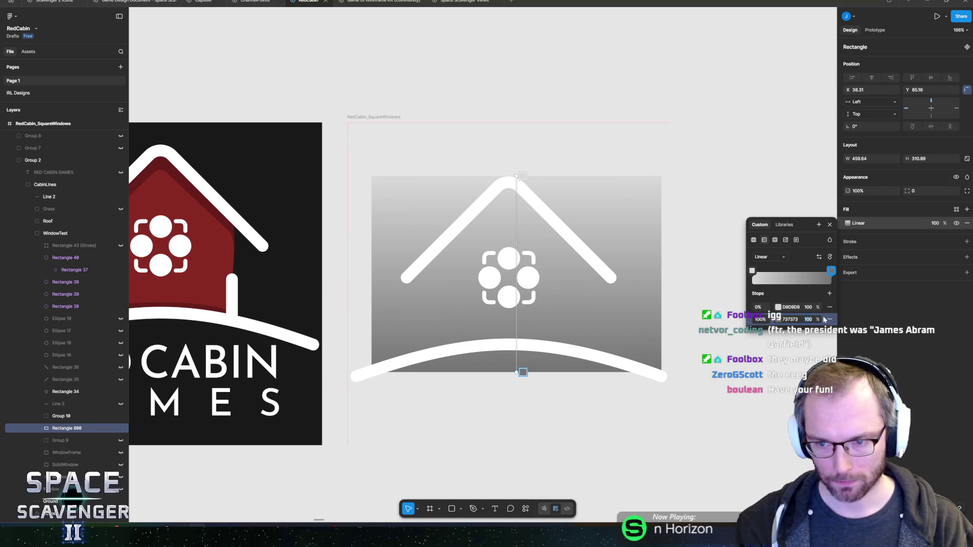
pyautogui.write('0')
pyautogui.press('Return')
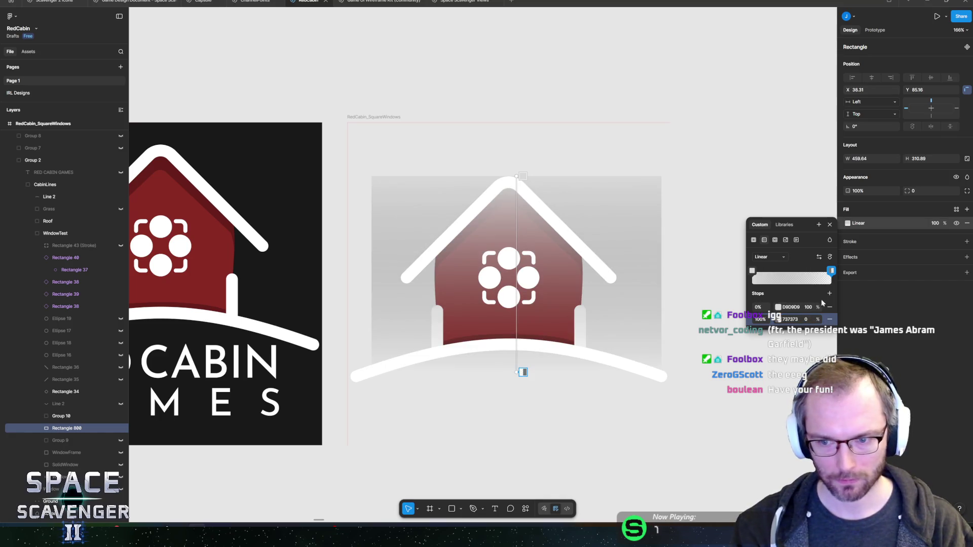
pyautogui.click(820, 258)
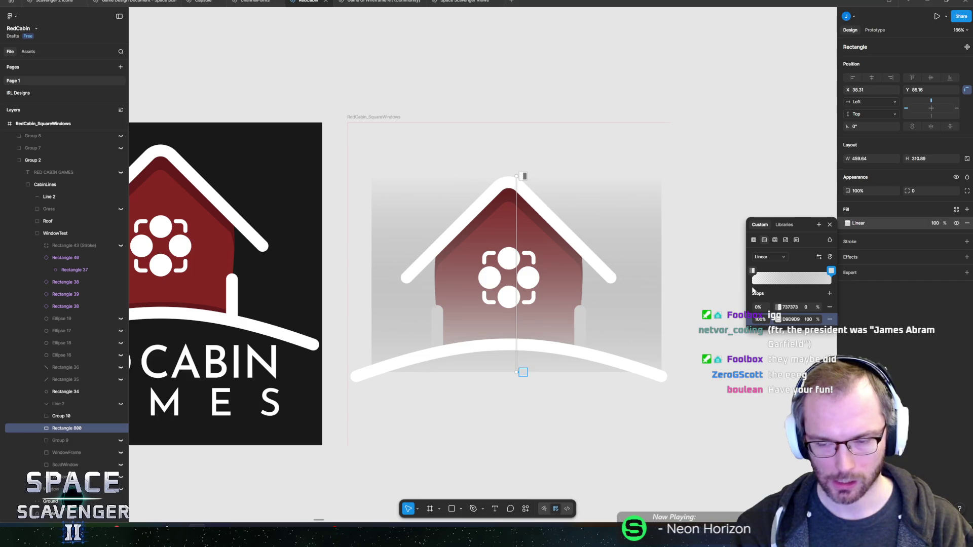
# Color both gradient stops of the rectangle light blue 75A8FF.
pyautogui.click(778, 307)
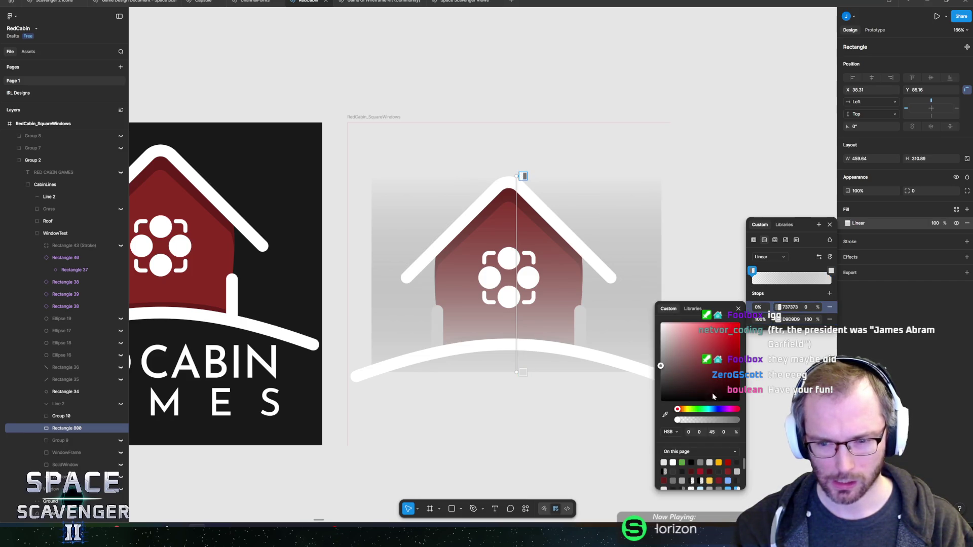
pyautogui.click(713, 411)
pyautogui.click(701, 389)
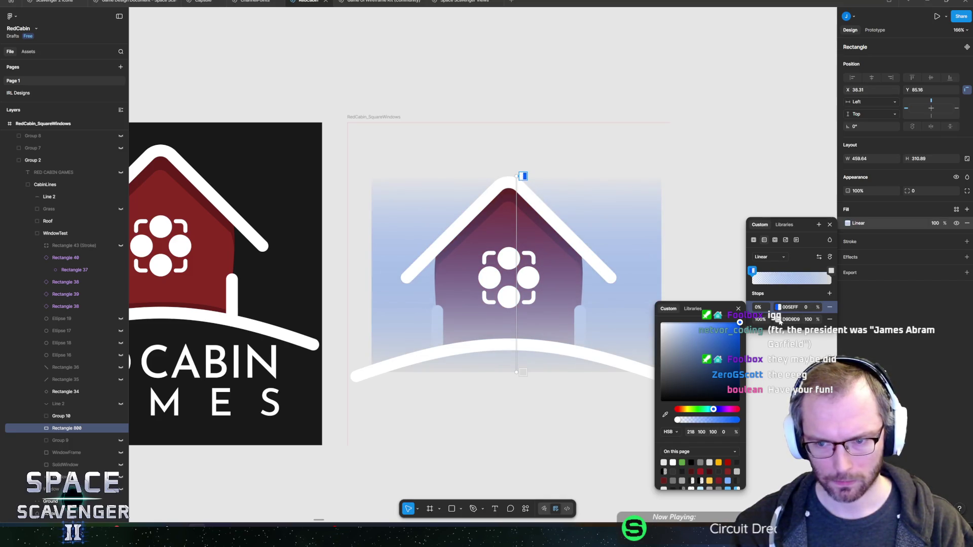
pyautogui.click(784, 307)
pyautogui.press('Return')
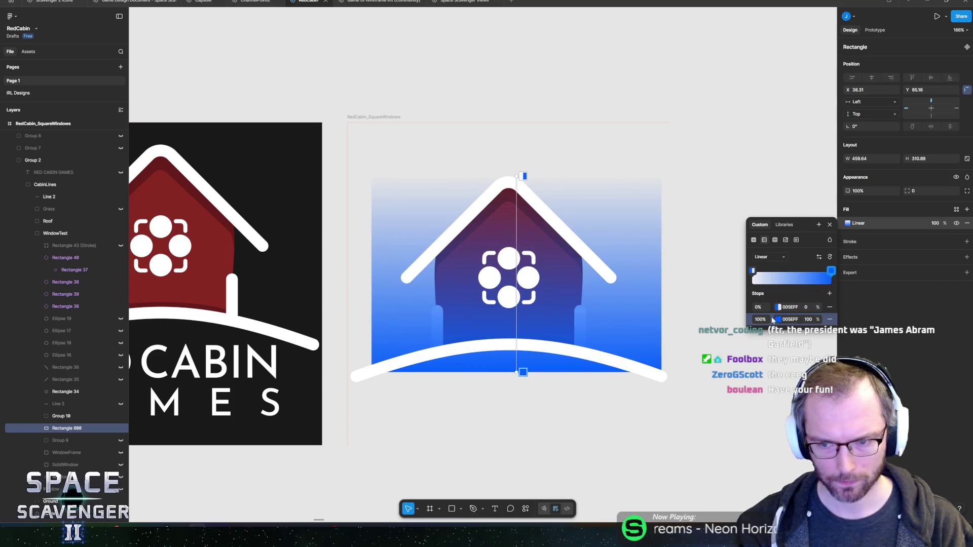
pyautogui.click(778, 319)
pyautogui.click(708, 335)
pyautogui.moveTo(708, 336); pyautogui.dragTo(704, 336)
pyautogui.press('Escape')
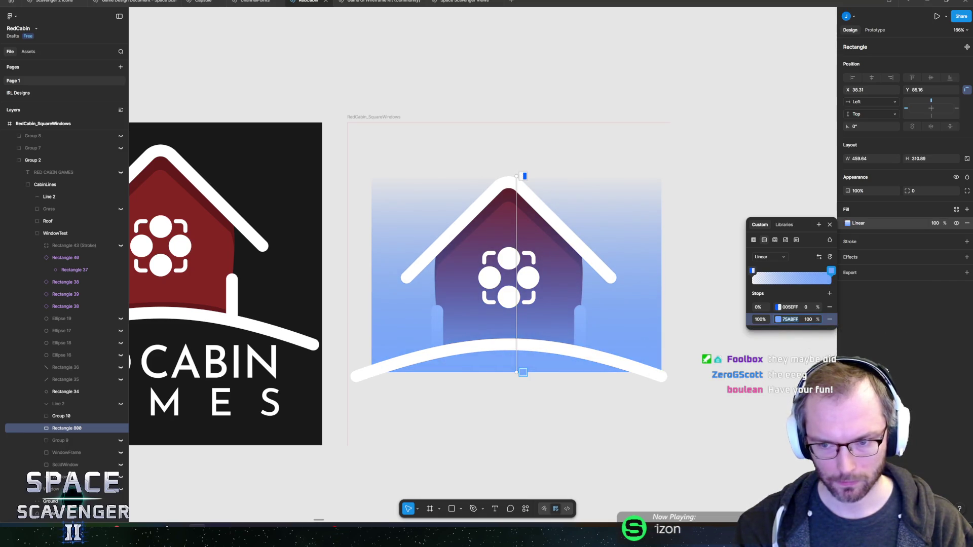
pyautogui.click(753, 271)
pyautogui.write('75A8FF')
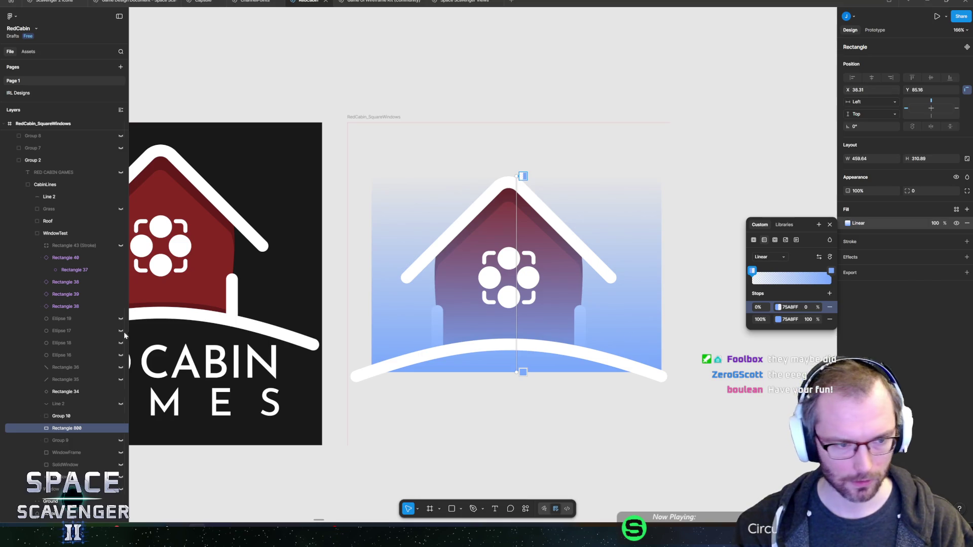
# Move Rectangle 800 below House and drag the top gradient handle up to fade it out.
pyautogui.scroll(-3)
pyautogui.moveTo(56, 355); pyautogui.dragTo(48, 442)
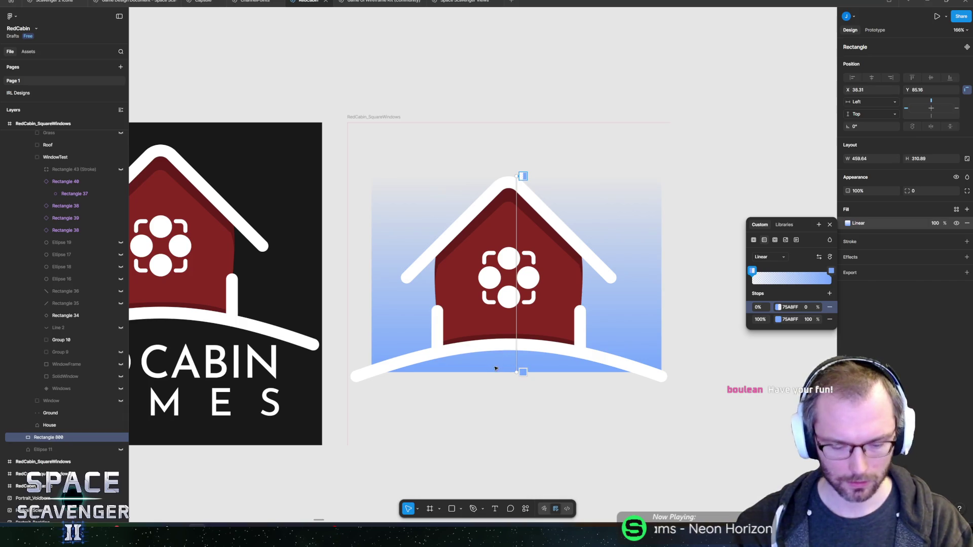
pyautogui.moveTo(515, 176); pyautogui.dragTo(513, 180)
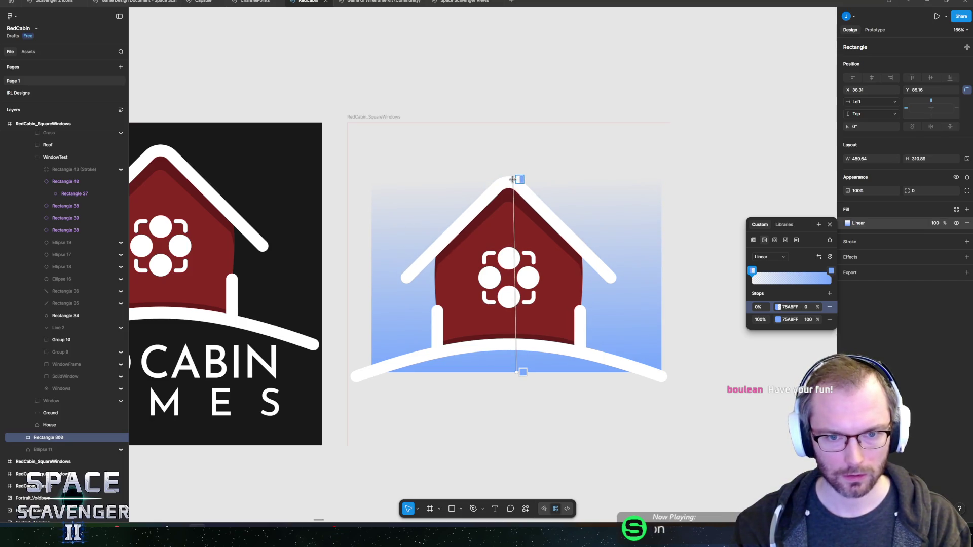
# Resize the gradient rectangle to X 0, W 503.14, H 333.24 inside the frame.
pyautogui.click(611, 216)
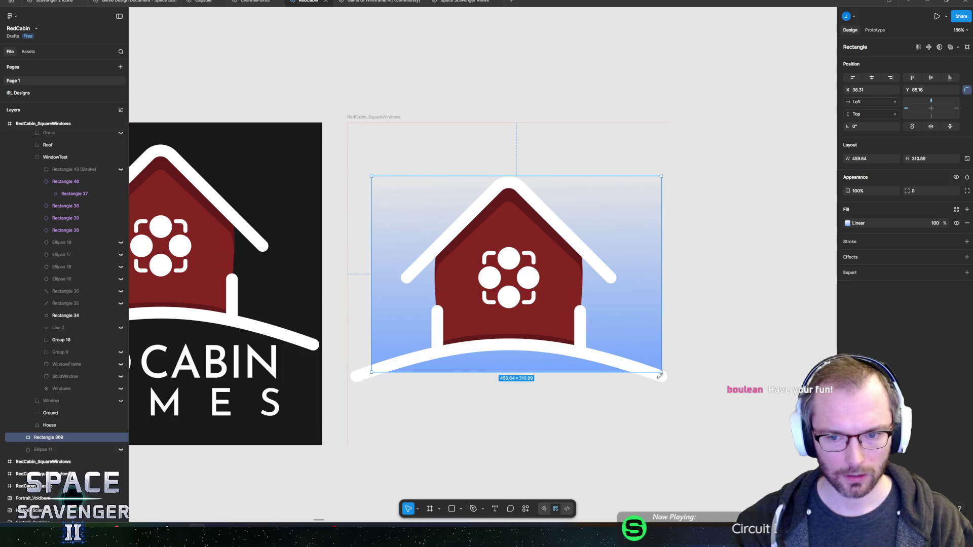
pyautogui.moveTo(661, 374); pyautogui.dragTo(672, 383)
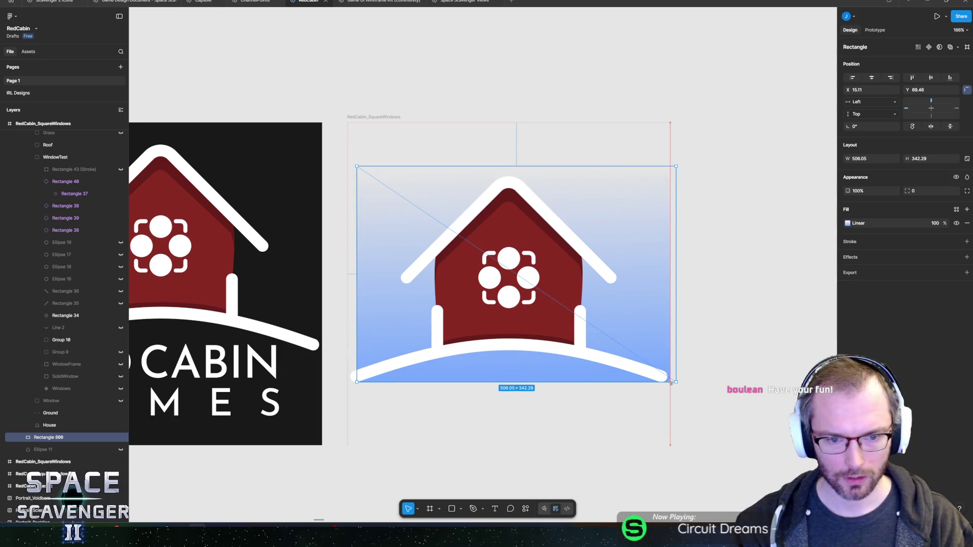
pyautogui.moveTo(357, 274); pyautogui.dragTo(347, 274)
pyautogui.moveTo(674, 282); pyautogui.dragTo(665, 283)
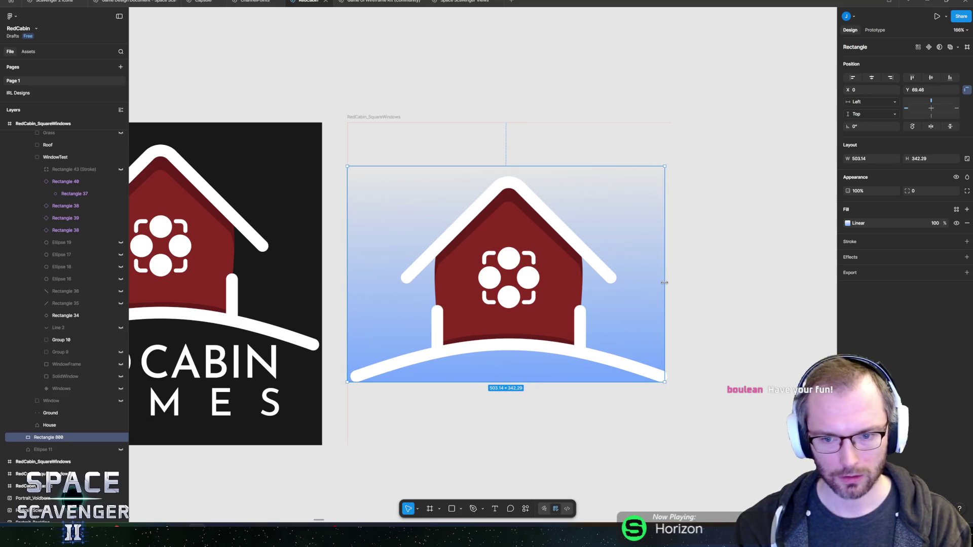
pyautogui.moveTo(568, 380); pyautogui.dragTo(570, 377)
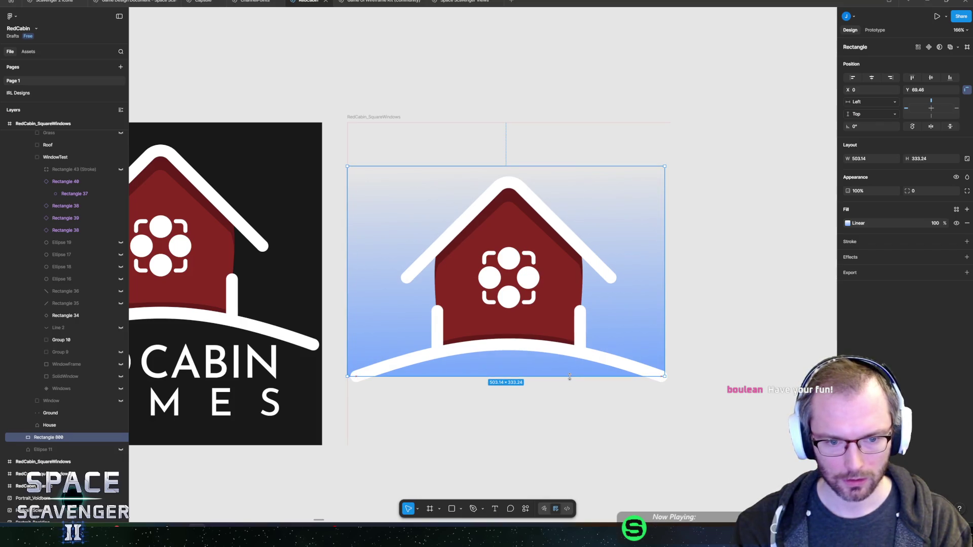
# Bend the rectangle's bottom edge upward in vector edit to follow the ground line.
pyautogui.press('Delete')
pyautogui.hotkey('ctrl', 'z')
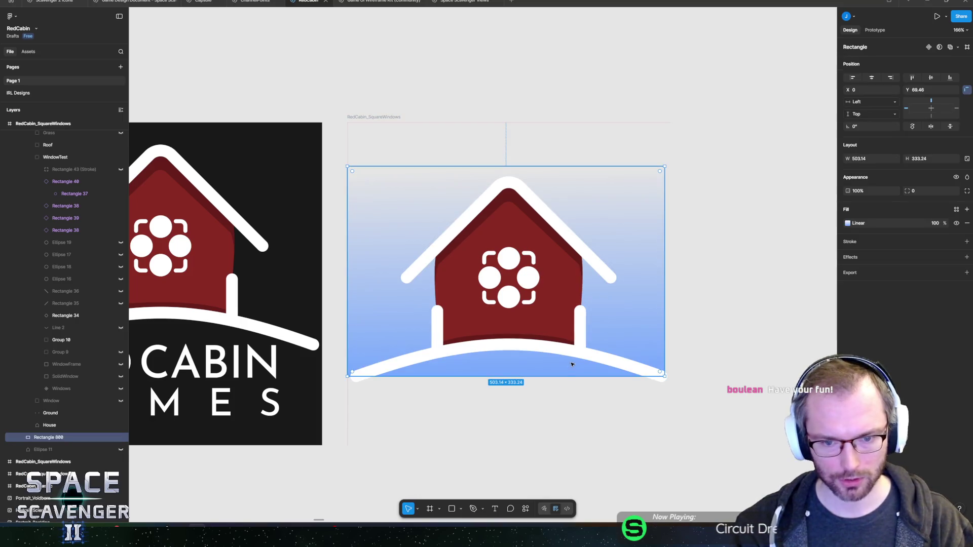
pyautogui.doubleClick(569, 363)
pyautogui.moveTo(517, 380); pyautogui.dragTo(509, 351)
pyautogui.press('Escape')
pyautogui.scroll(-3)
pyautogui.press('Escape')
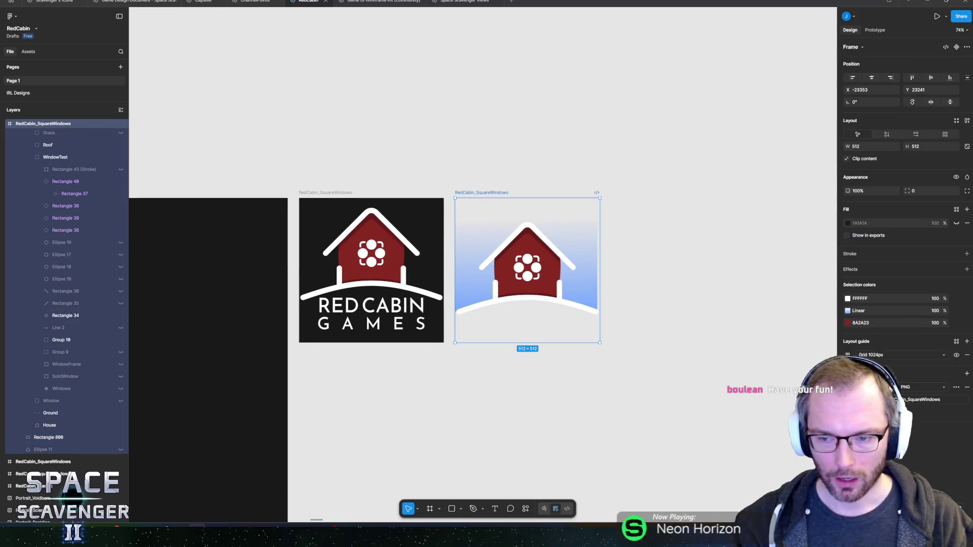
pyautogui.scroll(3)
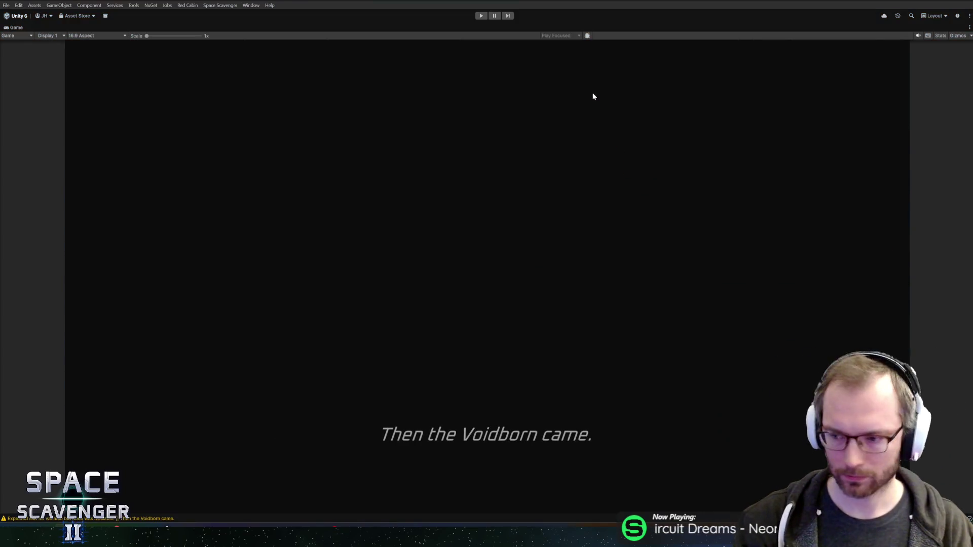
# Stop Unity's play mode and return to the RedCabin design in Figma.
pyautogui.hotkey('ctrl', 'p')
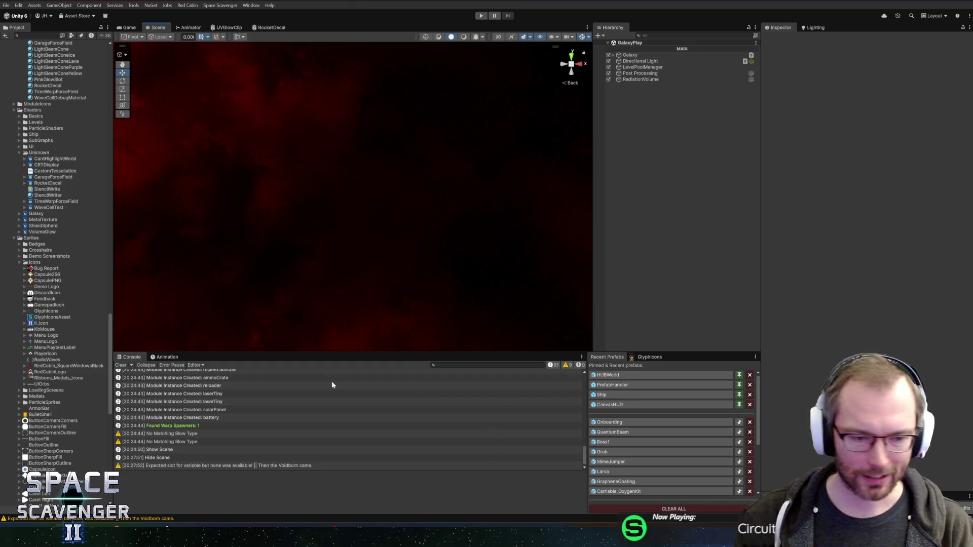
pyautogui.moveTo(197, 527)
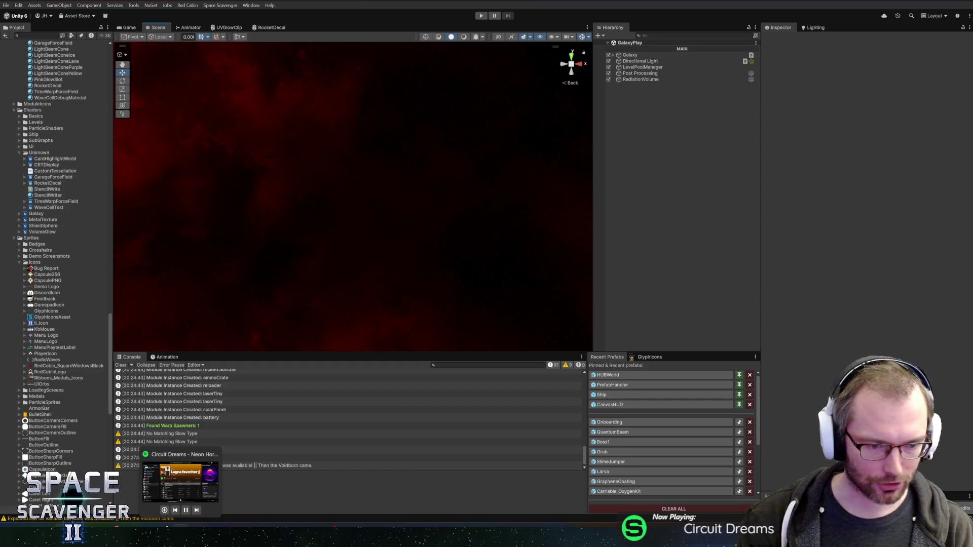
pyautogui.click(197, 494)
pyautogui.hscroll(3)
pyautogui.scroll(3)
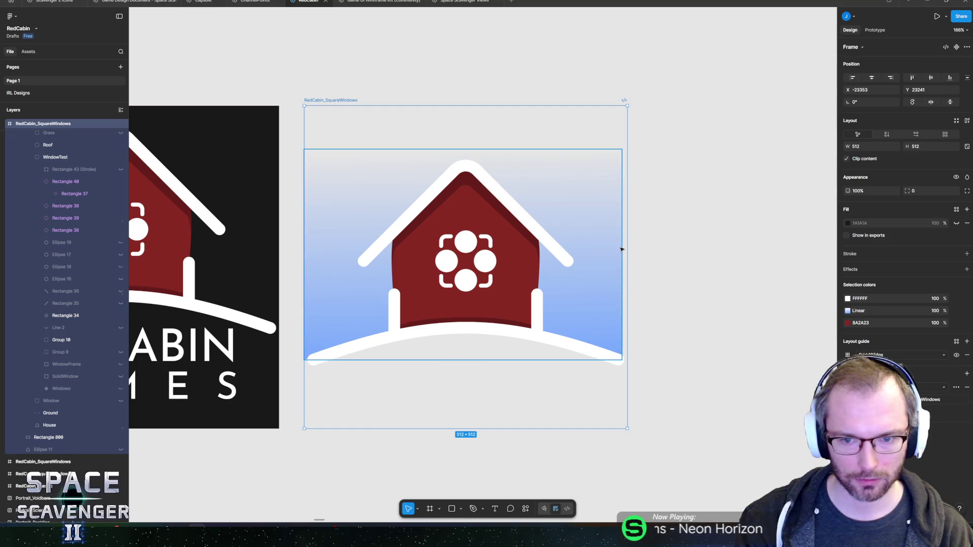
# Stretch the gradient sky shape to the full 512 width and up to the frame's top.
pyautogui.click(619, 250)
pyautogui.moveTo(623, 249); pyautogui.dragTo(622, 249)
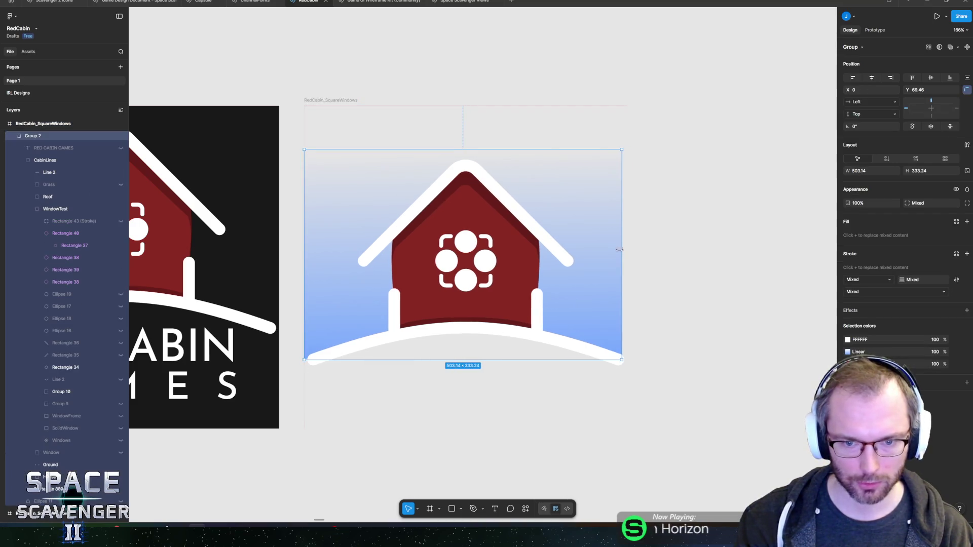
pyautogui.click(591, 257)
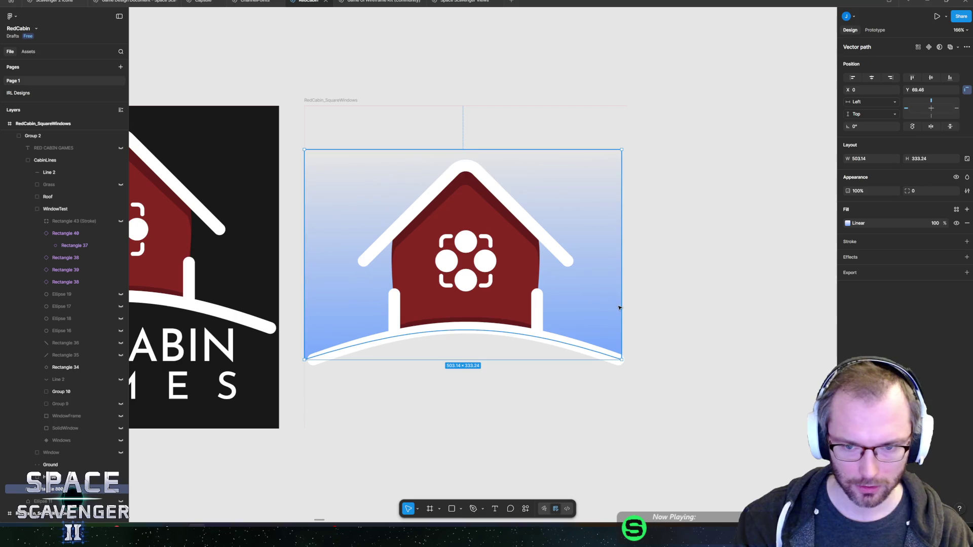
pyautogui.moveTo(622, 307); pyautogui.dragTo(627, 306)
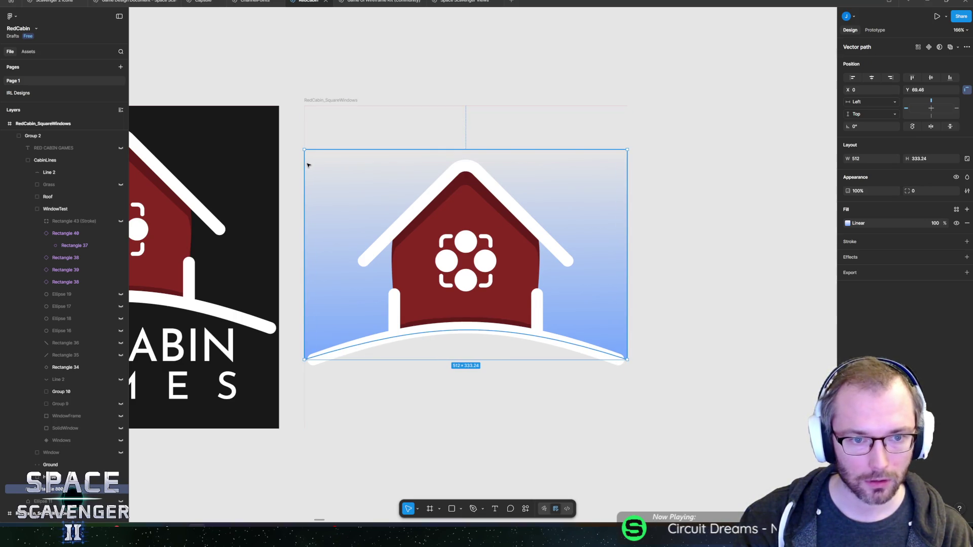
pyautogui.moveTo(432, 149); pyautogui.dragTo(451, 105)
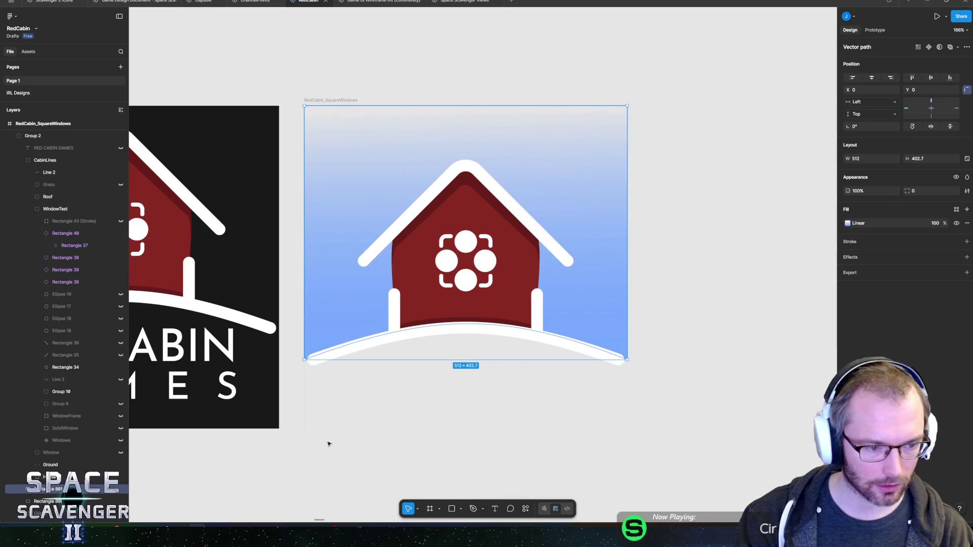
# Select the sky and ground shapes together and search Actions for 'mask'.
pyautogui.hotkey('ctrl', 'a')
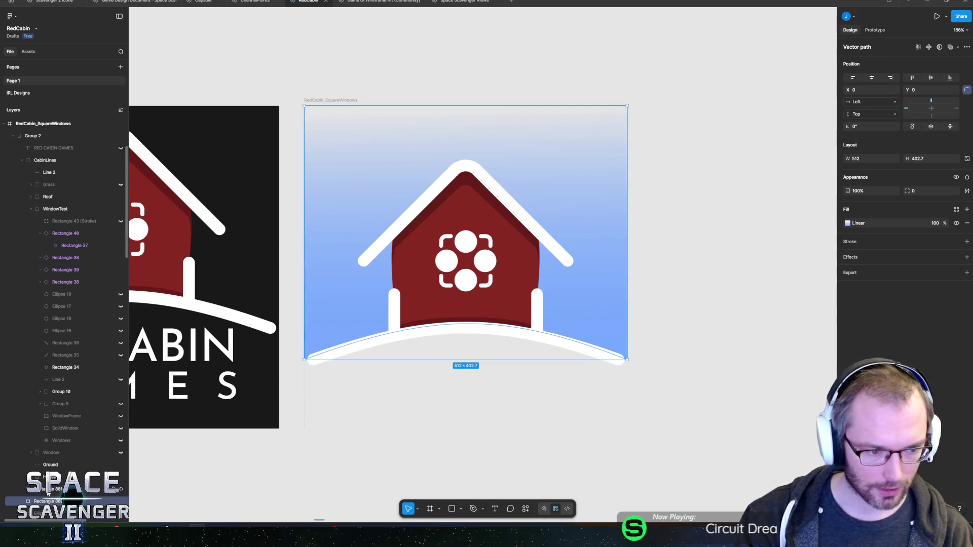
pyautogui.click(524, 508)
pyautogui.write('mask')
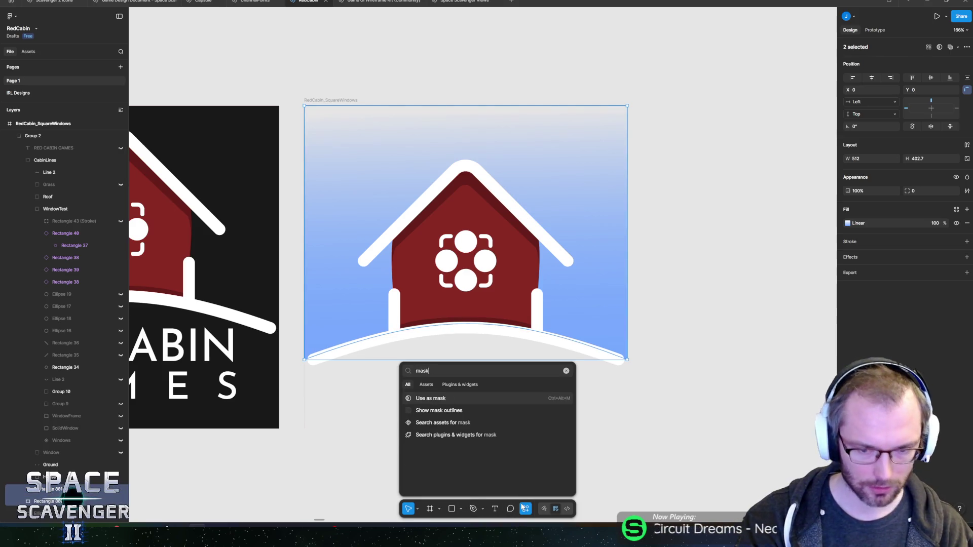
pyautogui.press('Return')
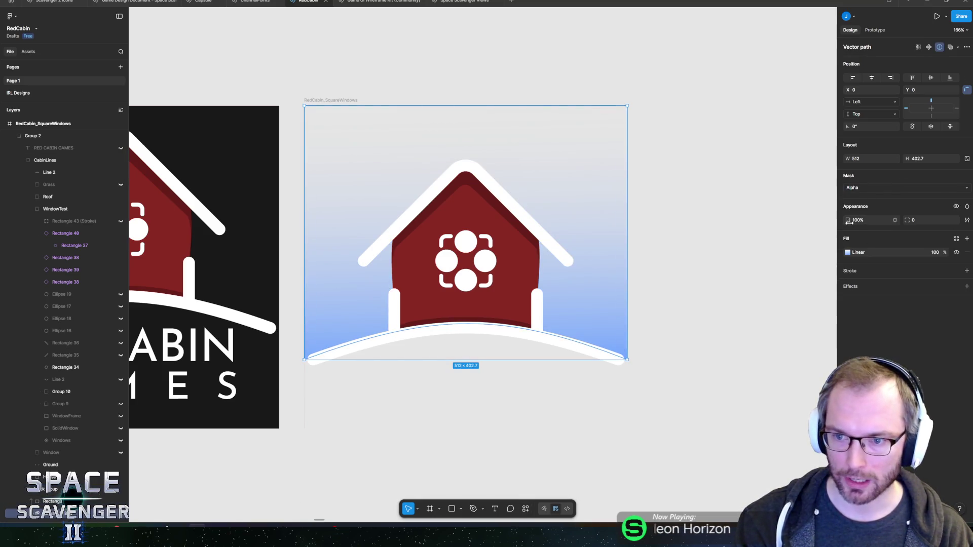
pyautogui.click(847, 253)
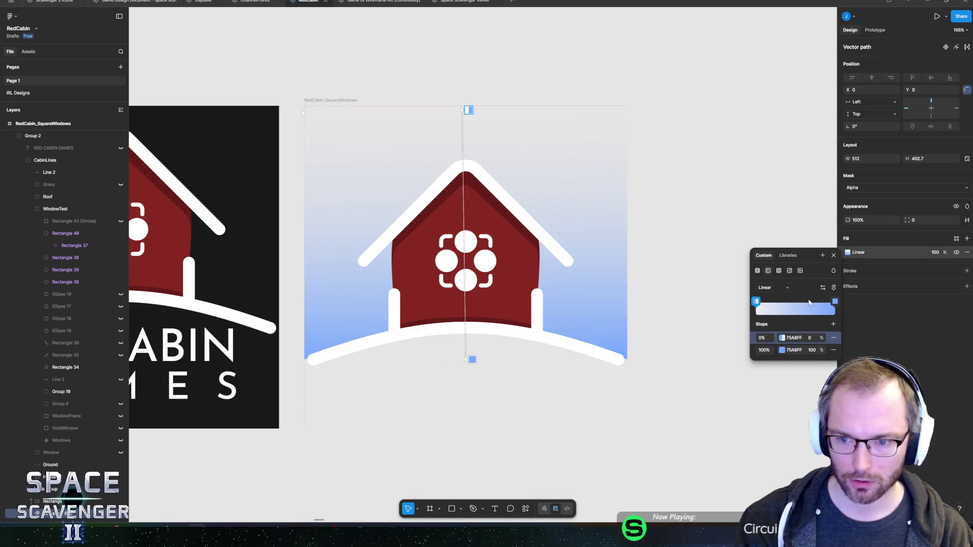
pyautogui.moveTo(835, 306); pyautogui.dragTo(794, 306)
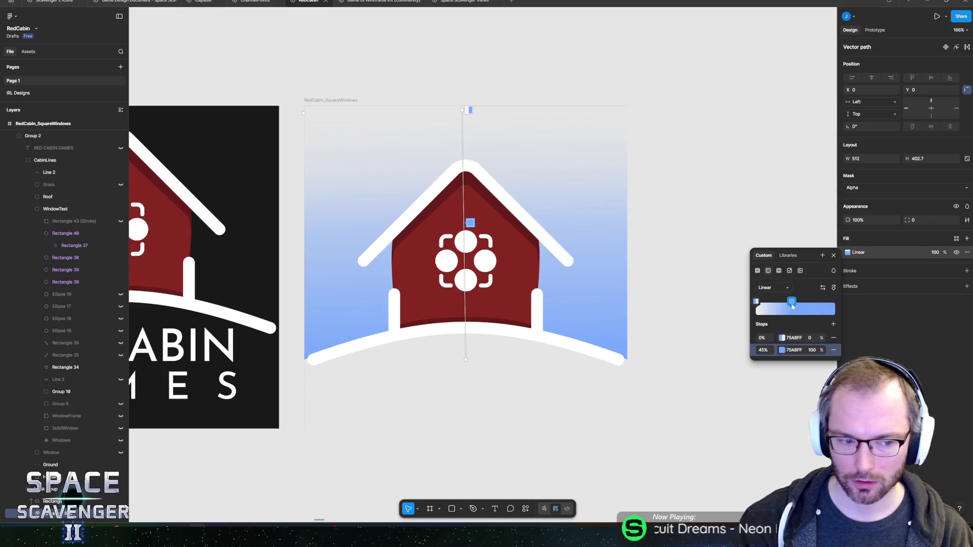
pyautogui.moveTo(794, 306); pyautogui.dragTo(851, 303)
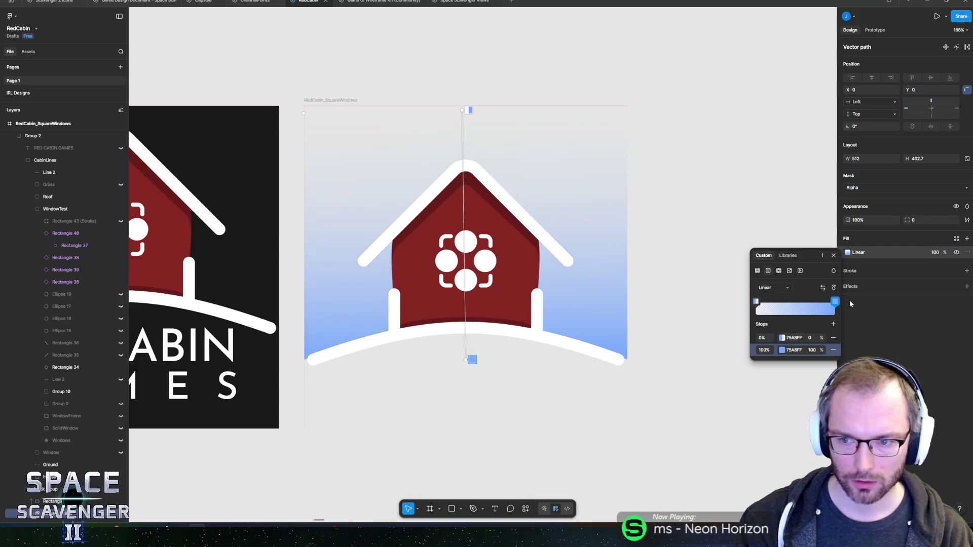
pyautogui.click(824, 287)
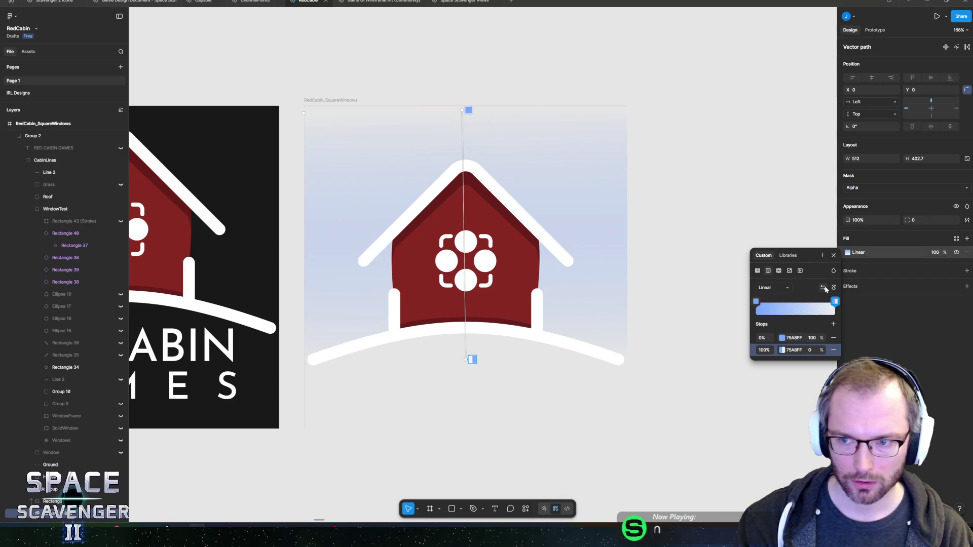
pyautogui.press('Escape')
pyautogui.hotkey('ctrl', 'z')
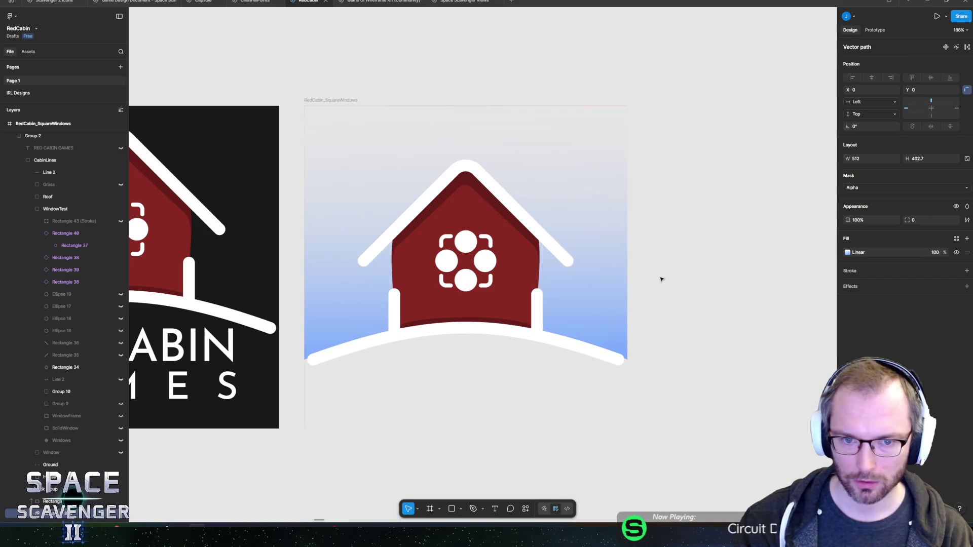
pyautogui.press('Escape')
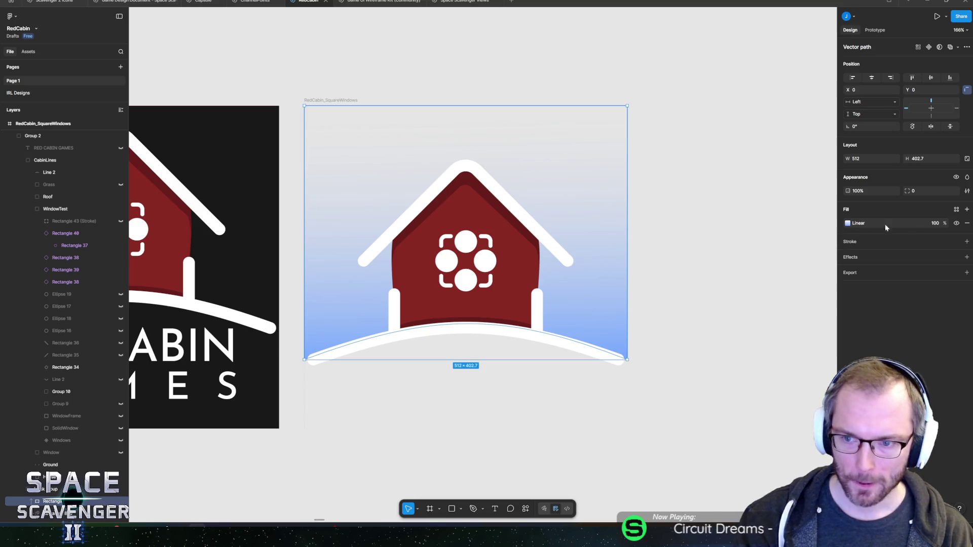
pyautogui.click(957, 223)
# Use the gradient vector as a mask over Rectangle 801, discarding a trial red stop.
pyautogui.click(956, 223)
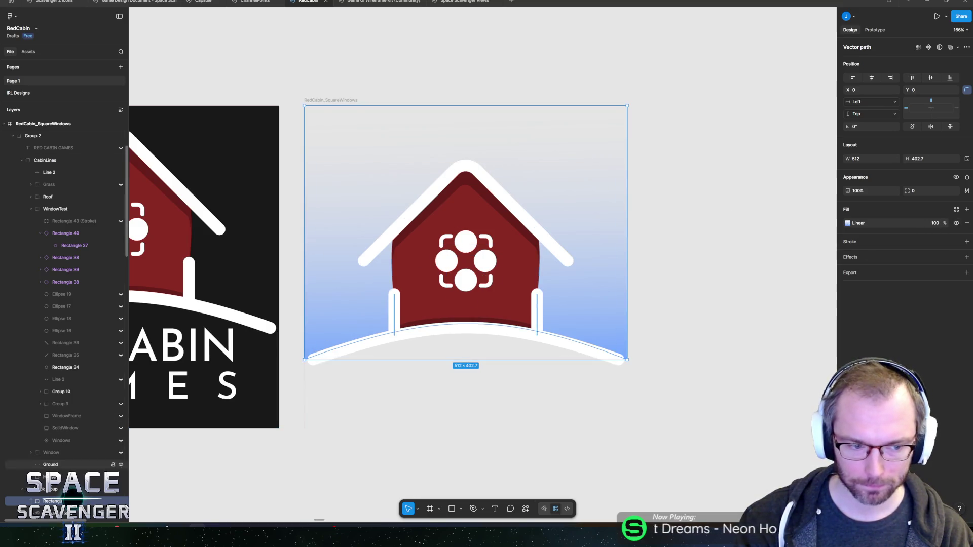
pyautogui.click(939, 47)
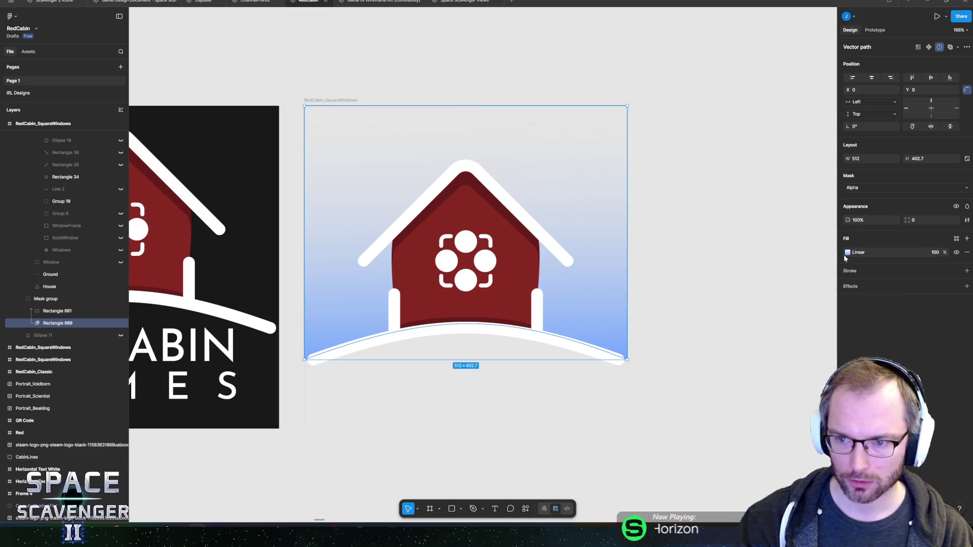
pyautogui.click(57, 310)
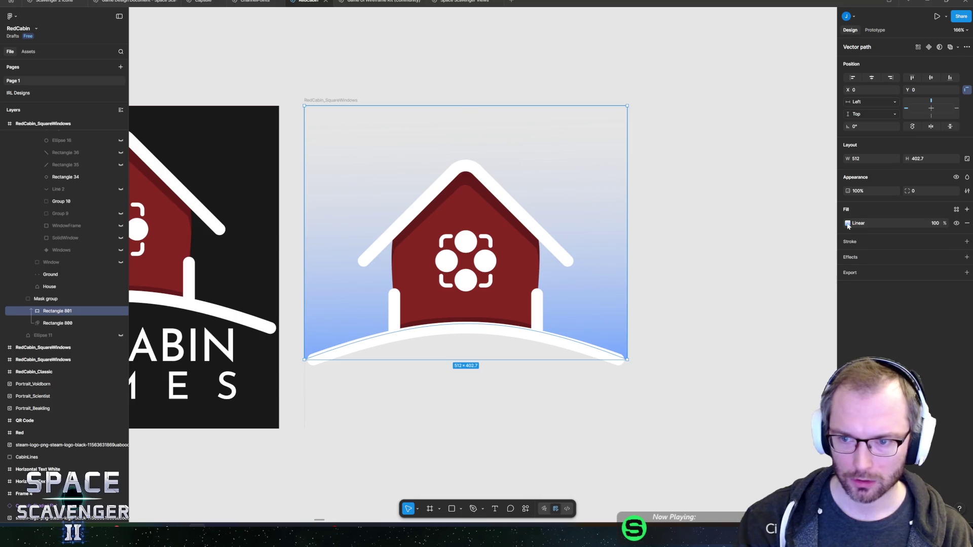
pyautogui.click(848, 224)
pyautogui.click(778, 320)
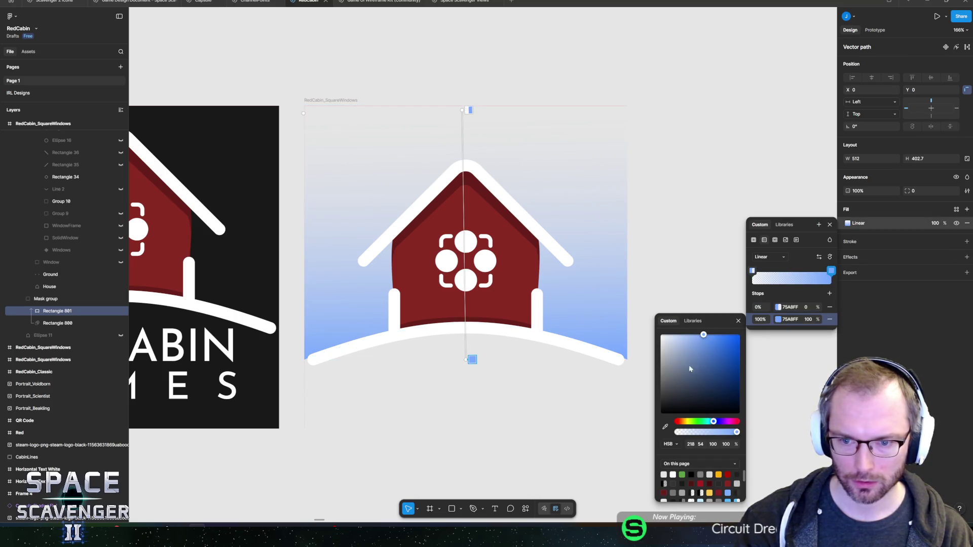
pyautogui.moveTo(730, 420); pyautogui.dragTo(750, 424)
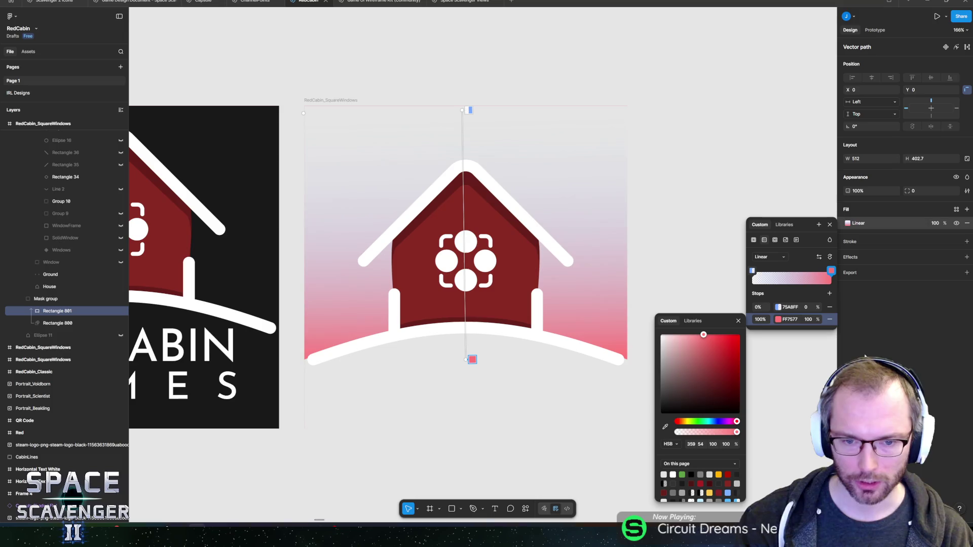
pyautogui.hotkey('ctrl', 'z')
pyautogui.press('Escape')
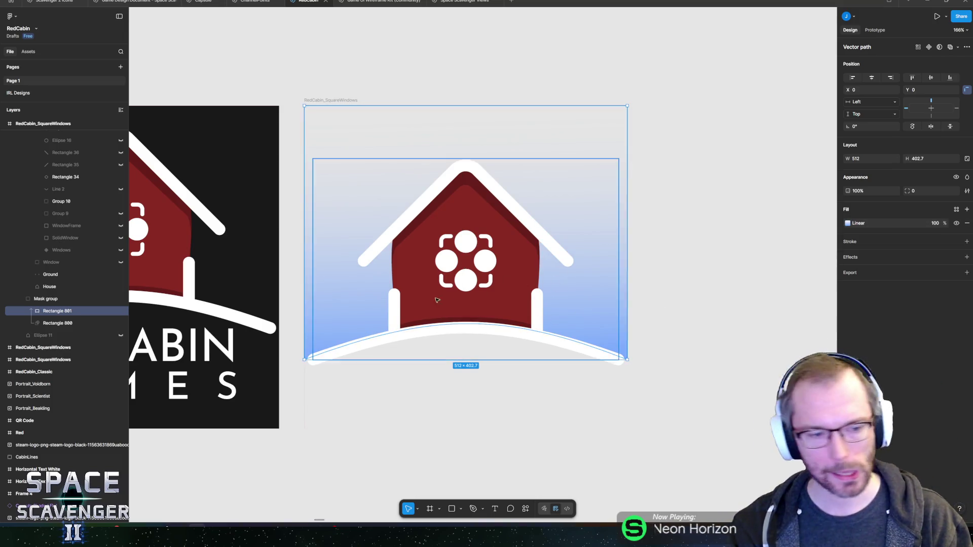
# Switch Rectangle 801's fill to solid light blue, keeping the mask's gradient.
pyautogui.click(76, 322)
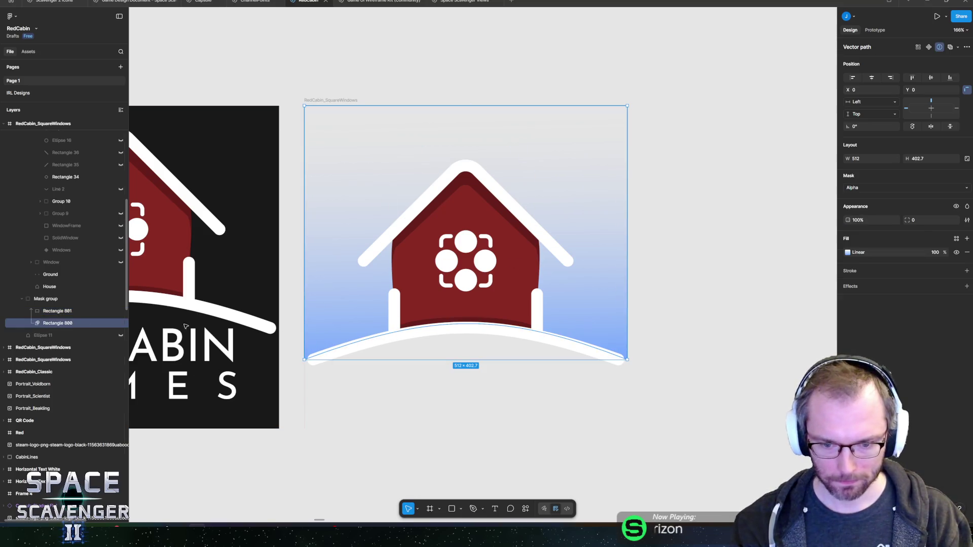
pyautogui.click(848, 252)
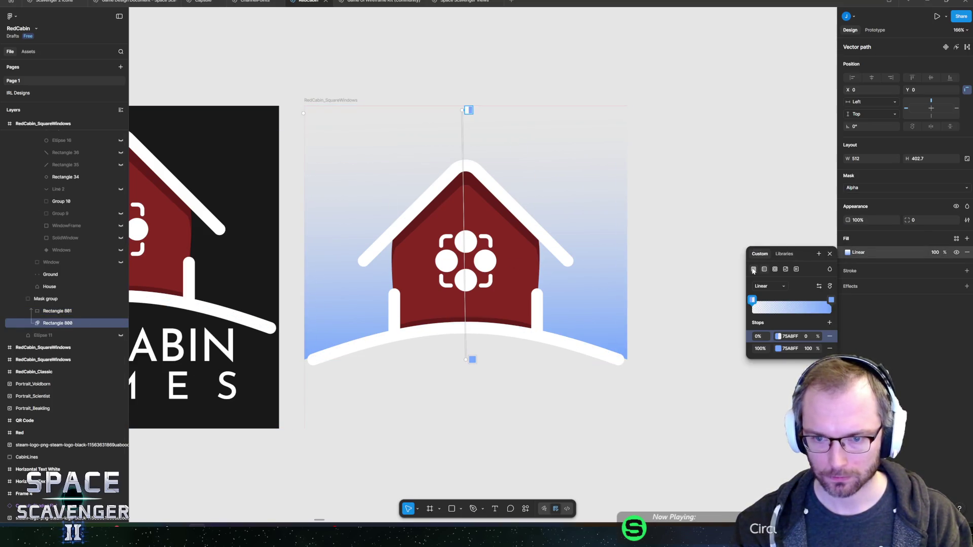
pyautogui.click(753, 270)
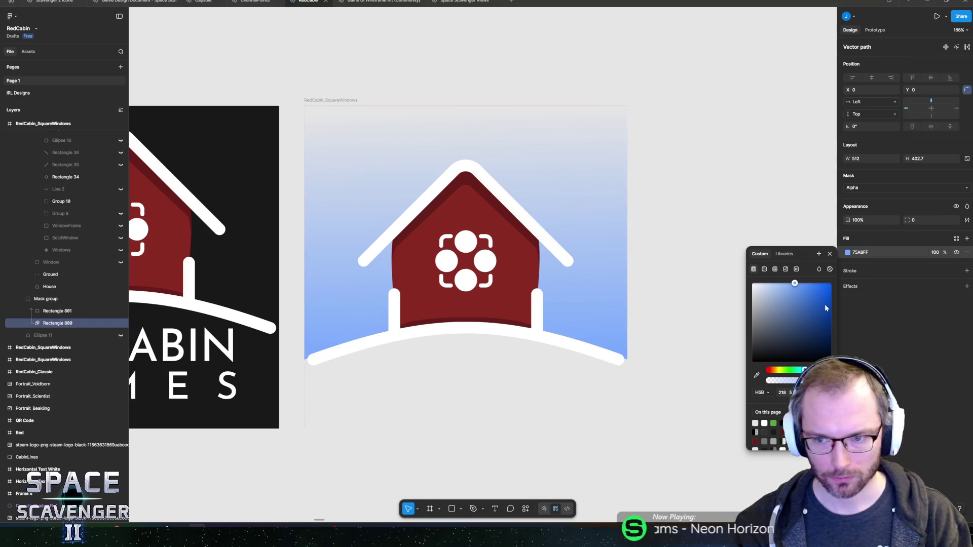
pyautogui.hotkey('ctrl', 'z')
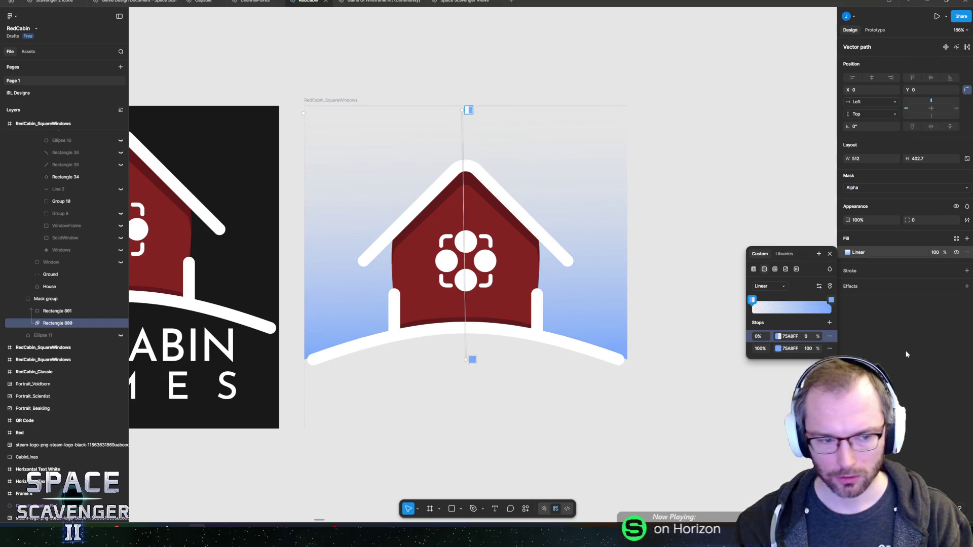
pyautogui.click(66, 310)
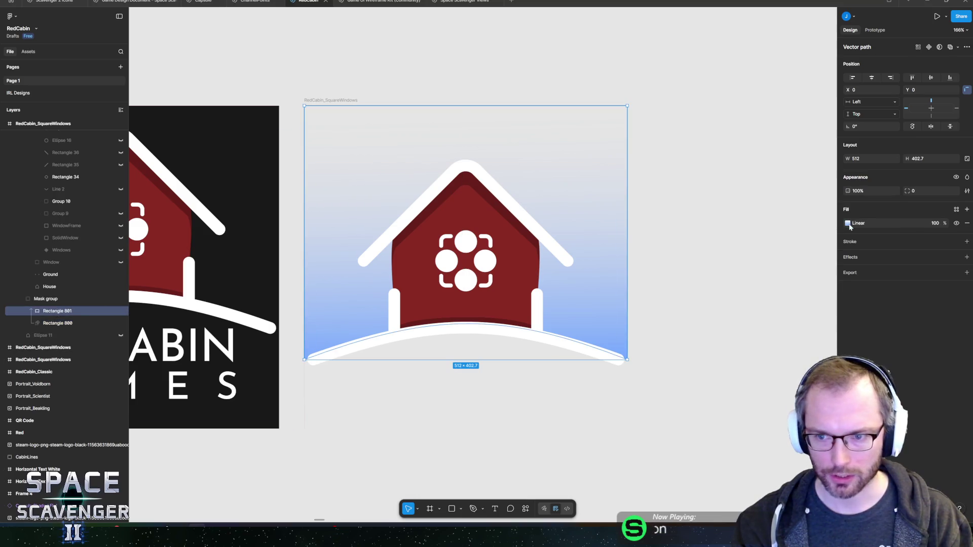
pyautogui.click(848, 223)
pyautogui.click(753, 241)
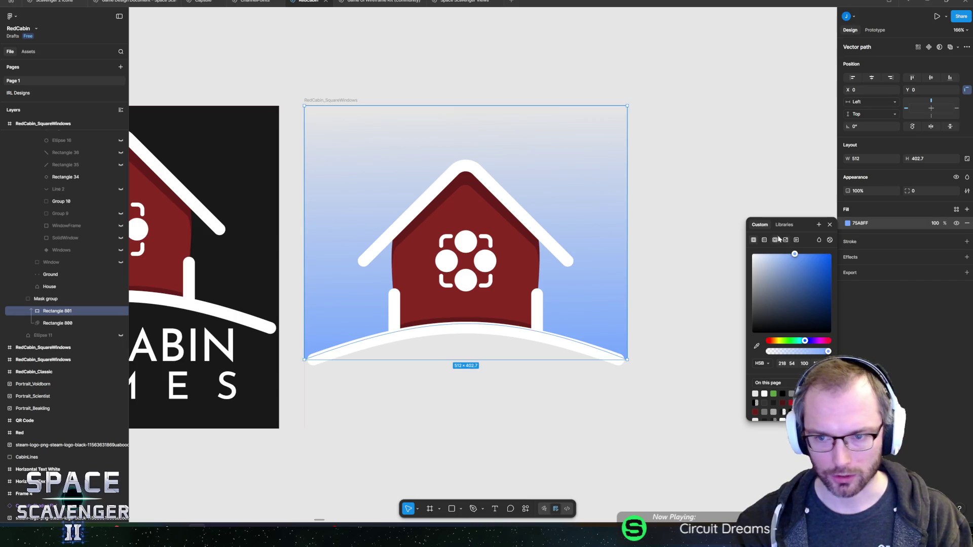
# Give Rectangle 801 a horizontal linear gradient, opaque at 10% and transparent at the end.
pyautogui.click(777, 240)
pyautogui.click(831, 257)
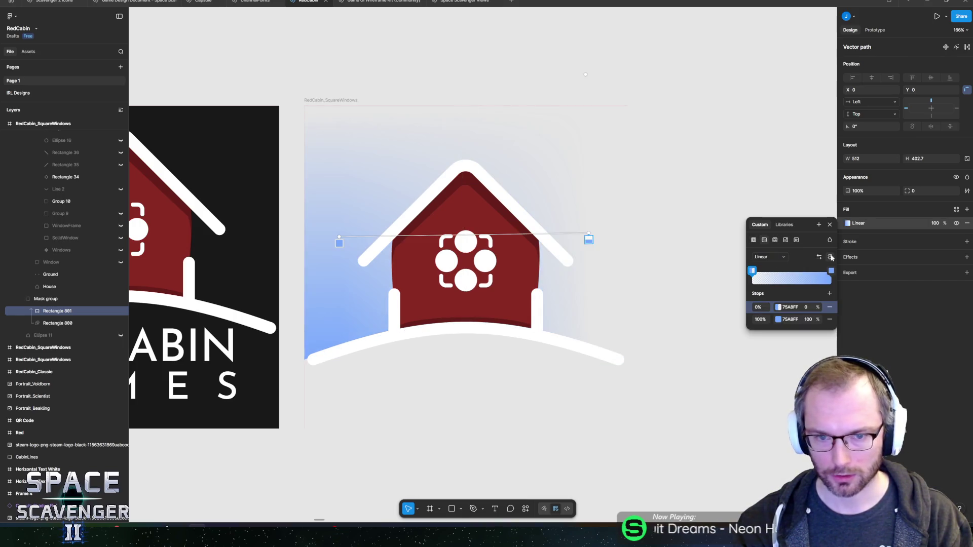
pyautogui.moveTo(340, 236); pyautogui.dragTo(346, 241)
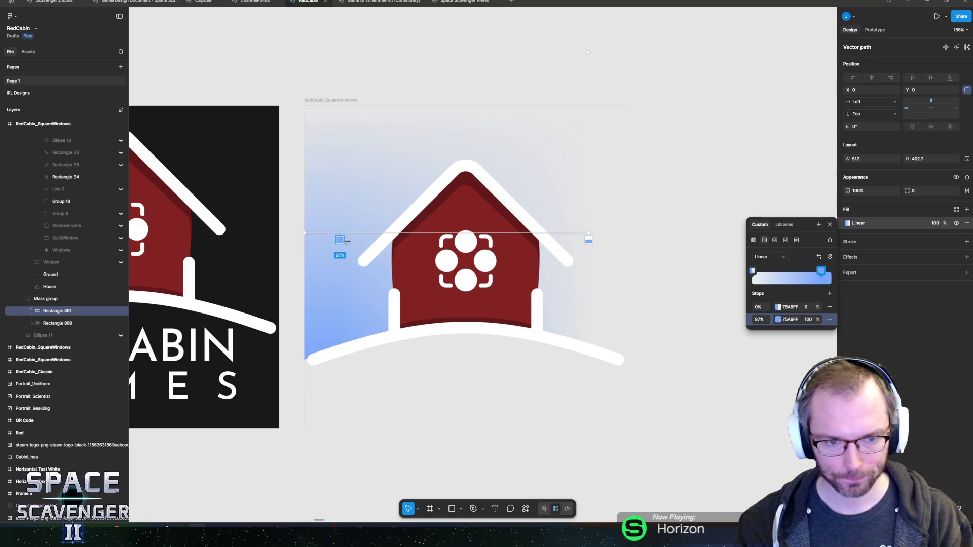
pyautogui.moveTo(589, 240); pyautogui.dragTo(596, 240)
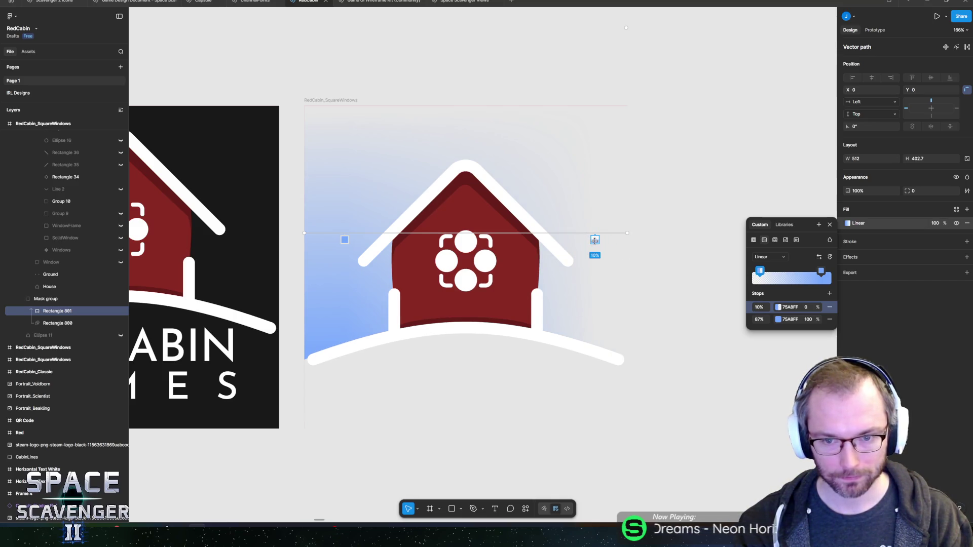
pyautogui.moveTo(756, 273); pyautogui.dragTo(742, 274)
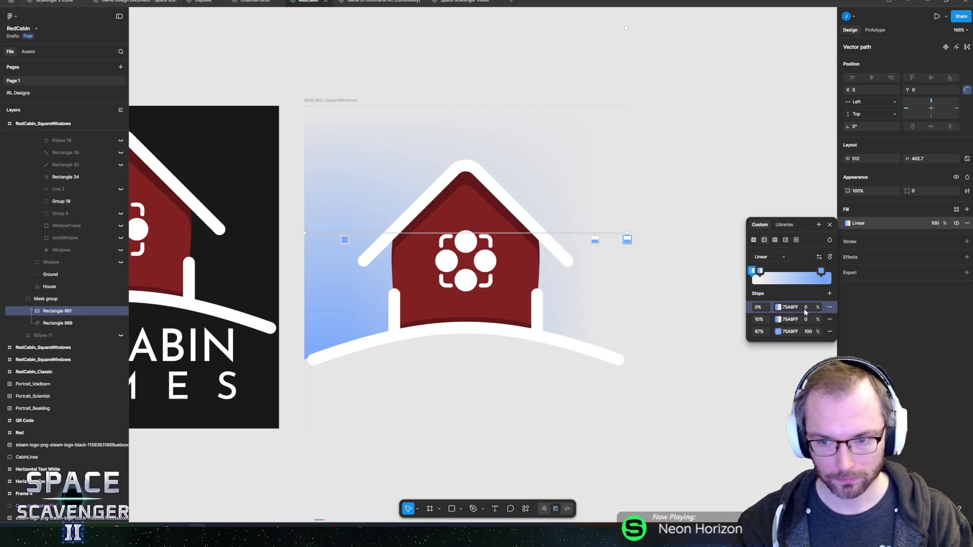
pyautogui.click(813, 321)
pyautogui.write('100')
pyautogui.press('Return')
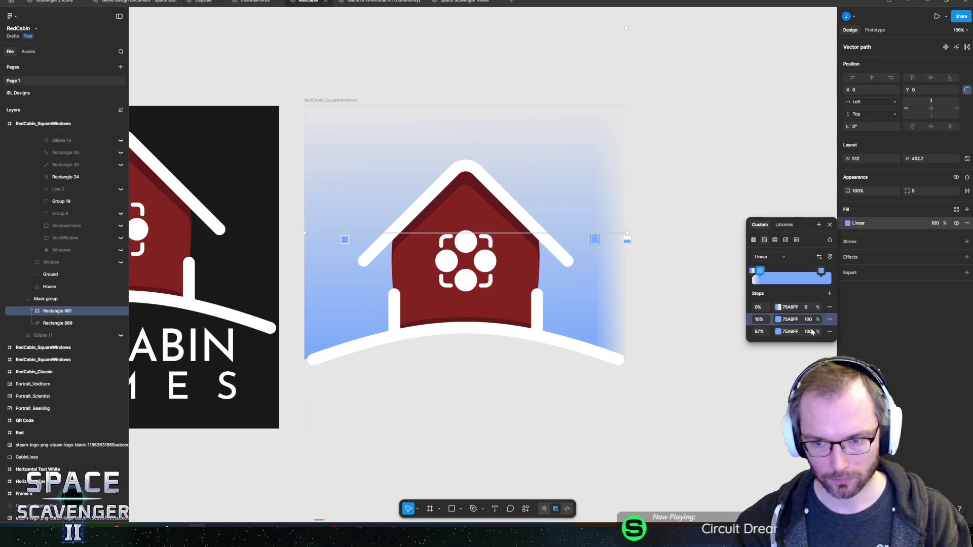
pyautogui.click(808, 331)
pyautogui.write('0')
pyautogui.press('Return')
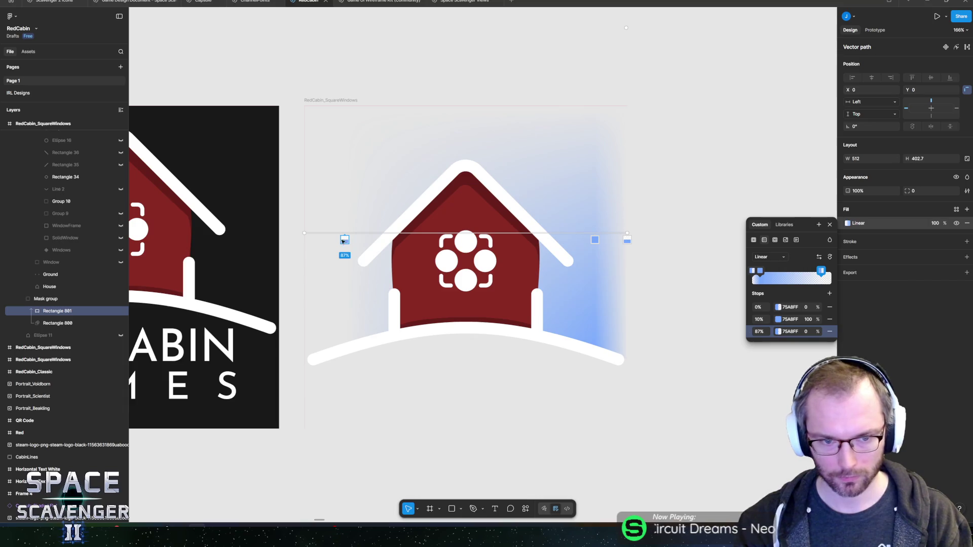
pyautogui.moveTo(347, 237); pyautogui.dragTo(304, 239)
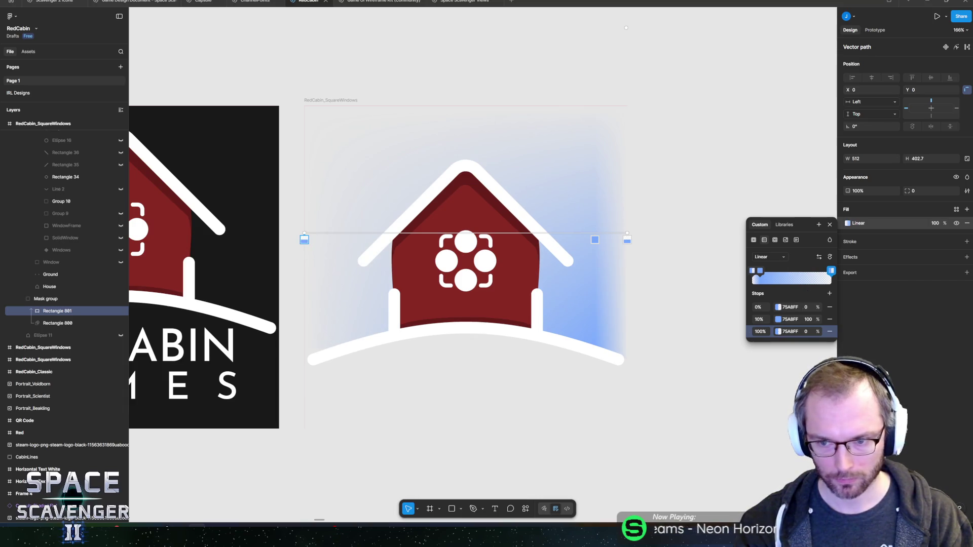
# Make the gradient stops white and place the opaque middle stop at 50%.
pyautogui.click(779, 307)
pyautogui.moveTo(704, 324); pyautogui.dragTo(581, 296)
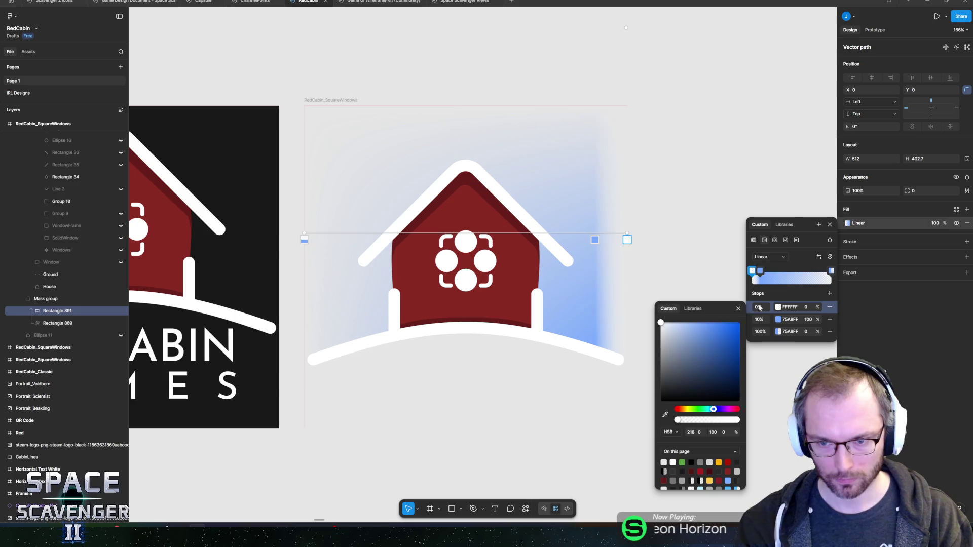
pyautogui.press('Escape')
pyautogui.click(760, 271)
pyautogui.hotkey('ctrl', 'v')
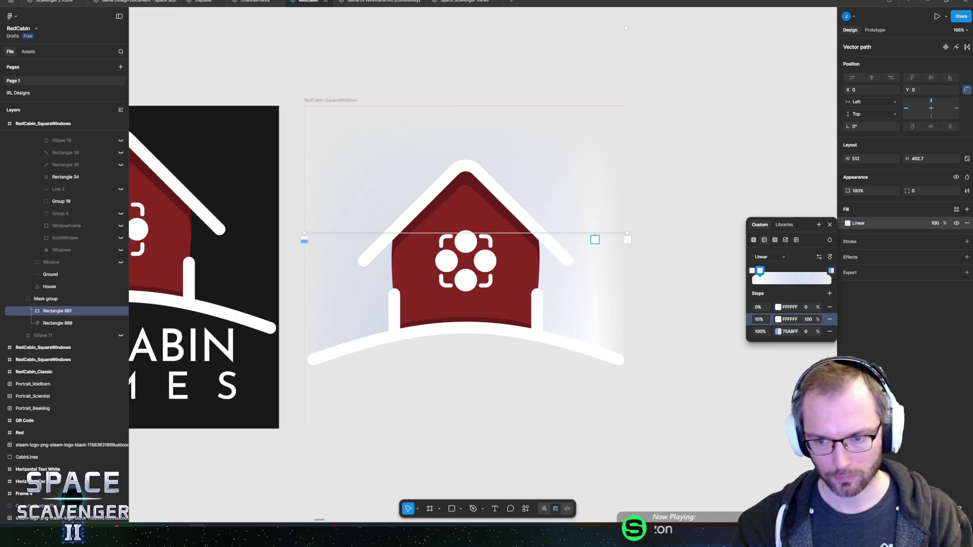
pyautogui.press('Escape')
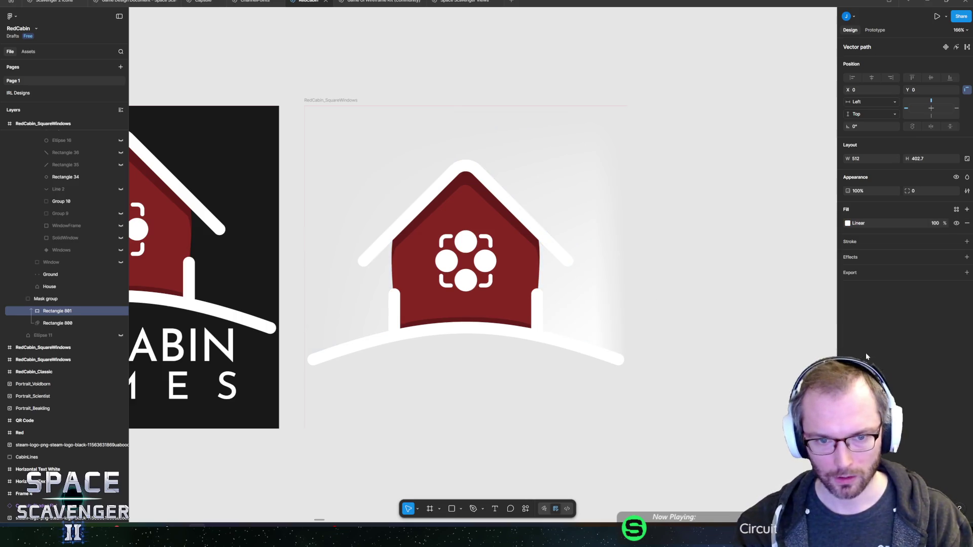
pyautogui.click(847, 224)
pyautogui.click(759, 320)
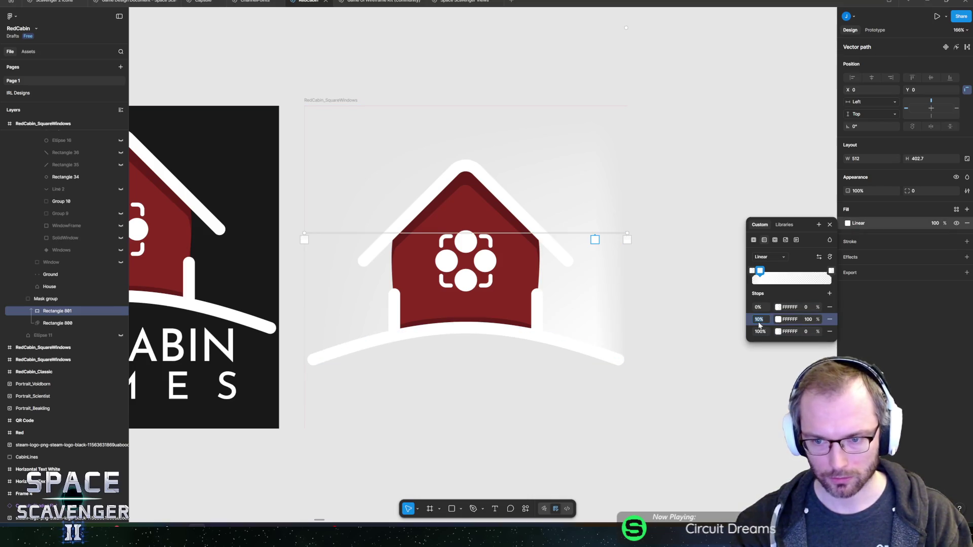
pyautogui.write('0')
pyautogui.press('Return')
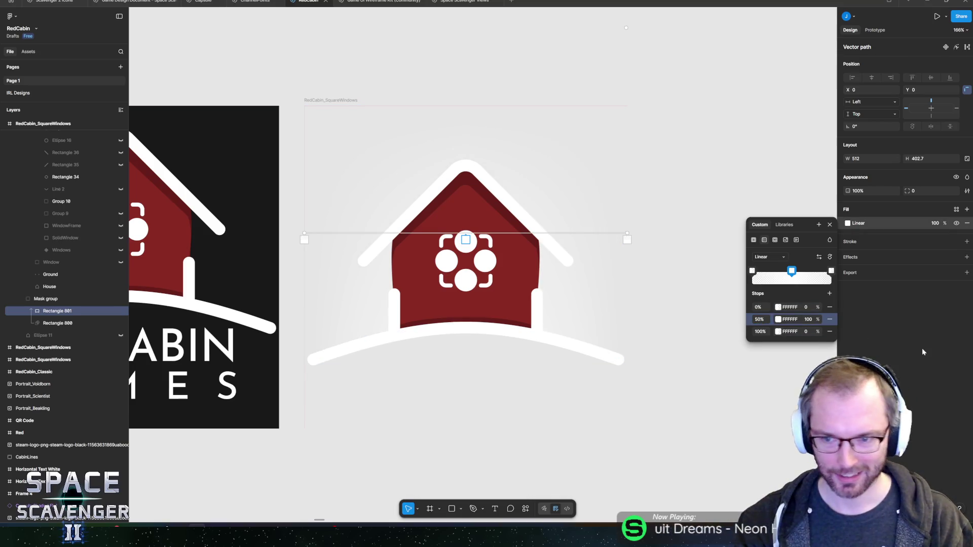
pyautogui.click(922, 352)
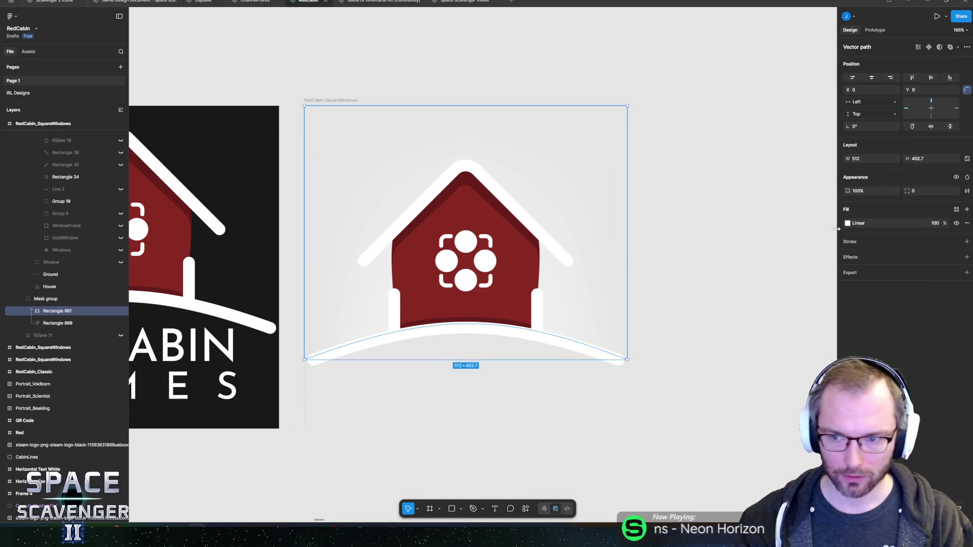
# Copy and paste the linear fill to add a second fill to the rectangle.
pyautogui.click(842, 227)
pyautogui.hotkey('ctrl', 'c')
pyautogui.hotkey('ctrl', 'v')
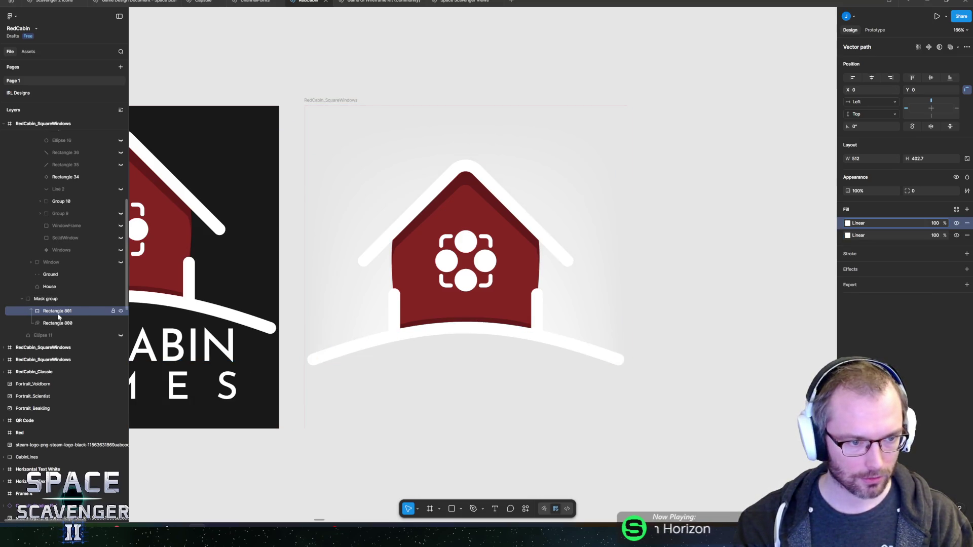
# Duplicate the rectangle and remove the extra fill so Rectangle 802 is blue.
pyautogui.click(76, 312)
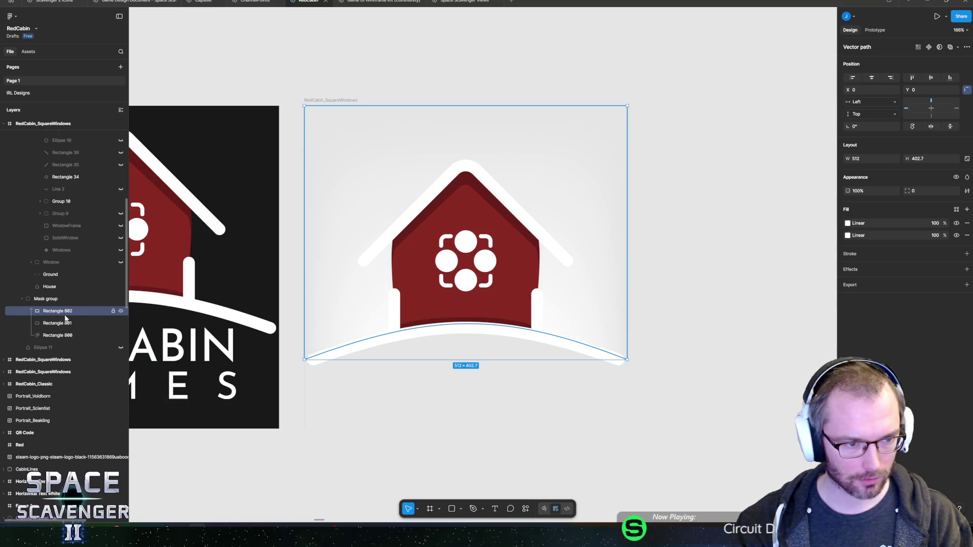
pyautogui.hotkey('ctrl', 'd')
pyautogui.click(66, 335)
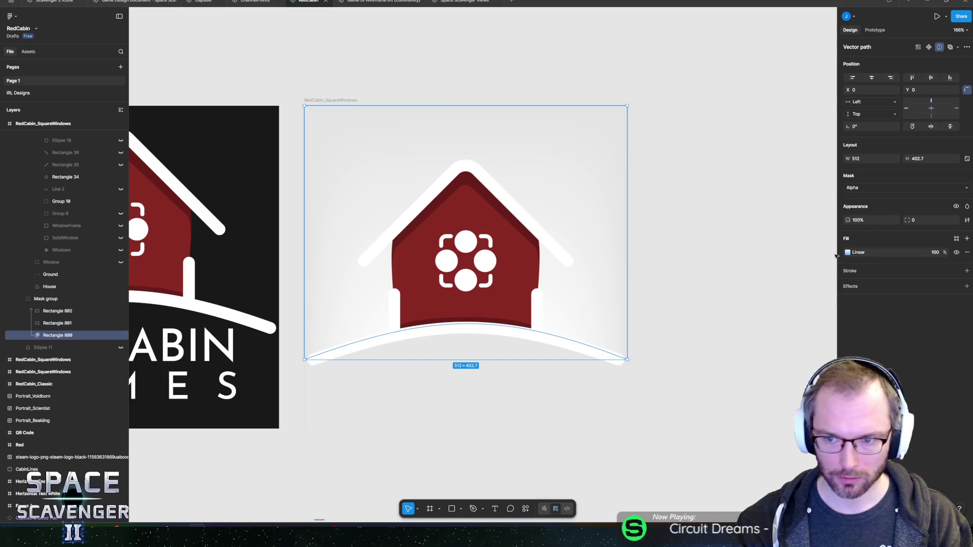
pyautogui.click(70, 311)
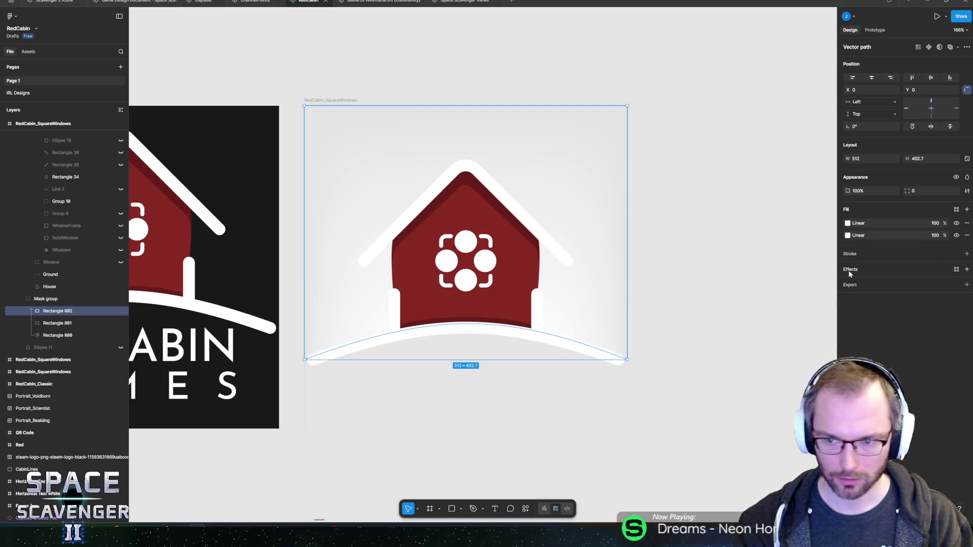
pyautogui.click(968, 223)
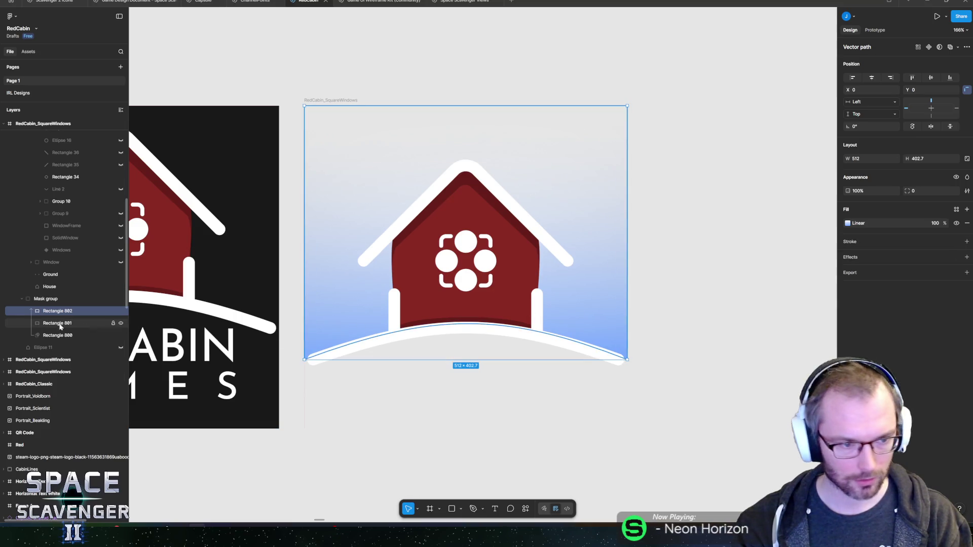
# Remove the mask's second fill and delete Rectangle 801.
pyautogui.click(60, 335)
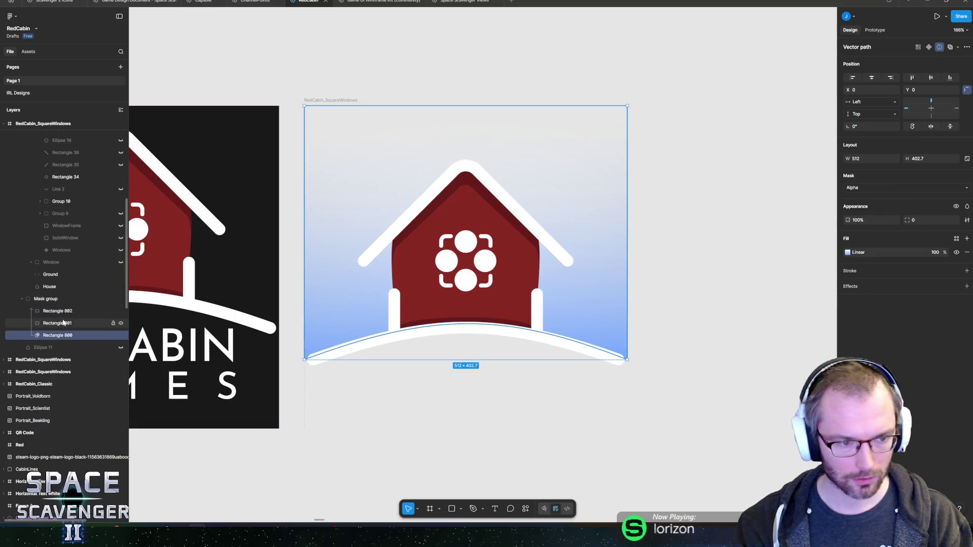
pyautogui.hotkey('shift', 'Tab')
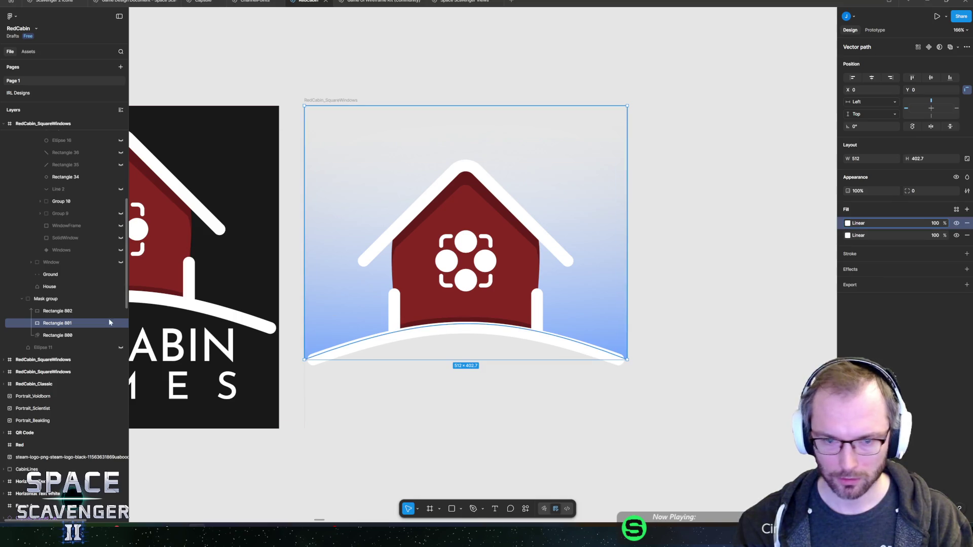
pyautogui.press('Tab')
pyautogui.click(966, 265)
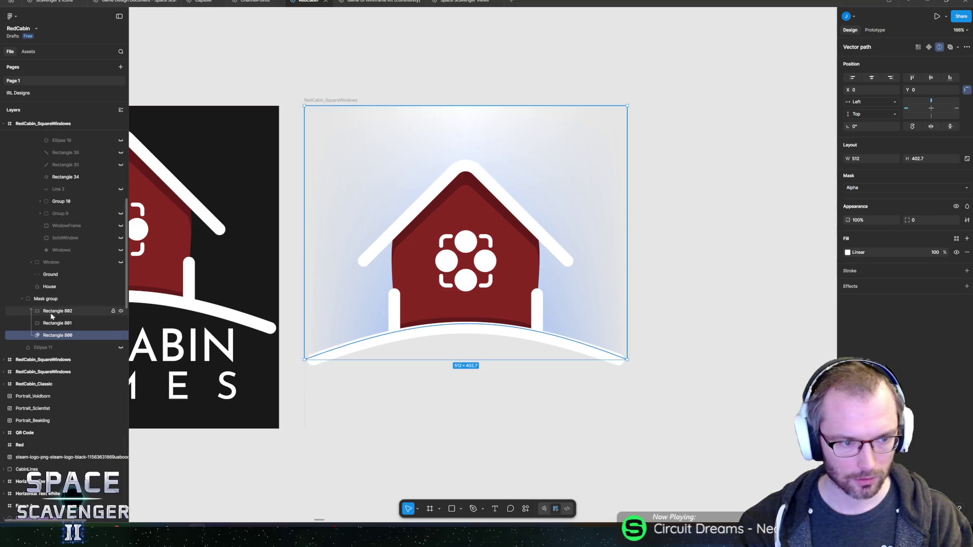
pyautogui.click(69, 325)
pyautogui.press('Delete')
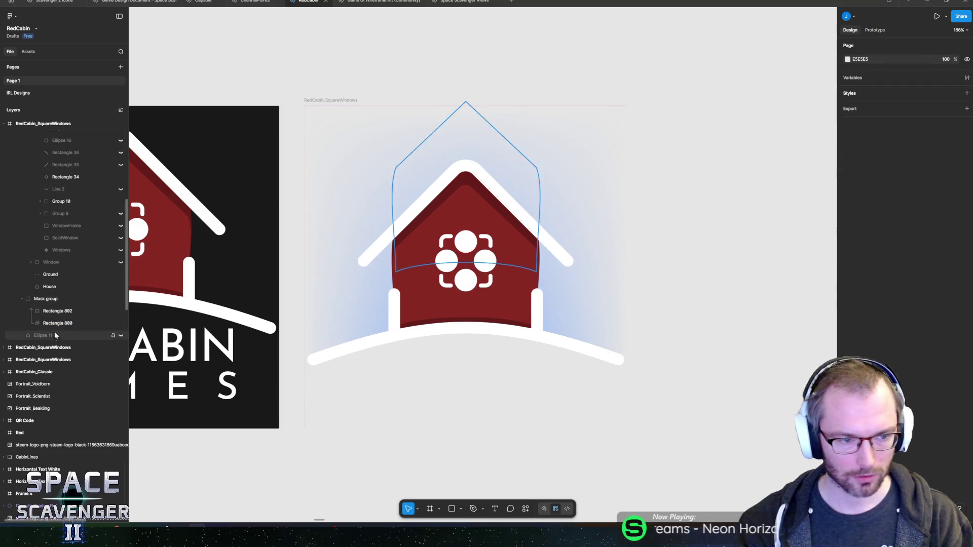
# Drag the mask gradient's middle stop left to about 15%.
pyautogui.click(56, 323)
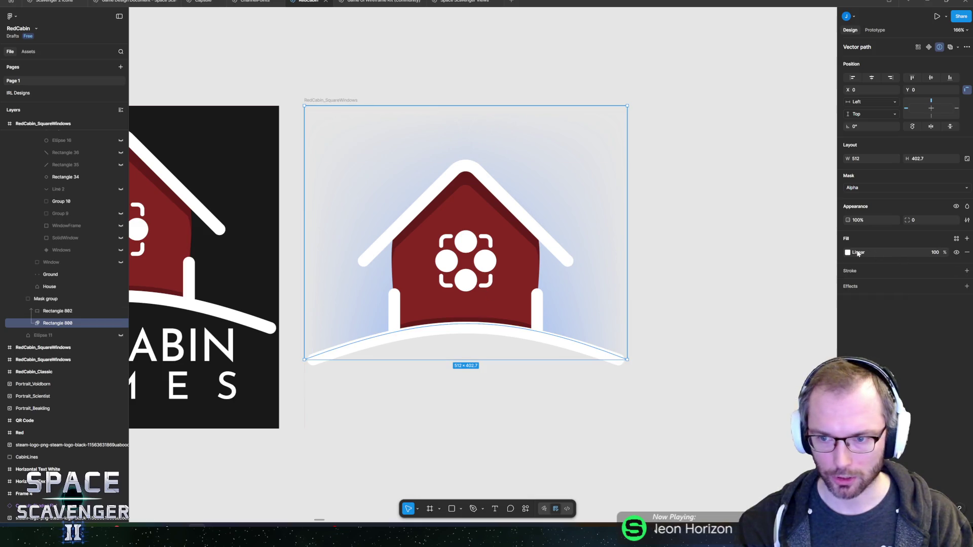
pyautogui.click(848, 252)
pyautogui.moveTo(767, 301); pyautogui.dragTo(774, 301)
# Set opaque mask gradient stops at 25% and 75%, then select the RedCabin_SquareWindows frame.
pyautogui.write('25')
pyautogui.press('Return')
pyautogui.click(829, 322)
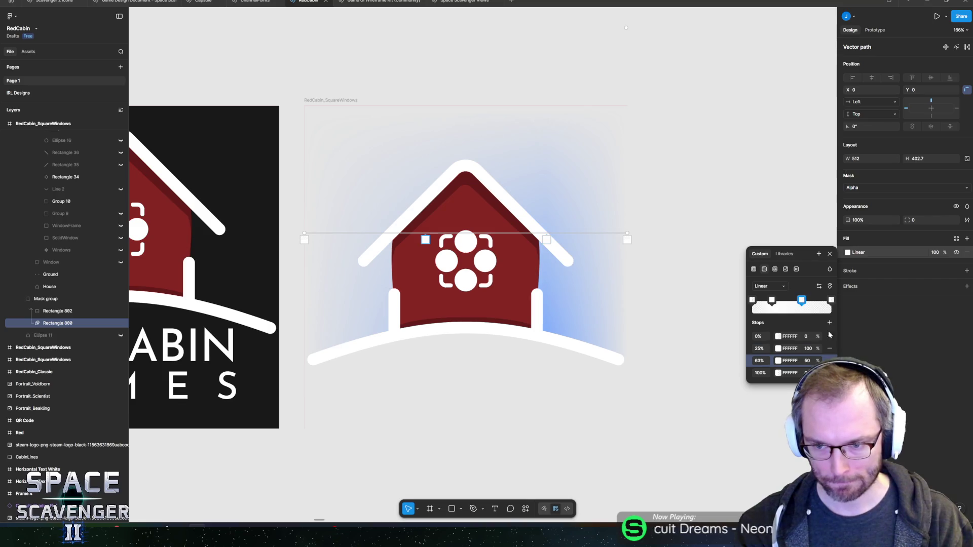
pyautogui.write('75')
pyautogui.press('Return')
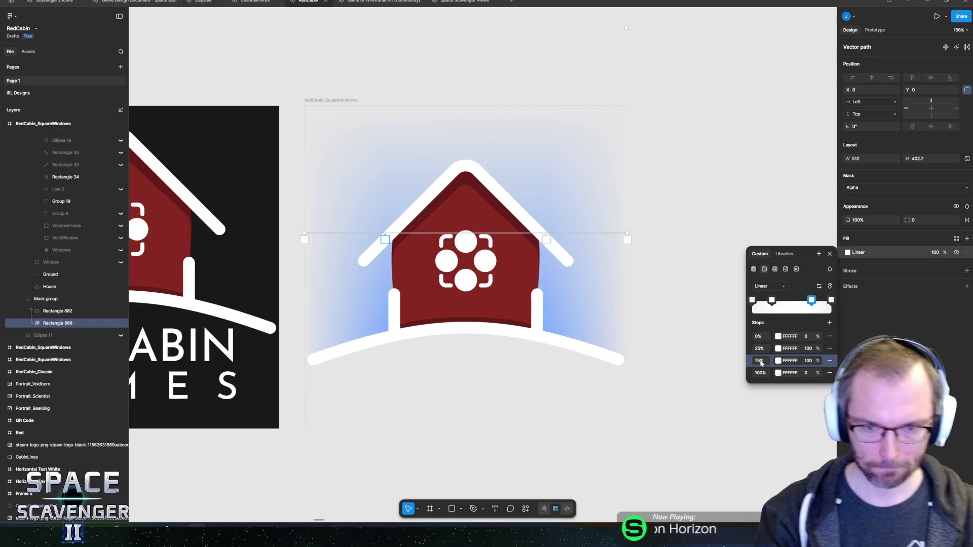
pyautogui.press('Escape')
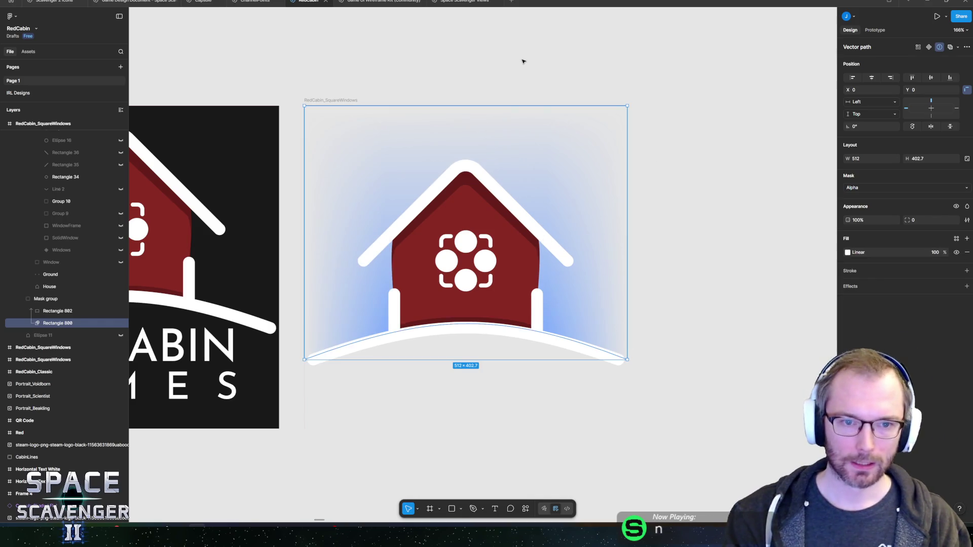
pyautogui.scroll(-3)
pyautogui.scroll(3)
pyautogui.scroll(3)
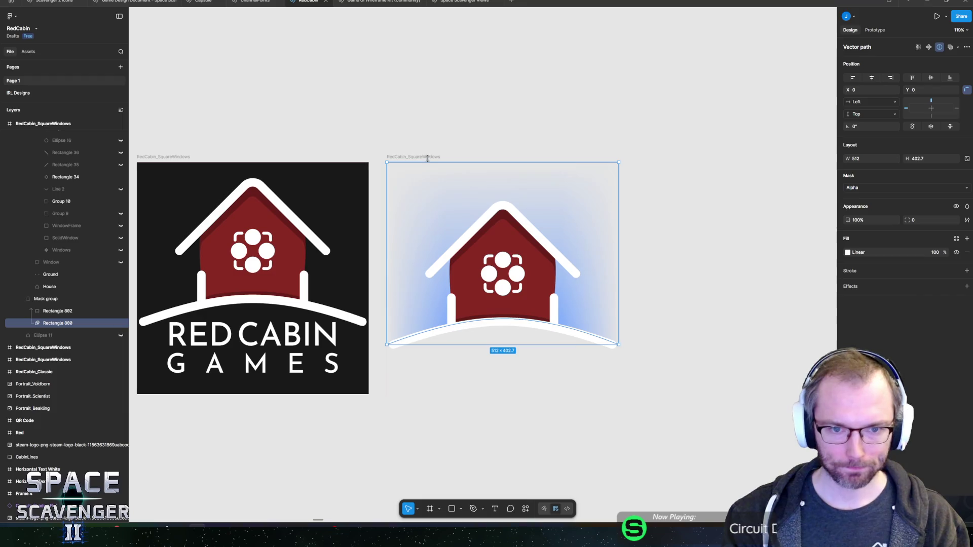
pyautogui.click(431, 157)
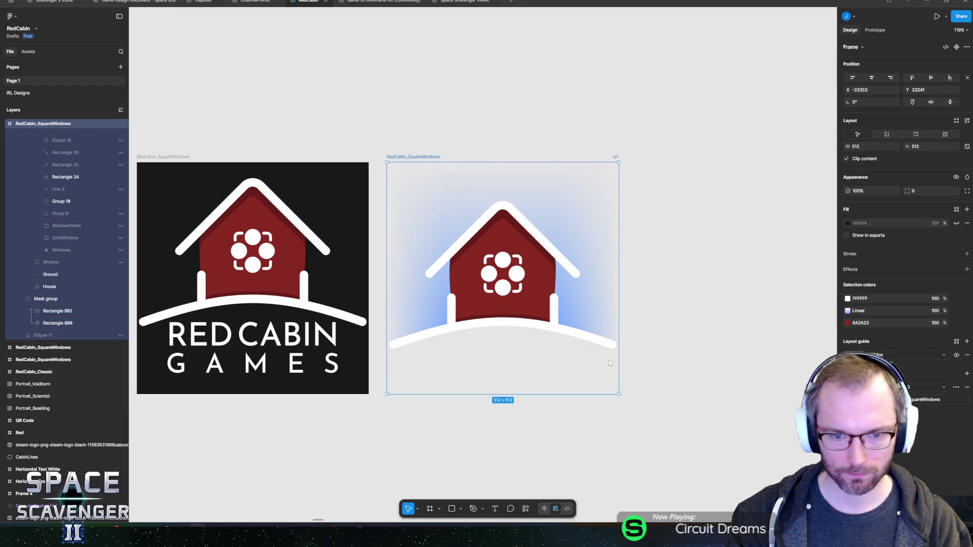
# Export the frame as PNG, overwriting RedCabin_SquareWindowsBlack.png.
pyautogui.hotkey('ctrl', 'shift', 'e')
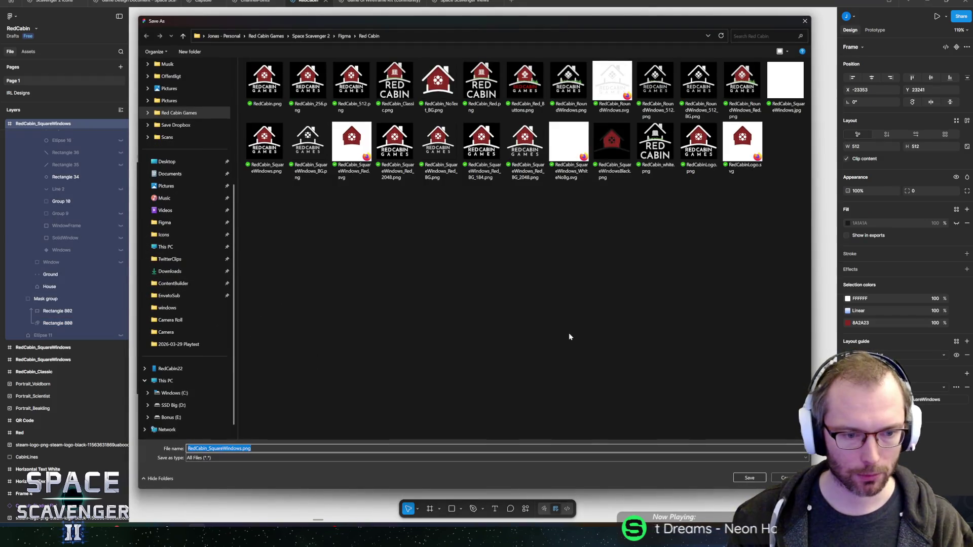
pyautogui.click(611, 147)
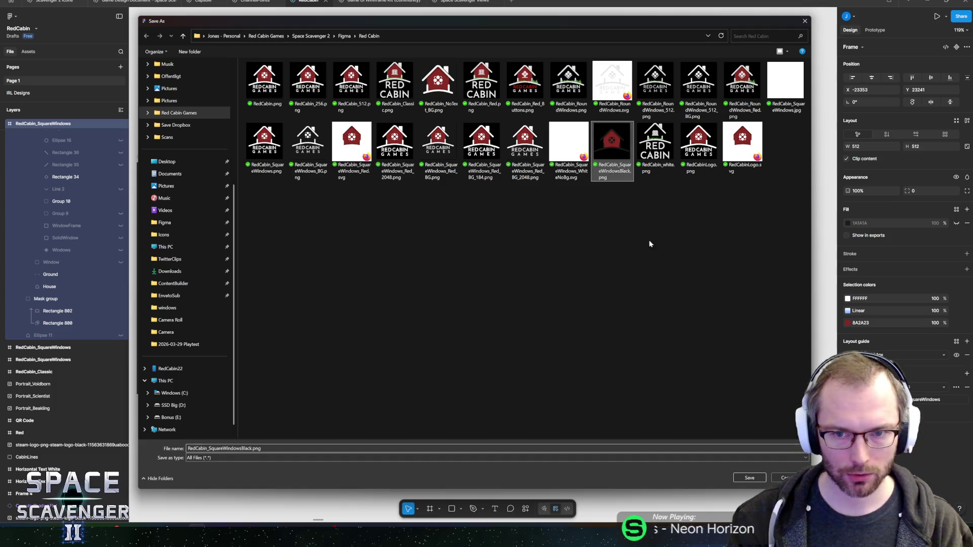
pyautogui.click(749, 479)
pyautogui.click(512, 264)
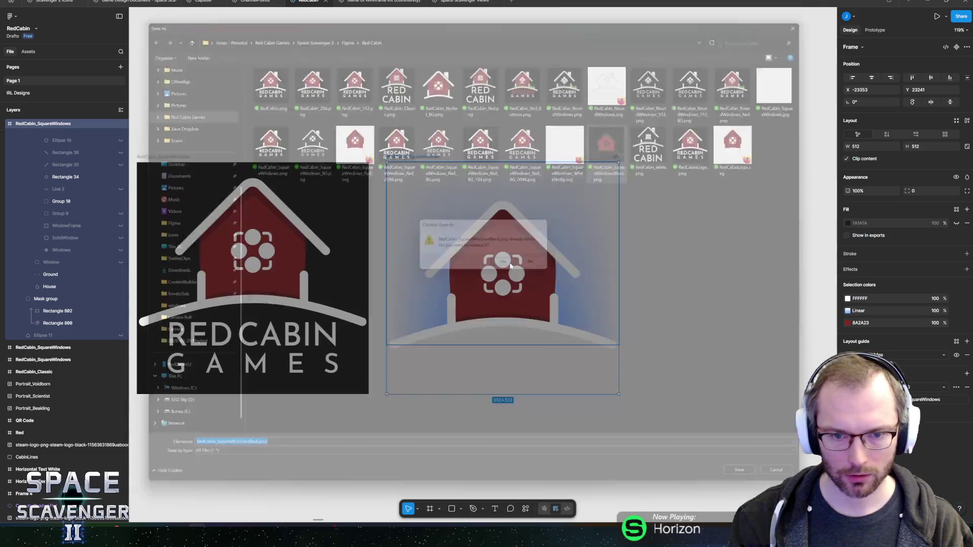
pyautogui.click(848, 312)
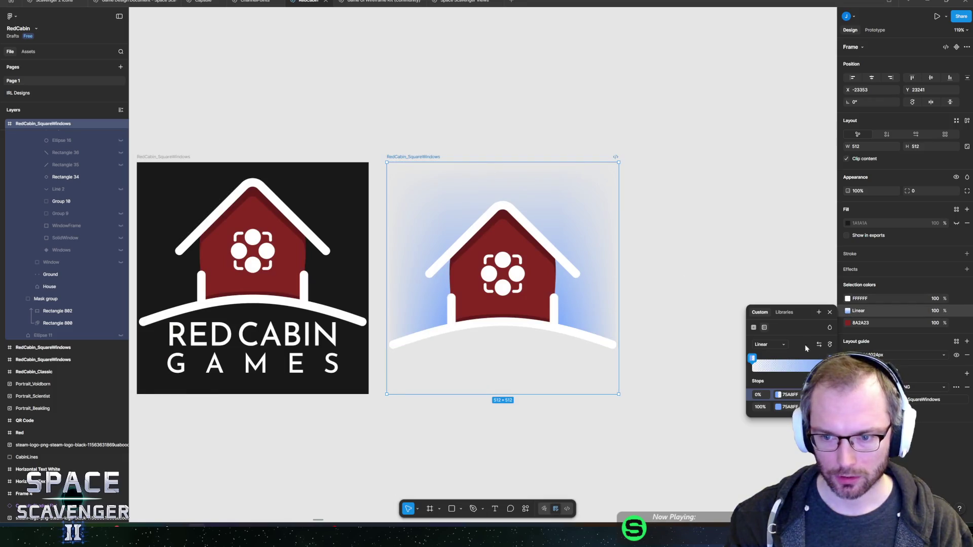
# Try a dark variant with black and white gradient stops, moving the end stop to 54%.
pyautogui.click(778, 407)
pyautogui.moveTo(712, 392); pyautogui.dragTo(572, 465)
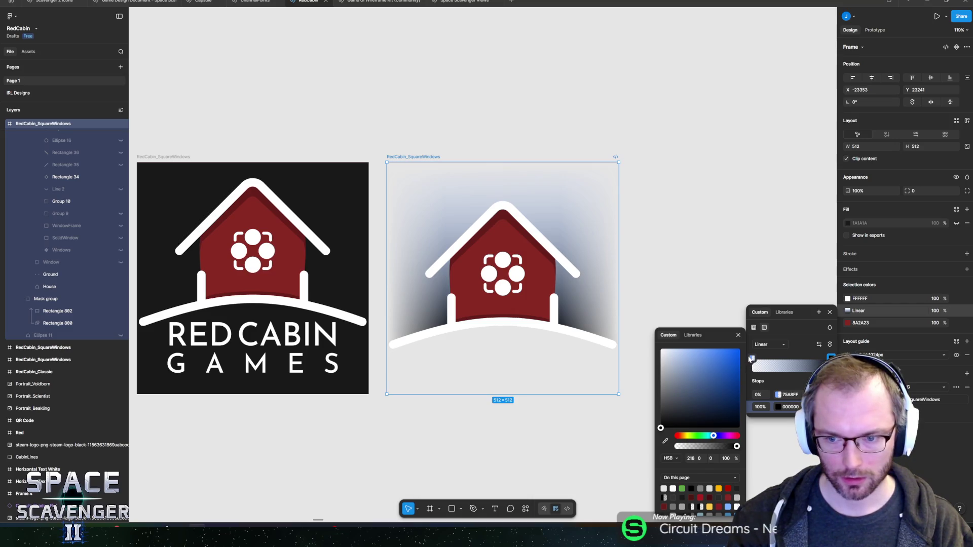
pyautogui.click(752, 358)
pyautogui.moveTo(703, 349); pyautogui.dragTo(661, 350)
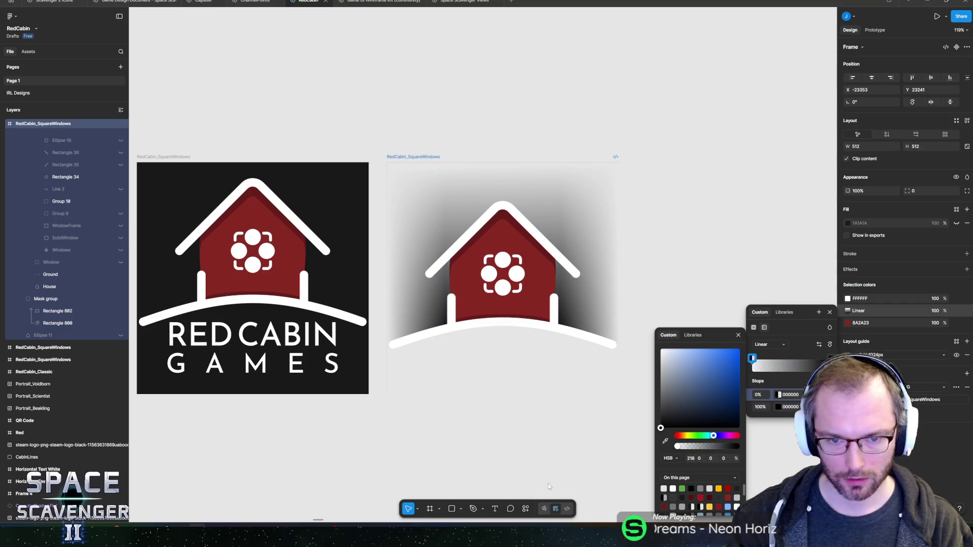
pyautogui.press('Escape')
pyautogui.click(848, 311)
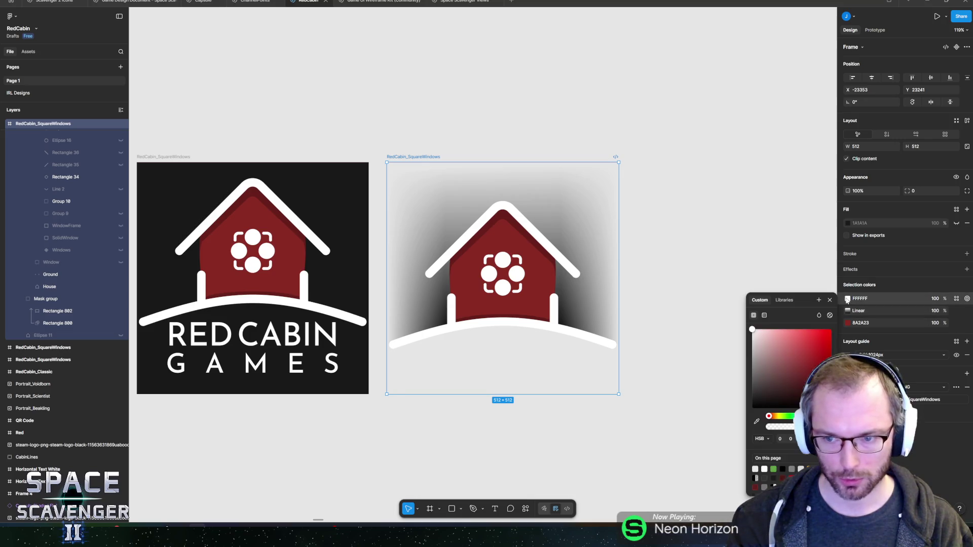
pyautogui.click(849, 309)
pyautogui.click(848, 310)
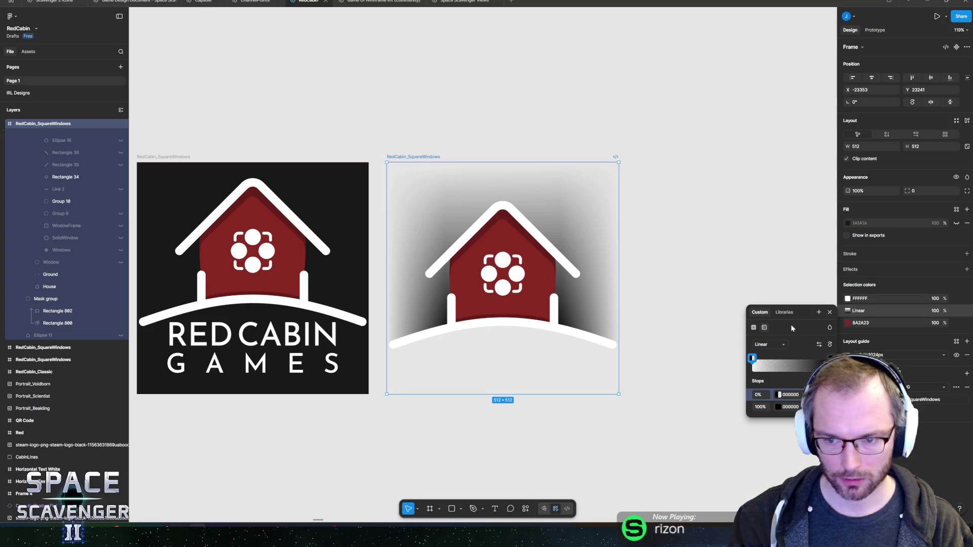
pyautogui.moveTo(830, 359); pyautogui.dragTo(794, 370)
pyautogui.press('Escape')
# Undo the dark edits to restore the blue gradient, then Alt+Tab back to Unity.
pyautogui.click(848, 311)
pyautogui.click(723, 239)
pyautogui.hotkey('ctrl', 'z')
pyautogui.hotkey('ctrl', 'shift', 'z')
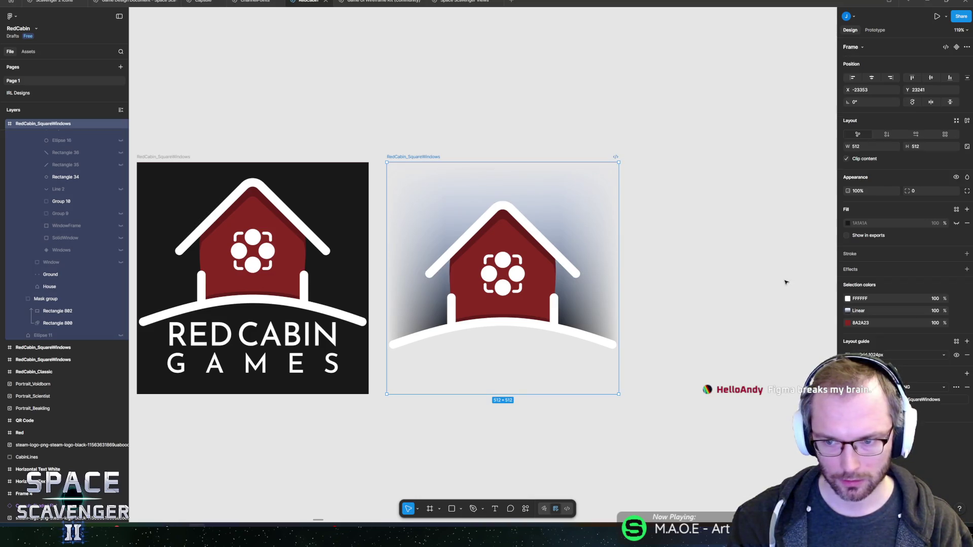
pyautogui.click(848, 312)
pyautogui.hotkey('ctrl', 'z')
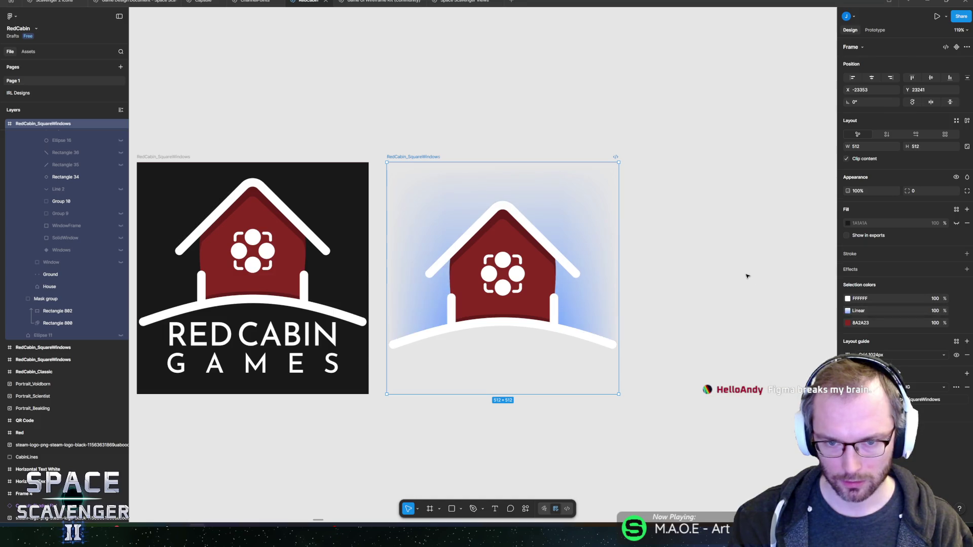
pyautogui.hotkey('ctrl', 'z')
pyautogui.hotkey('alt', 'Tab')
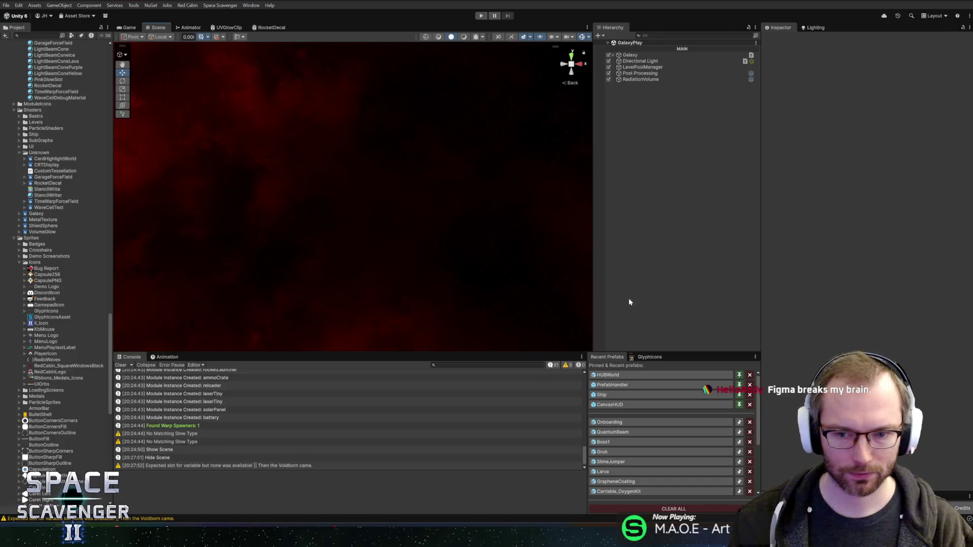
# Nudge Unity's Scene, Console and side panel splitters slightly, then return to the Figma RedCabin file.
pyautogui.moveTo(592, 320); pyautogui.dragTo(595, 319)
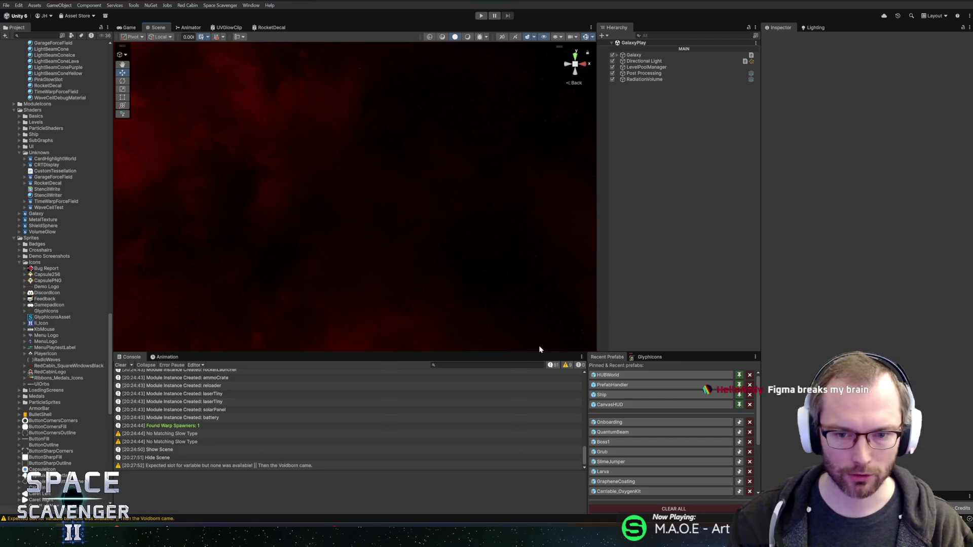
pyautogui.moveTo(540, 352); pyautogui.dragTo(551, 358)
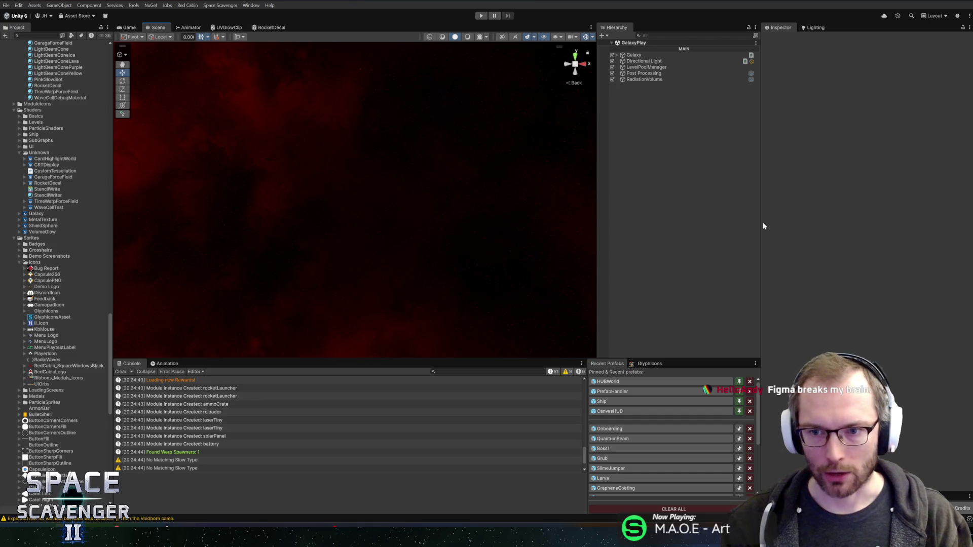
pyautogui.moveTo(761, 223); pyautogui.dragTo(768, 223)
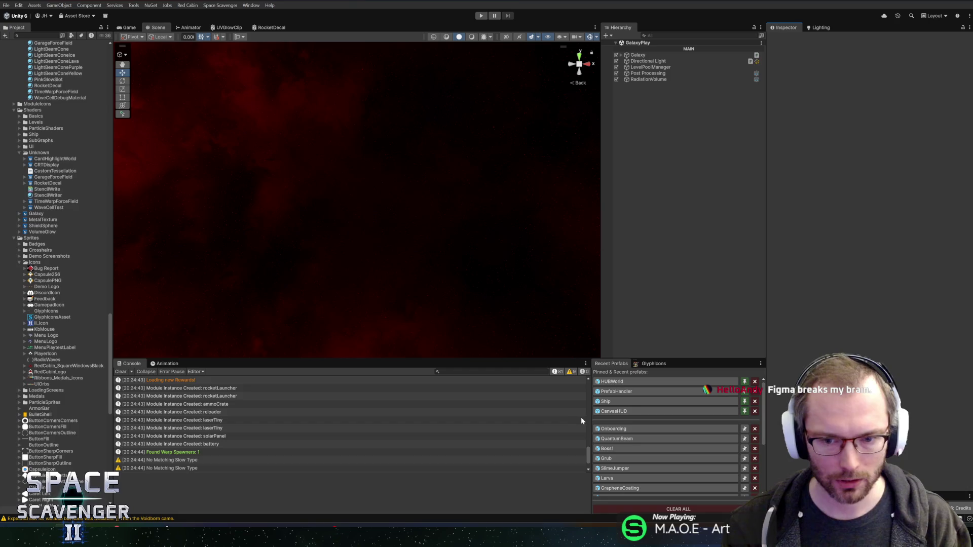
pyautogui.moveTo(591, 416); pyautogui.dragTo(585, 419)
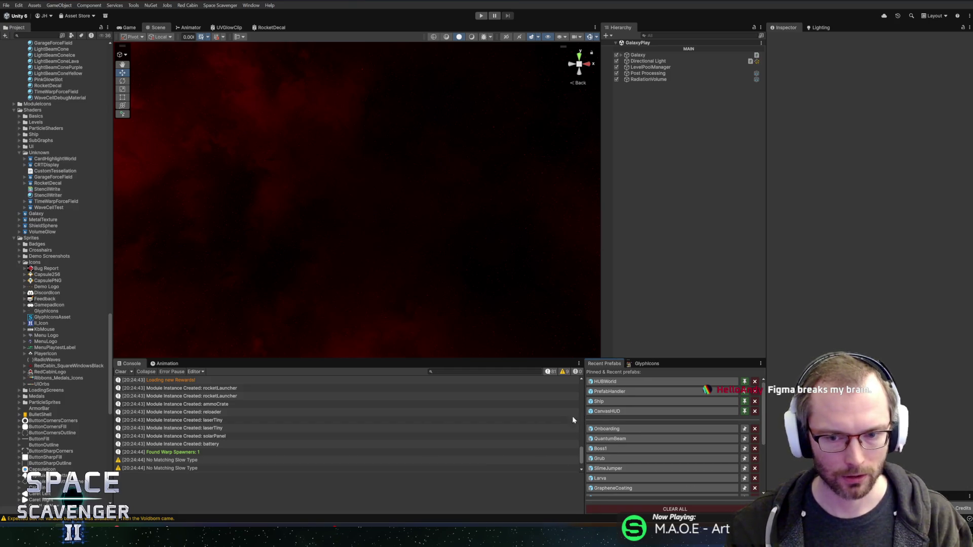
pyautogui.hotkey('alt', 'Tab')
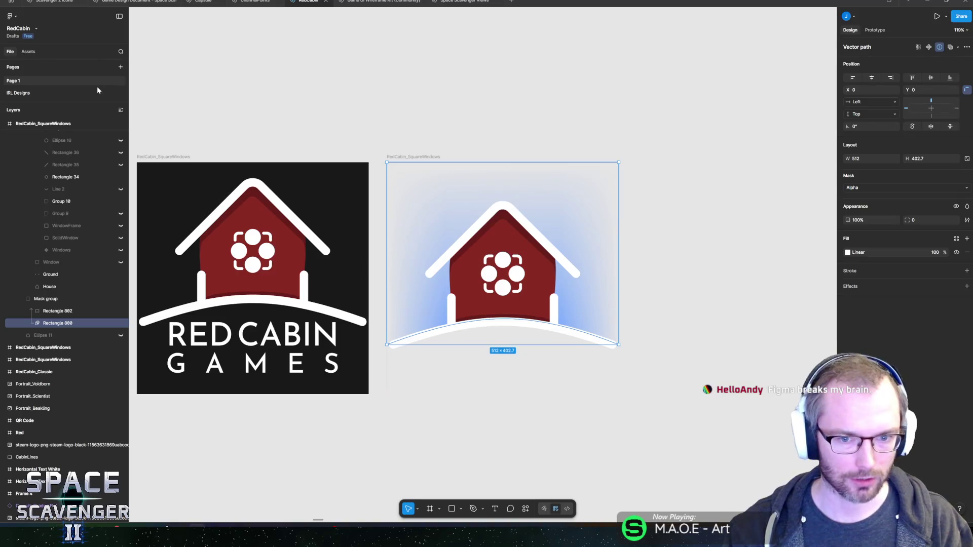
# Inspect the rocket's logo band and its UVs in Blender, then bring Rider forward.
pyautogui.hotkey('alt', 'Tab')
pyautogui.click(284, 245)
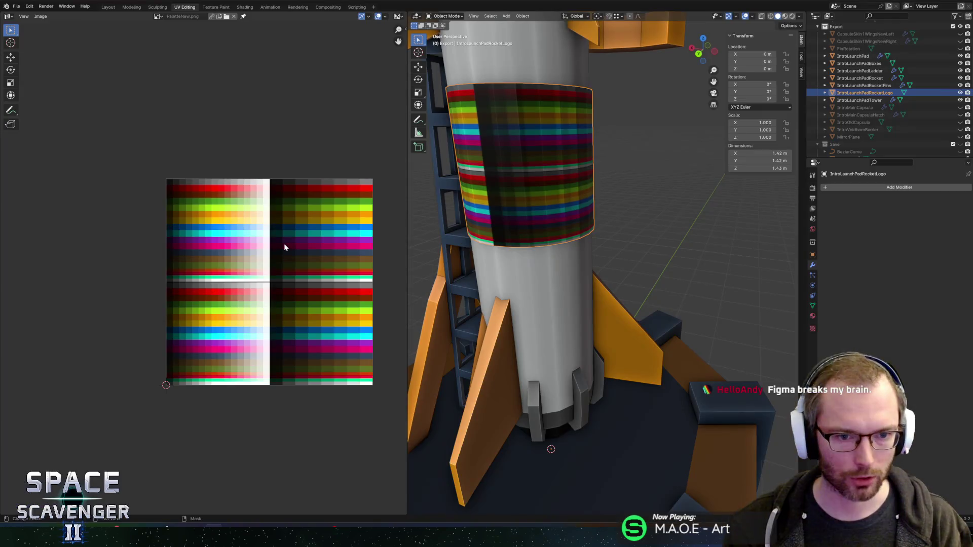
pyautogui.scroll(-3)
pyautogui.scroll(3)
pyautogui.moveTo(611, 185); pyautogui.dragTo(675, 221)
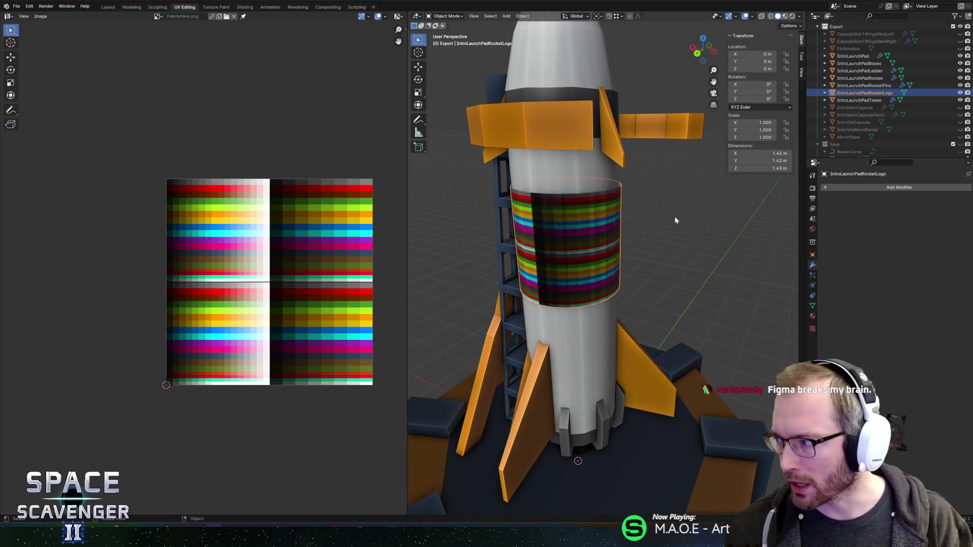
pyautogui.press('Tab')
pyautogui.moveTo(596, 229); pyautogui.dragTo(668, 223)
pyautogui.press('Tab')
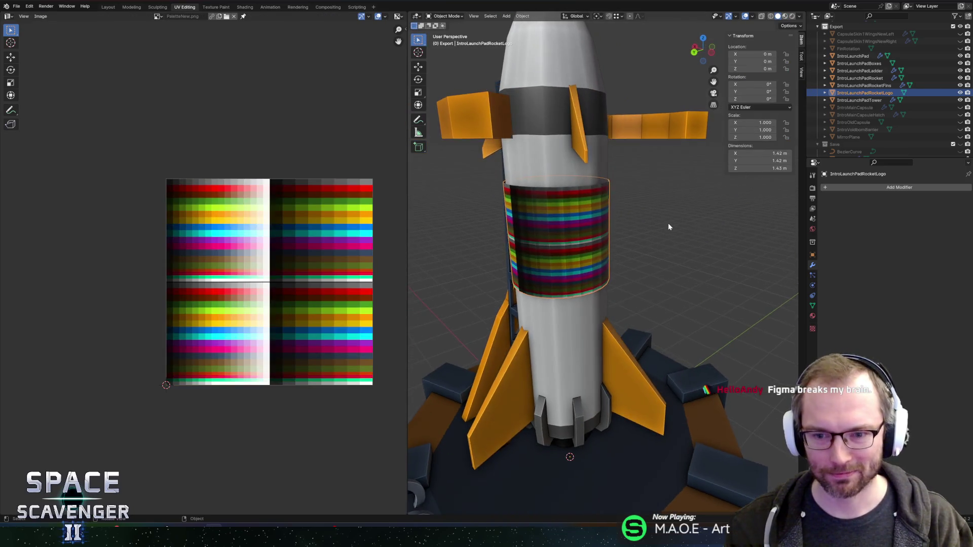
pyautogui.hotkey('alt', 'Tab')
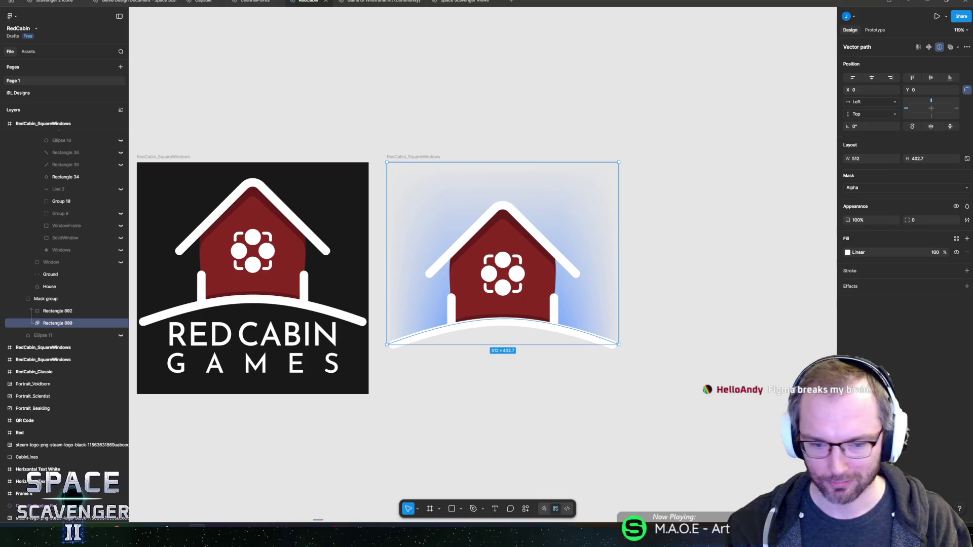
pyautogui.hotkey('alt', 'Tab')
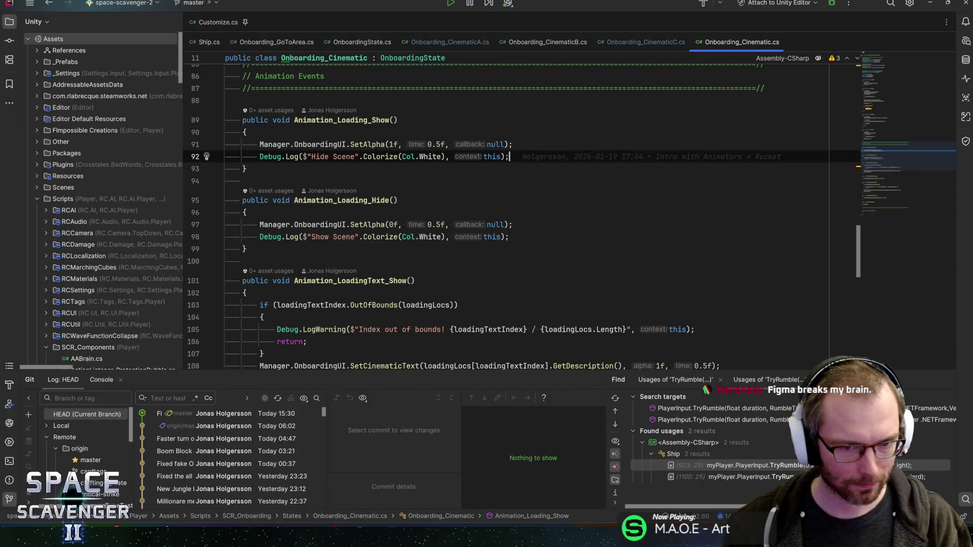
# Look over line 91 of Onboarding_Cinematic.cs, then bring the Unity editor forward.
pyautogui.click(513, 144)
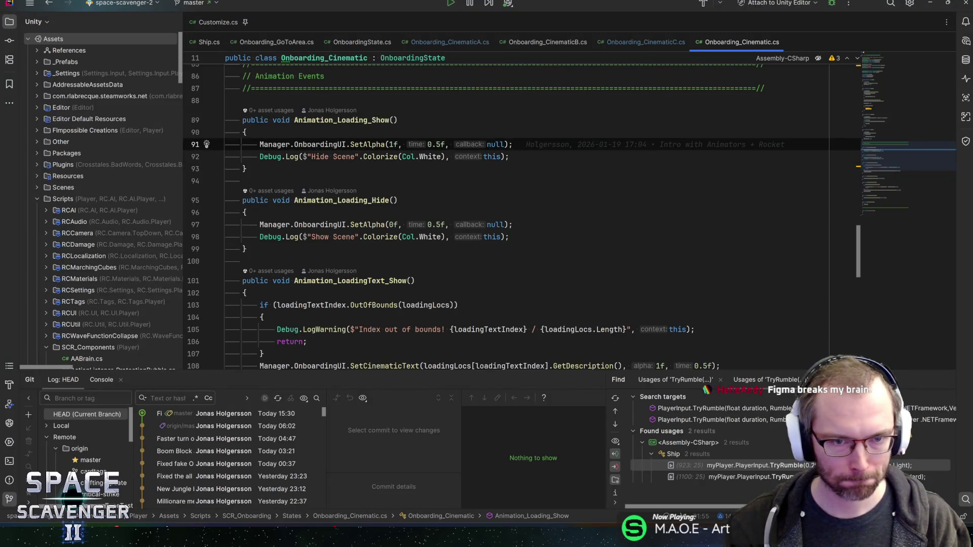
pyautogui.hotkey('alt', 'Tab')
pyautogui.press('Tab')
pyautogui.hotkey('alt', 'Tab')
pyautogui.click(582, 178)
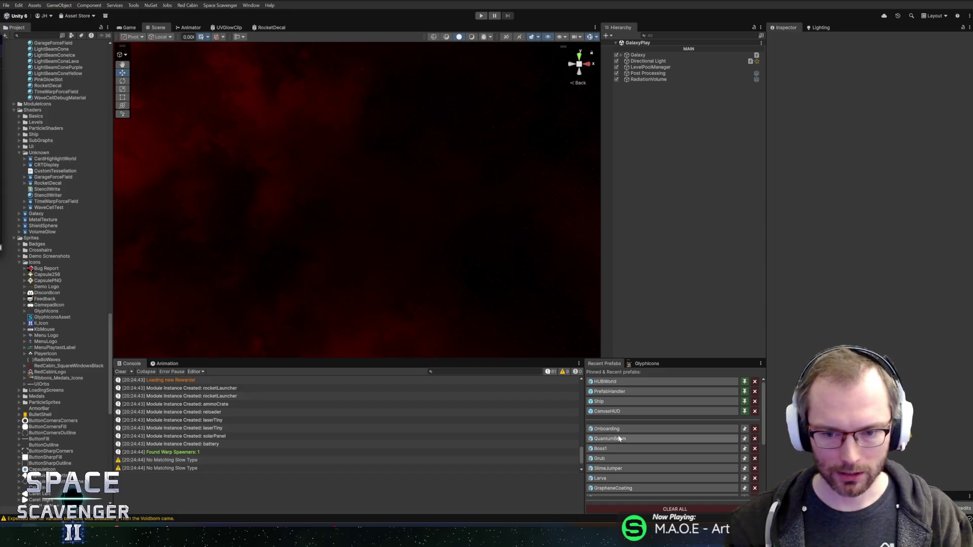
# Open the Onboarding prefab and select its Rocket object.
pyautogui.click(607, 429)
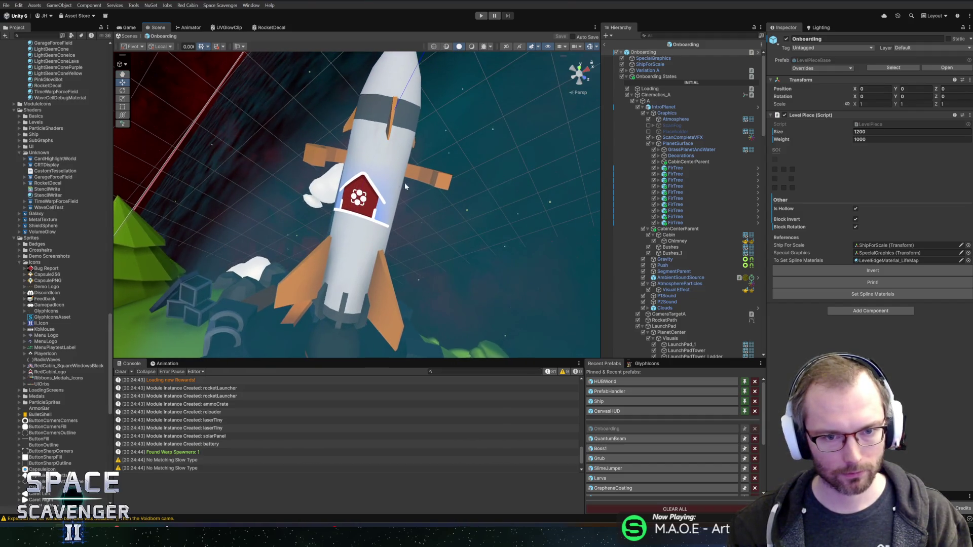
pyautogui.scroll(3)
pyautogui.scroll(-3)
pyautogui.scroll(3)
pyautogui.scroll(-3)
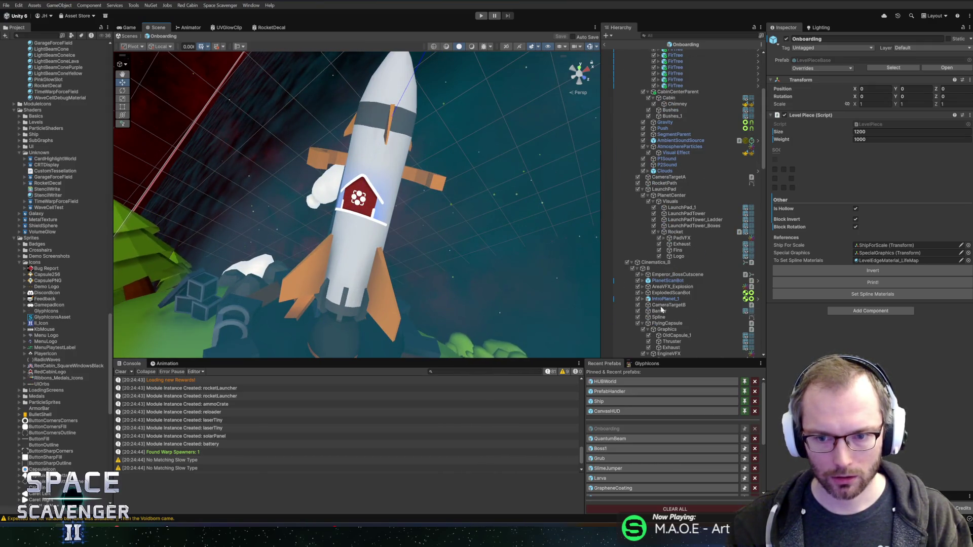
pyautogui.scroll(-3)
pyautogui.click(661, 256)
pyautogui.rightClick(379, 165)
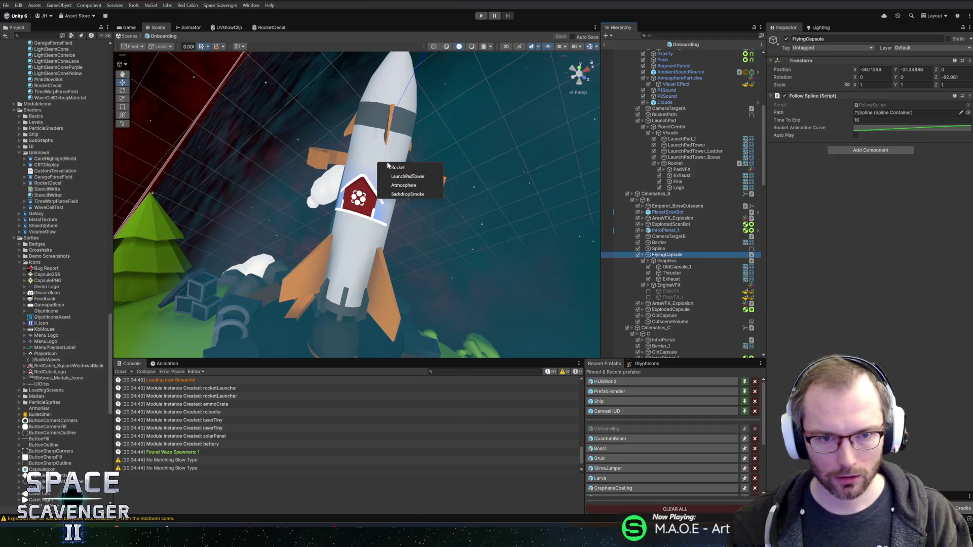
pyautogui.click(401, 175)
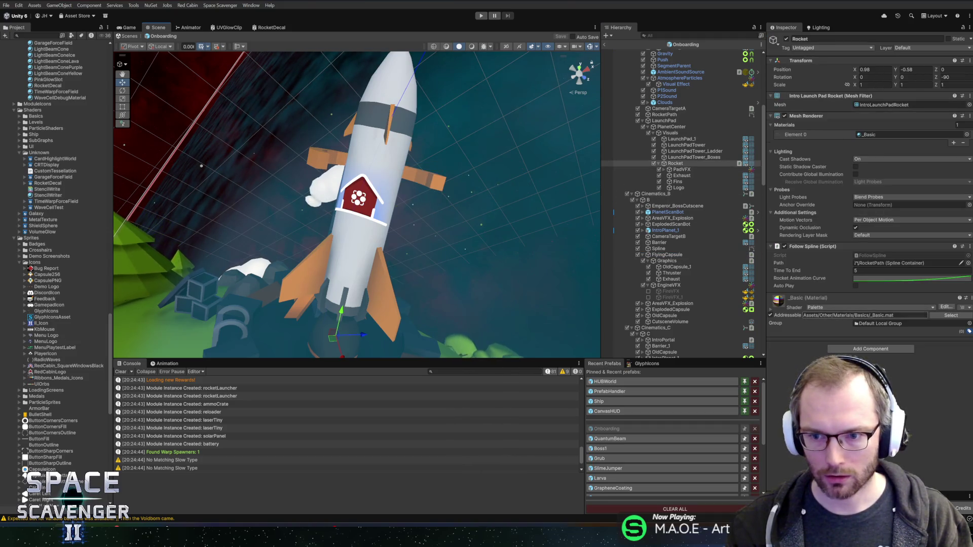
# Add a Rotation script to the Rocket with Rotation Space set to Self.
pyautogui.click(848, 350)
pyautogui.write('rotate')
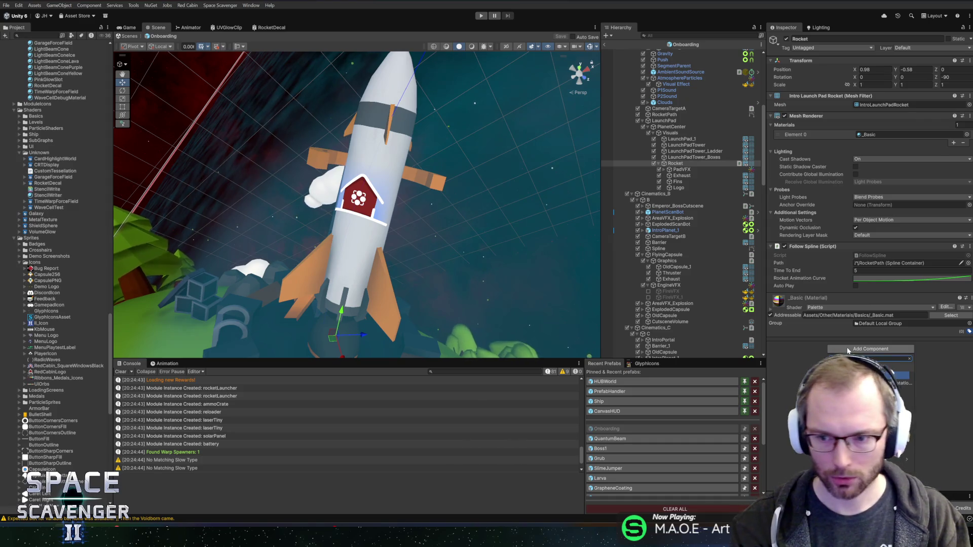
pyautogui.click(894, 375)
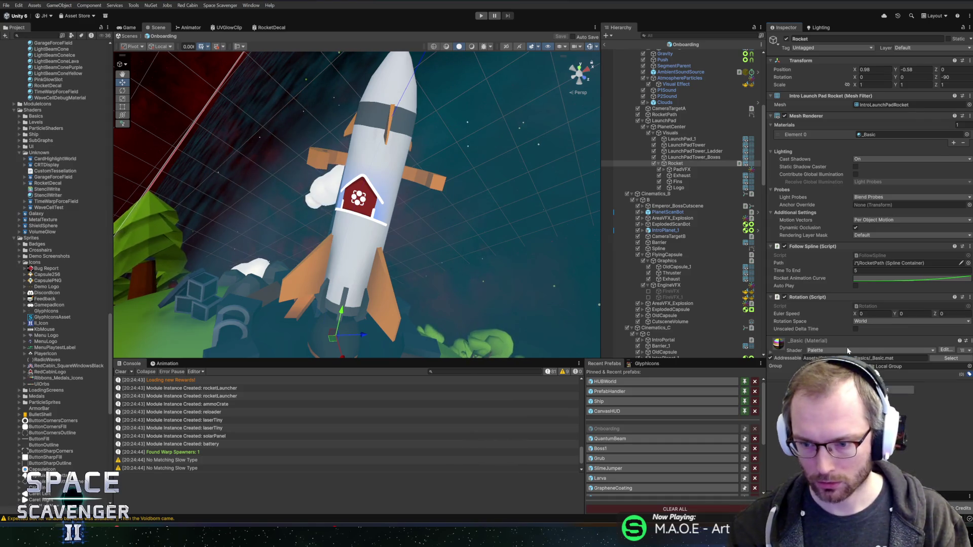
pyautogui.click(903, 321)
pyautogui.click(867, 337)
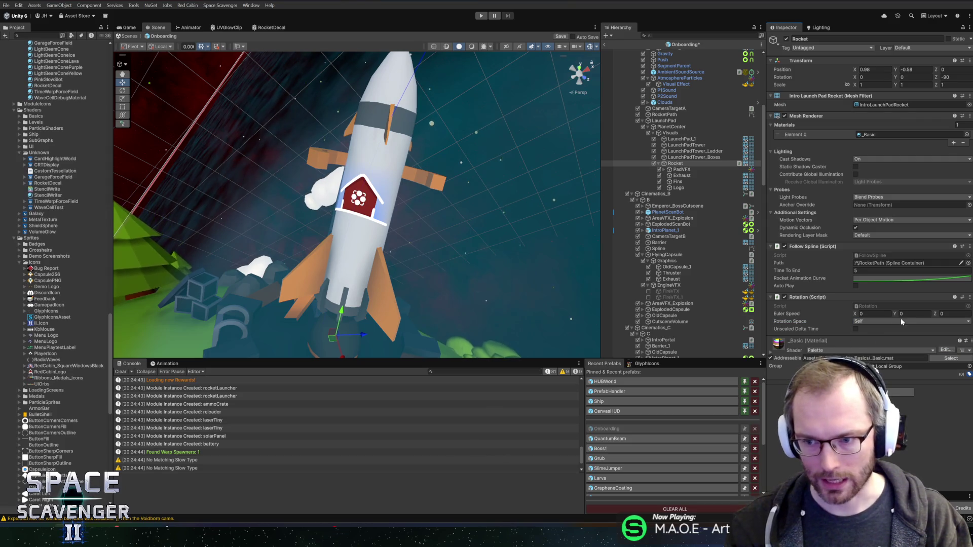
# Set the Rocket's rotation X to 0 and Euler Speed X to 30, then save the prefab.
pyautogui.click(900, 77)
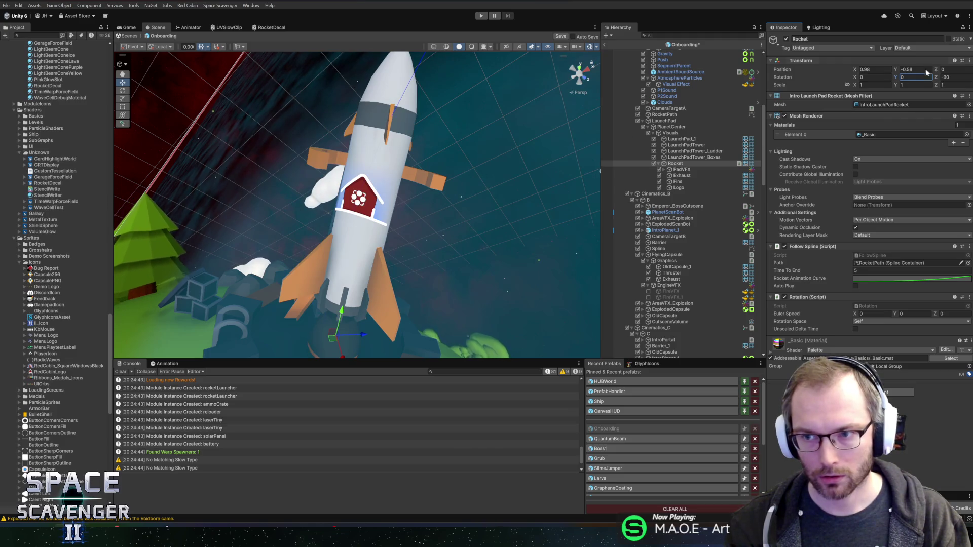
pyautogui.moveTo(936, 78); pyautogui.dragTo(832, 77)
pyautogui.hotkey('ctrl', 'z')
pyautogui.write('0')
pyautogui.click(887, 314)
pyautogui.write('30')
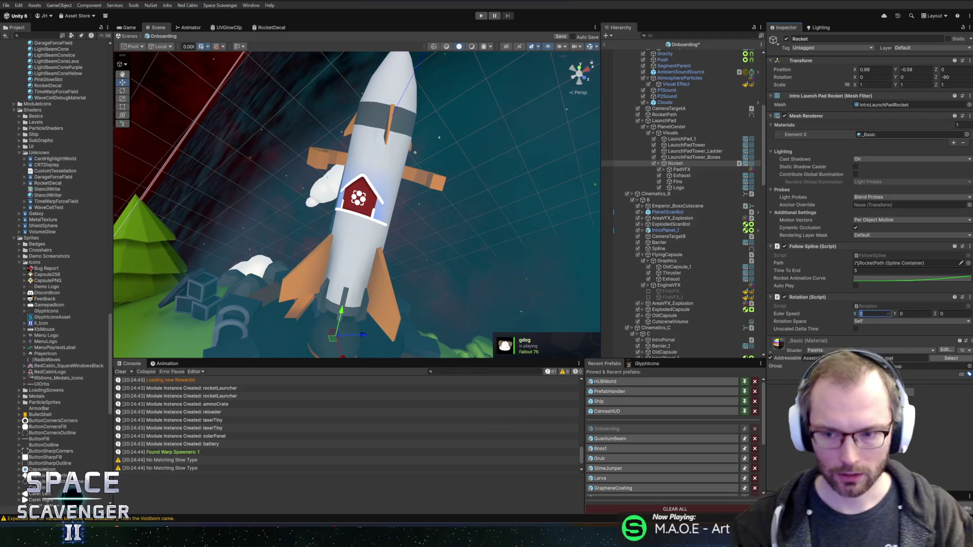
pyautogui.hotkey('ctrl', 's')
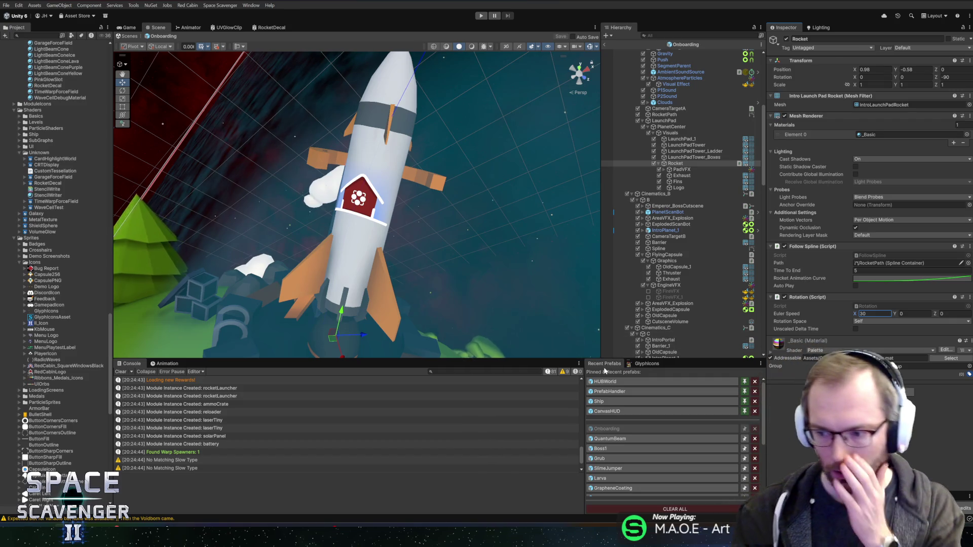
pyautogui.click(695, 189)
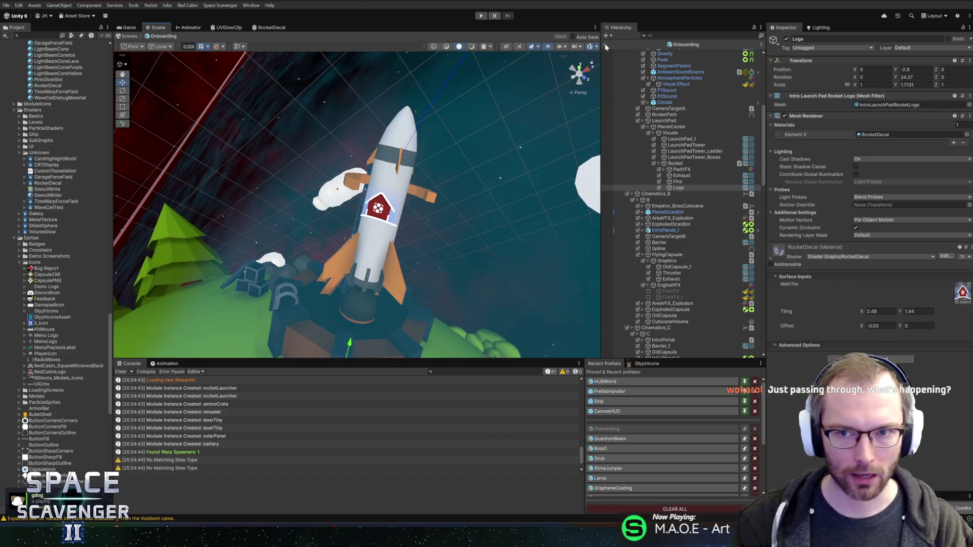
# Play the game in a maximized Game view, toggling the in-game console during the intro.
pyautogui.click(482, 15)
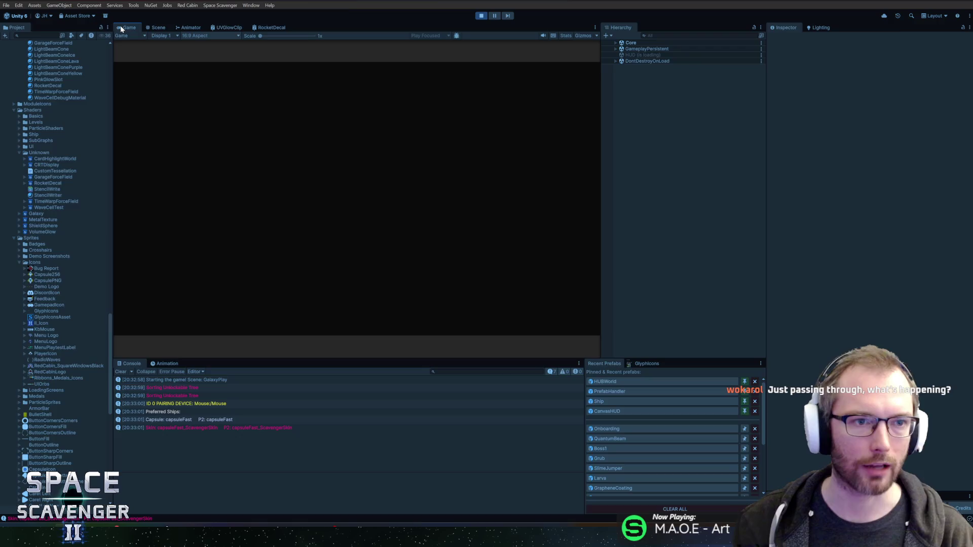
pyautogui.doubleClick(122, 29)
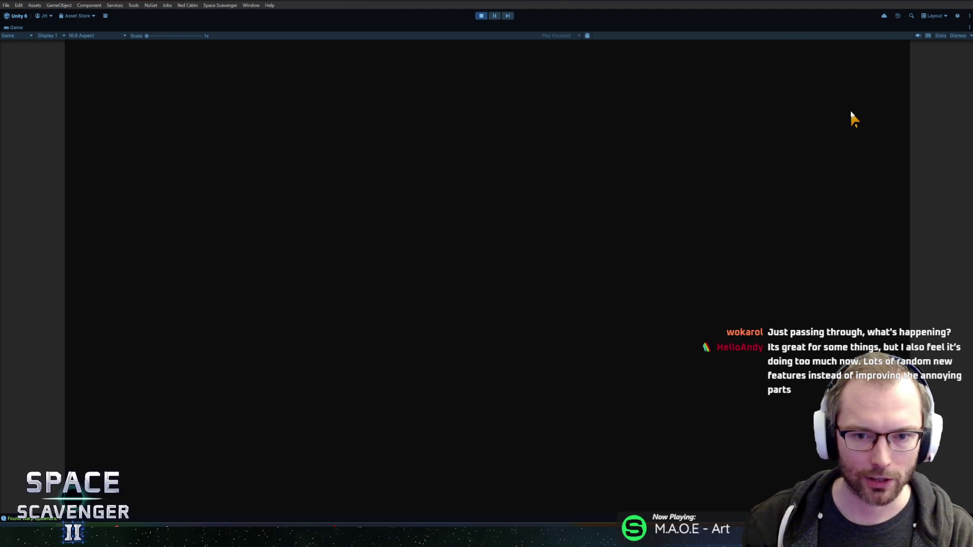
pyautogui.press('`')
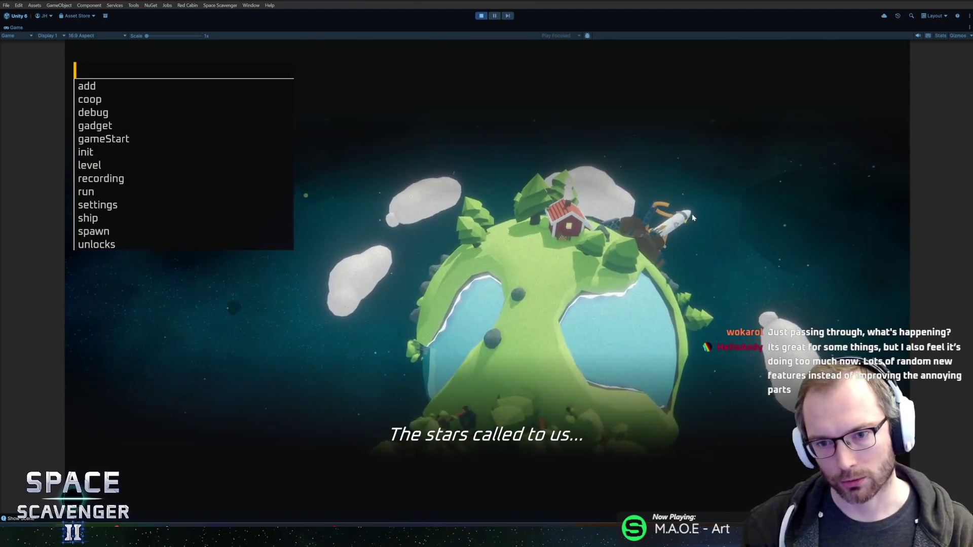
pyautogui.press('`')
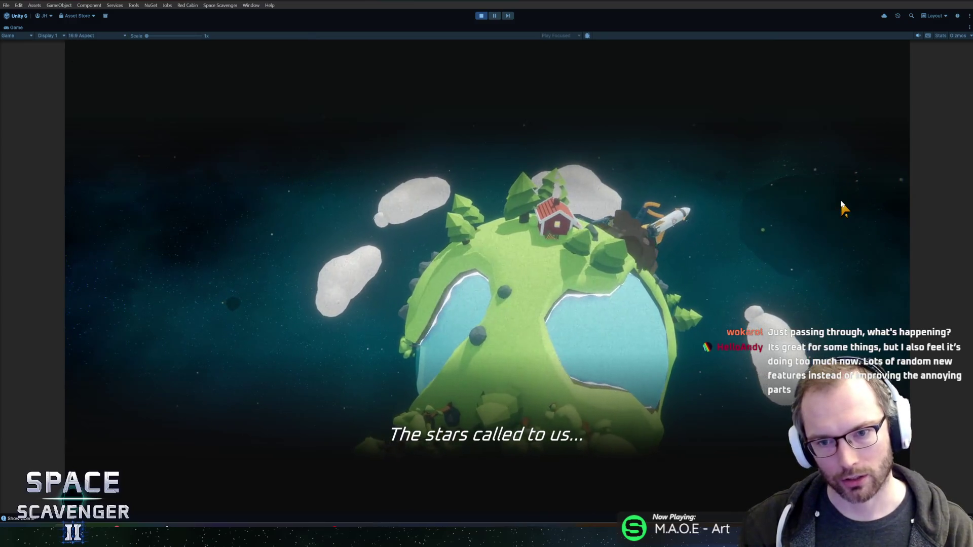
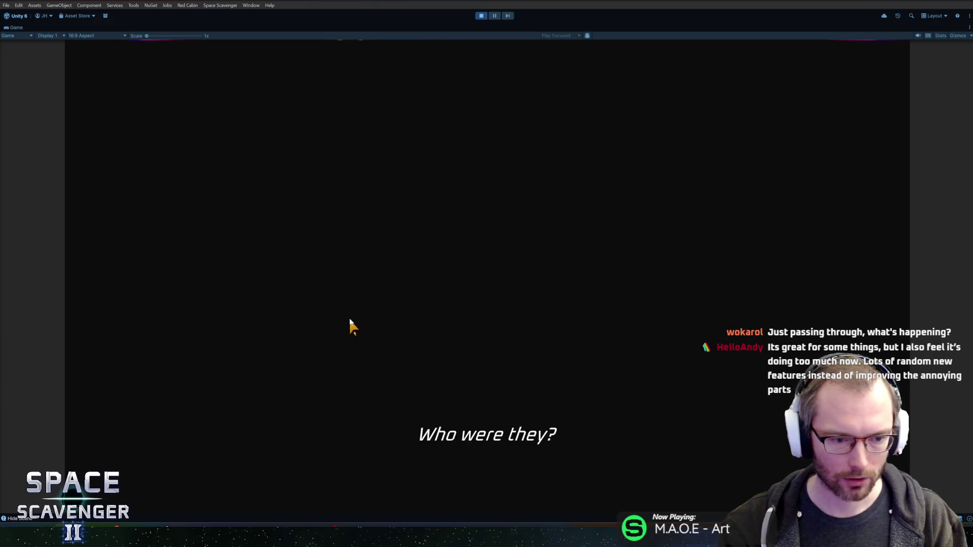
# Stop Unity's play mode and bring Blender's rocket scene to the front.
pyautogui.click(480, 16)
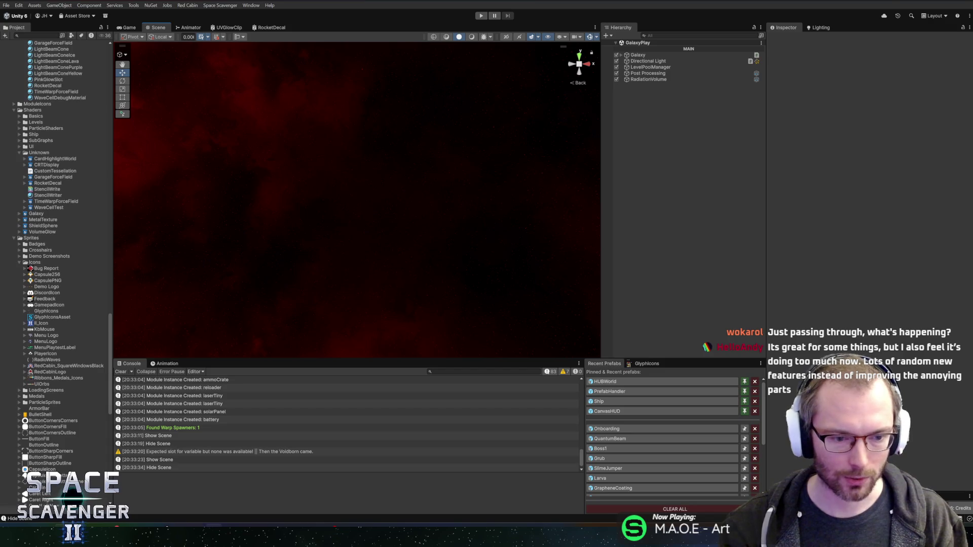
pyautogui.hotkey('alt', 'Tab')
# Duplicate the rocket logo, then cancel and undo so the logo band stays unchanged.
pyautogui.hotkey('shift', 'd')
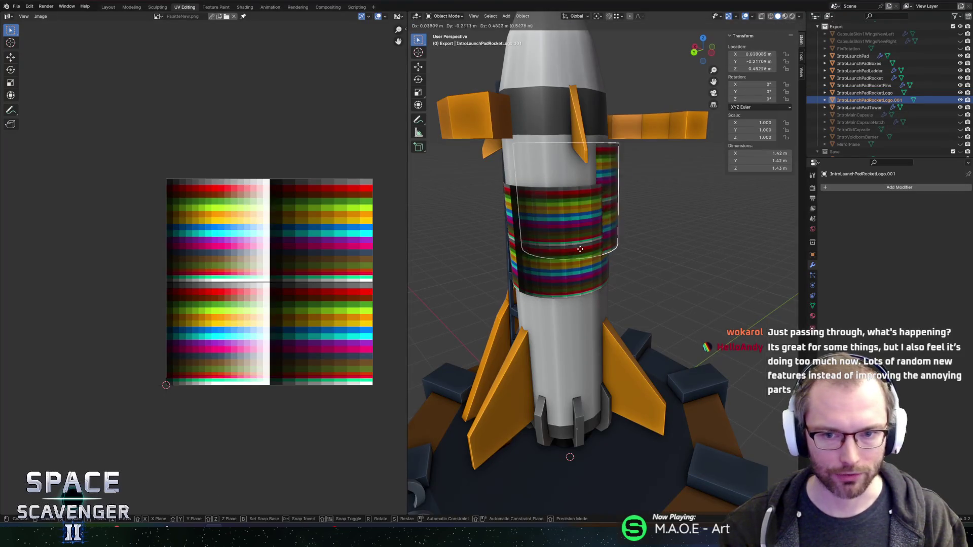
pyautogui.rightClick(582, 215)
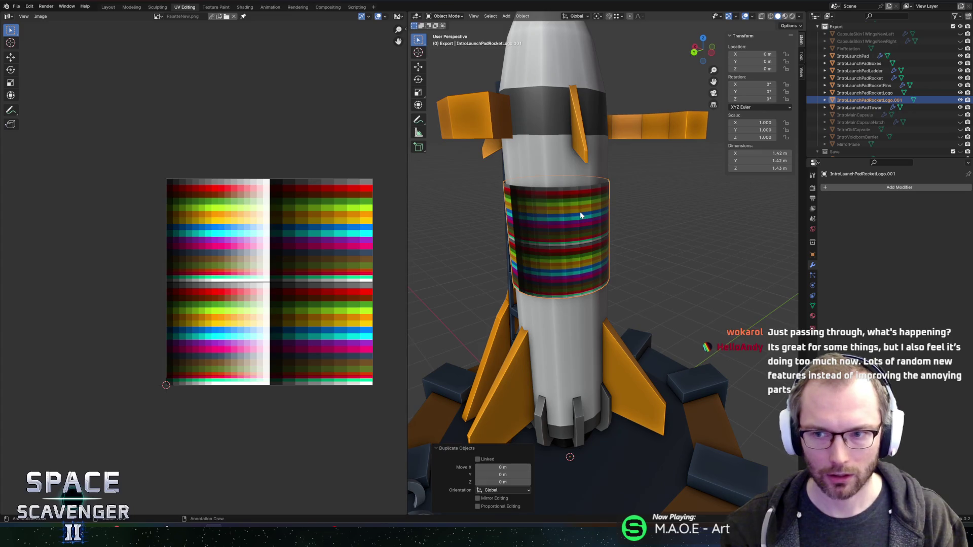
pyautogui.hotkey('ctrl', 'z')
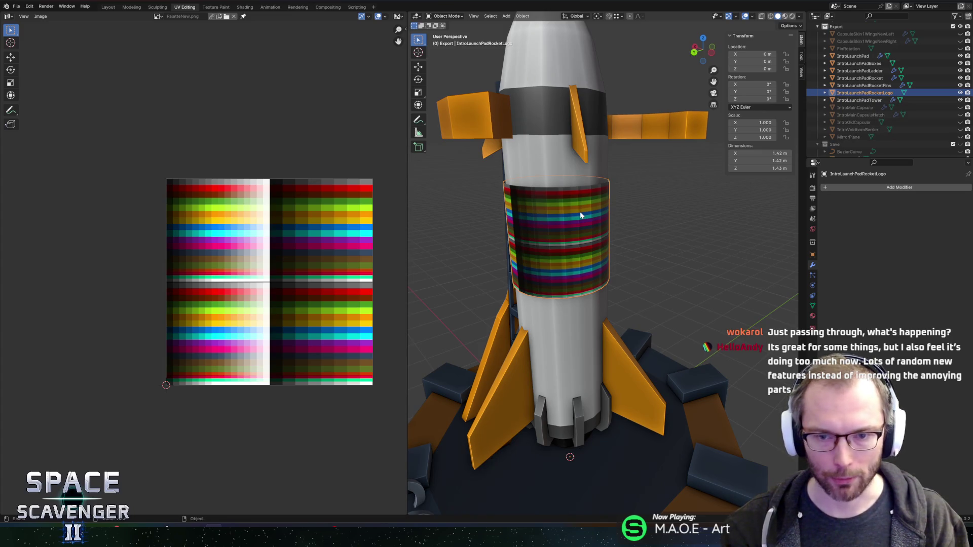
pyautogui.hotkey('alt', 'Tab')
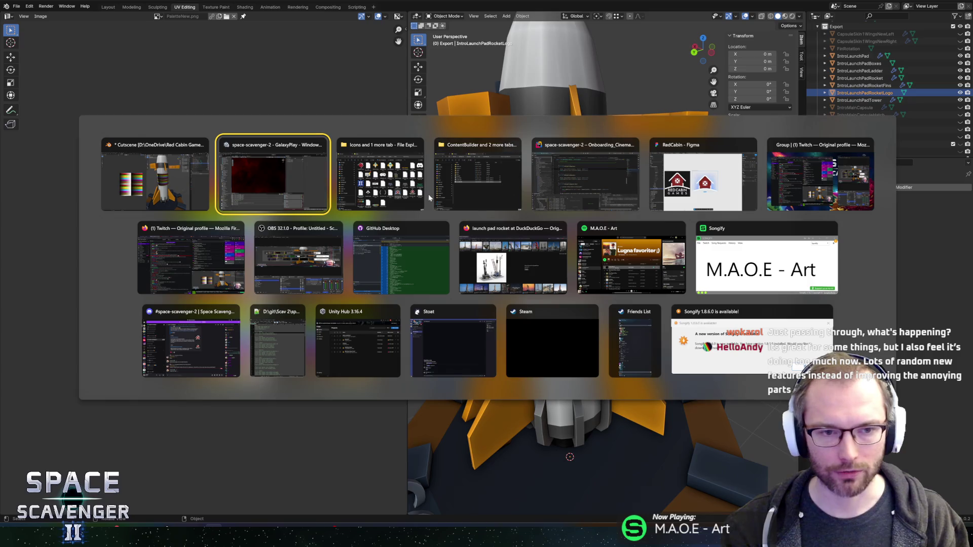
# In the RedCabin Figma file, move the Mask group lower, then undo the move.
pyautogui.click(680, 180)
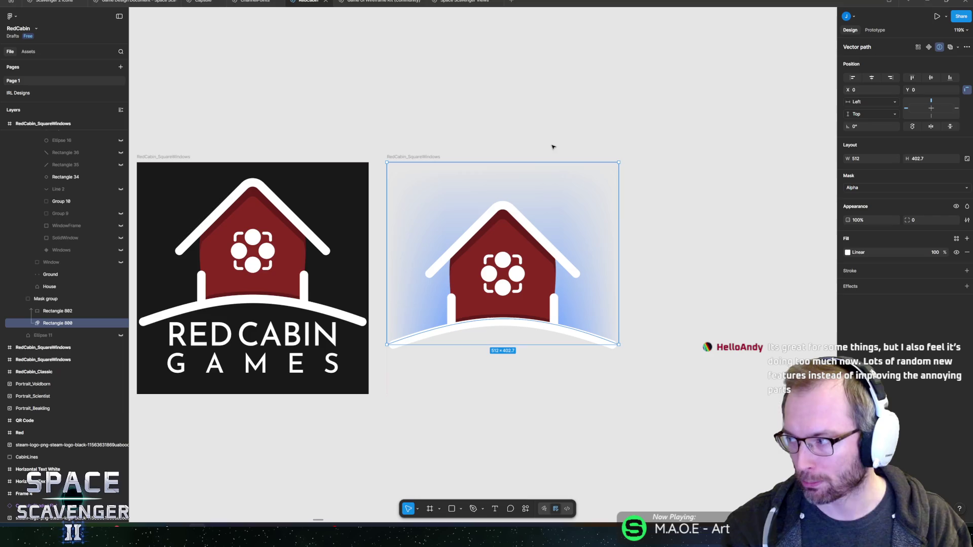
pyautogui.click(553, 146)
pyautogui.scroll(-3)
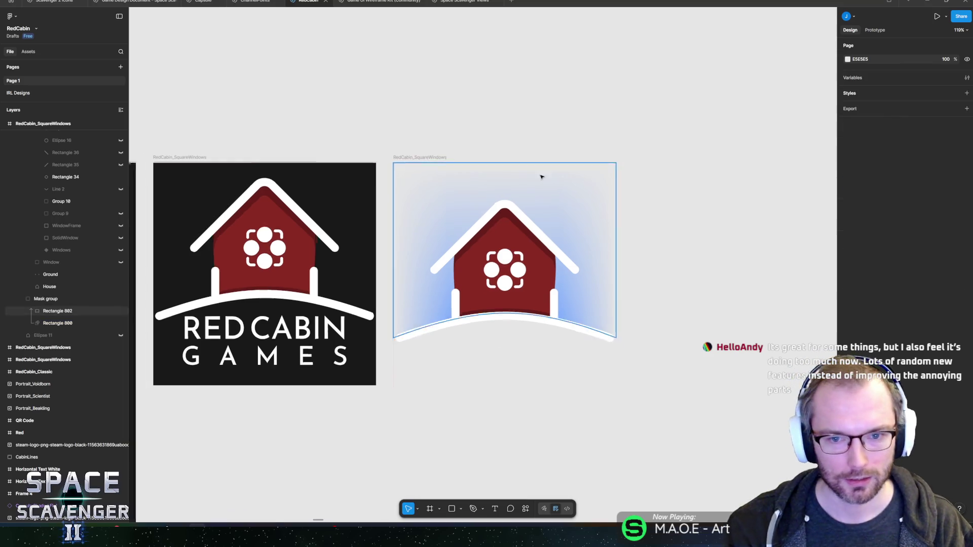
pyautogui.scroll(3)
pyautogui.click(572, 226)
pyautogui.scroll(-3)
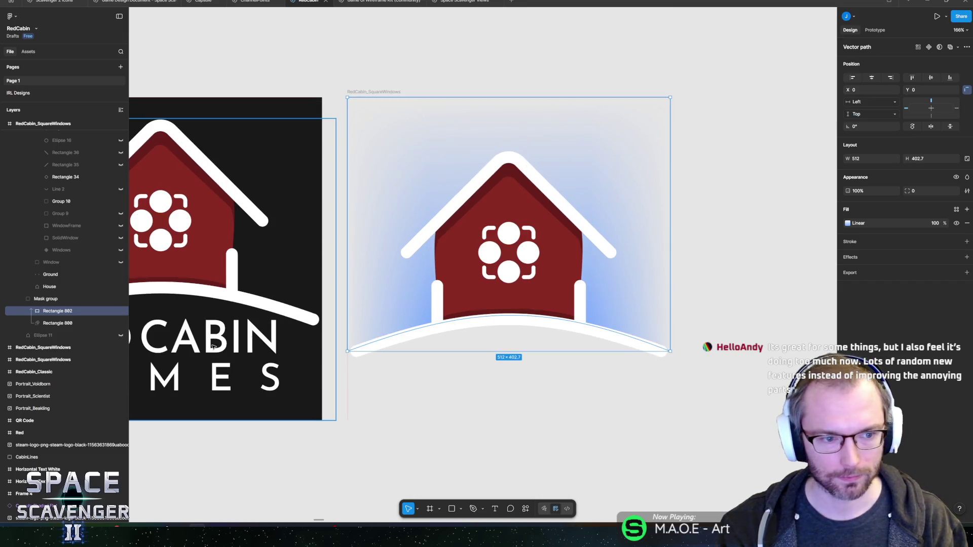
pyautogui.click(44, 299)
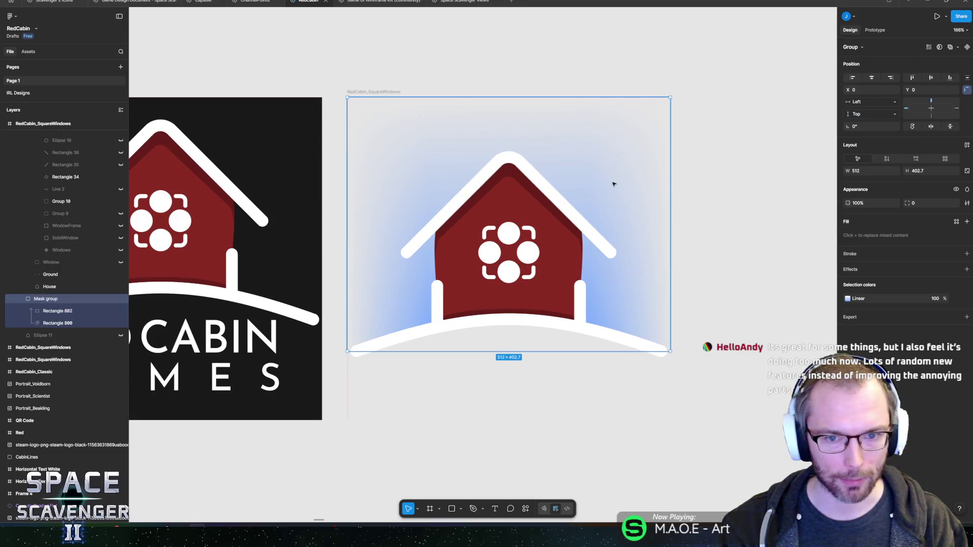
pyautogui.moveTo(614, 179); pyautogui.dragTo(617, 217)
pyautogui.hotkey('ctrl', 'z')
pyautogui.click(628, 59)
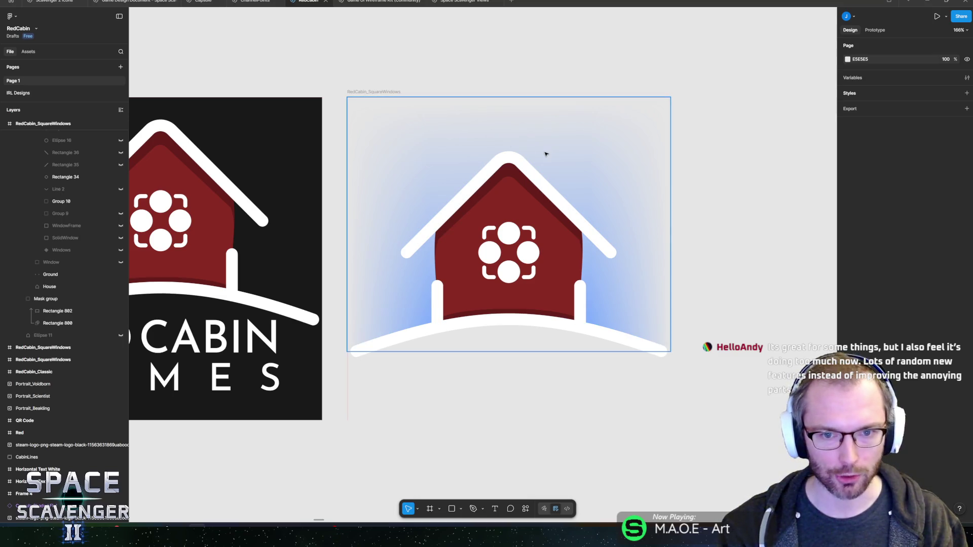
# Duplicate the RedCabin_SquareWindows frame, then undo the duplication.
pyautogui.click(546, 154)
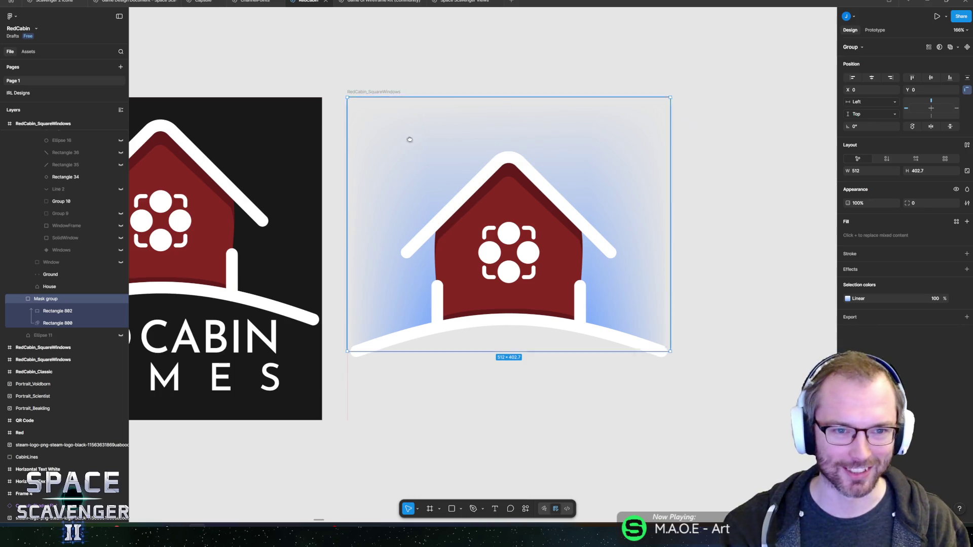
pyautogui.hscroll(-3)
pyautogui.scroll(-3)
pyautogui.scroll(-3)
pyautogui.scroll(-3)
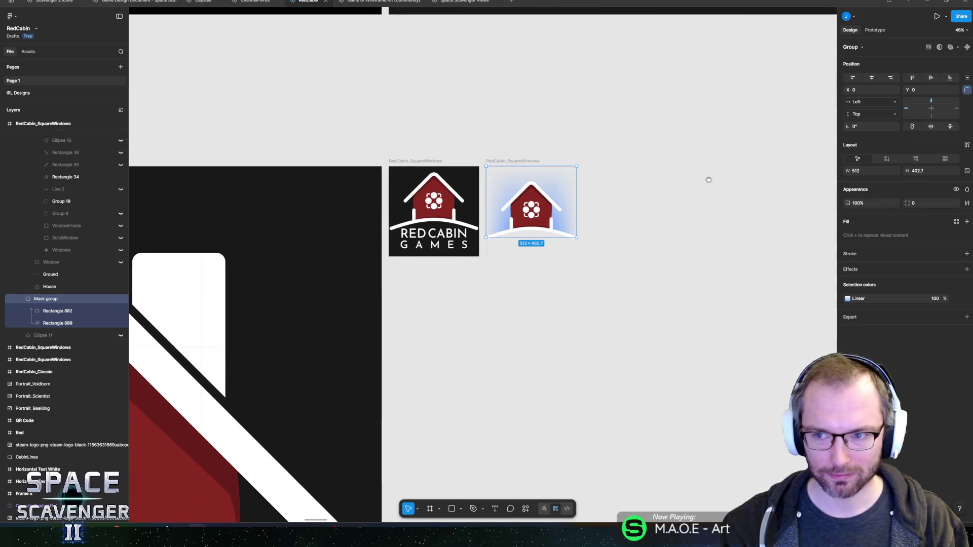
pyautogui.hscroll(-3)
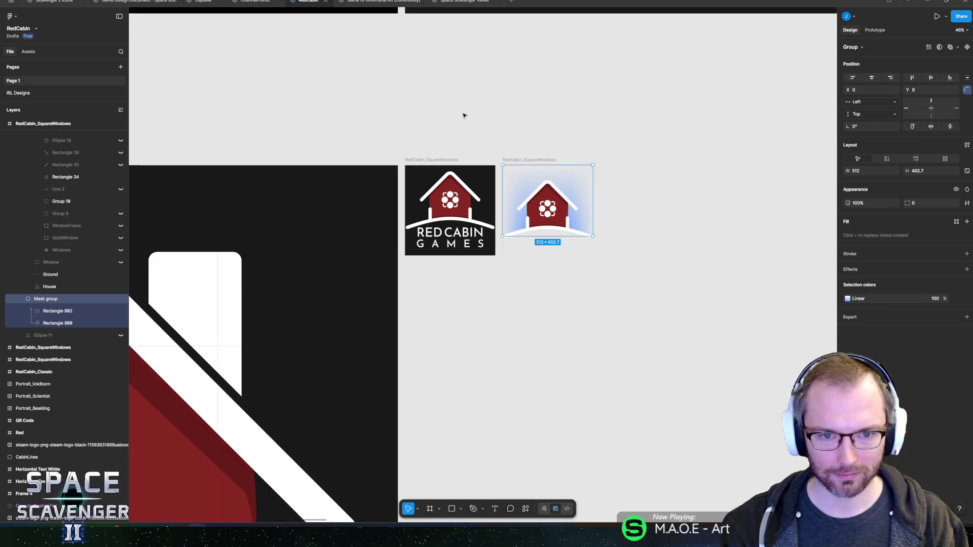
pyautogui.scroll(3)
pyautogui.click(516, 183)
pyautogui.hotkey('ctrl', 'd')
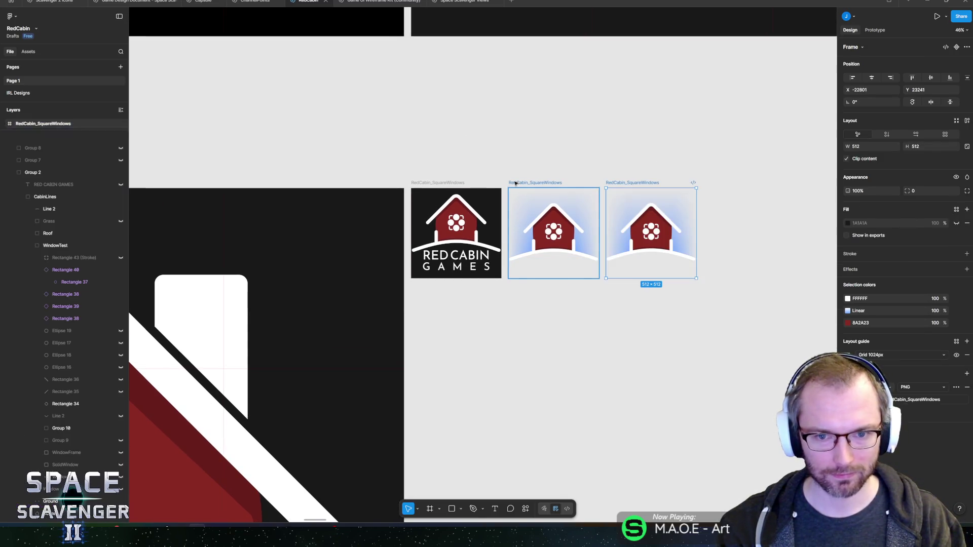
pyautogui.hotkey('ctrl', 'z')
# Collapse the WindowTest layer and deselect the frame, leaving the logo unchanged.
pyautogui.hscroll(3)
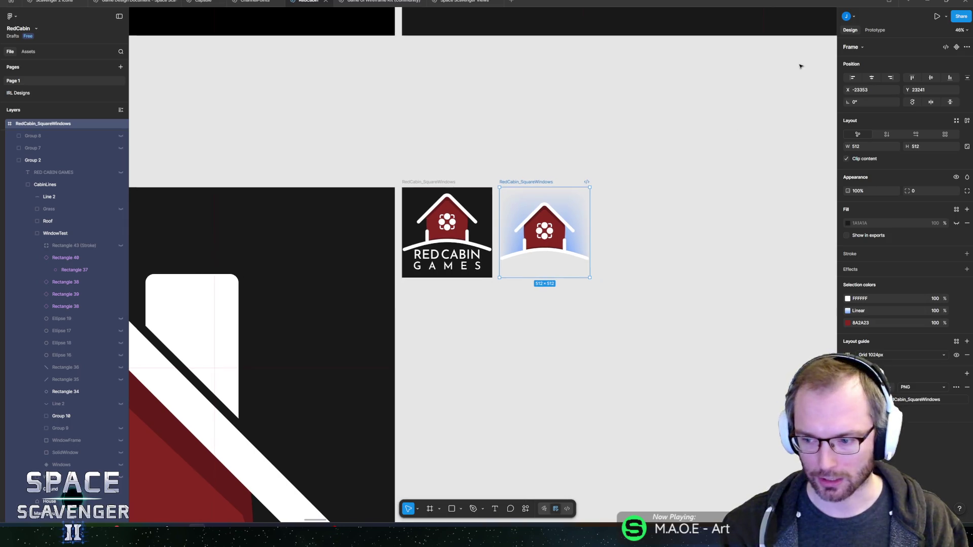
pyautogui.click(31, 234)
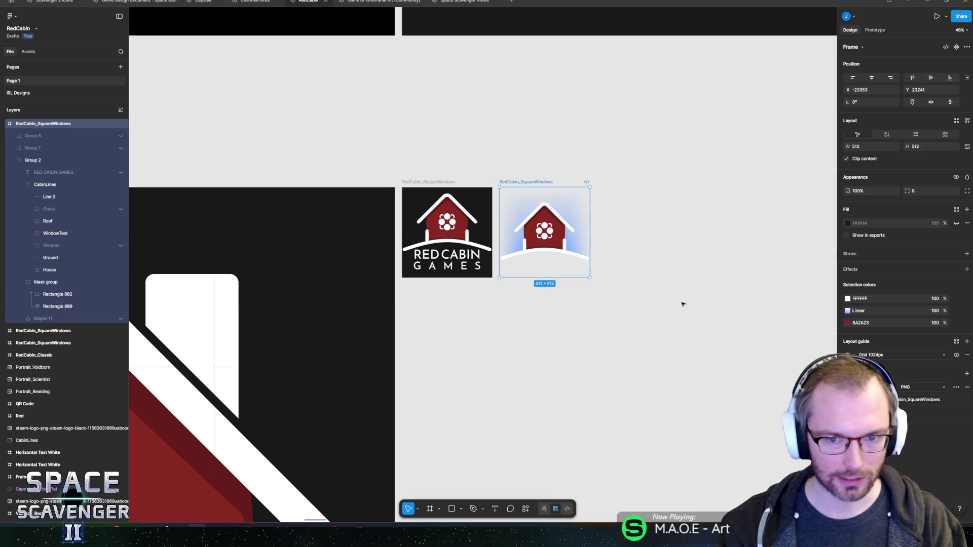
pyautogui.click(683, 302)
pyautogui.scroll(3)
pyautogui.scroll(3)
pyautogui.hotkey('alt', 'Tab')
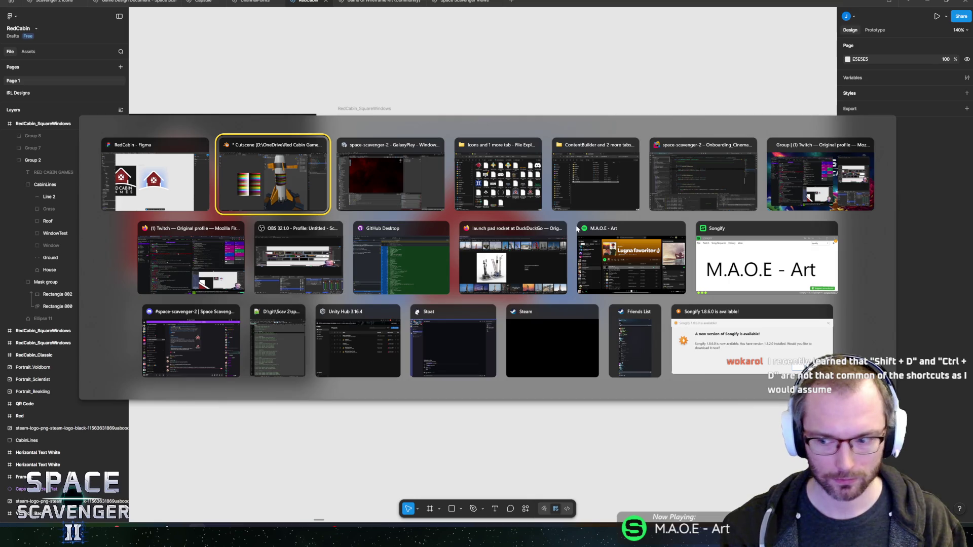
# Return to the RedCabin logo file in Figma.
pyautogui.hotkey('alt', 'shift', 'Tab')
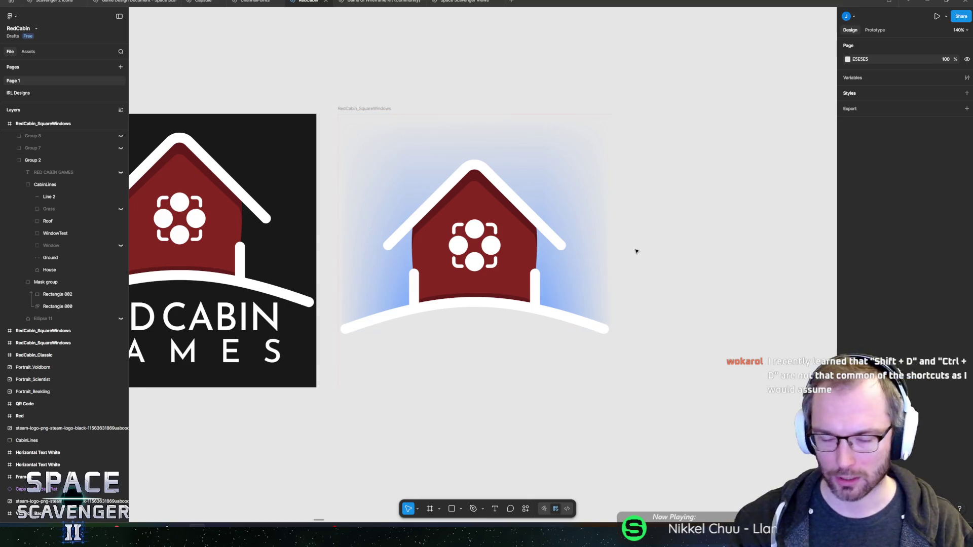
pyautogui.hotkey('alt', 'Tab')
pyautogui.hotkey('alt', 'Tab')
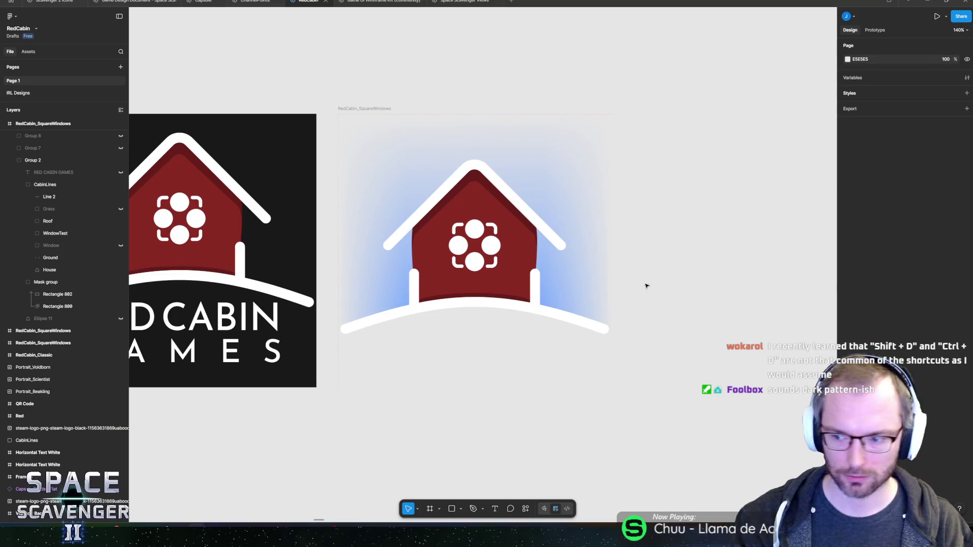
pyautogui.scroll(-3)
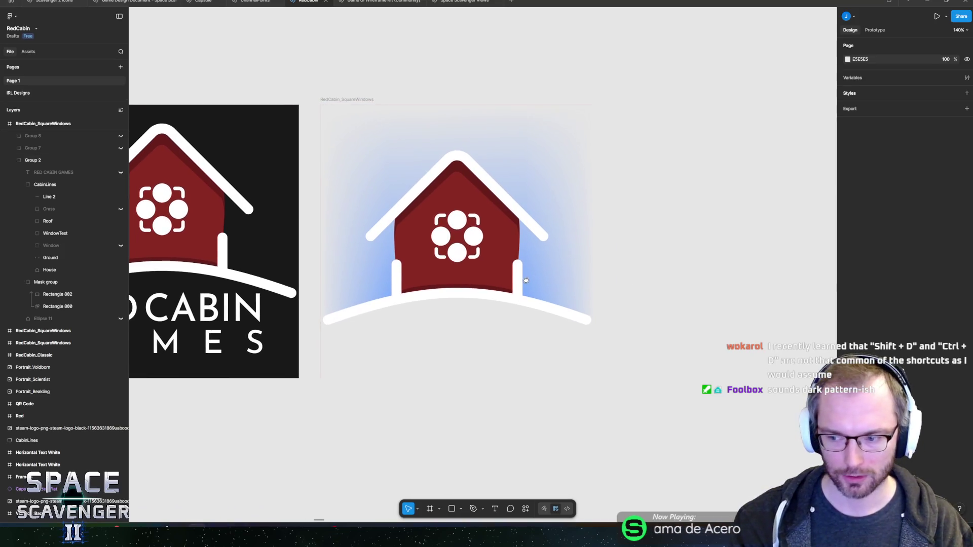
pyautogui.hscroll(-3)
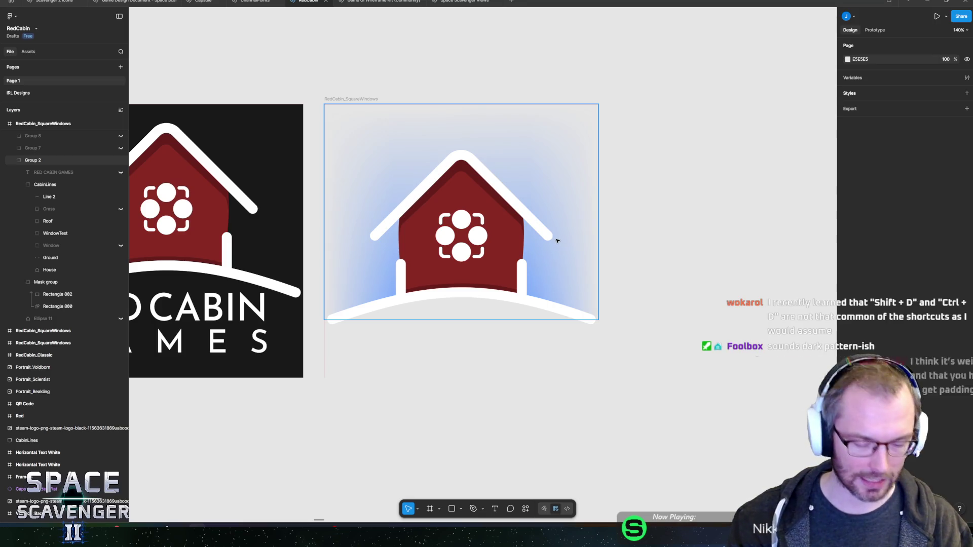
# Try Dev Mode twice, declining the upgrade to stay in Design Mode, then go to Blender.
pyautogui.hotkey('shift', 'd')
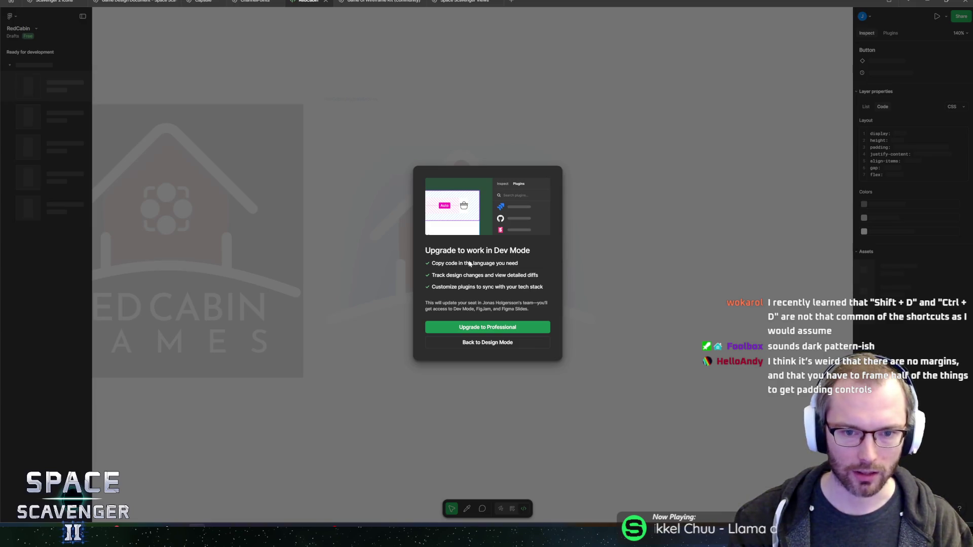
pyautogui.click(508, 348)
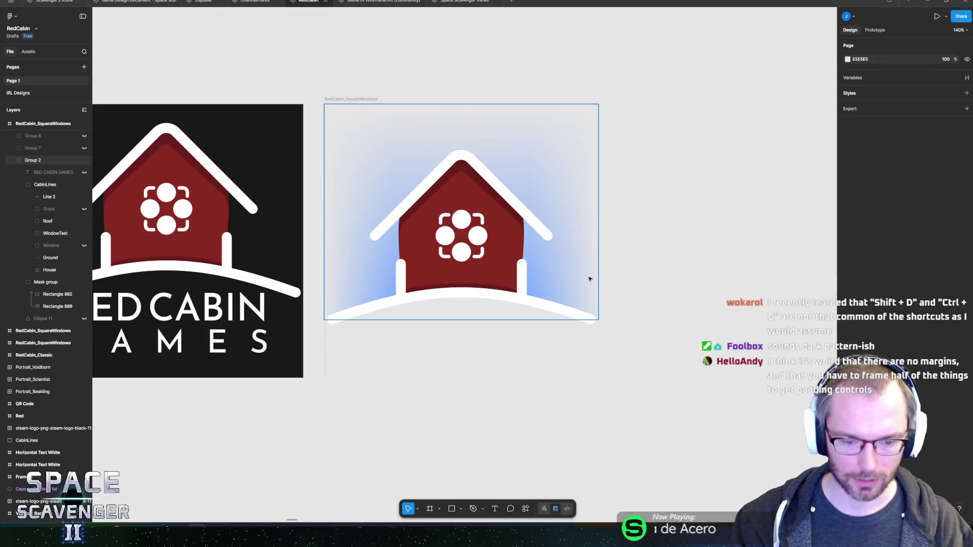
pyautogui.hotkey('shift', 'd')
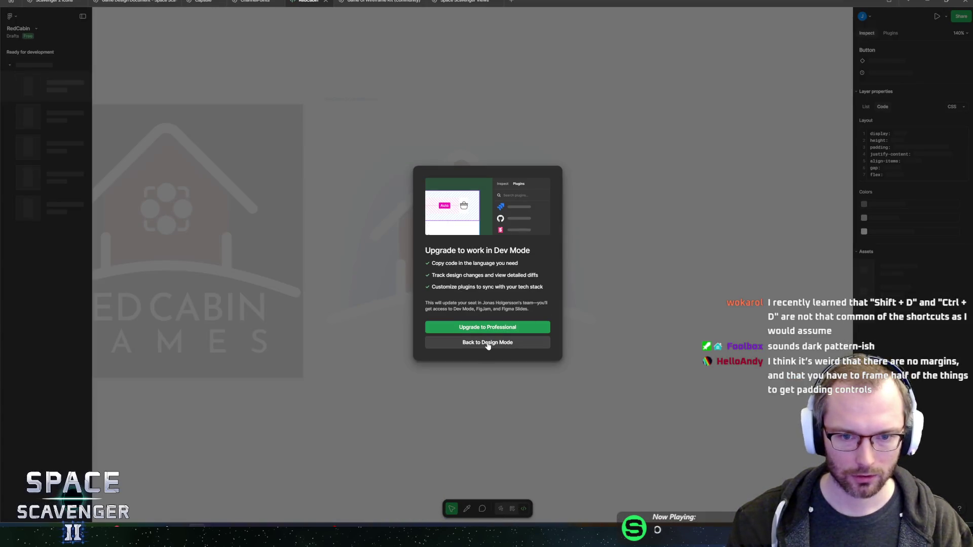
pyautogui.click(476, 346)
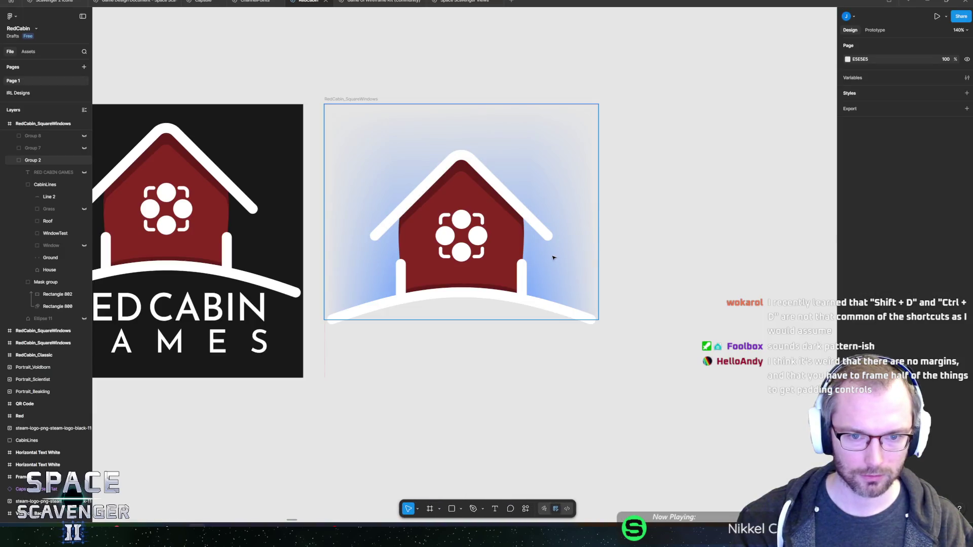
pyautogui.hotkey('alt', 'Tab')
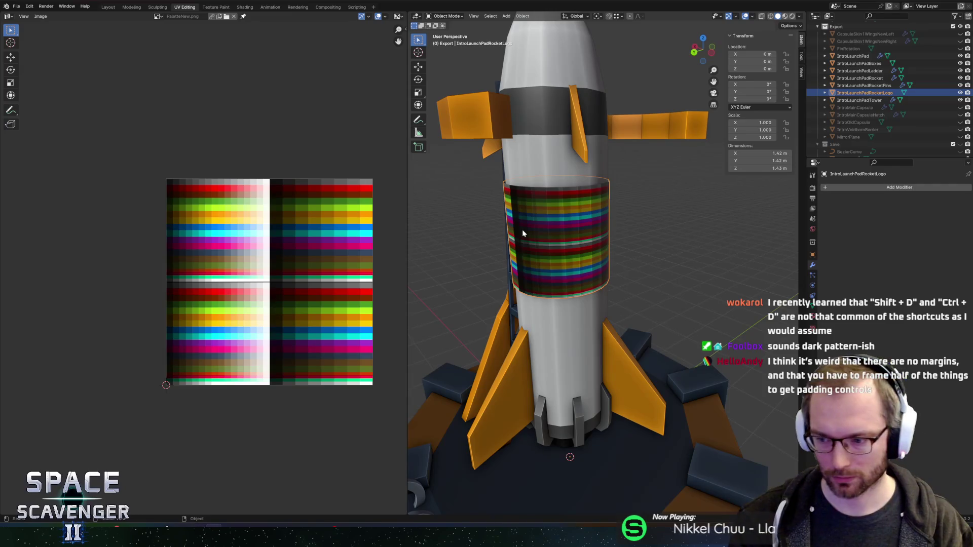
# Zoom out and orbit to look down on the launch pad, then return to Figma.
pyautogui.scroll(-3)
pyautogui.moveTo(571, 249); pyautogui.dragTo(630, 222)
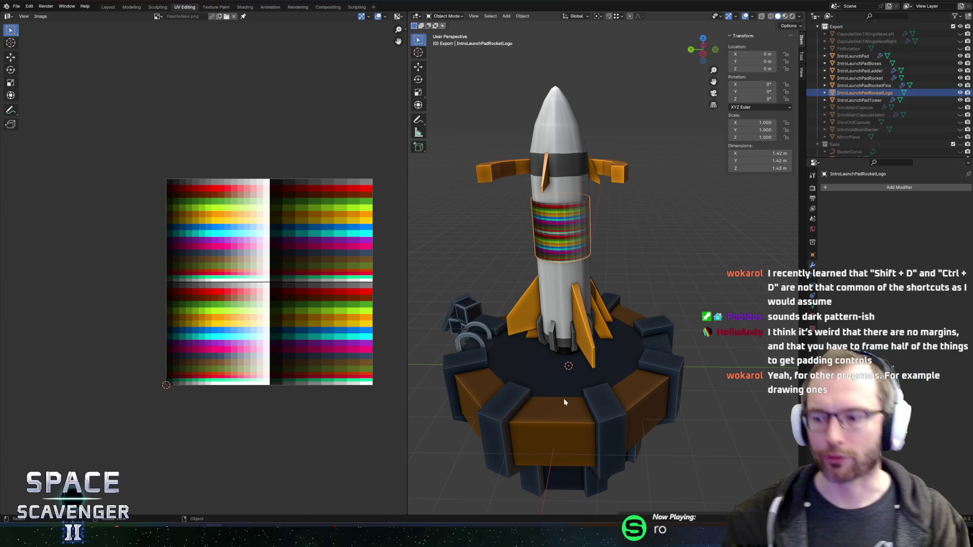
pyautogui.hotkey('alt', 'Tab')
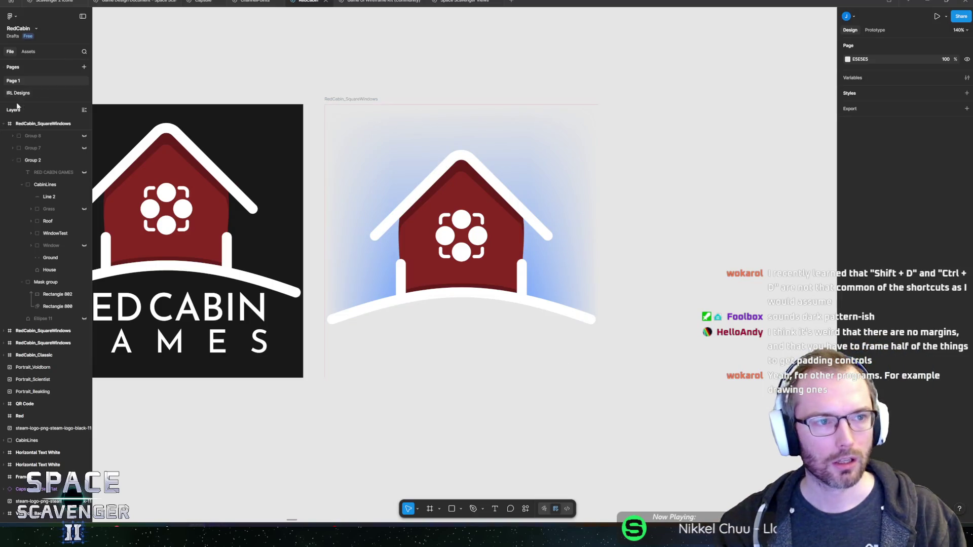
# Open the Scavenger 2 Icons file and browse its MainIcons page.
pyautogui.click(54, 1)
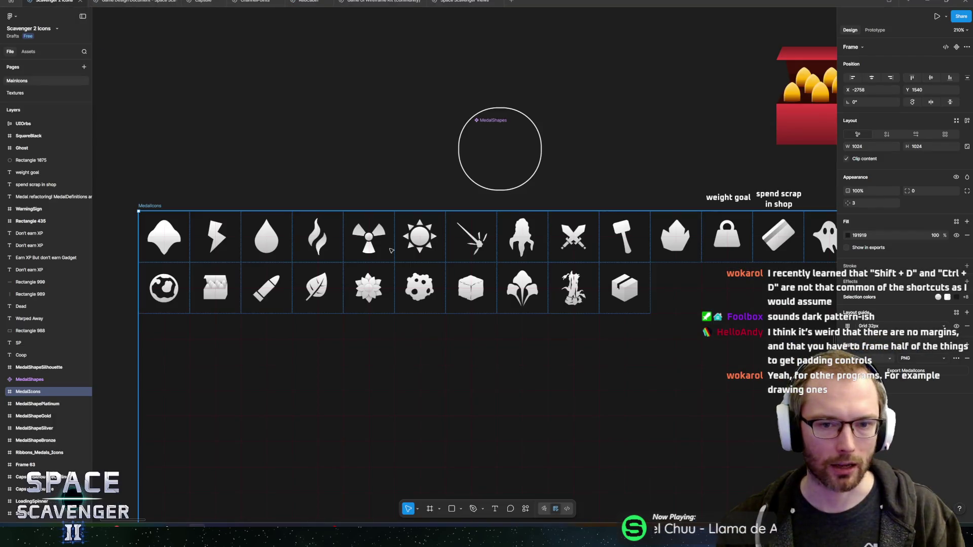
pyautogui.scroll(-3)
pyautogui.scroll(-3)
pyautogui.scroll(3)
pyautogui.hscroll(-3)
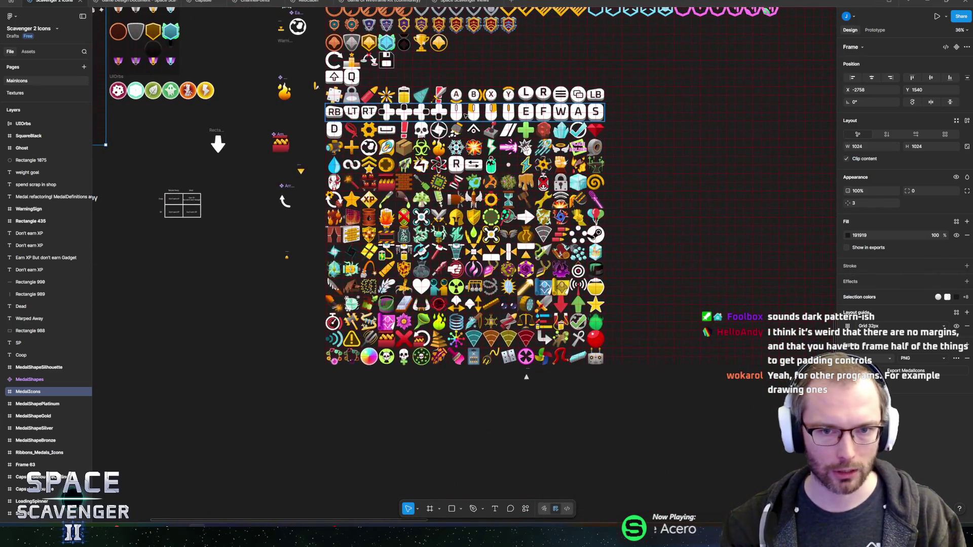
pyautogui.scroll(3)
pyautogui.scroll(-3)
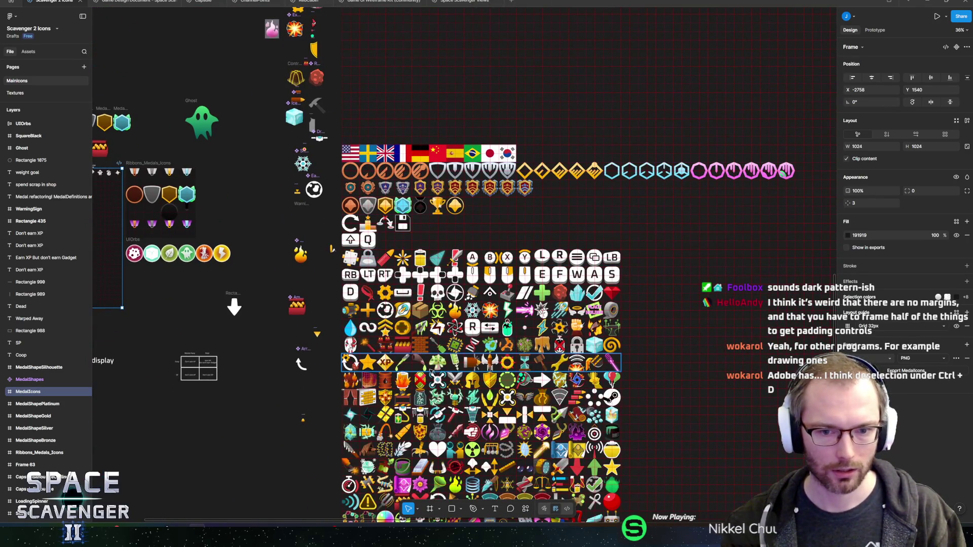
pyautogui.scroll(-3)
pyautogui.scroll(3)
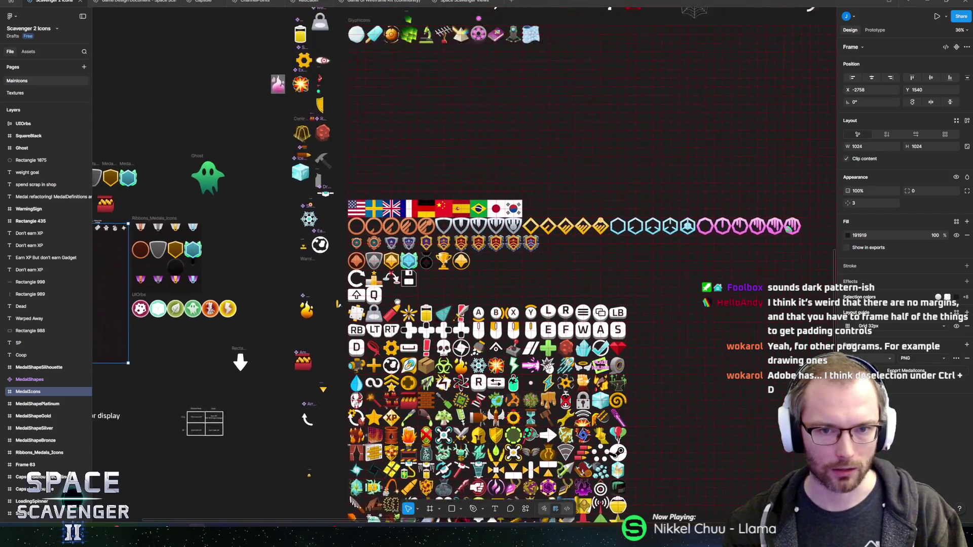
# Drill into GlyphIcons Row-15 and nudge the popsicle vector down to Y -13.51.
pyautogui.click(364, 182)
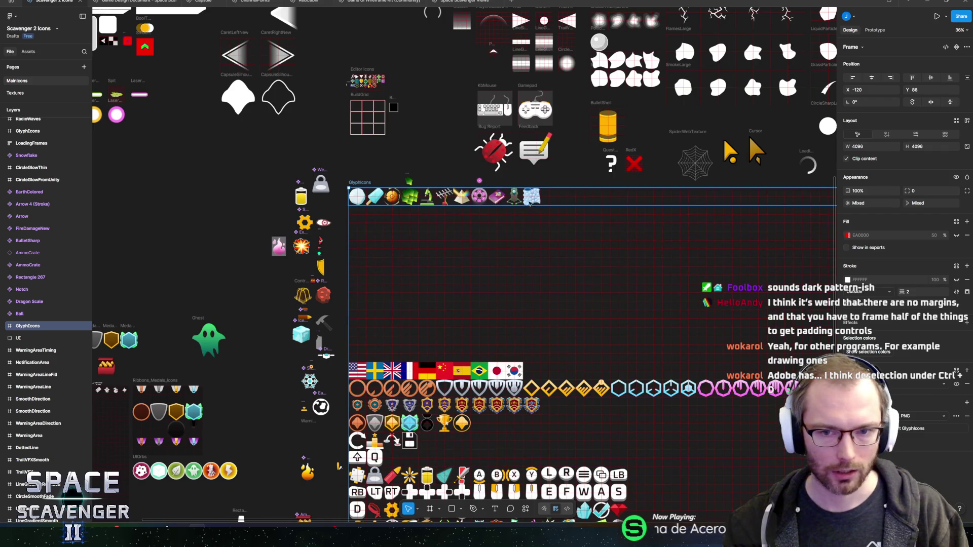
pyautogui.scroll(3)
pyautogui.scroll(3)
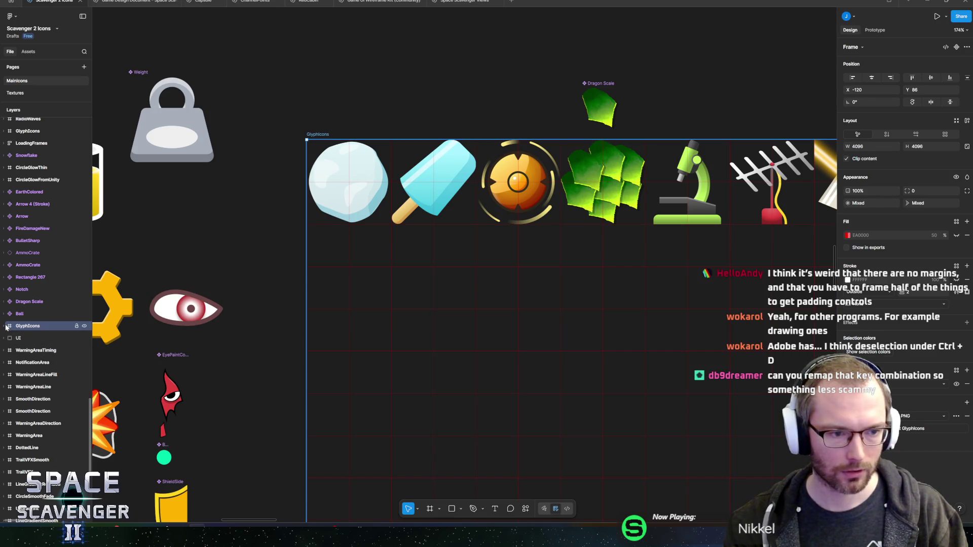
pyautogui.click(5, 326)
pyautogui.scroll(3)
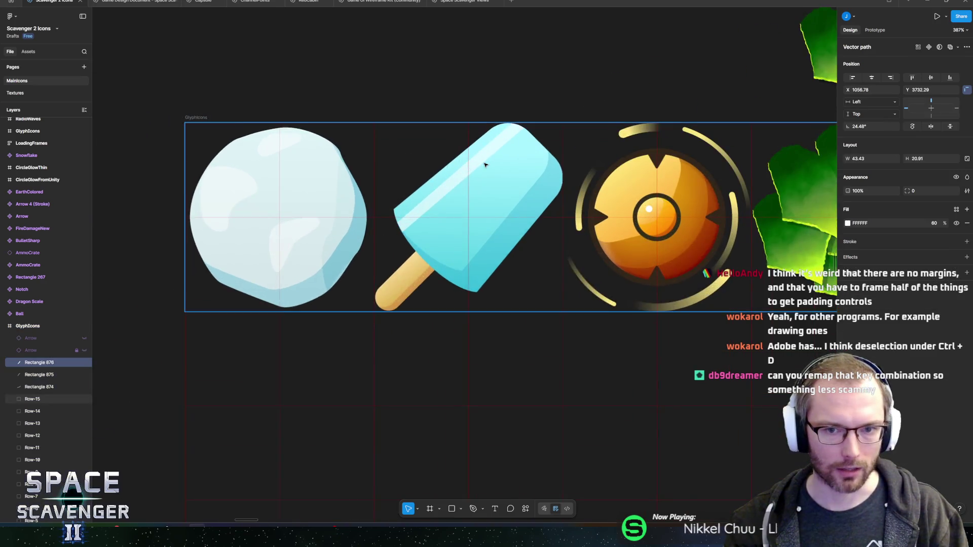
pyautogui.click(453, 262)
pyautogui.doubleClick(445, 246)
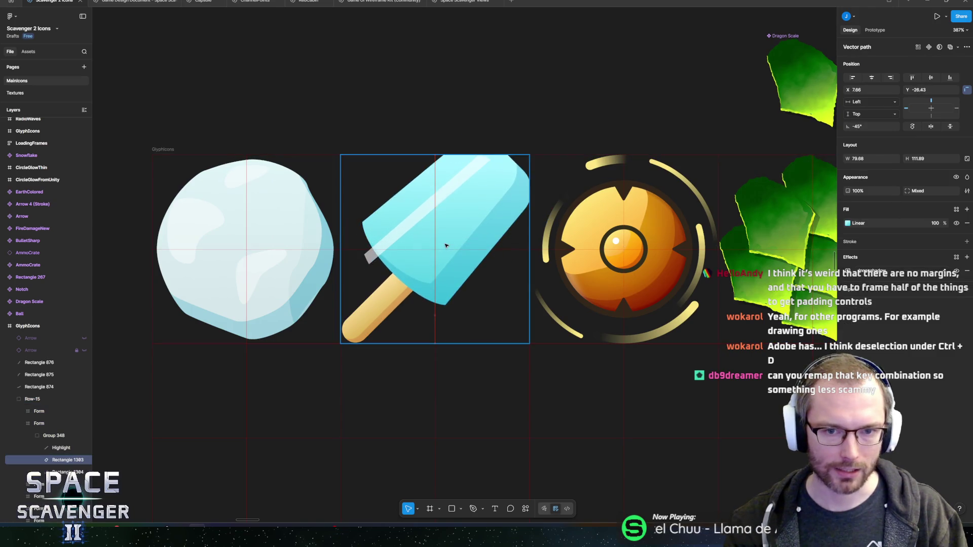
pyautogui.doubleClick(467, 158)
pyautogui.moveTo(452, 161); pyautogui.dragTo(451, 189)
# Scroll and pan to bring the whole icon sheet into view.
pyautogui.scroll(-3)
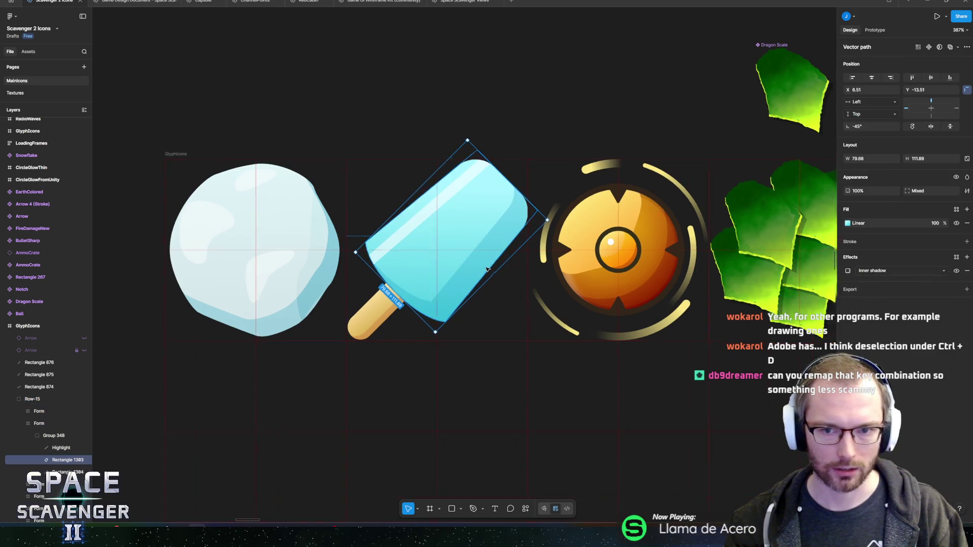
pyautogui.scroll(-3)
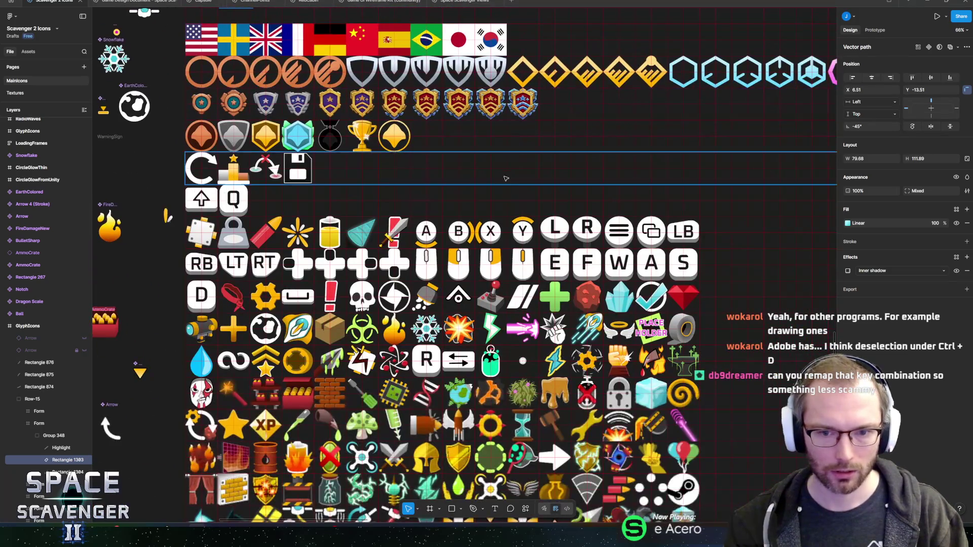
pyautogui.scroll(-3)
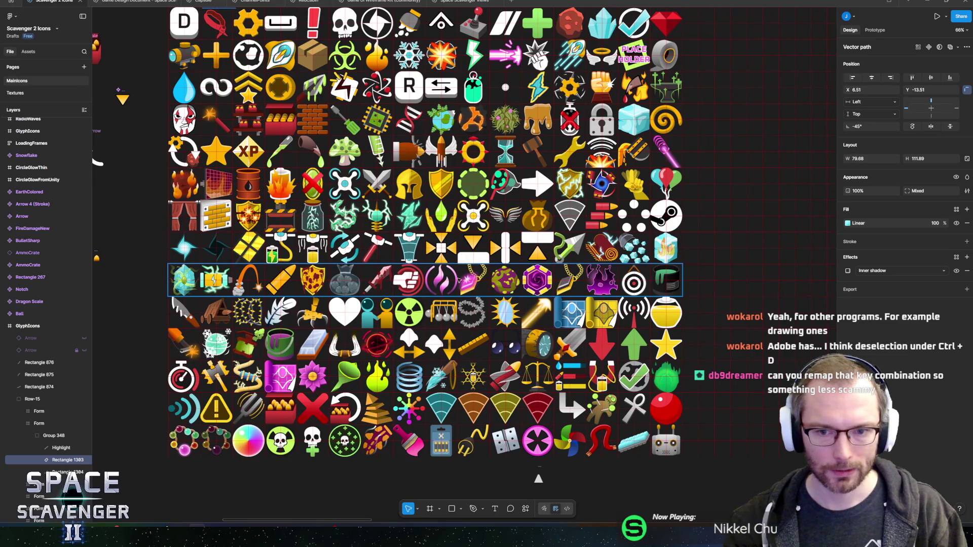
pyautogui.scroll(3)
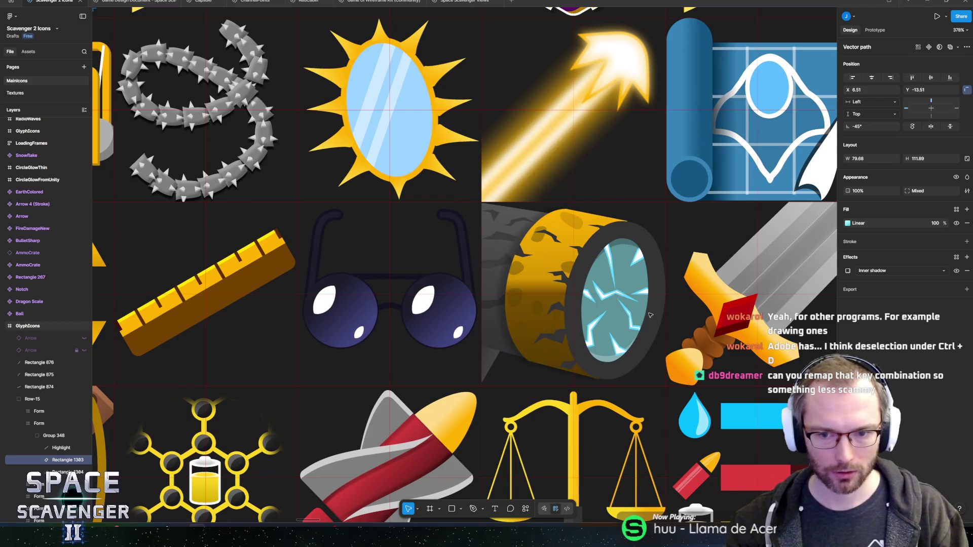
pyautogui.scroll(-3)
pyautogui.scroll(3)
pyautogui.scroll(-3)
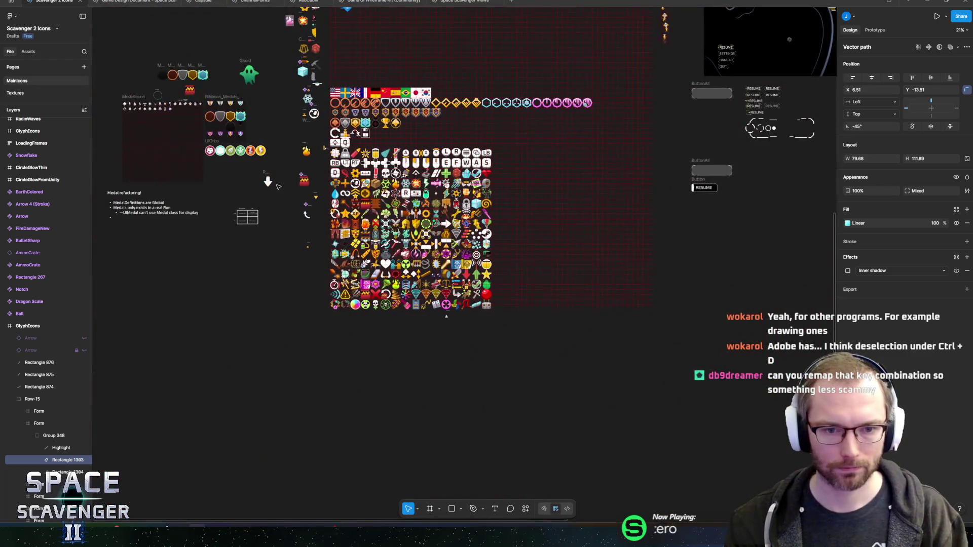
pyautogui.scroll(3)
pyautogui.scroll(3)
pyautogui.scroll(-3)
pyautogui.moveTo(358, 109); pyautogui.dragTo(434, 120)
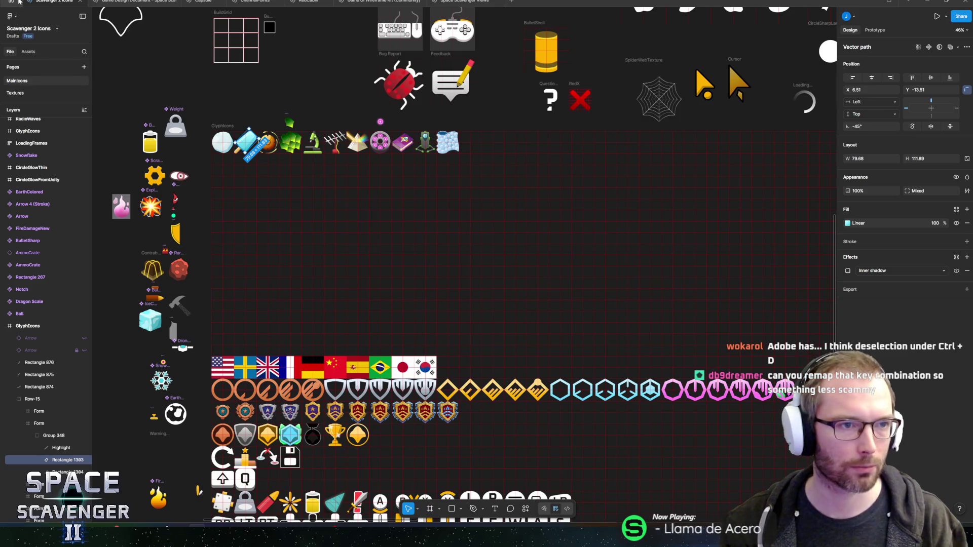
# Open the keyboard shortcuts reference from the main menu's Preferences.
pyautogui.click(17, 1)
pyautogui.click(51, 1)
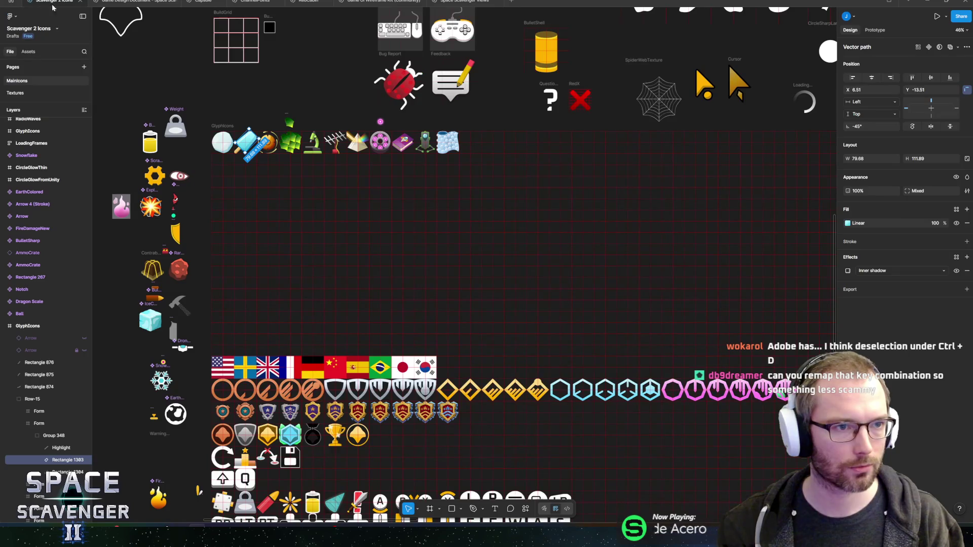
pyautogui.click(17, 18)
pyautogui.moveTo(21, 56)
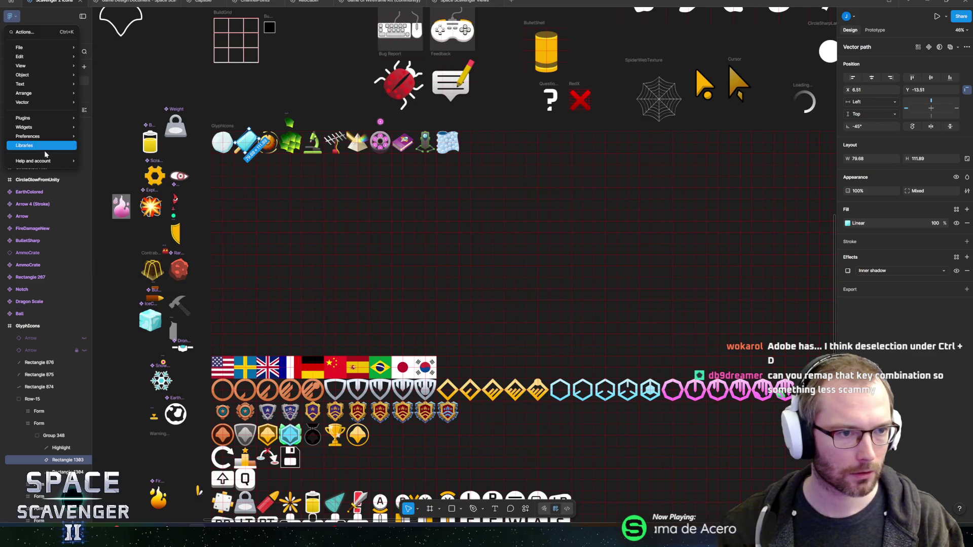
pyautogui.moveTo(39, 137)
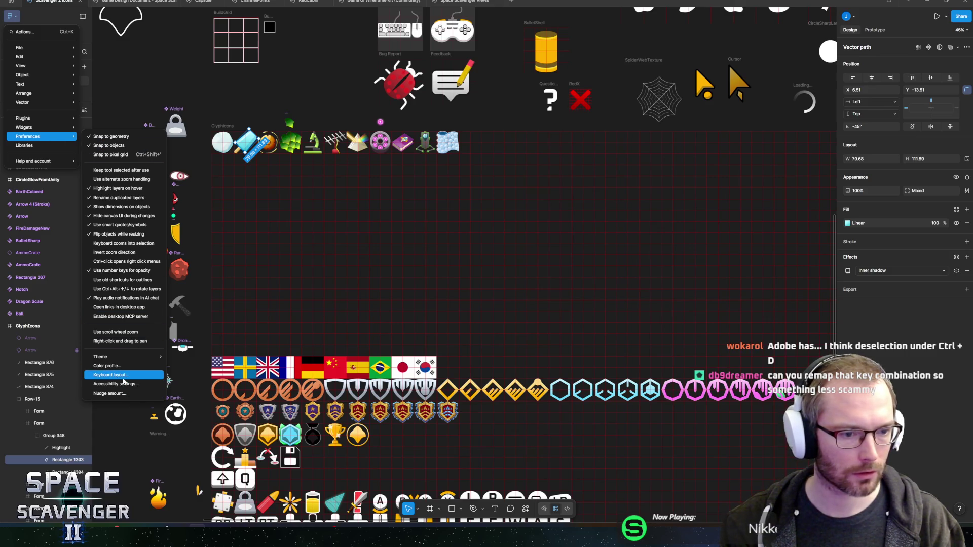
pyautogui.click(112, 375)
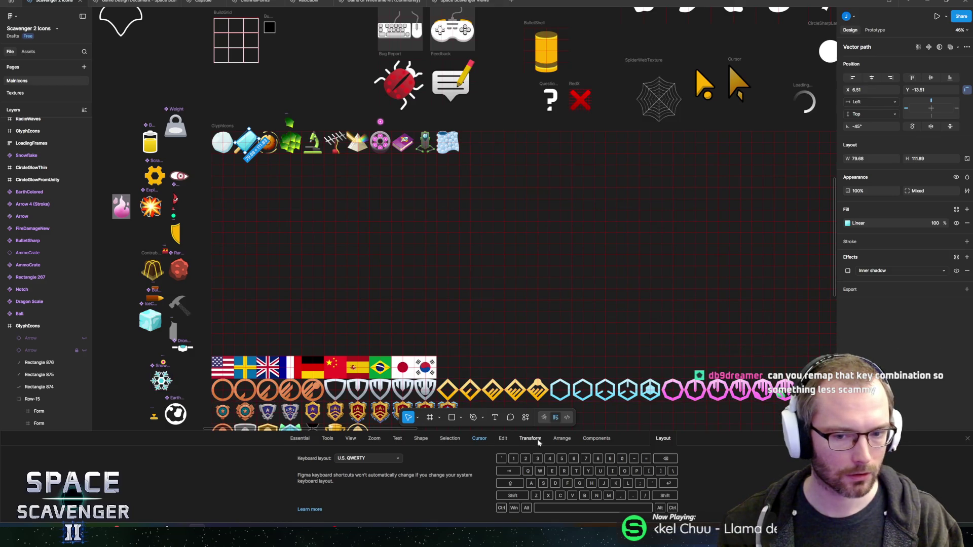
# Browse the Edit, Tools, View, Components, Arrange, Transform and Selection shortcut tabs.
pyautogui.click(501, 439)
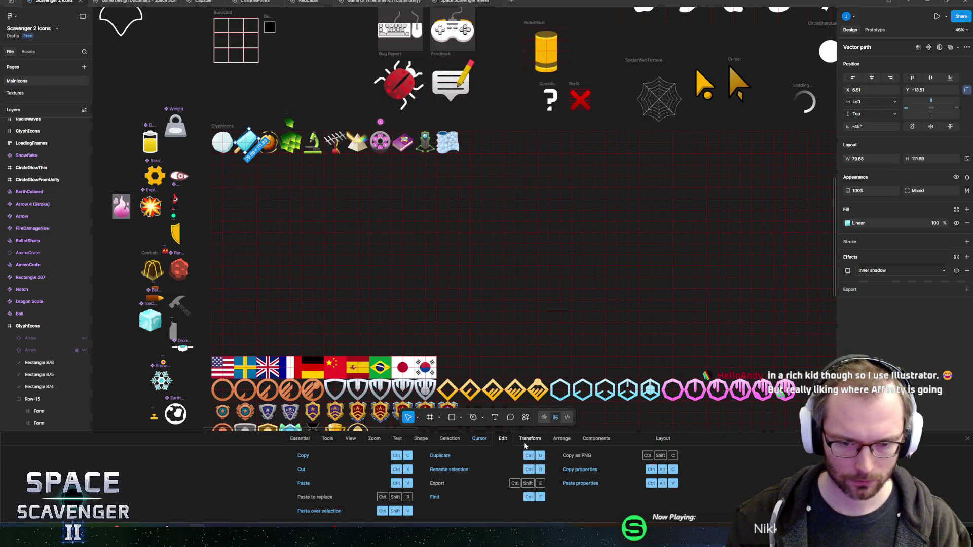
pyautogui.click(328, 440)
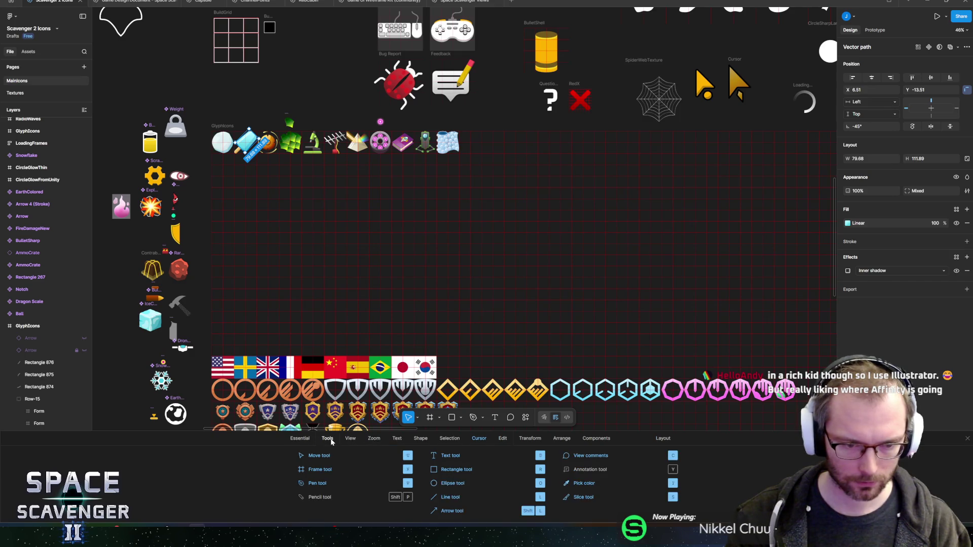
pyautogui.click(299, 440)
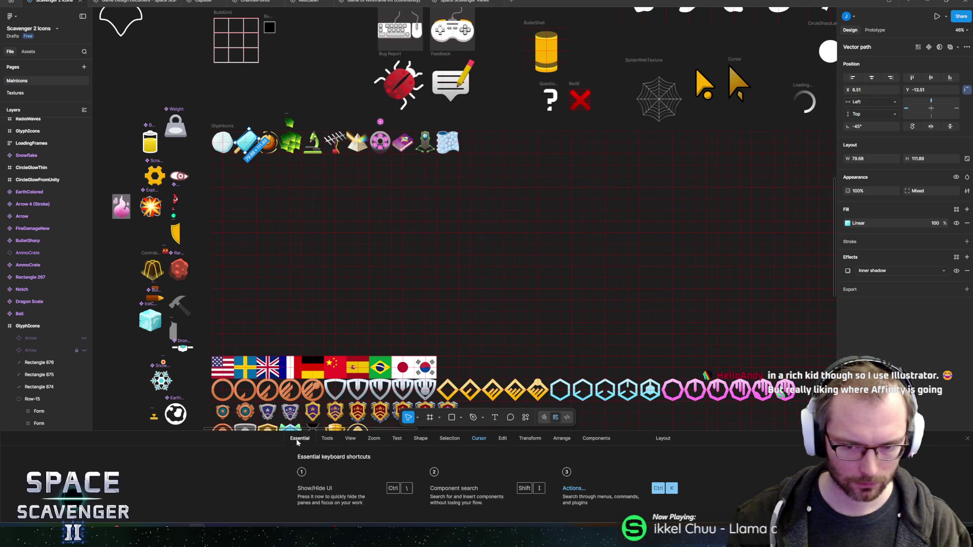
pyautogui.click(327, 439)
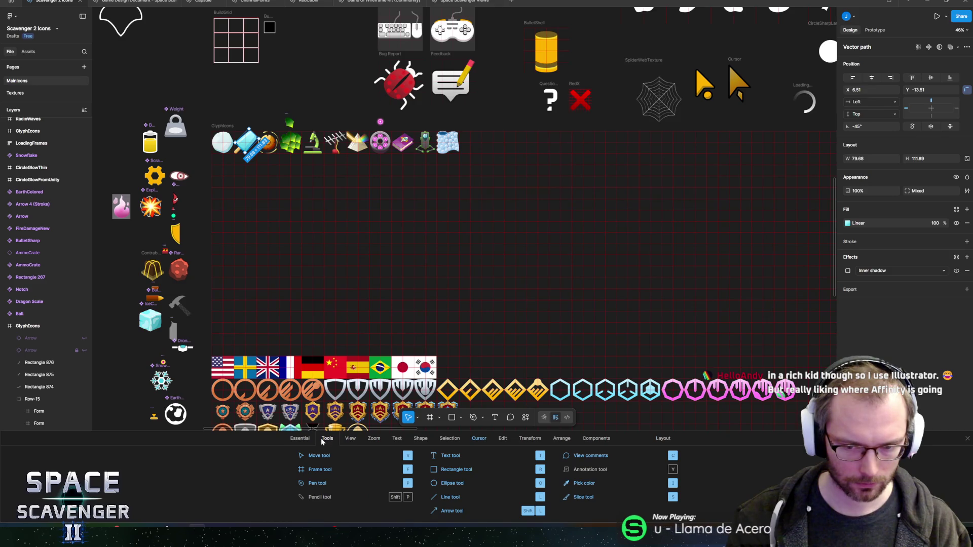
pyautogui.click(349, 439)
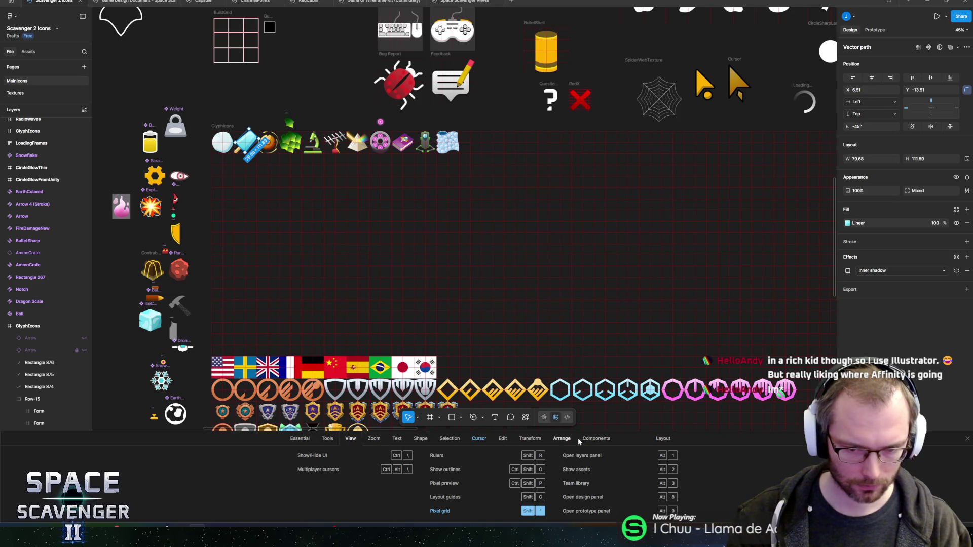
pyautogui.click(596, 439)
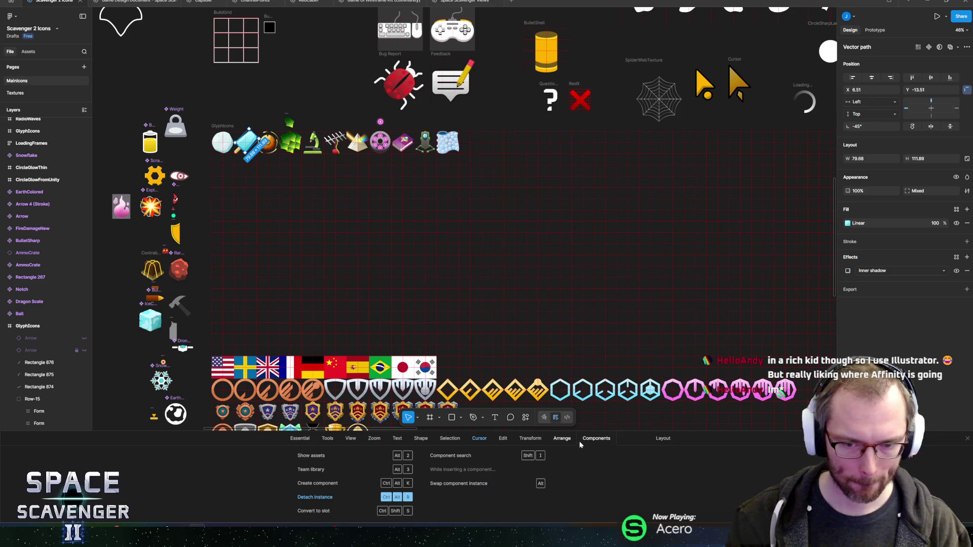
pyautogui.click(656, 439)
pyautogui.click(560, 441)
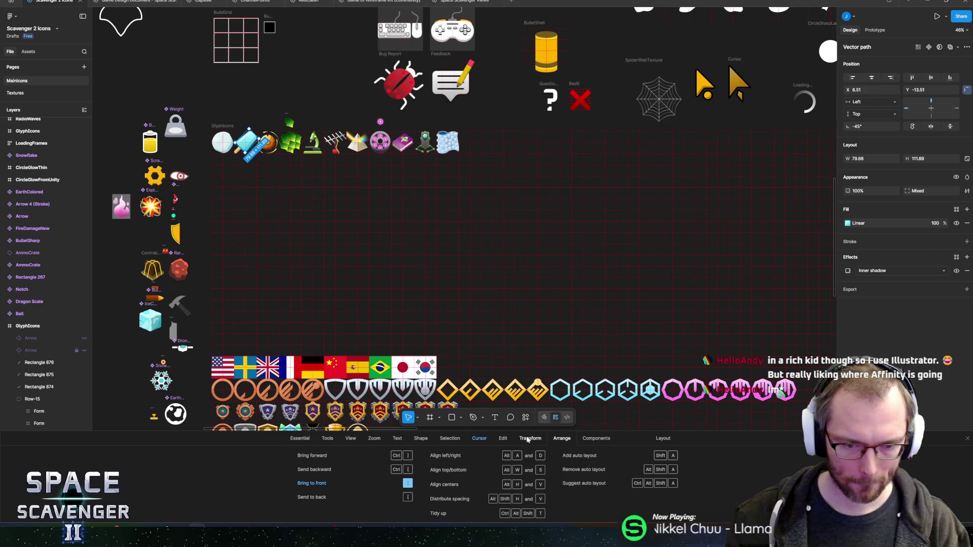
pyautogui.click(523, 440)
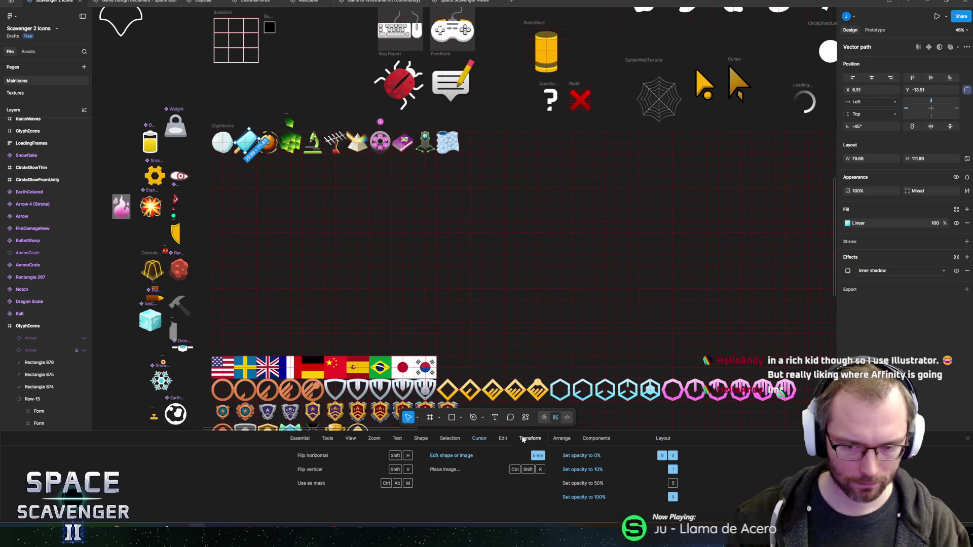
pyautogui.click(502, 439)
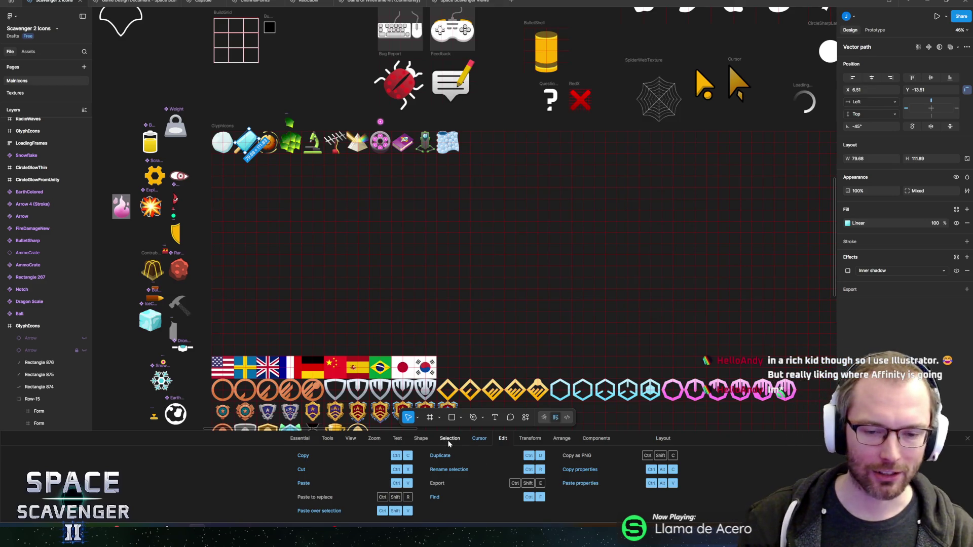
pyautogui.click(449, 442)
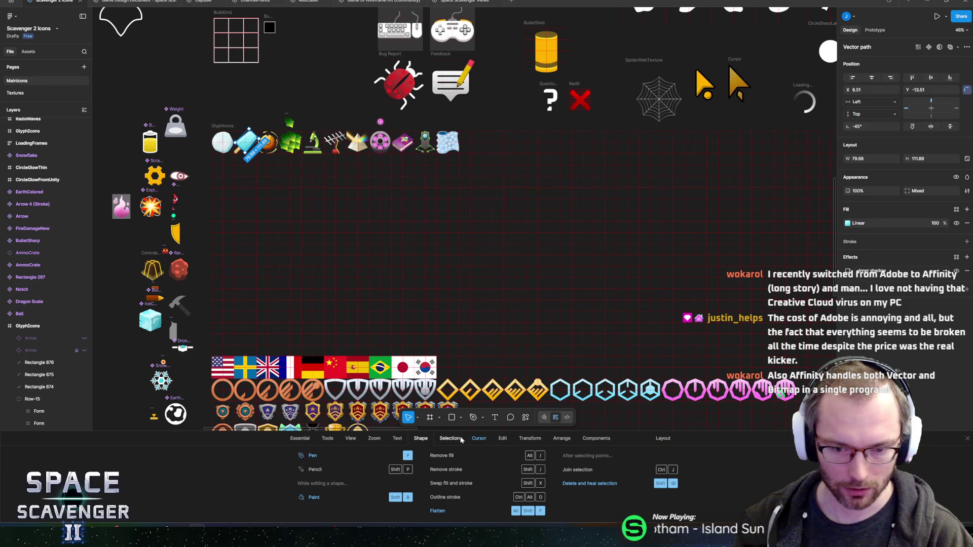
# Show the Selection shortcuts such as Select all, Select inverse and Group selection.
pyautogui.click(451, 440)
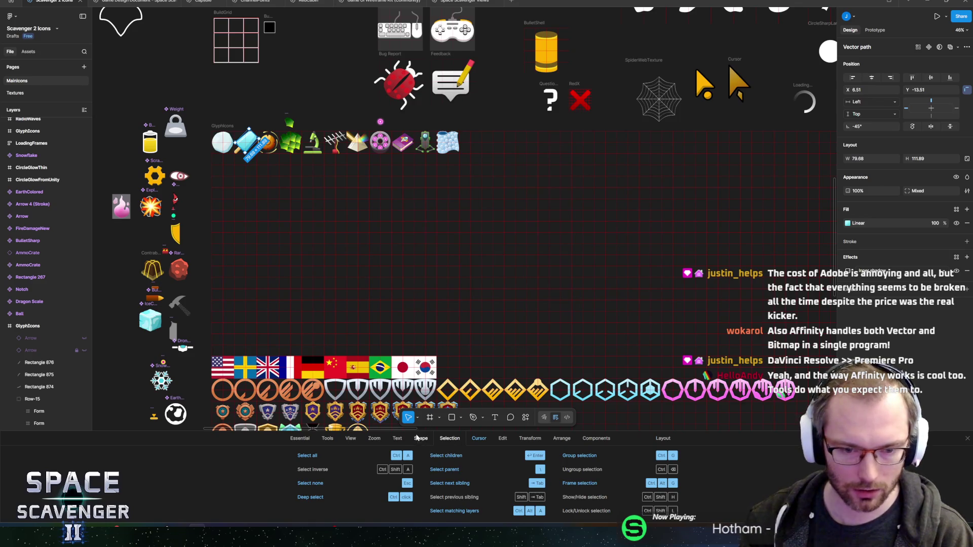
# Browse the Shape, Text, Zoom and View shortcut tabs, then deselect the popsicle vector.
pyautogui.click(422, 439)
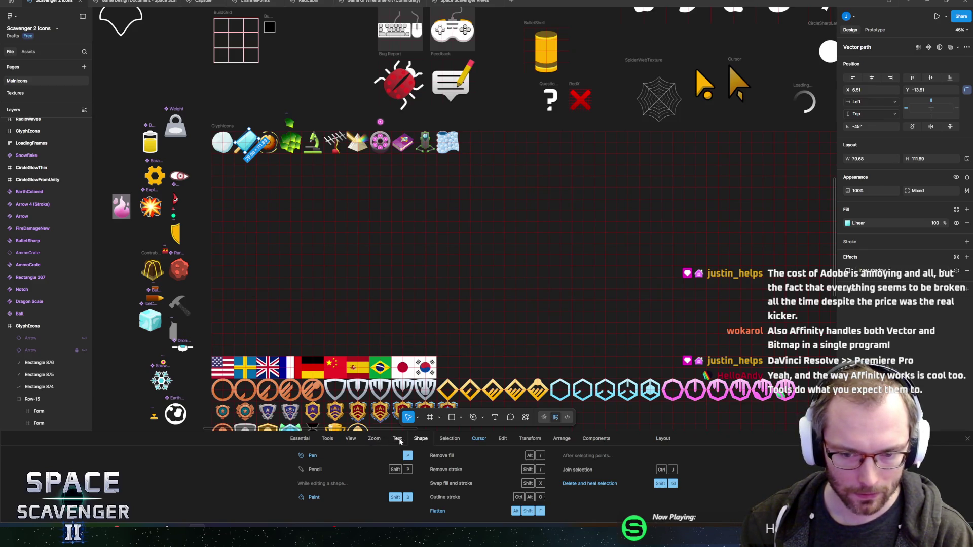
pyautogui.click(398, 439)
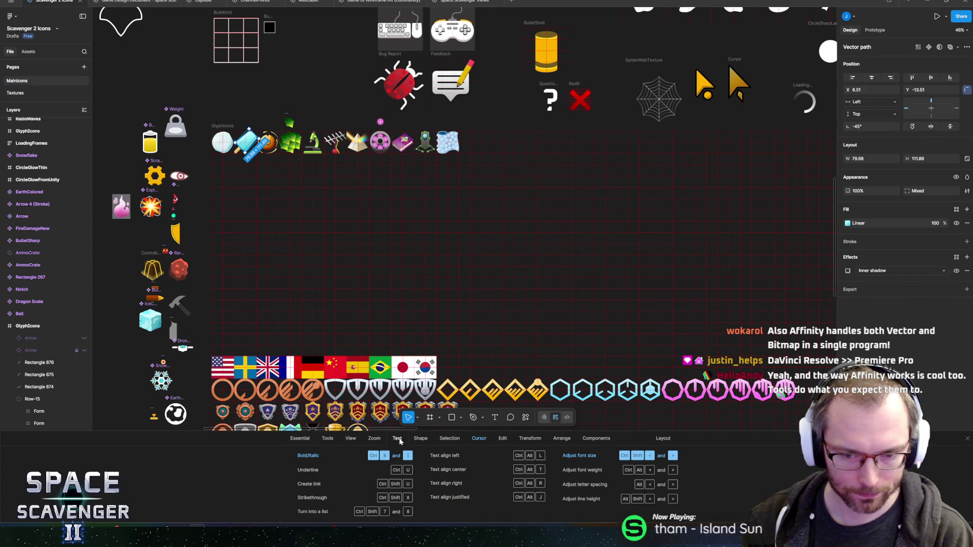
pyautogui.click(379, 440)
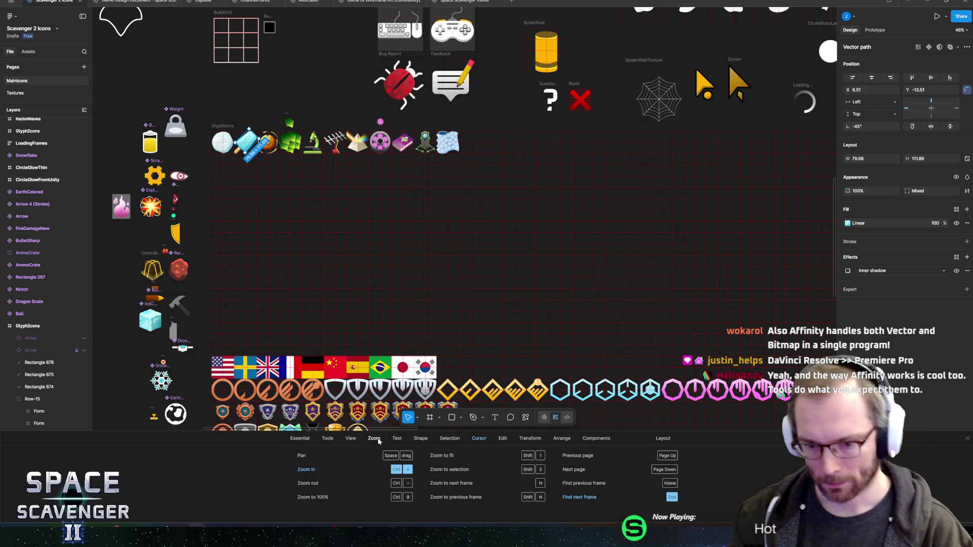
pyautogui.click(351, 440)
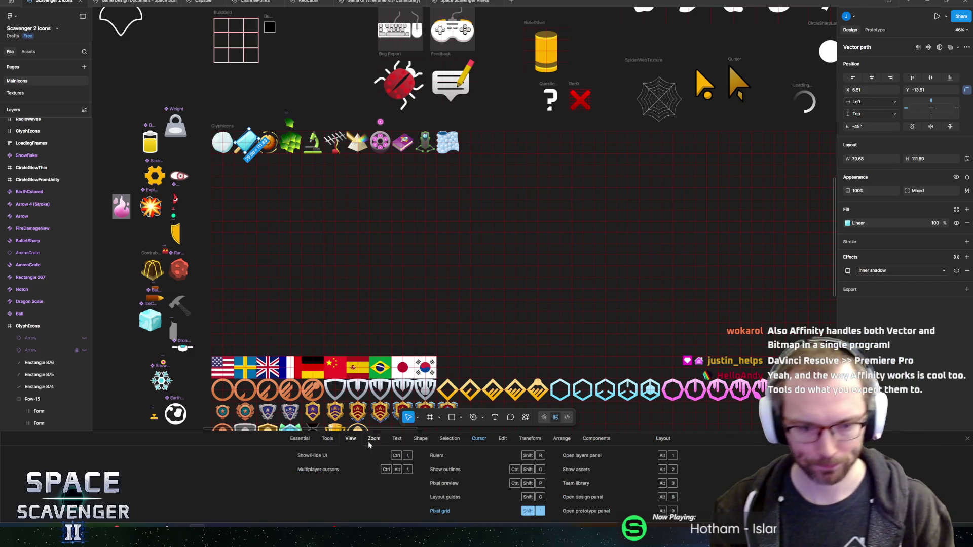
pyautogui.press('Escape')
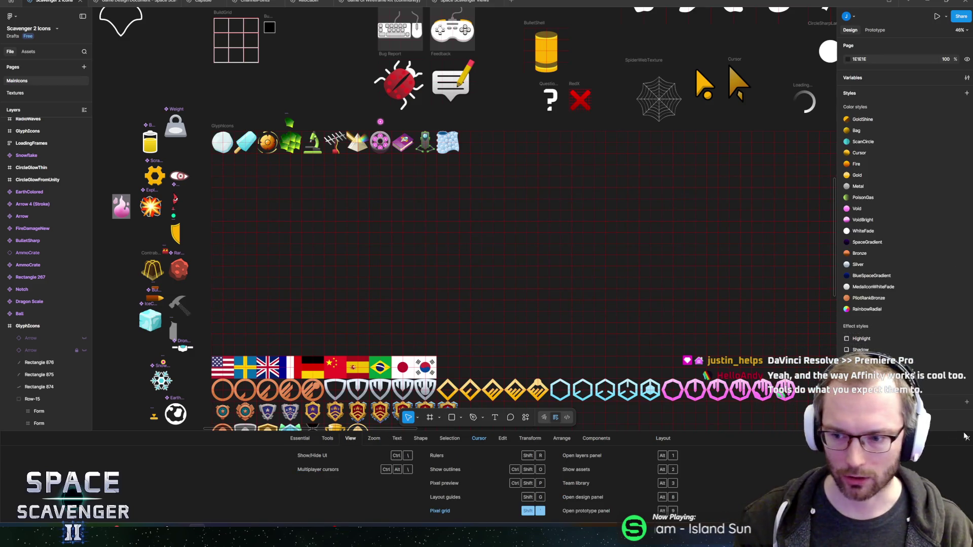
# Close the shortcuts reference, zoom in on the glyph row, minimize Figma and return to Unity.
pyautogui.click(966, 437)
pyautogui.scroll(3)
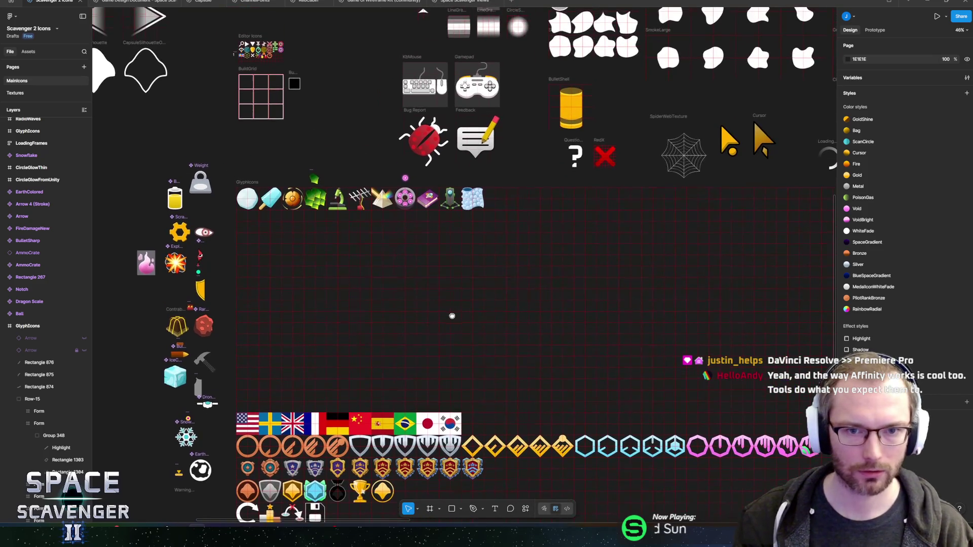
pyautogui.scroll(3)
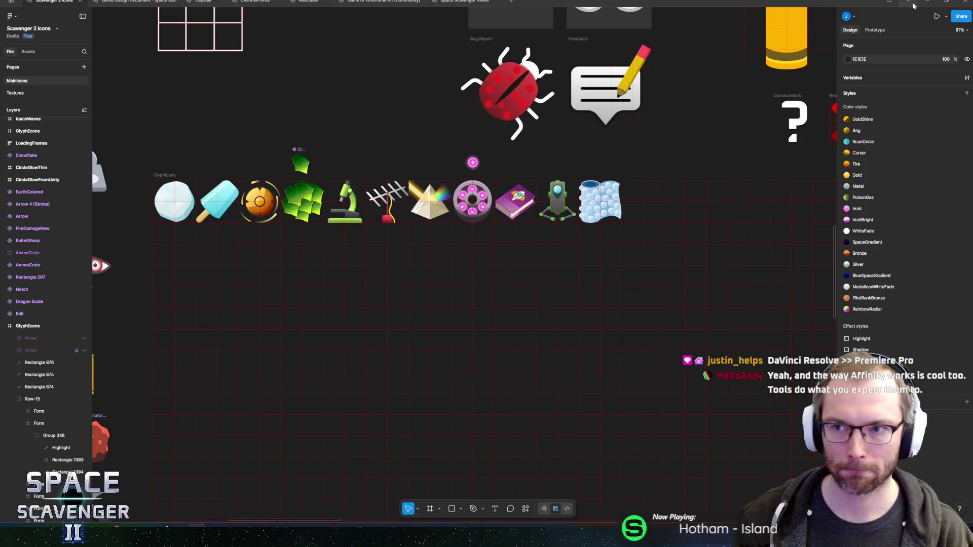
pyautogui.click(914, 6)
pyautogui.hotkey('alt', 'Tab')
pyautogui.hotkey('alt', 'Tab')
pyautogui.hotkey('alt', 'Tab')
pyautogui.hotkey('alt', 'shift', 'Tab')
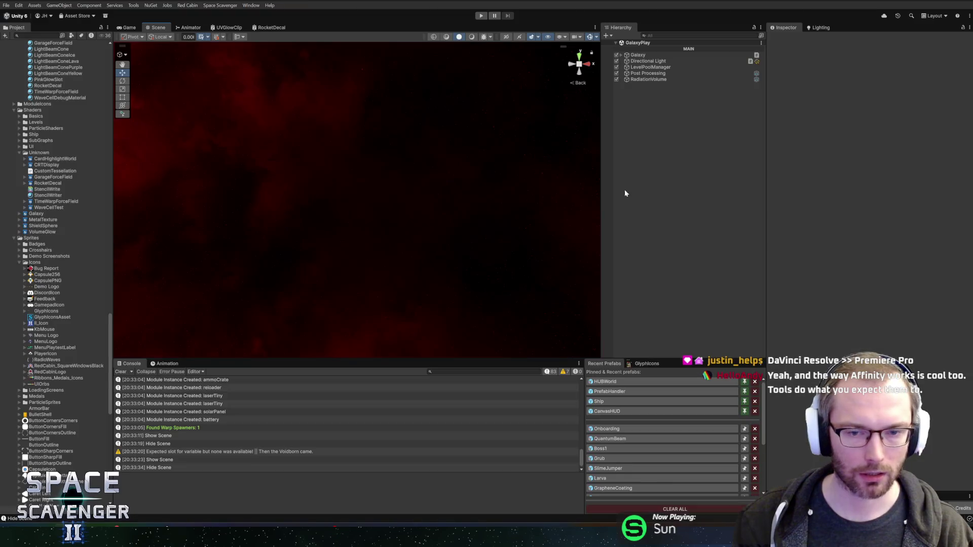
# Open the Onboarding prefab from Recent Prefabs and zoom onto the rocket decal.
pyautogui.click(606, 429)
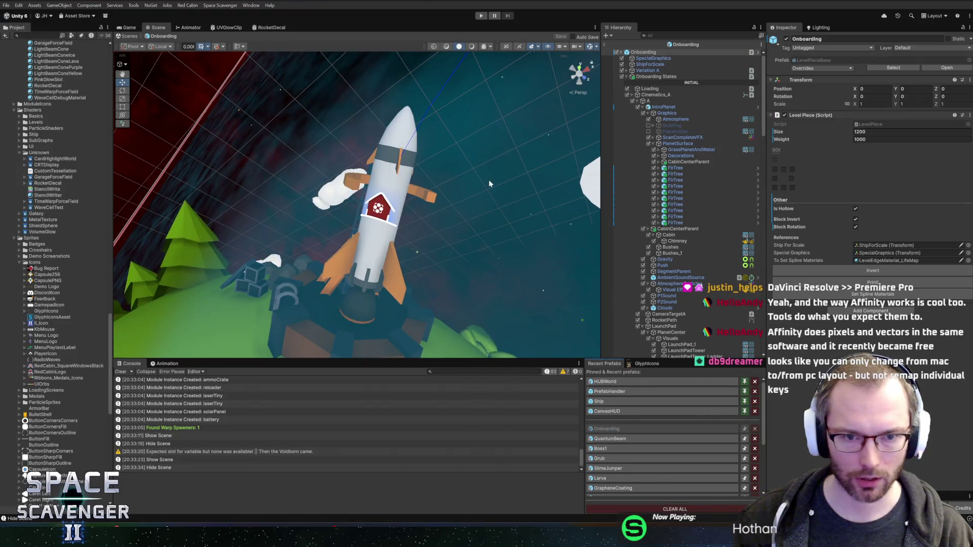
pyautogui.scroll(3)
pyautogui.scroll(-3)
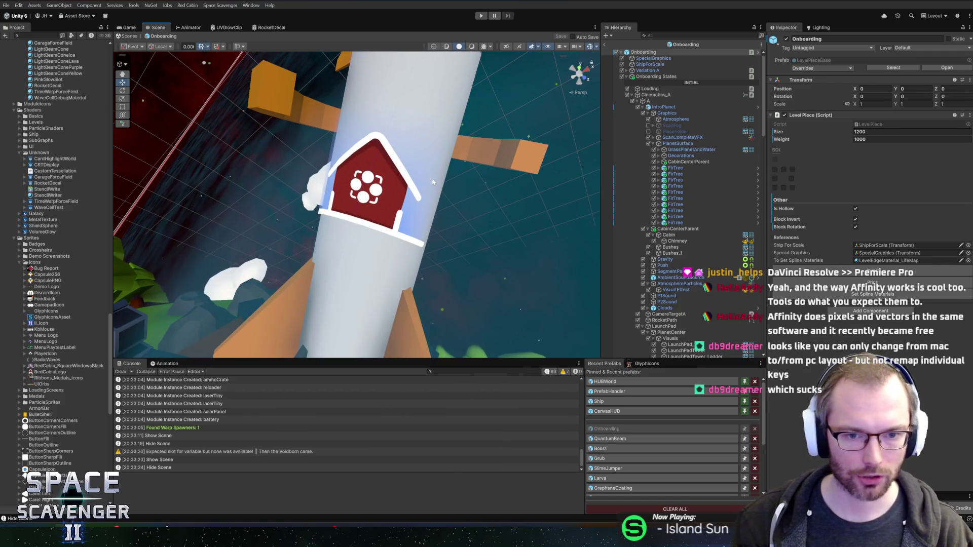
# Switch through Blender to Figma and open the RedCabin logo file.
pyautogui.hotkey('alt', 'Tab')
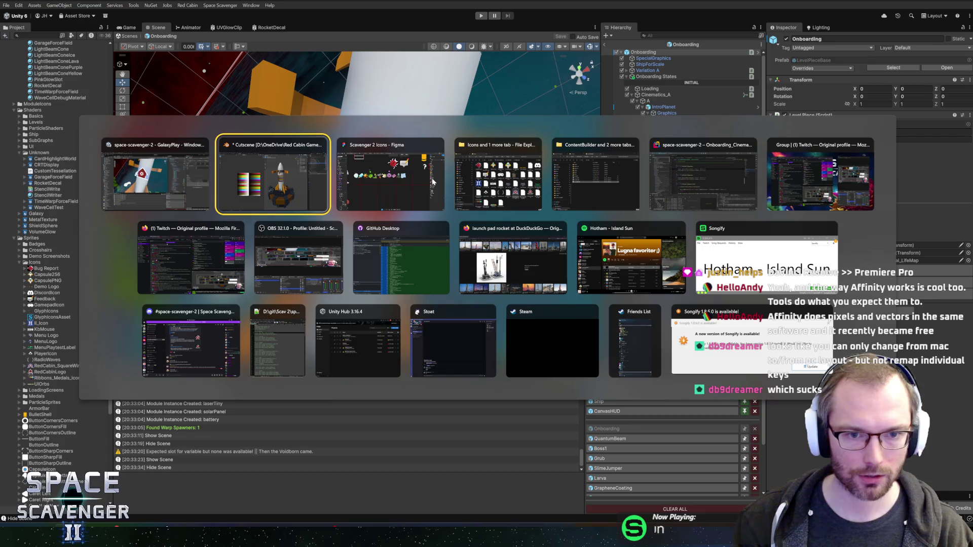
pyautogui.hotkey('alt', 'Tab')
pyautogui.hotkey('alt', 'Tab')
pyautogui.hotkey('alt', 'Tab')
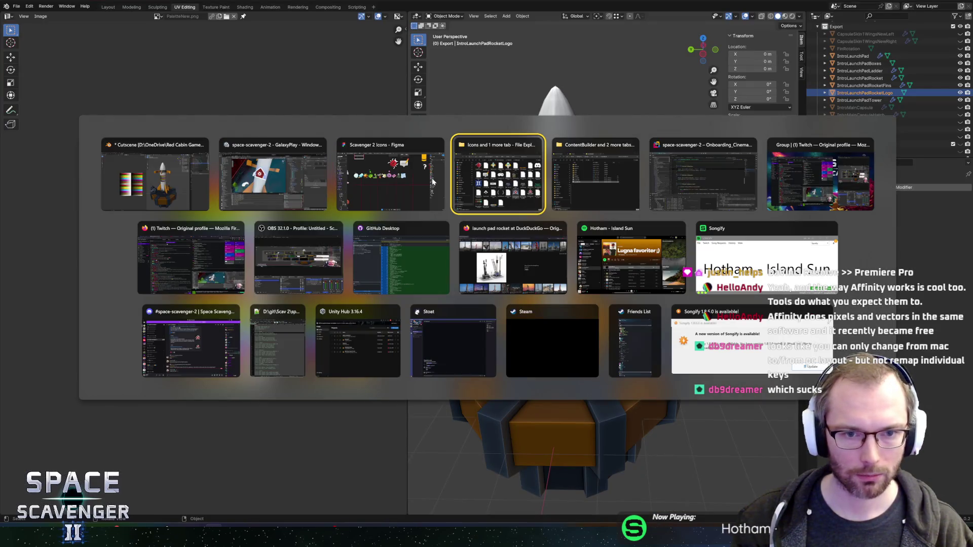
pyautogui.click(432, 181)
pyautogui.click(306, 2)
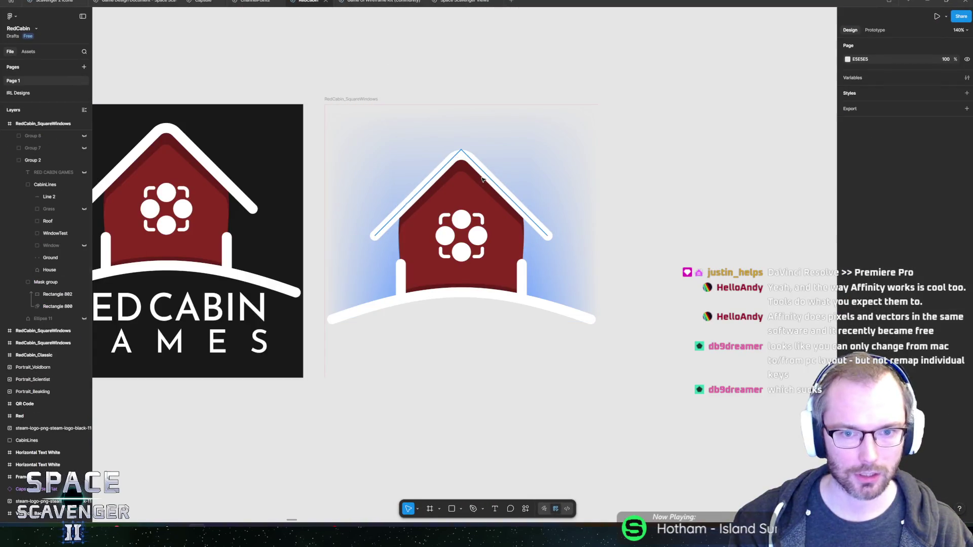
# Check the cabin logo's roof outline stroke (18.51) in Figma, then return to Unity.
pyautogui.click(483, 180)
pyautogui.click(55, 234)
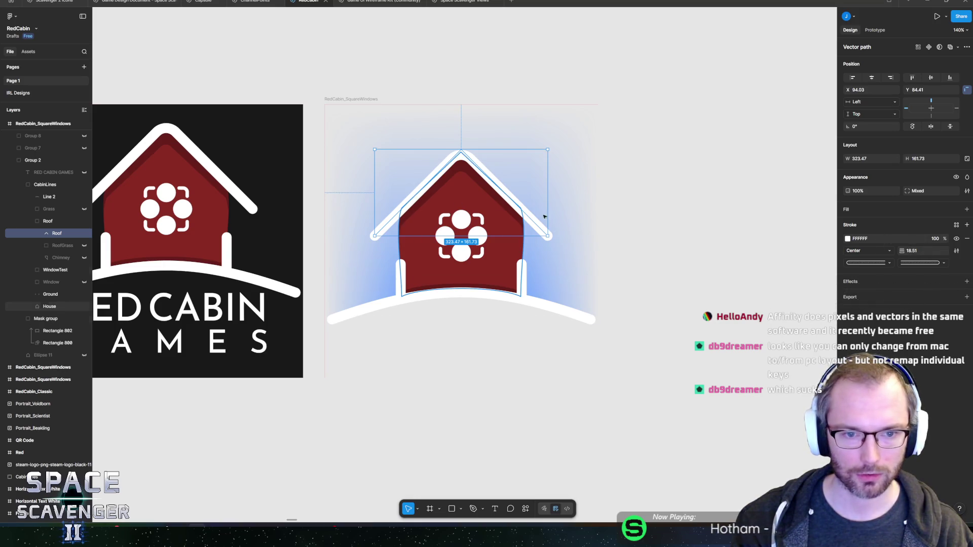
pyautogui.scroll(-3)
pyautogui.click(506, 126)
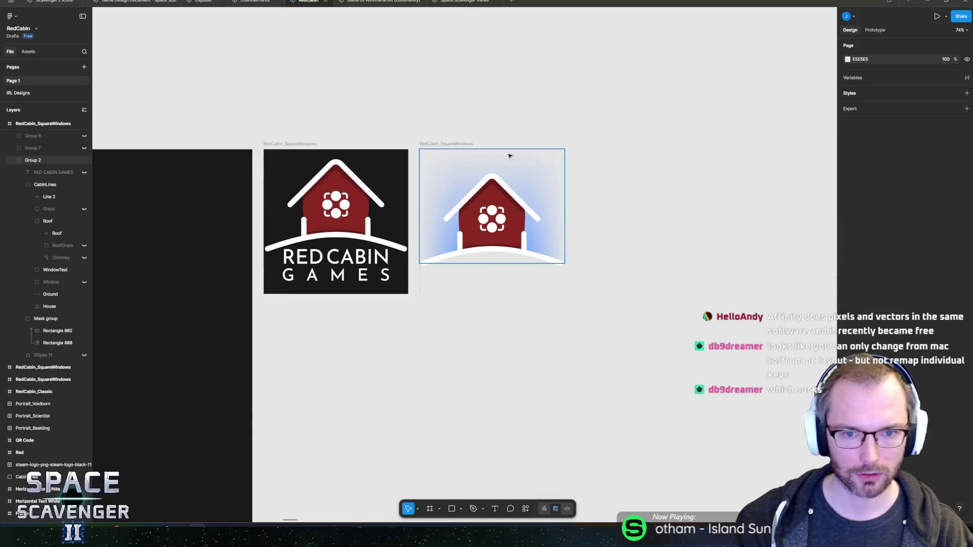
pyautogui.hotkey('alt', 'Tab')
pyautogui.hotkey('alt', 'Tab')
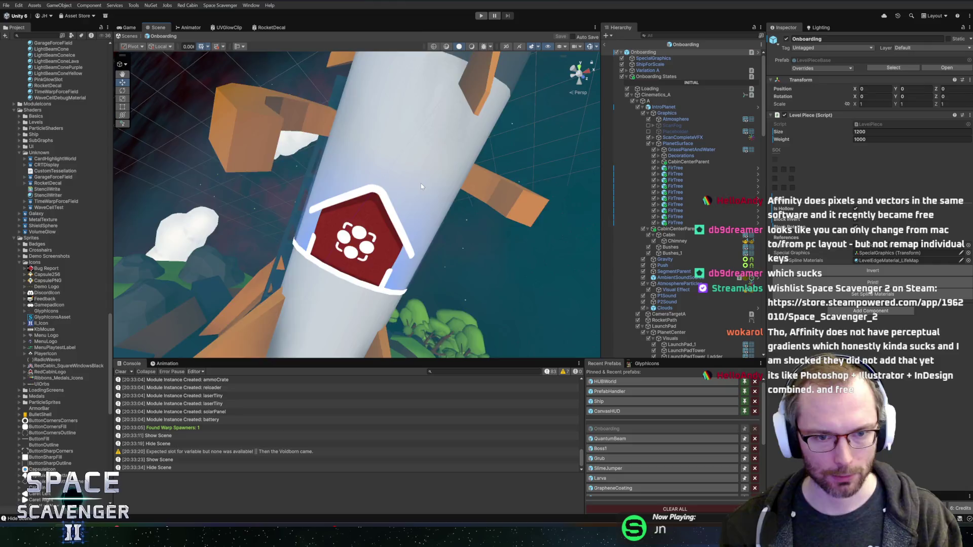
# View the planet from the back and disable its Atmosphere object.
pyautogui.moveTo(484, 166); pyautogui.dragTo(449, 223)
pyautogui.scroll(-3)
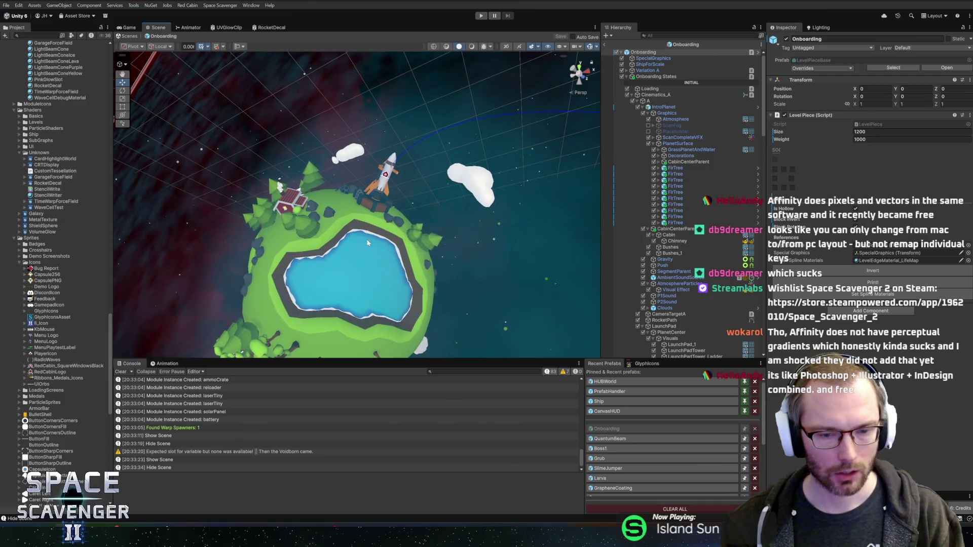
pyautogui.click(583, 76)
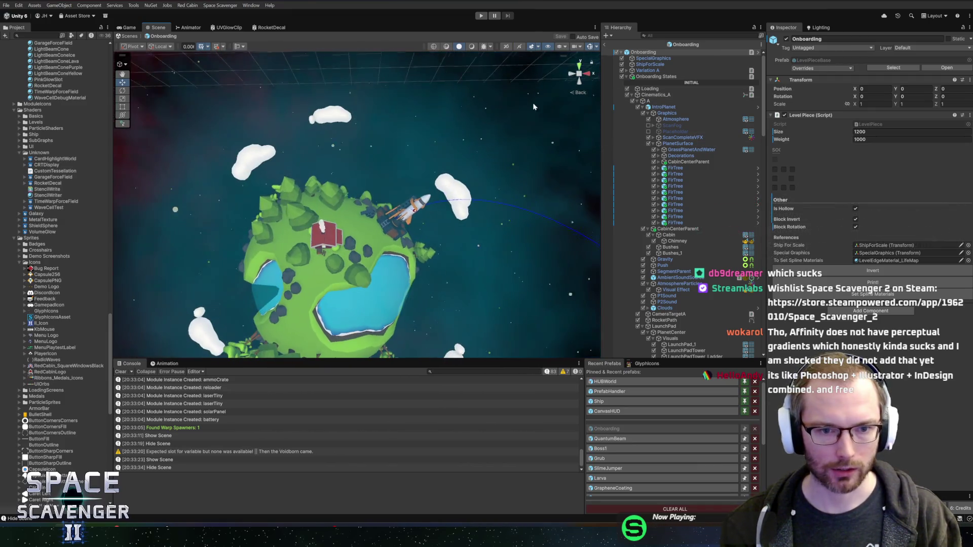
pyautogui.scroll(3)
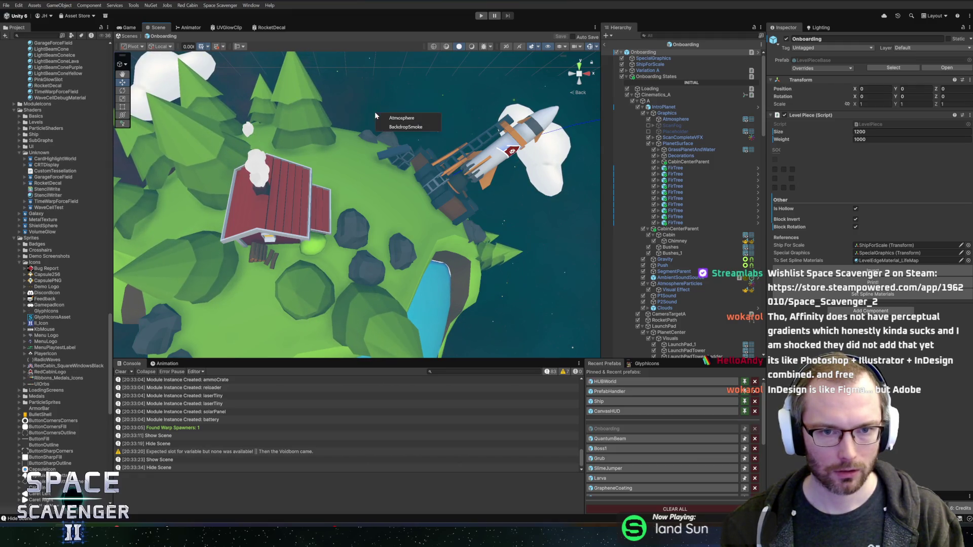
pyautogui.click(384, 114)
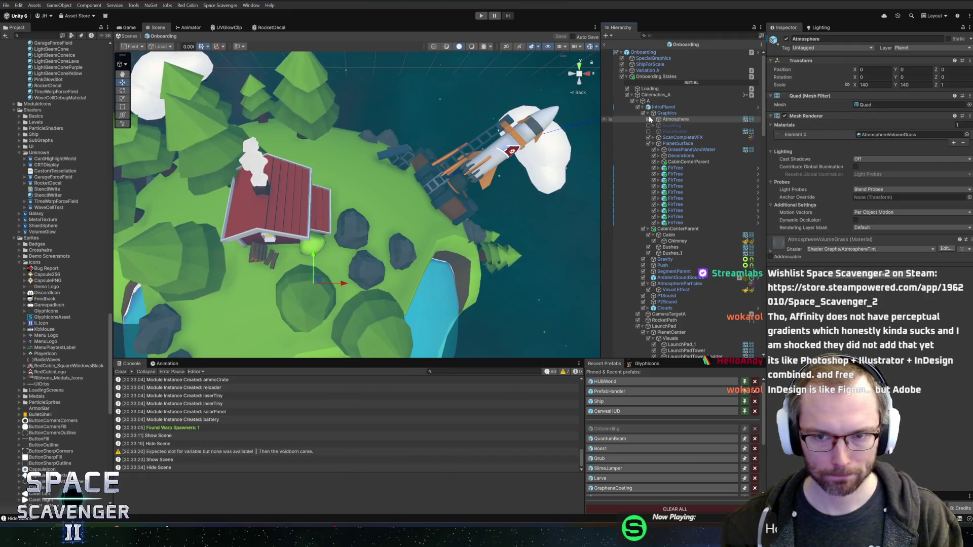
pyautogui.click(649, 119)
# Select the GrassPlanetAndWater object on the planet surface.
pyautogui.rightClick(381, 197)
pyautogui.click(408, 199)
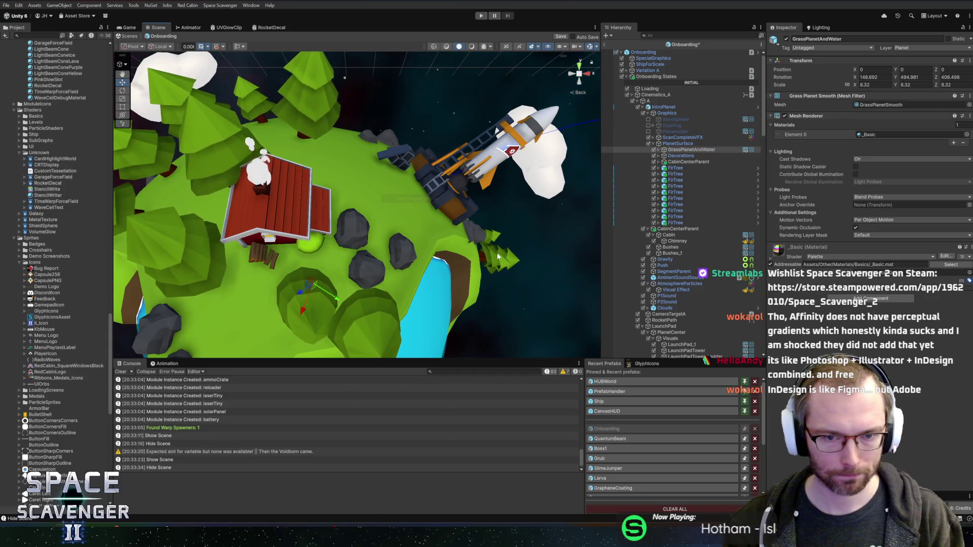
pyautogui.click(221, 5)
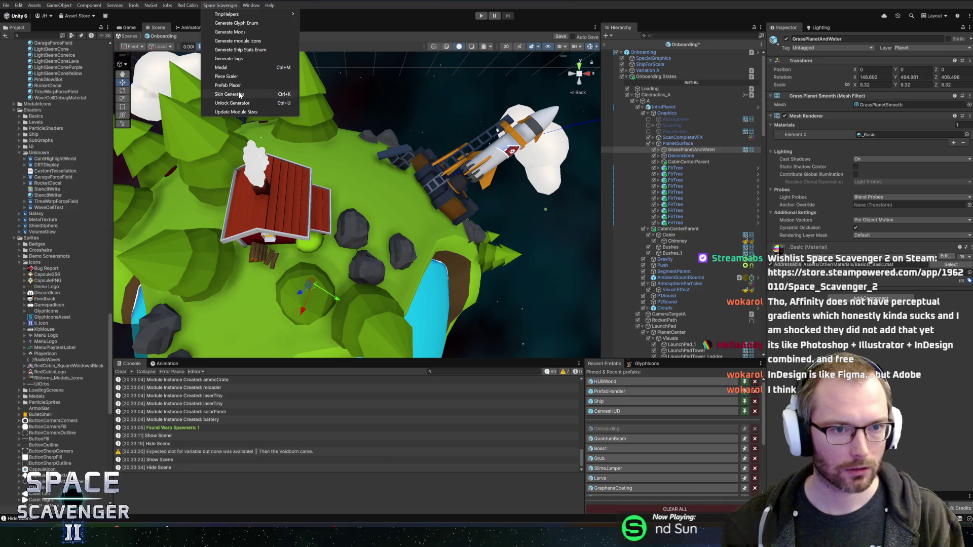
# Dock the Prefab Placer panel beside Recent Prefabs and save the Onboarding scene.
pyautogui.click(227, 85)
pyautogui.moveTo(758, 208); pyautogui.dragTo(548, 420)
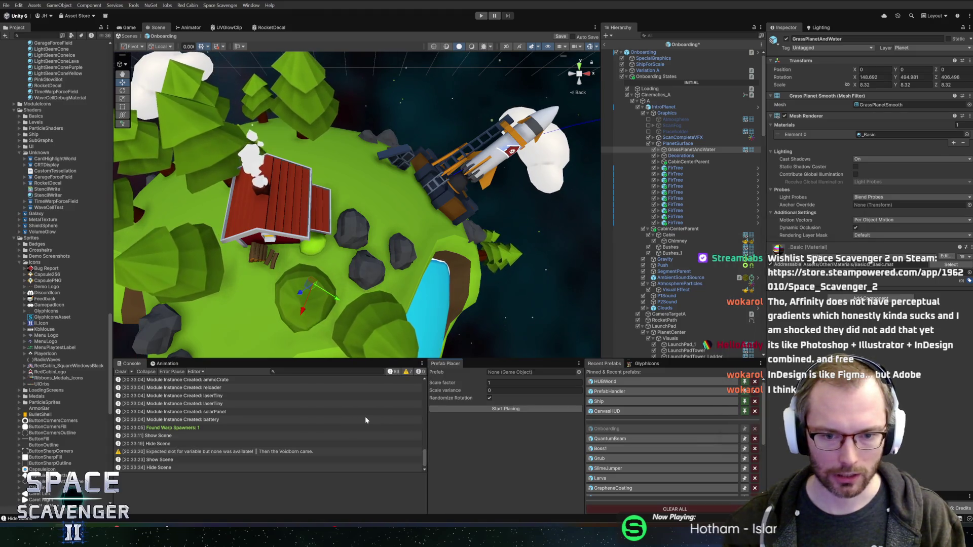
pyautogui.moveTo(427, 419); pyautogui.dragTo(448, 419)
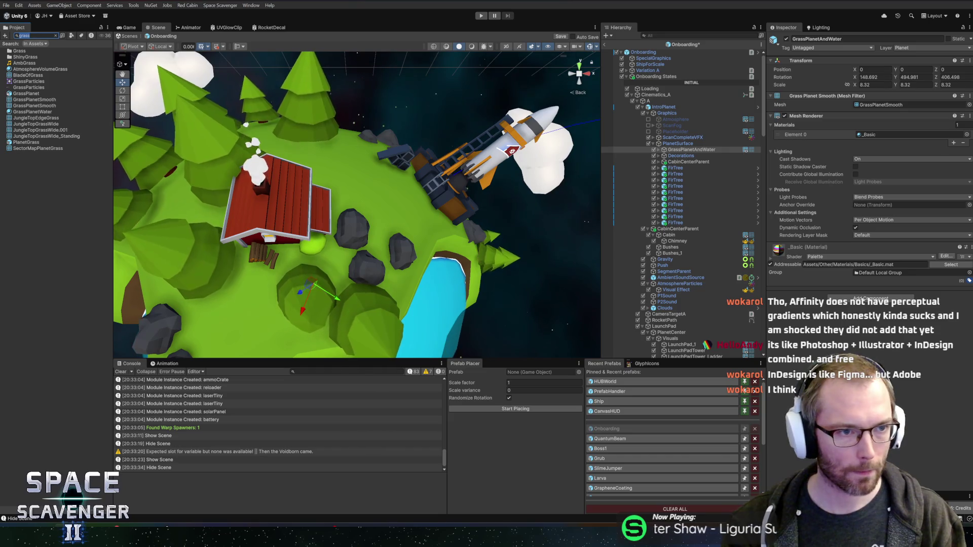
pyautogui.press('Escape')
pyautogui.hotkey('ctrl', 's')
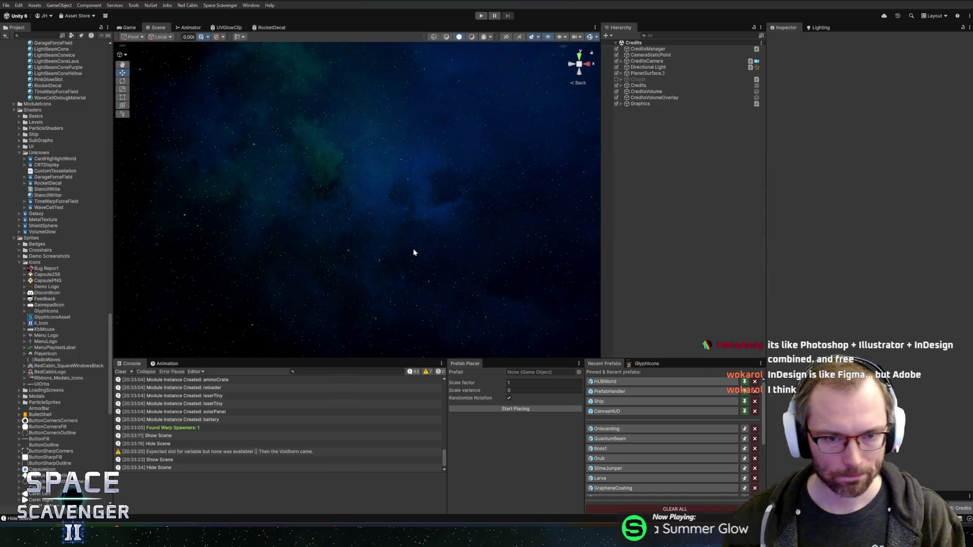
# Frame the Credits scene and zoom onto the BladeOfGrass_49 blade in the grass.
pyautogui.click(651, 85)
pyautogui.press('f')
pyautogui.scroll(3)
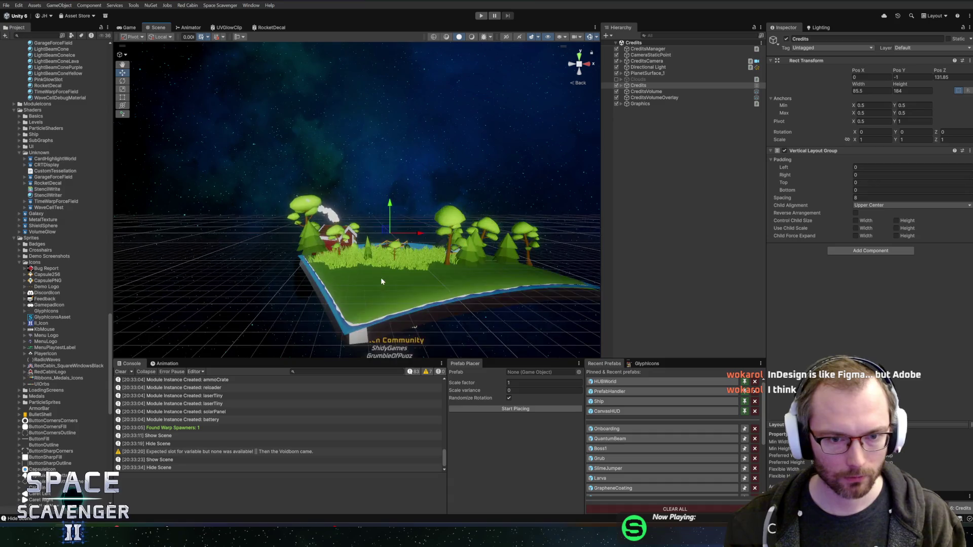
pyautogui.rightClick(318, 276)
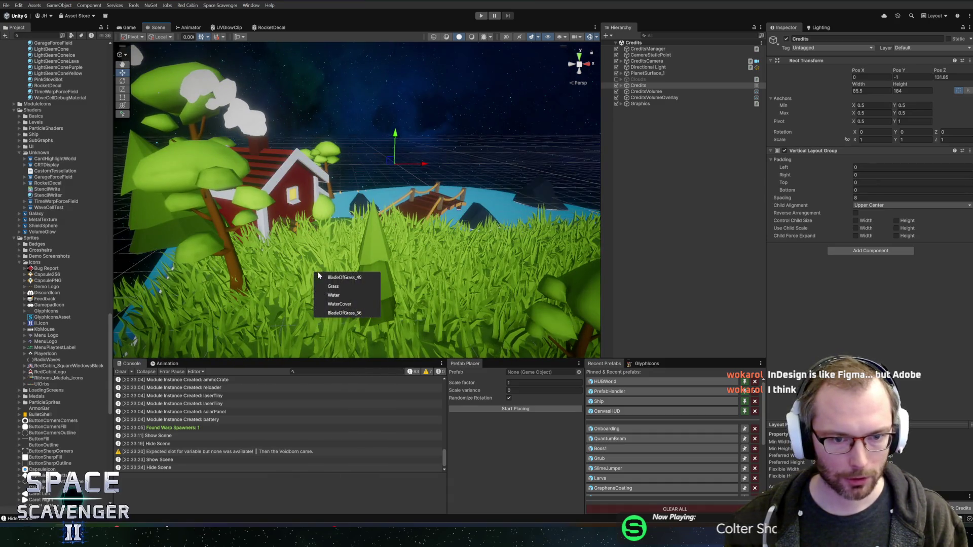
pyautogui.click(324, 278)
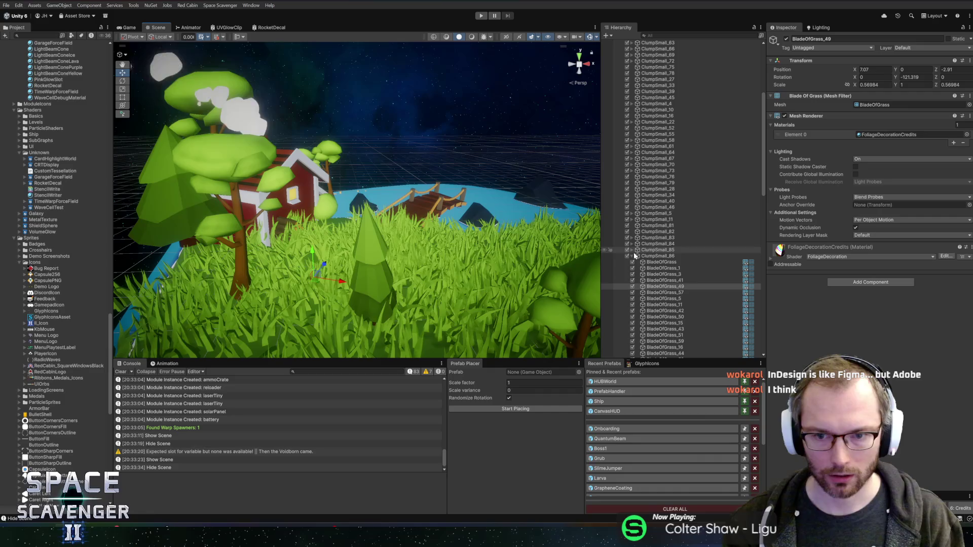
pyautogui.click(651, 262)
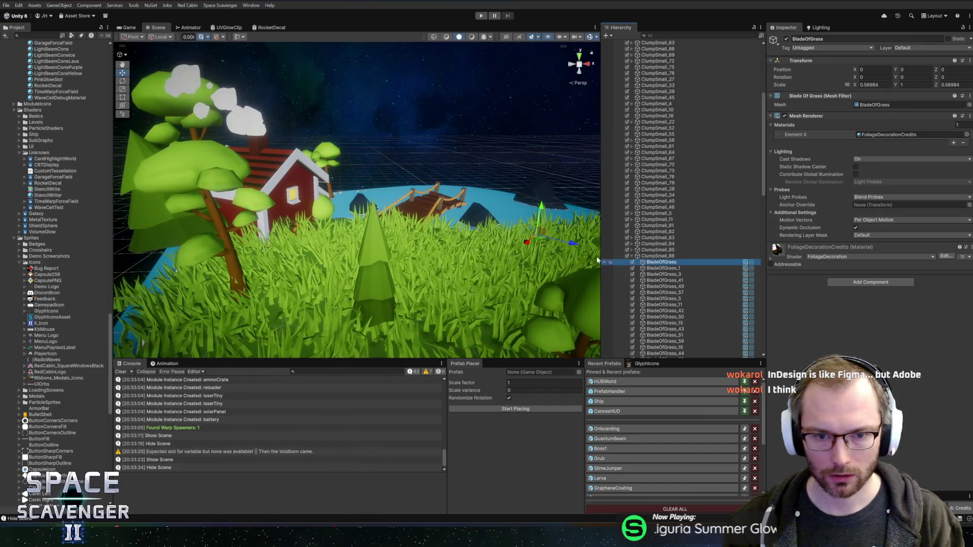
pyautogui.press('f')
pyautogui.scroll(3)
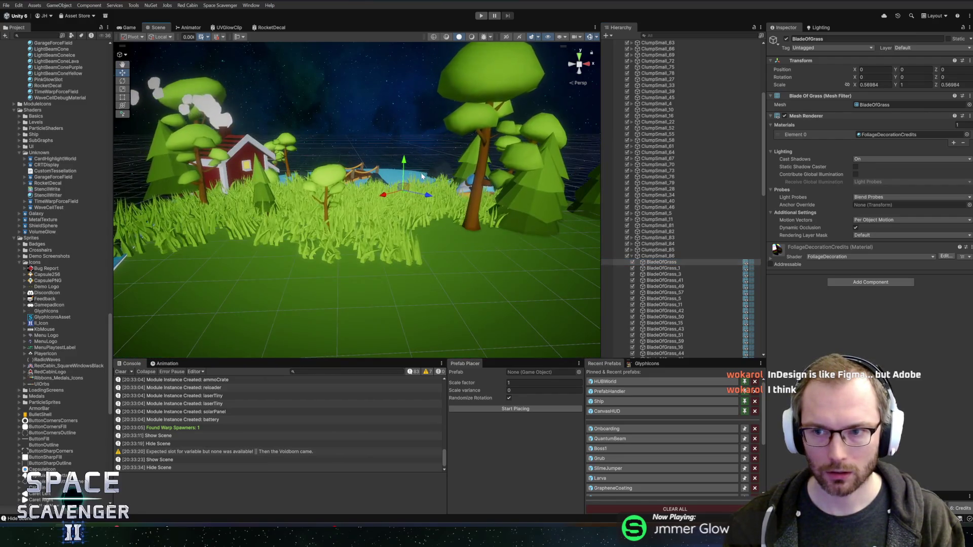
# Select the parent clump ClumpSmall_86 and view the grass from above.
pyautogui.click(448, 177)
pyautogui.moveTo(448, 178); pyautogui.dragTo(481, 233)
pyautogui.scroll(3)
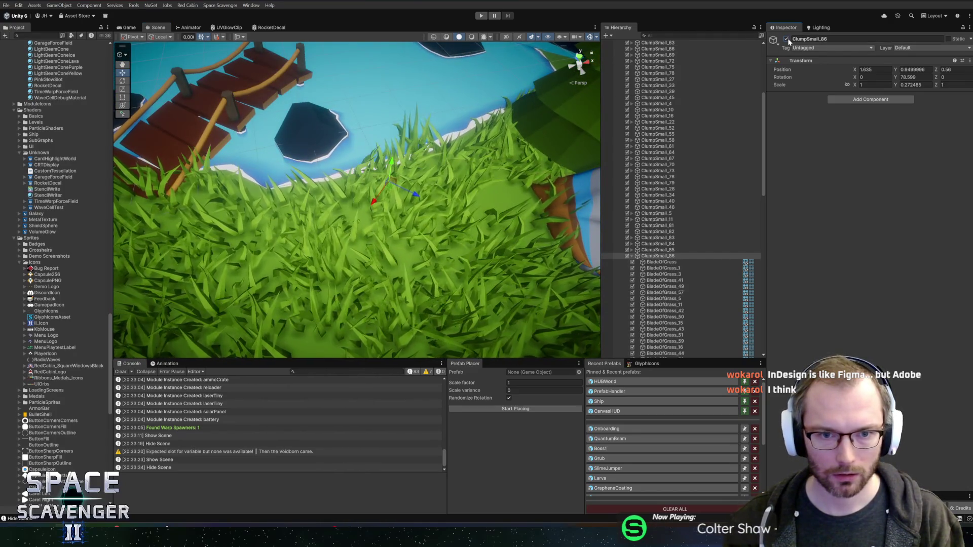
pyautogui.scroll(-3)
pyautogui.moveTo(368, 192); pyautogui.dragTo(398, 175)
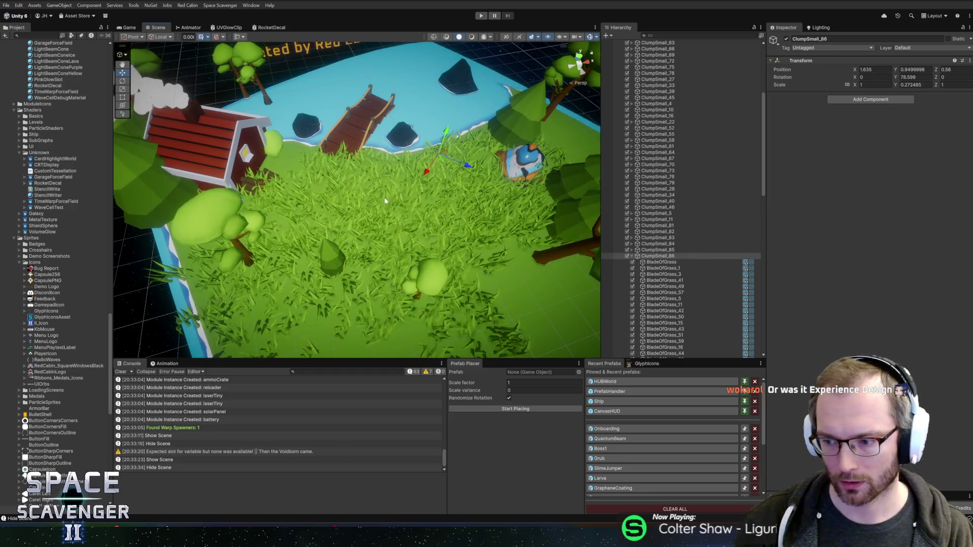
# Select BladeOfGrass_1 and toggle the BladeOfGrass object off and back on.
pyautogui.scroll(-3)
pyautogui.scroll(3)
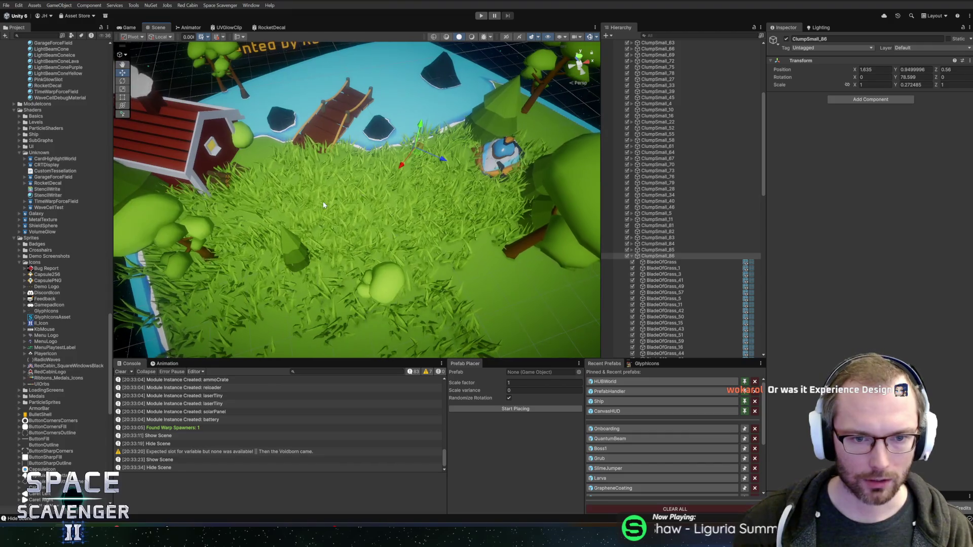
pyautogui.scroll(3)
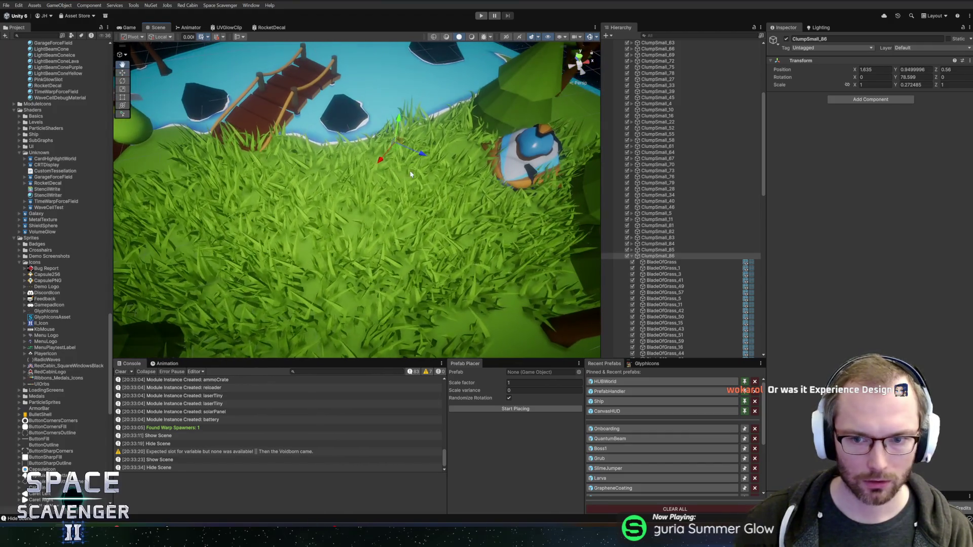
pyautogui.click(659, 268)
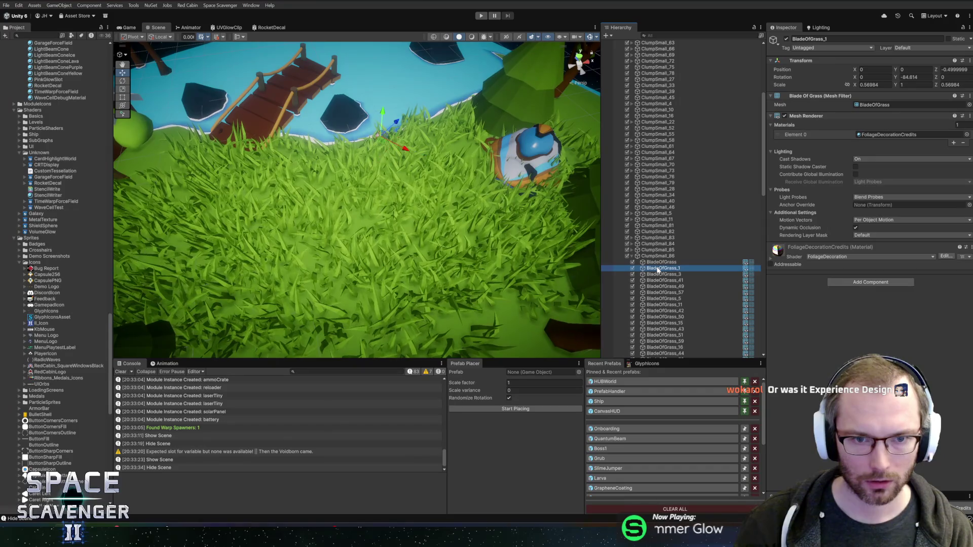
pyautogui.click(633, 262)
pyautogui.click(633, 263)
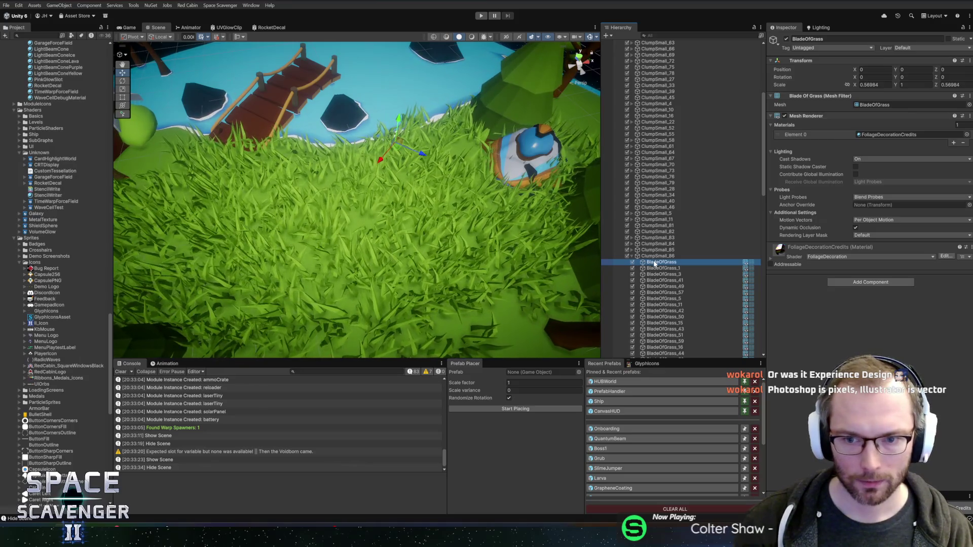
# Collapse the Materials, Shaders, Sprites, LevelPieces, PF_Level and PF_Modules folders and expand PF_Planets.
pyautogui.scroll(3)
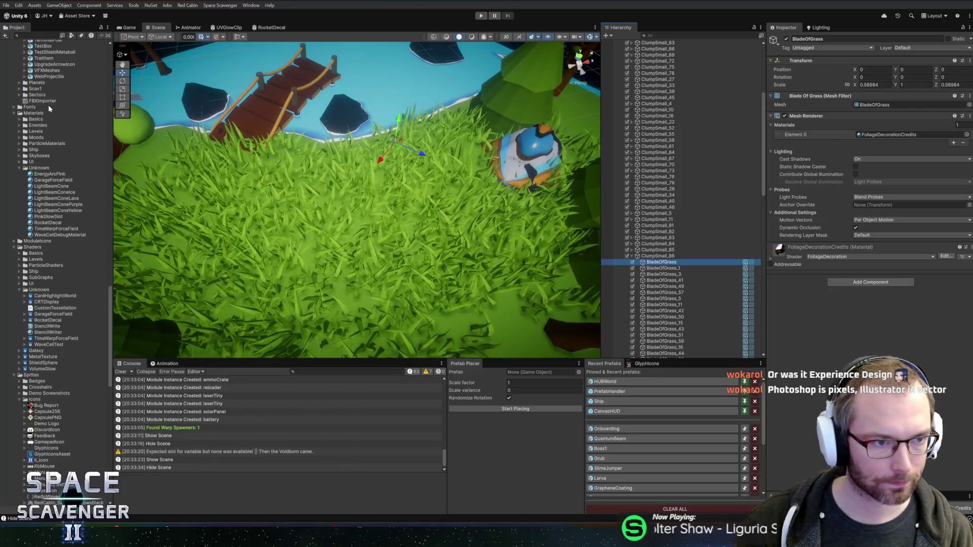
pyautogui.click(14, 113)
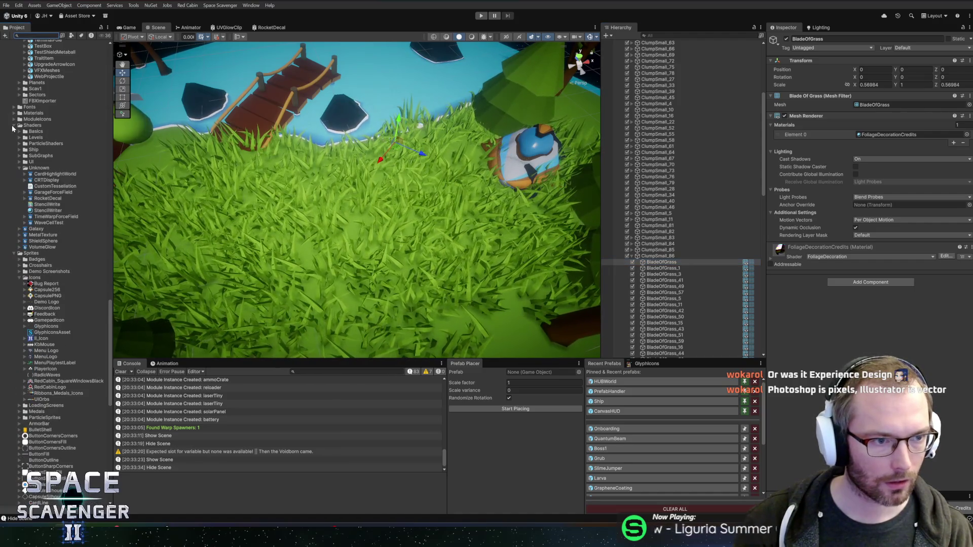
pyautogui.click(12, 127)
pyautogui.click(18, 132)
pyautogui.scroll(3)
pyautogui.scroll(3)
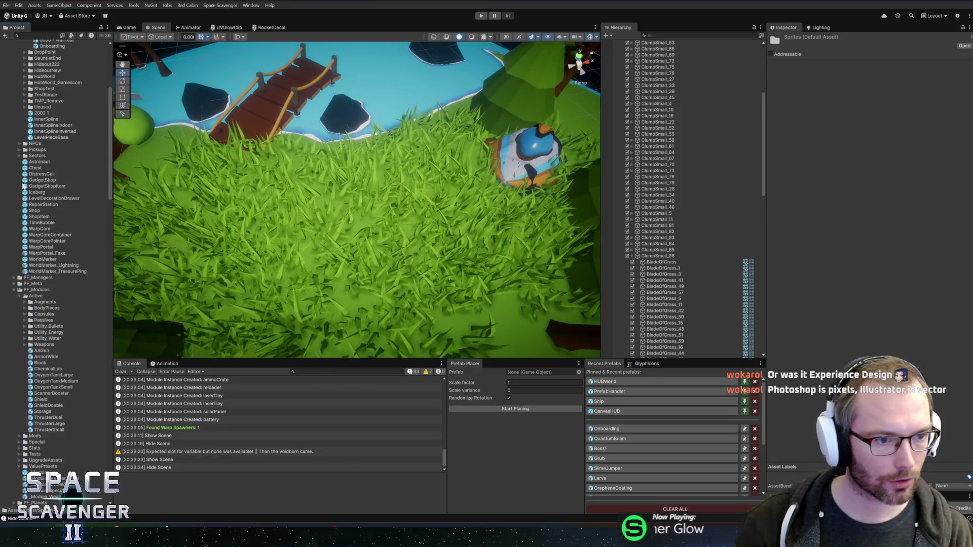
pyautogui.scroll(3)
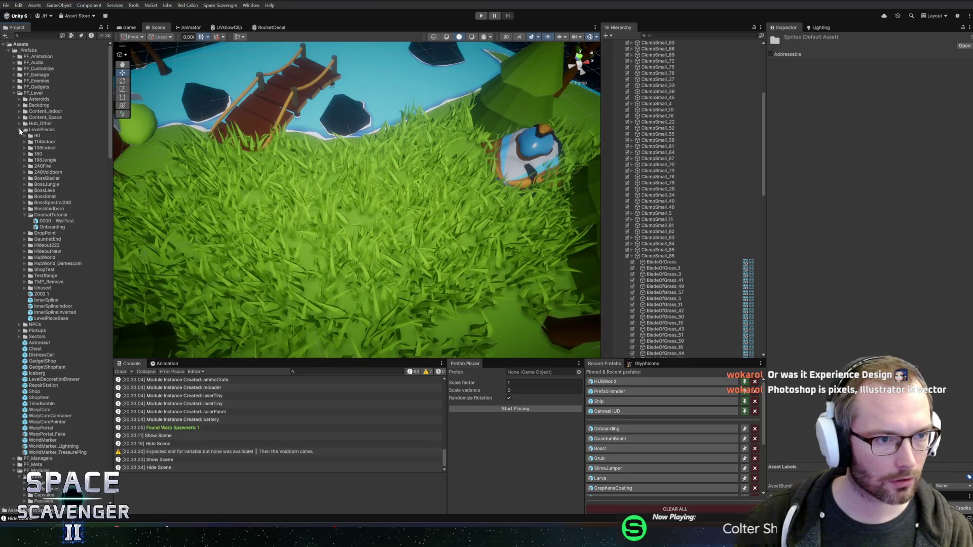
pyautogui.click(20, 131)
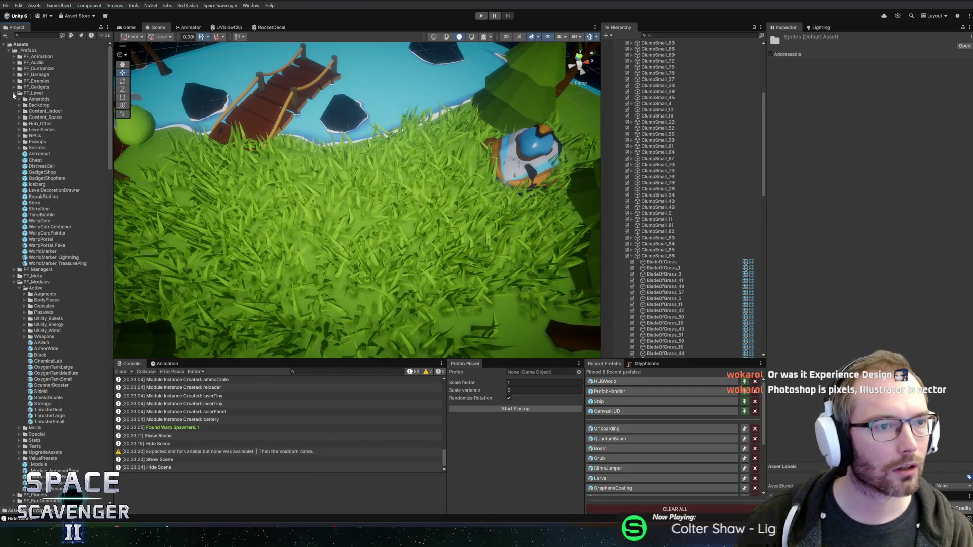
pyautogui.click(13, 93)
pyautogui.click(14, 111)
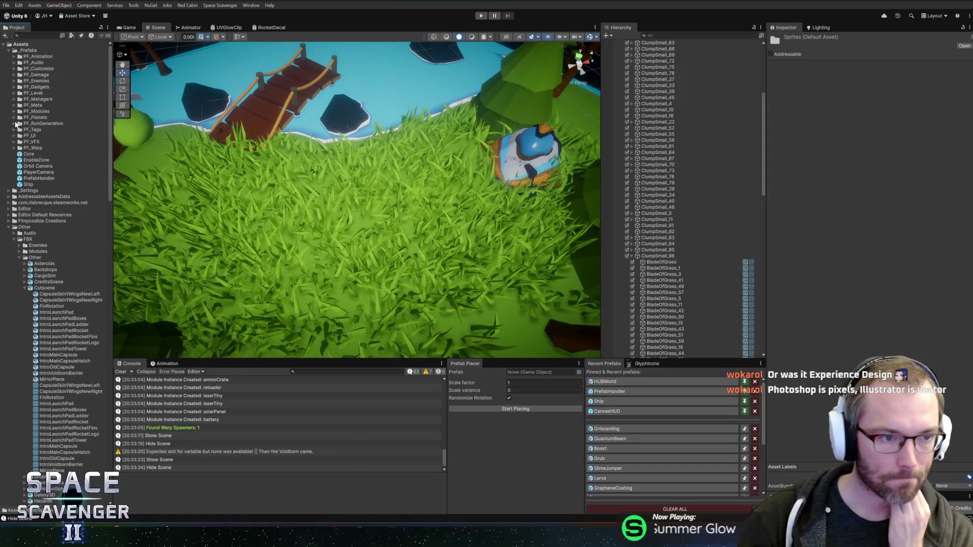
pyautogui.click(14, 117)
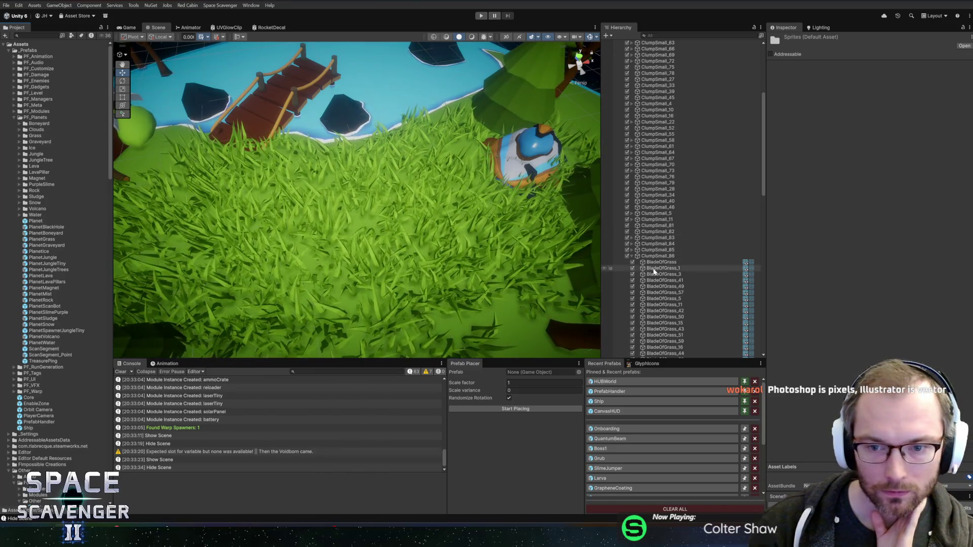
# Save BladeOfGrass as a prefab in PF_Planets and reopen the Onboarding scene.
pyautogui.moveTo(652, 267); pyautogui.dragTo(34, 252)
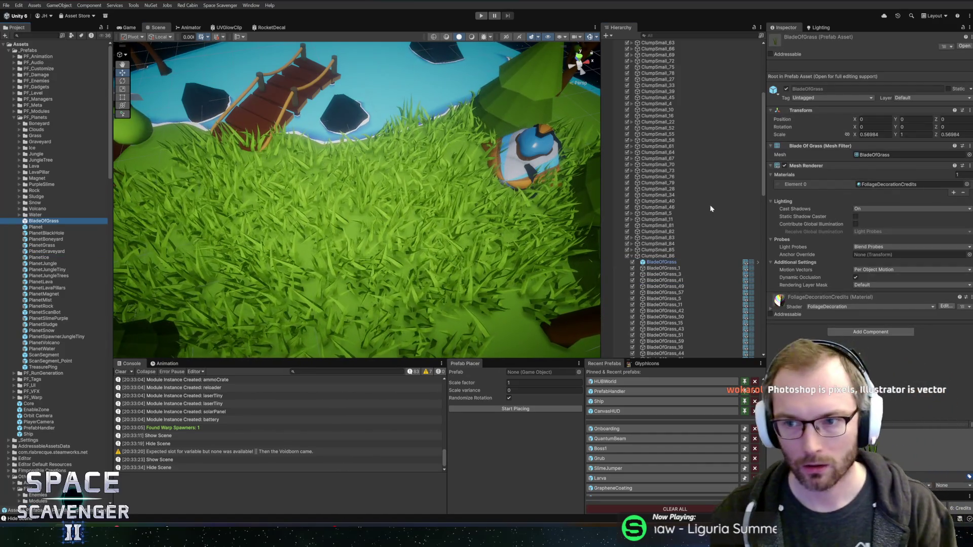
pyautogui.click(616, 429)
pyautogui.click(474, 276)
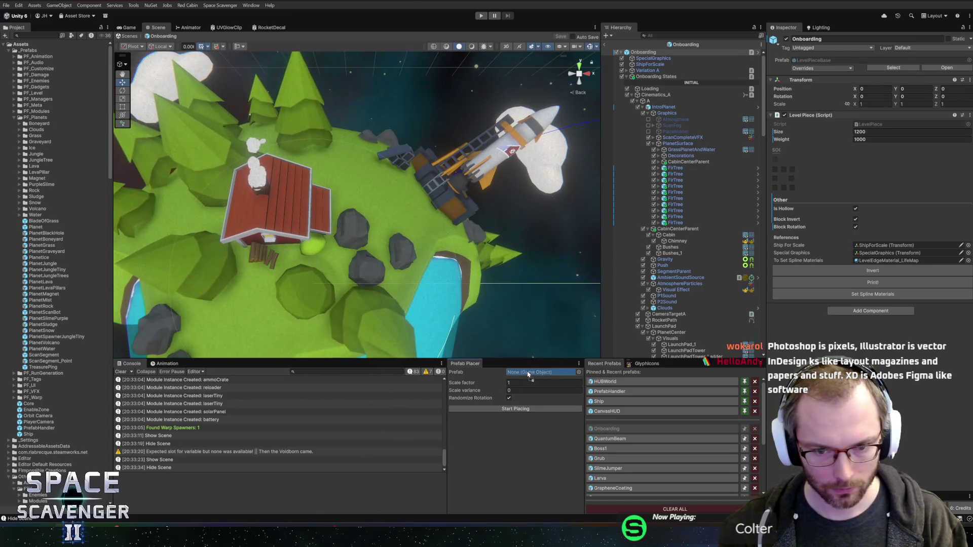
# Set the Prefab Placer scale factor to 0.4 and scale variance to 0.3.
pyautogui.click(356, 176)
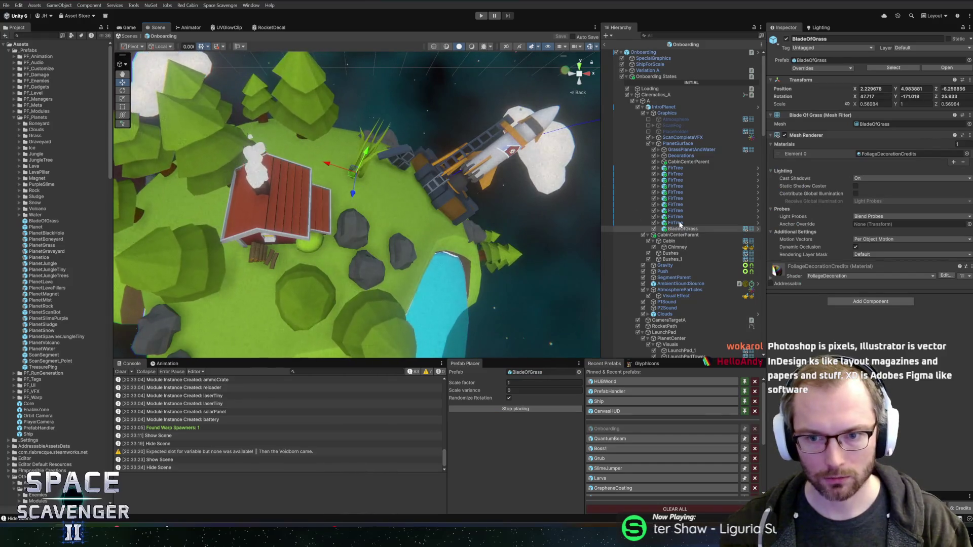
pyautogui.press('Delete')
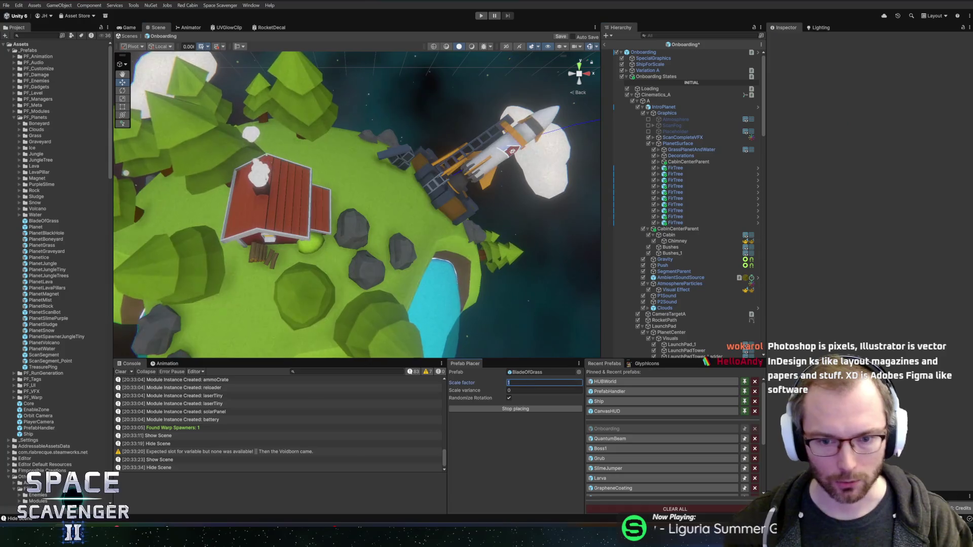
pyautogui.write('0.5')
pyautogui.press('Tab')
pyautogui.write('0.')
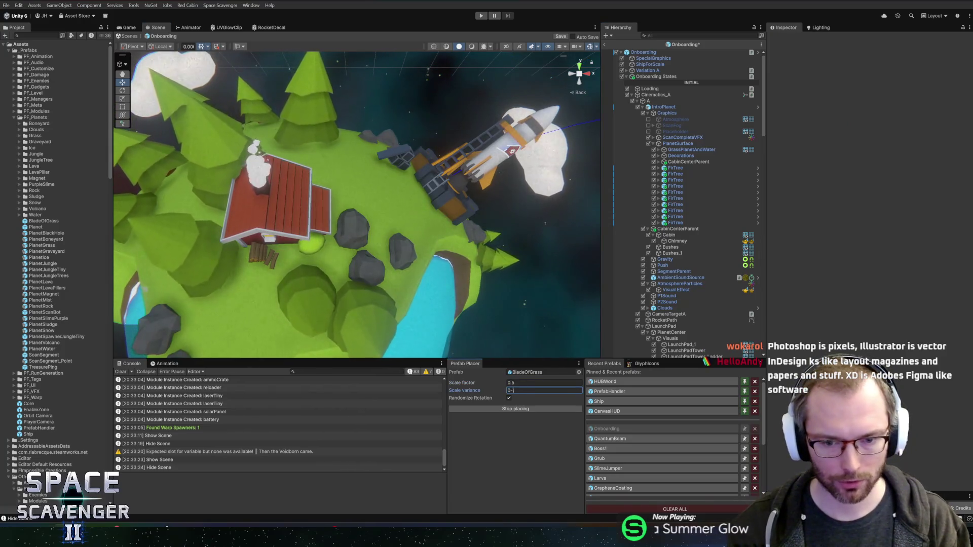
pyautogui.write('3')
pyautogui.press('Tab')
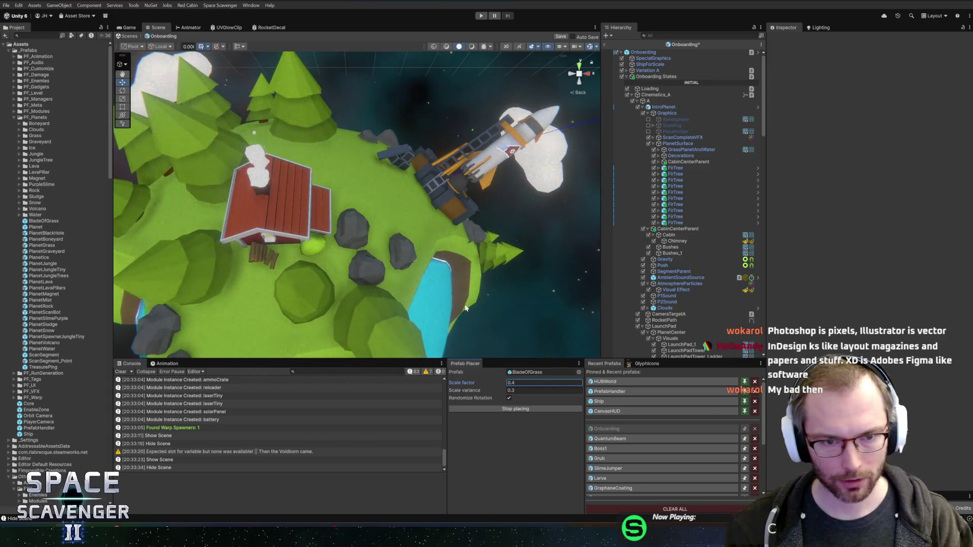
# Plant grass blades near the house and down toward the rocket.
pyautogui.click(358, 151)
pyautogui.click(313, 153)
pyautogui.click(335, 152)
pyautogui.moveTo(397, 141); pyautogui.dragTo(339, 187)
pyautogui.click(339, 188)
pyautogui.click(373, 206)
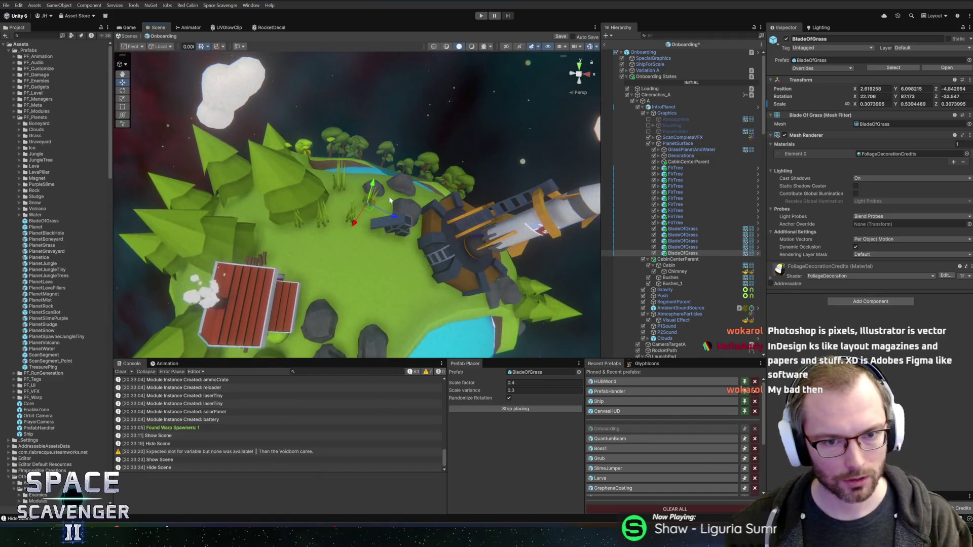
pyautogui.click(390, 200)
pyautogui.click(381, 220)
pyautogui.click(362, 236)
pyautogui.click(385, 243)
pyautogui.click(401, 256)
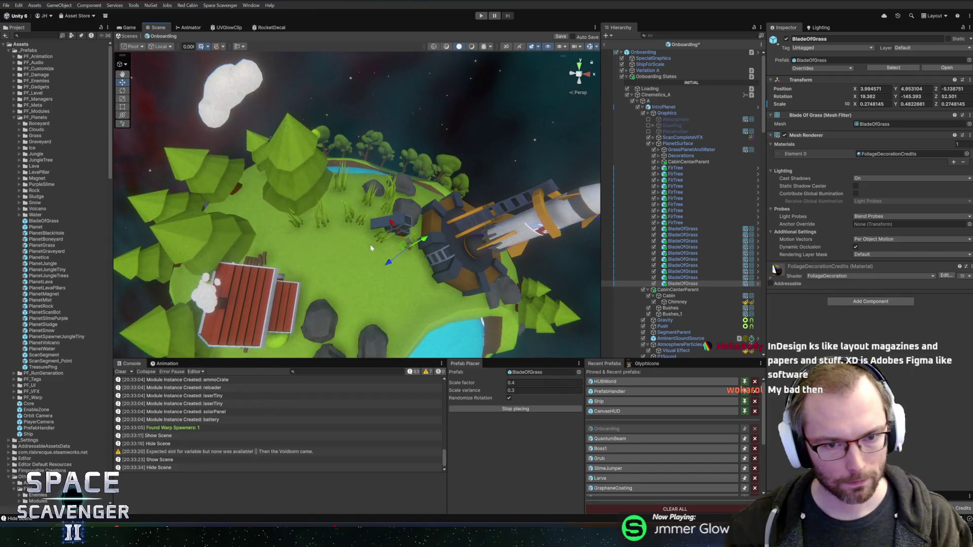
pyautogui.click(377, 246)
pyautogui.click(372, 263)
pyautogui.click(355, 245)
pyautogui.click(345, 238)
pyautogui.click(340, 234)
pyautogui.click(341, 218)
pyautogui.click(339, 201)
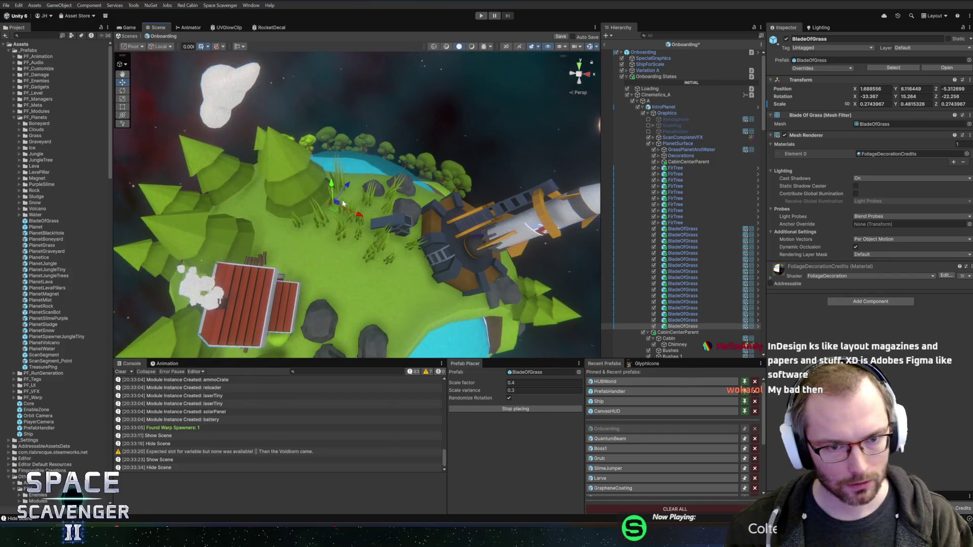
pyautogui.click(350, 196)
# Fill in grass blades between the house and the rocket.
pyautogui.press('r')
pyautogui.click(312, 241)
pyautogui.click(302, 238)
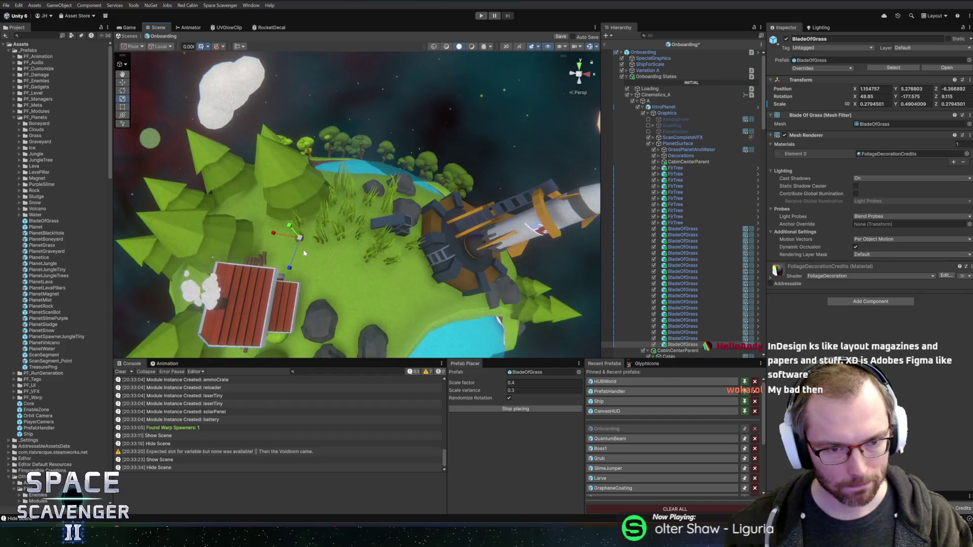
pyautogui.click(303, 253)
pyautogui.click(304, 256)
pyautogui.click(306, 260)
pyautogui.click(302, 262)
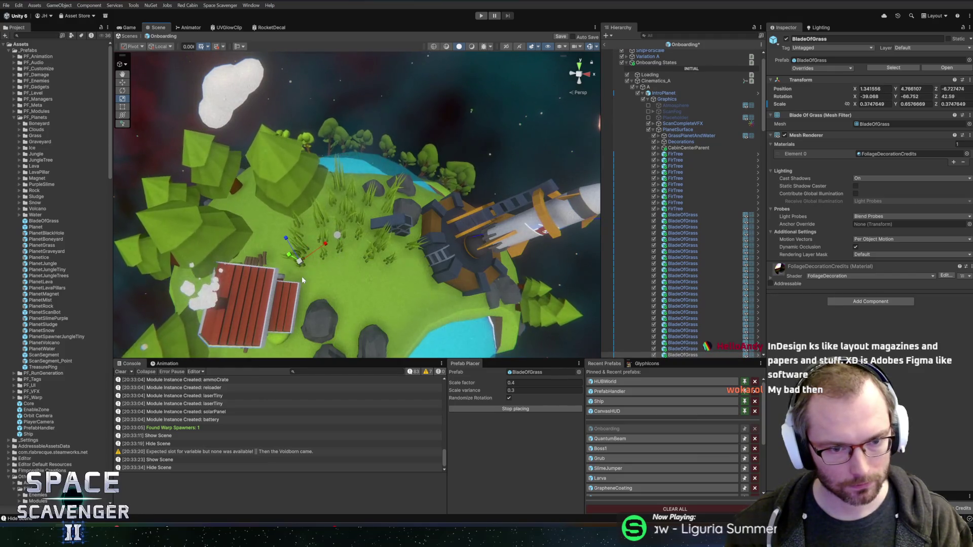
pyautogui.click(308, 275)
pyautogui.click(315, 274)
pyautogui.click(323, 273)
pyautogui.click(331, 272)
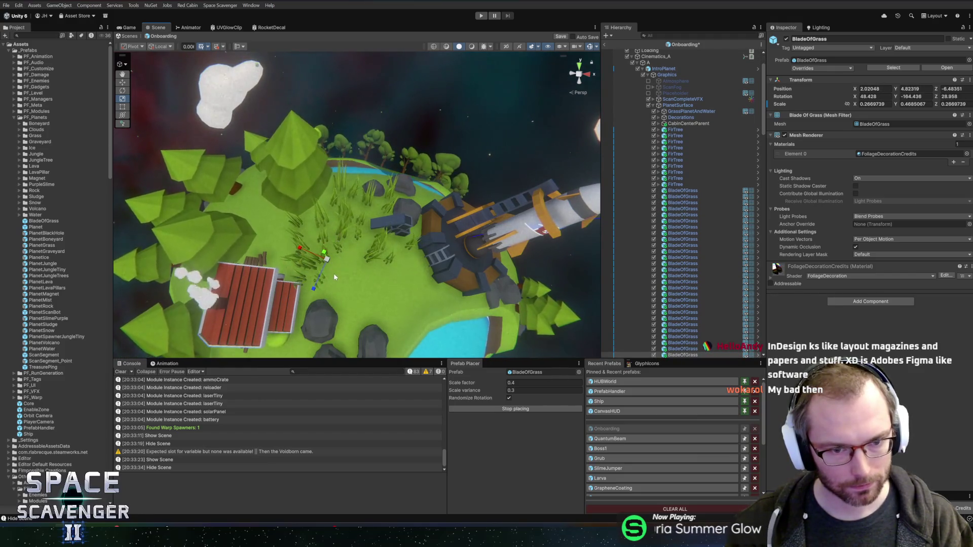
# Densify the grass patch with many more blades.
pyautogui.click(338, 268)
pyautogui.click(345, 262)
pyautogui.click(358, 261)
pyautogui.click(355, 270)
pyautogui.click(348, 280)
pyautogui.click(363, 278)
pyautogui.click(384, 272)
pyautogui.click(400, 256)
pyautogui.click(410, 264)
pyautogui.click(402, 273)
pyautogui.click(414, 287)
pyautogui.click(391, 288)
pyautogui.click(359, 295)
pyautogui.click(376, 268)
pyautogui.moveTo(338, 306); pyautogui.dragTo(421, 101)
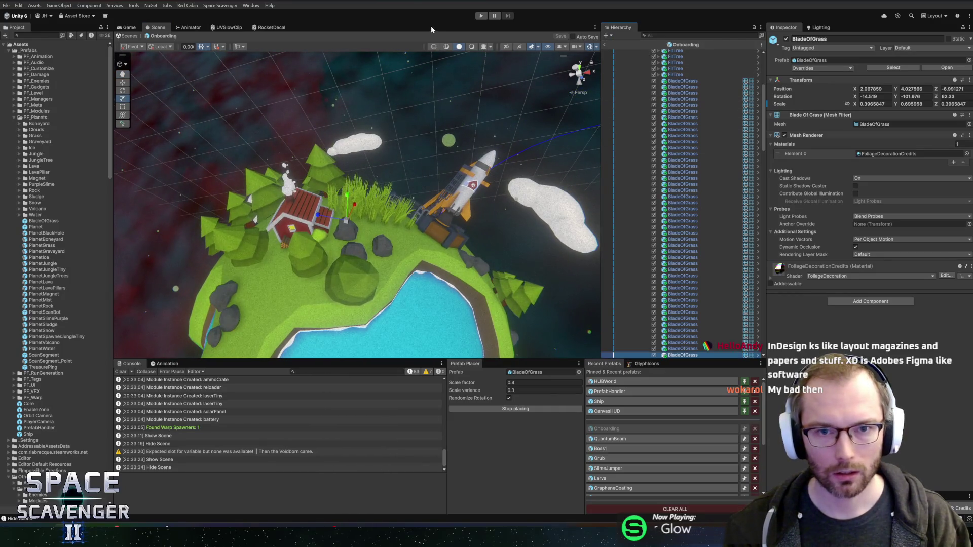
pyautogui.click(481, 15)
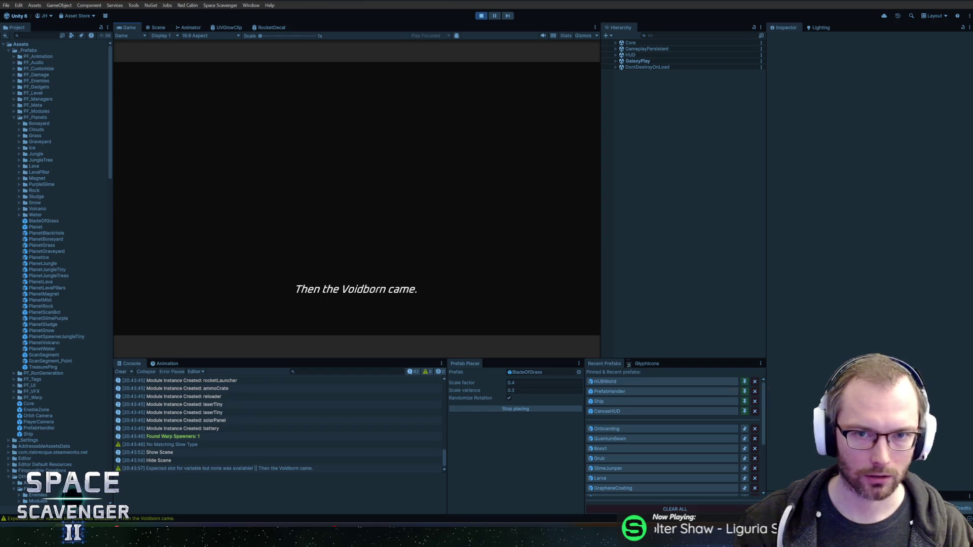
pyautogui.hotkey('ctrl', 'p')
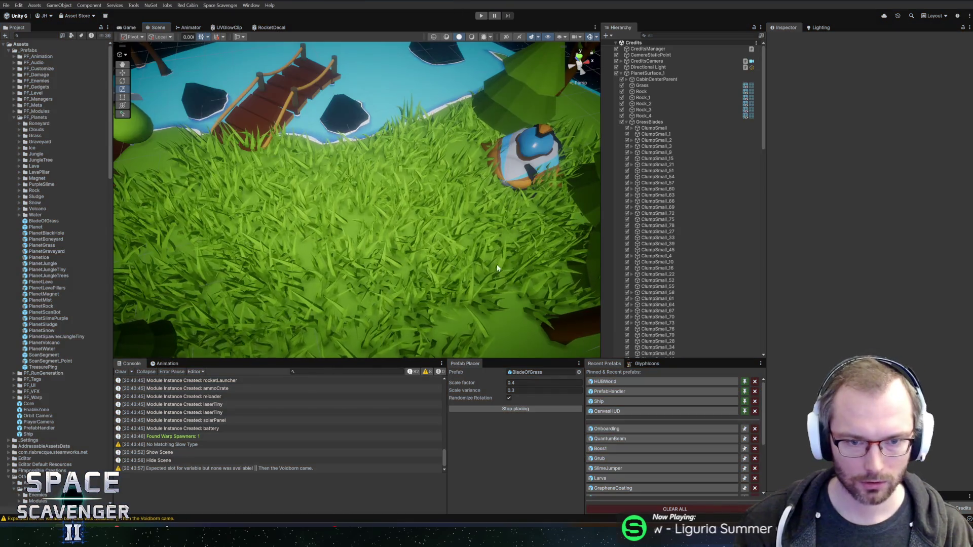
pyautogui.click(613, 429)
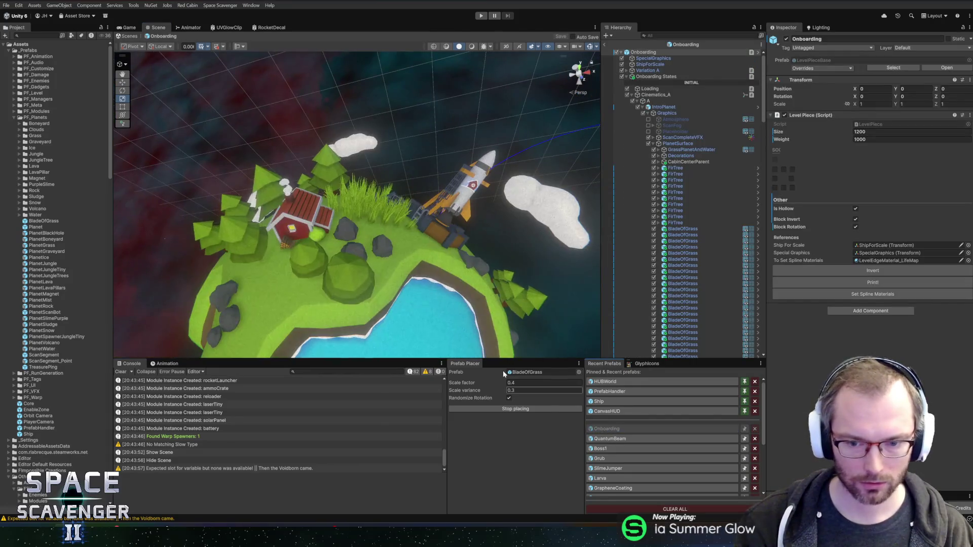
# Select the first BladeOfGrass in the Hierarchy and restart placement in Prefab Placer.
pyautogui.moveTo(351, 224); pyautogui.dragTo(365, 169)
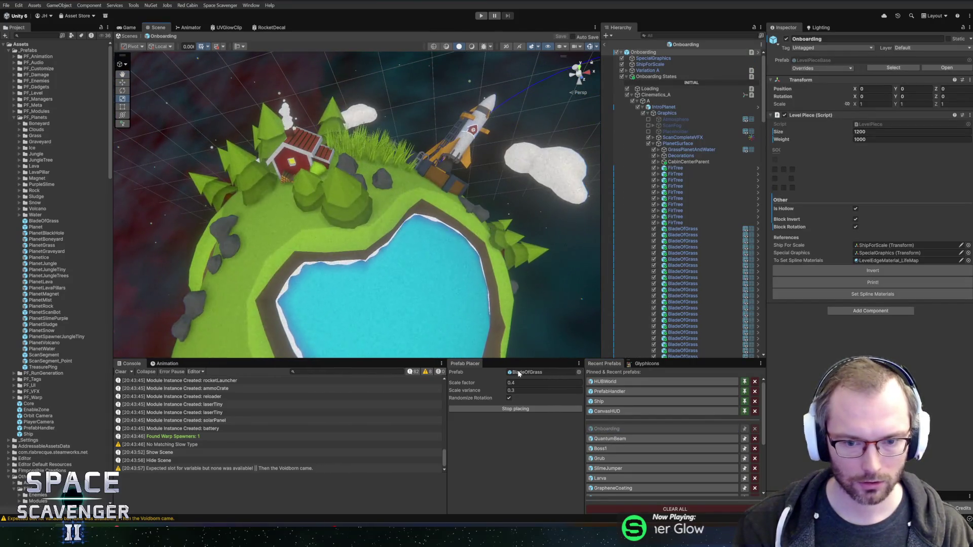
pyautogui.moveTo(444, 152); pyautogui.dragTo(400, 162)
pyautogui.scroll(3)
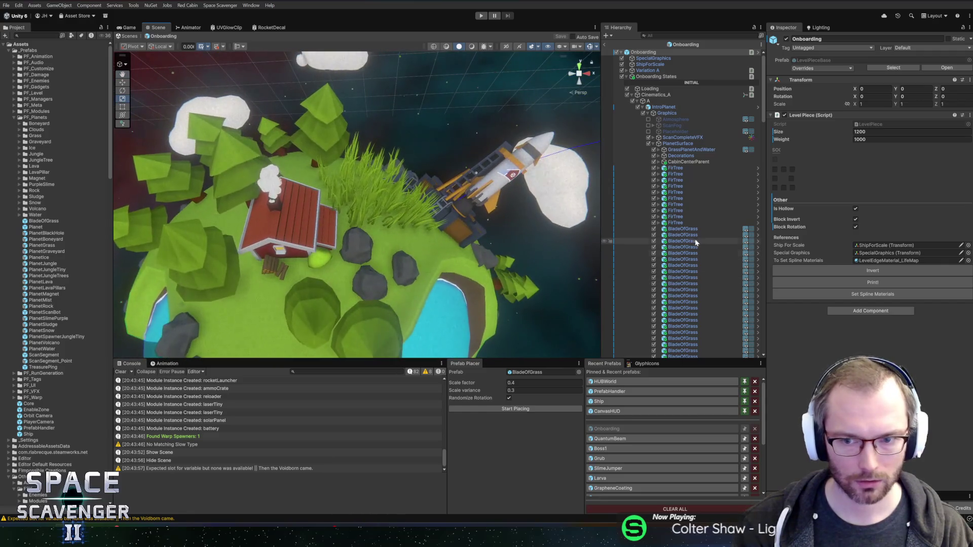
pyautogui.click(684, 229)
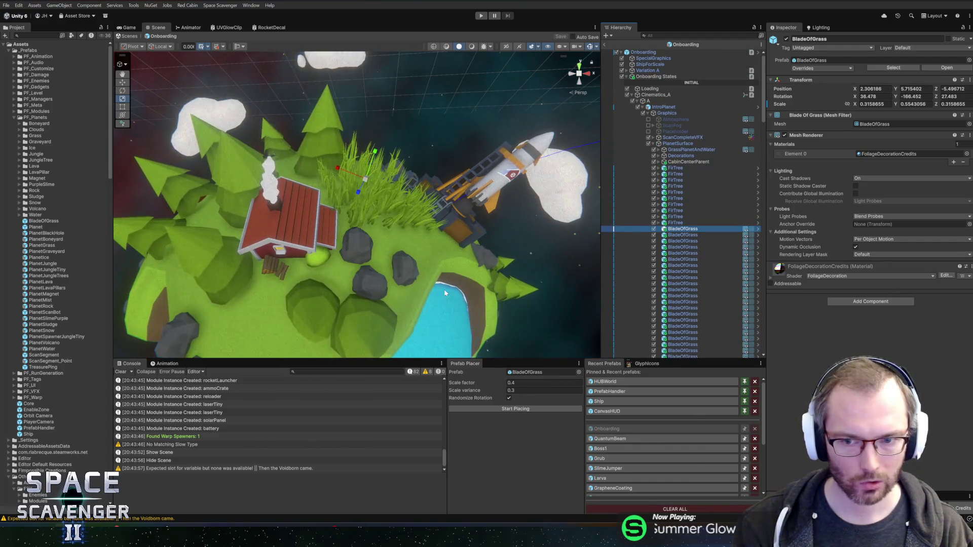
pyautogui.scroll(-3)
pyautogui.scroll(-3)
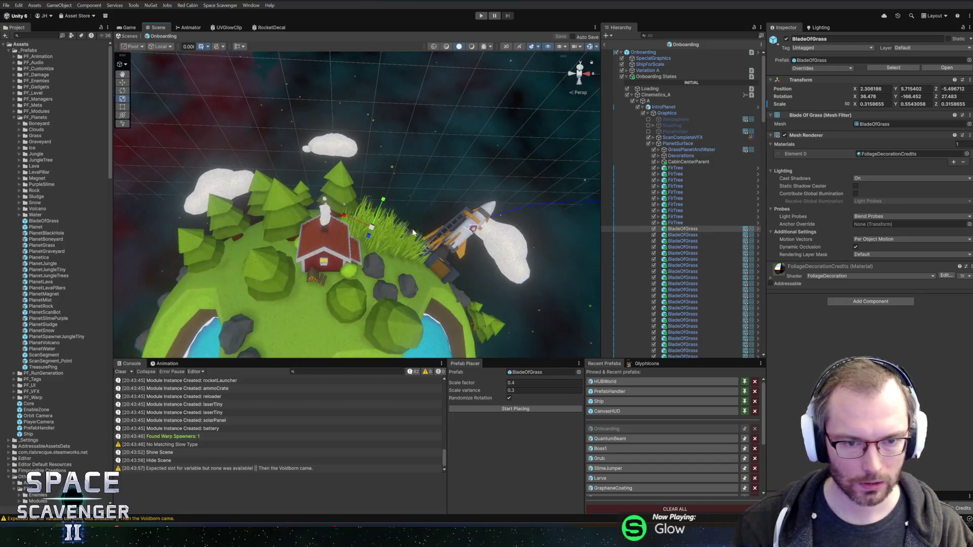
pyautogui.scroll(3)
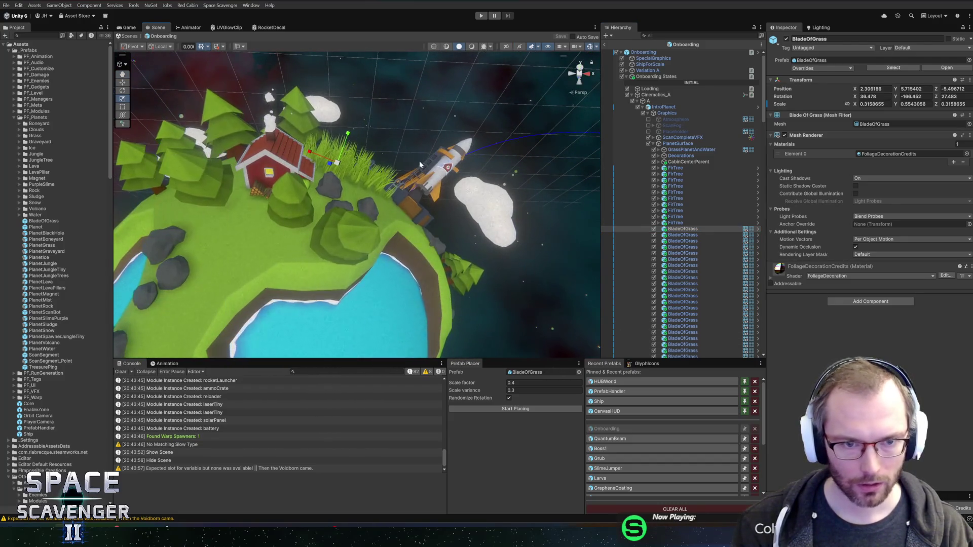
pyautogui.scroll(3)
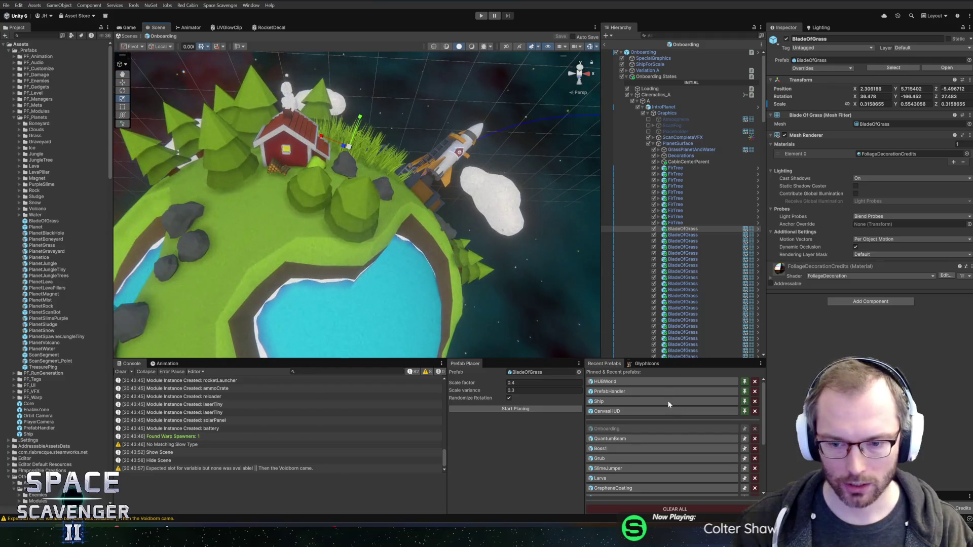
pyautogui.click(526, 409)
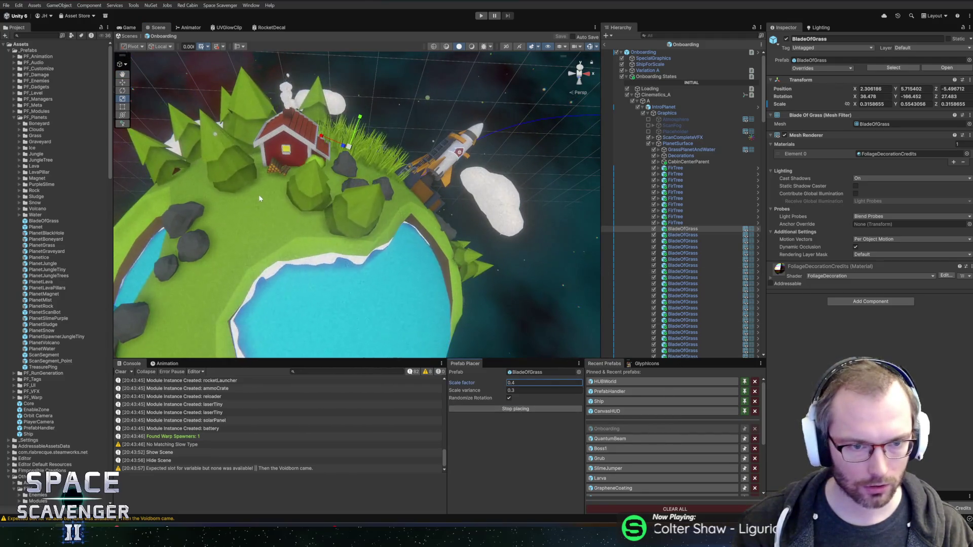
# Scatter grass clumps across the meadow, near the rocks and trees, and on the slope.
pyautogui.click(226, 201)
pyautogui.click(278, 206)
pyautogui.click(319, 228)
pyautogui.click(302, 223)
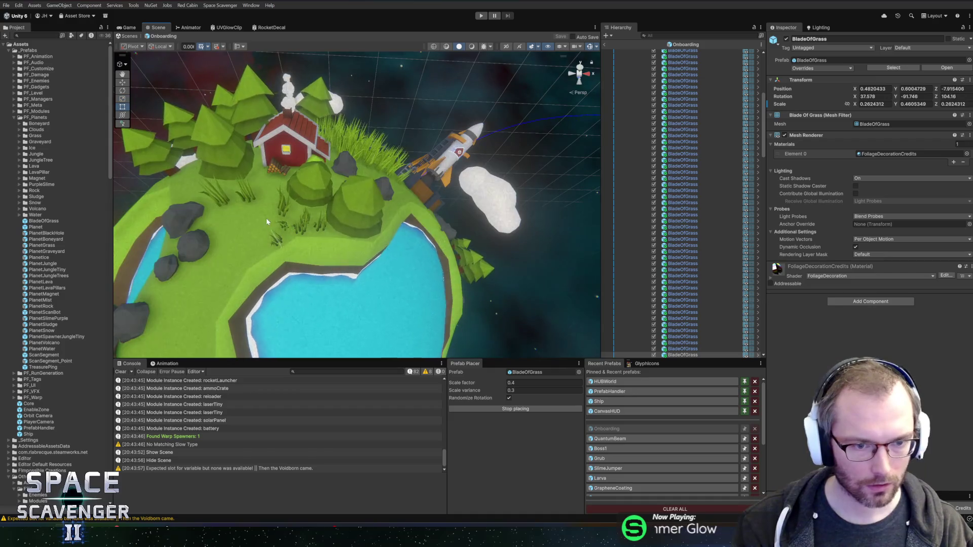
pyautogui.click(265, 217)
pyautogui.press('w')
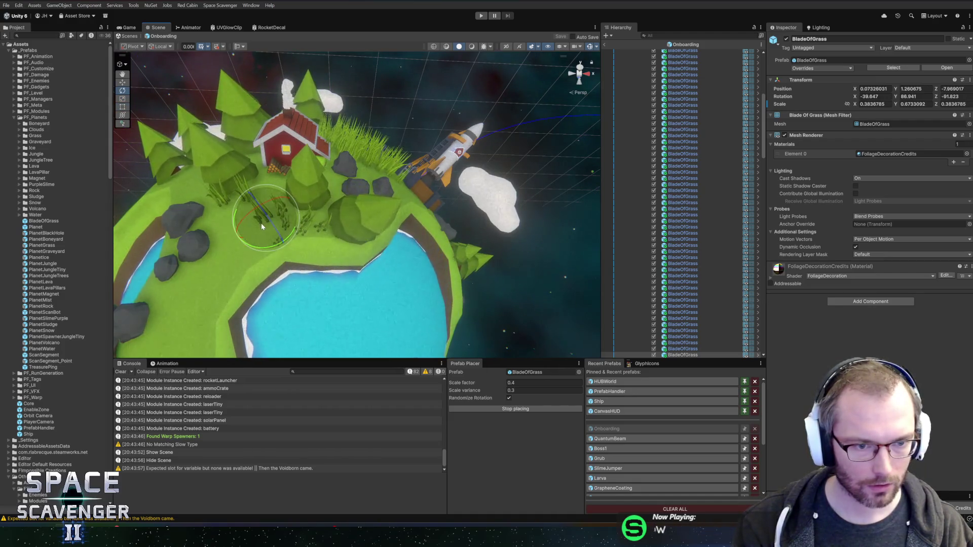
pyautogui.scroll(3)
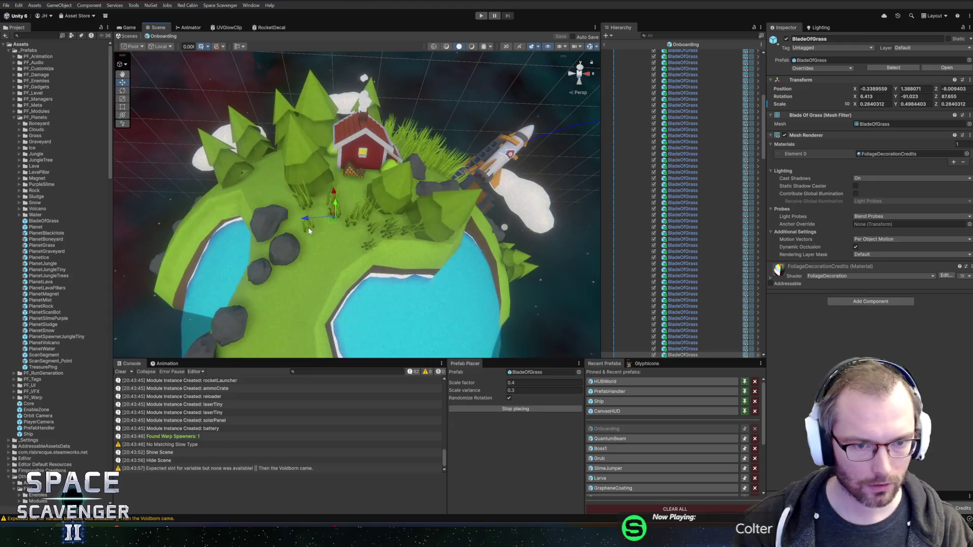
pyautogui.click(307, 226)
pyautogui.click(266, 194)
pyautogui.moveTo(250, 195); pyautogui.dragTo(375, 200)
pyautogui.click(383, 208)
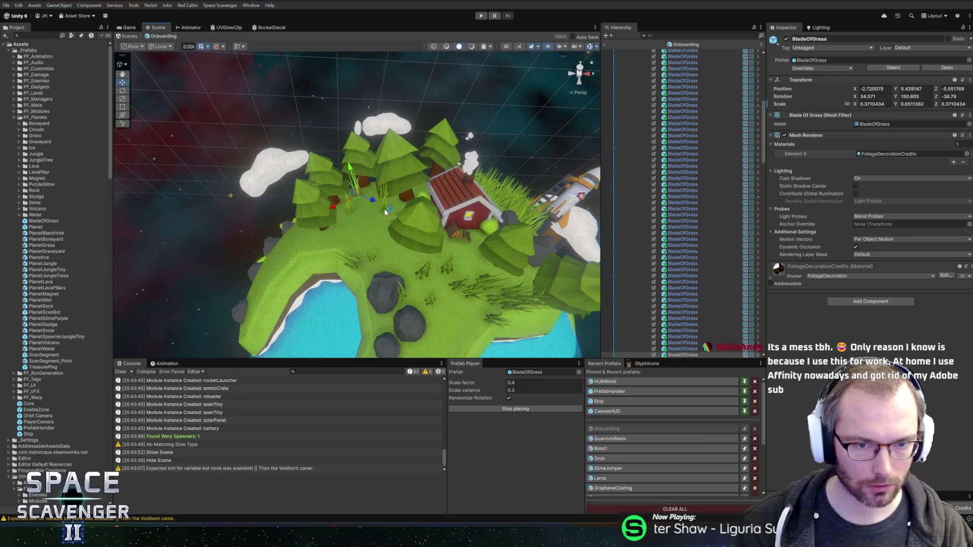
pyautogui.click(352, 242)
pyautogui.click(398, 273)
pyautogui.moveTo(399, 273); pyautogui.dragTo(442, 265)
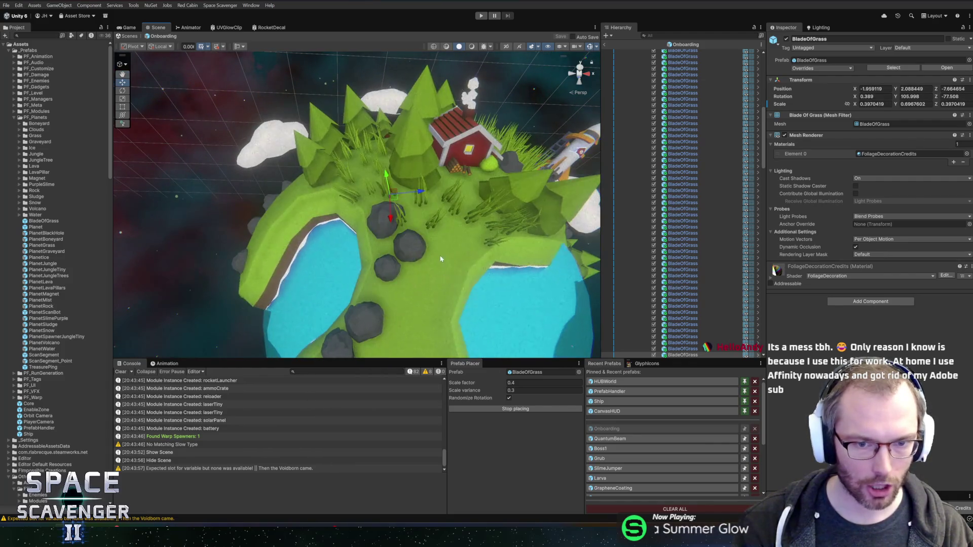
# Densely fill the green strip between the two lakes with grass clusters.
pyautogui.click(450, 232)
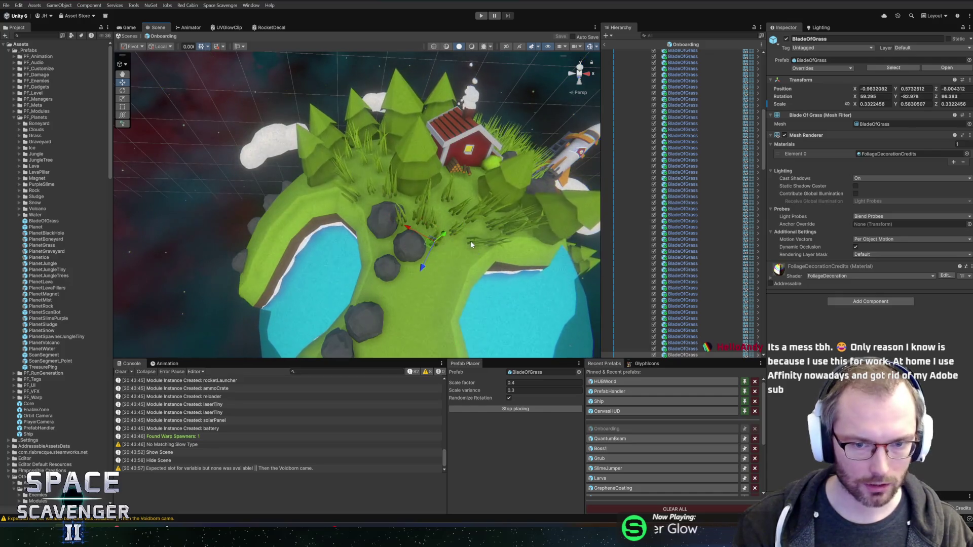
pyautogui.click(449, 266)
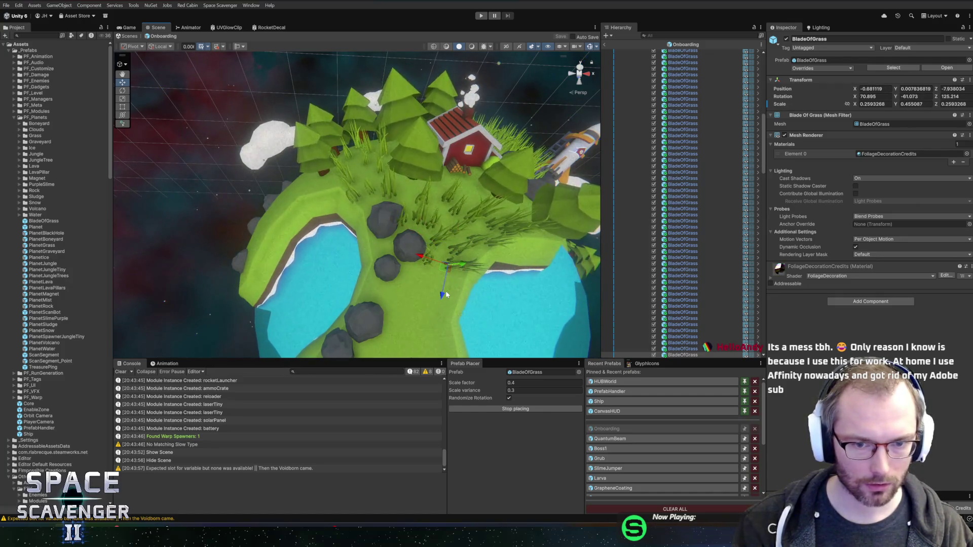
pyautogui.click(432, 287)
pyautogui.click(393, 291)
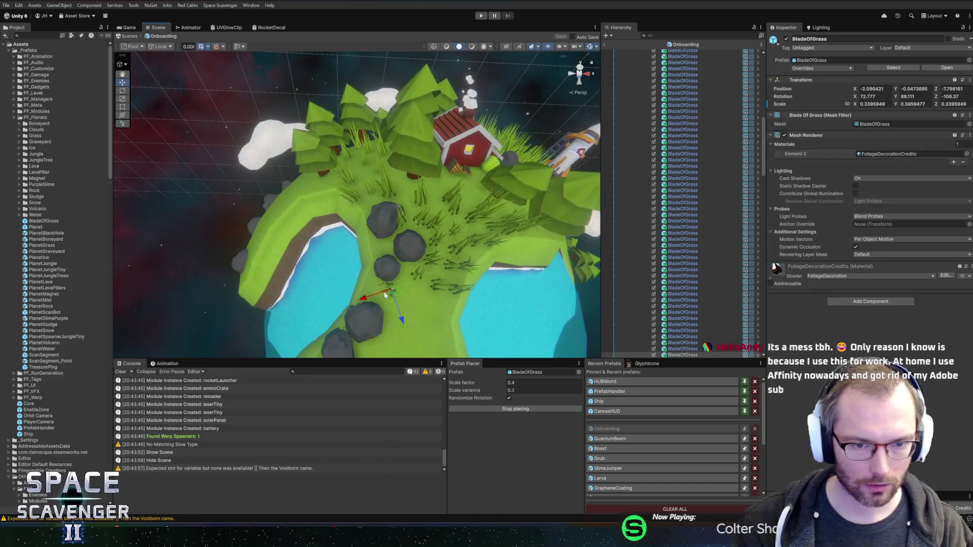
pyautogui.click(429, 304)
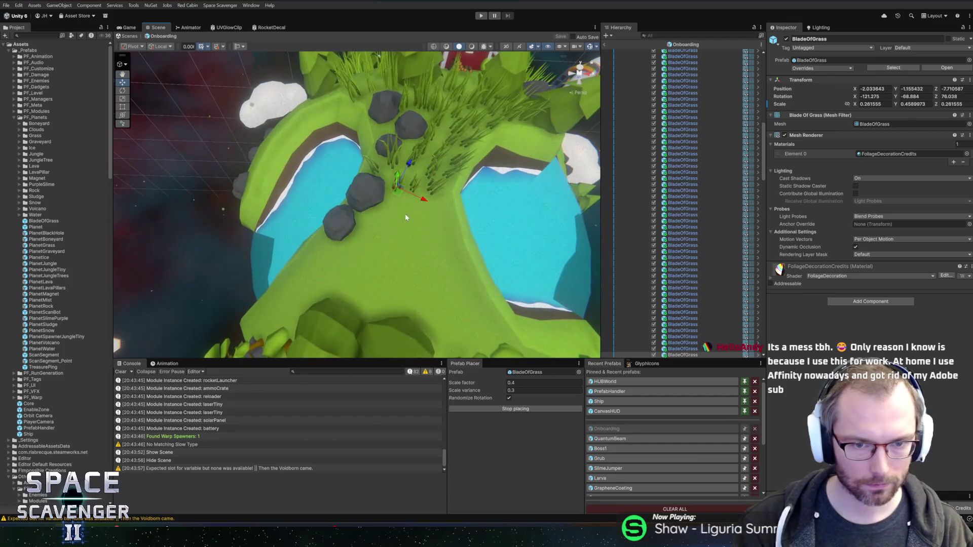
pyautogui.click(378, 226)
pyautogui.click(405, 218)
pyautogui.click(330, 268)
pyautogui.click(463, 321)
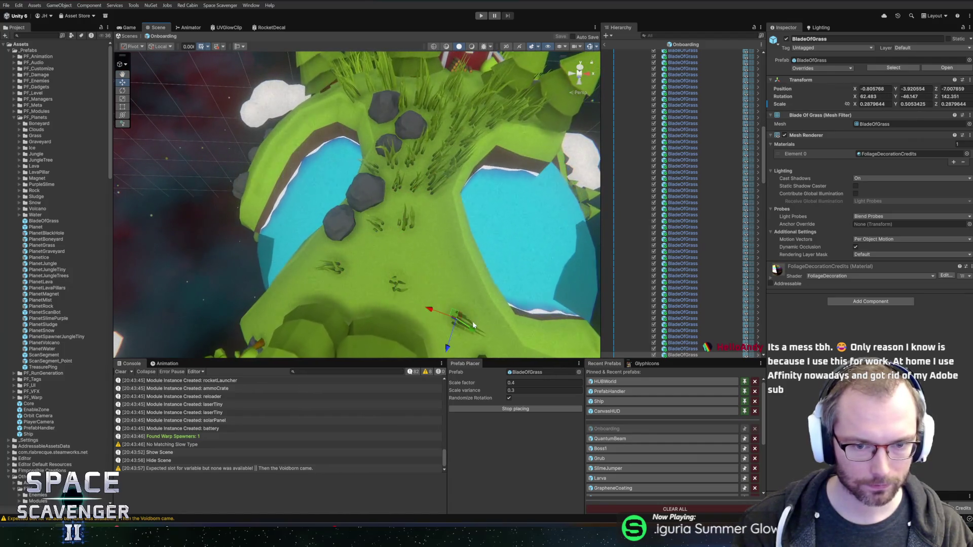
pyautogui.click(396, 284)
pyautogui.click(447, 274)
pyautogui.click(418, 257)
pyautogui.click(457, 213)
pyautogui.click(421, 233)
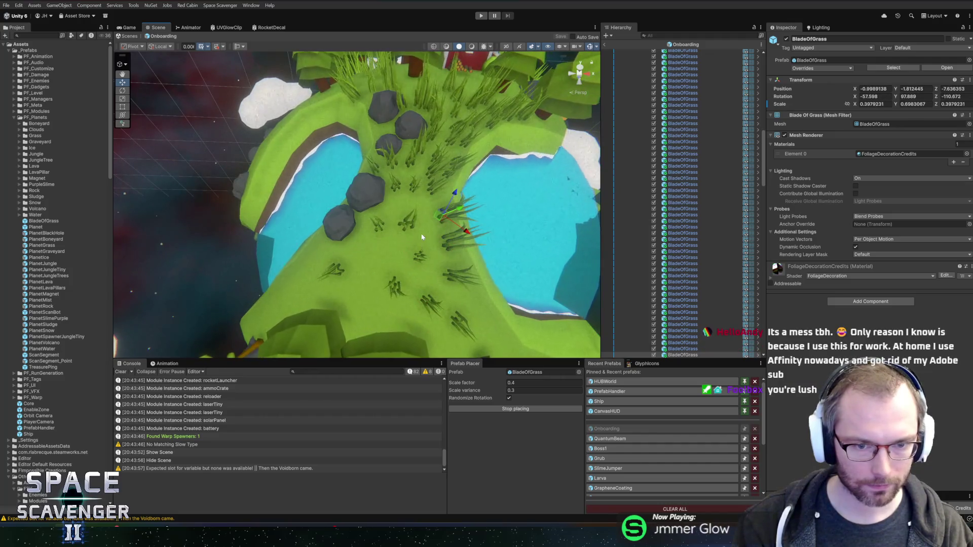
pyautogui.click(394, 259)
pyautogui.click(318, 249)
pyautogui.click(329, 266)
pyautogui.click(292, 294)
pyautogui.click(250, 323)
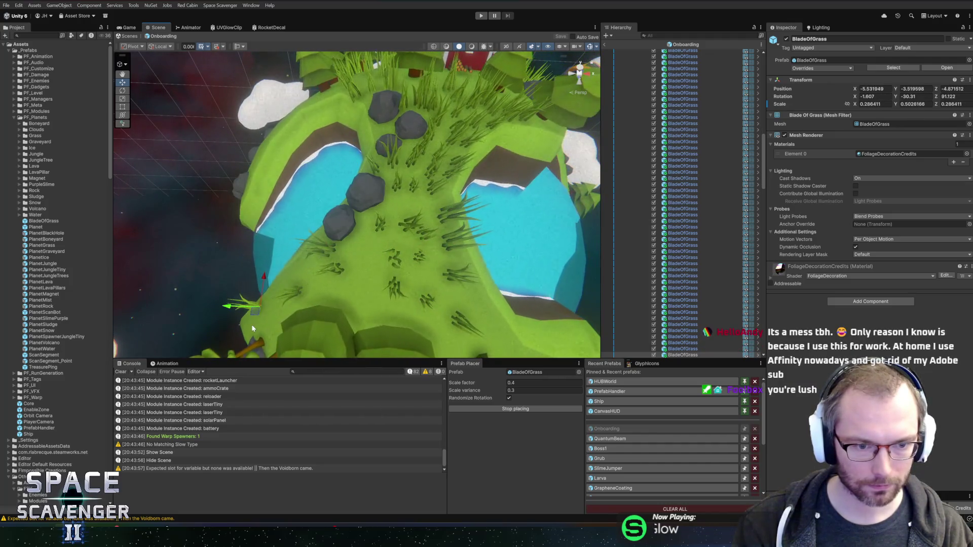
pyautogui.click(374, 289)
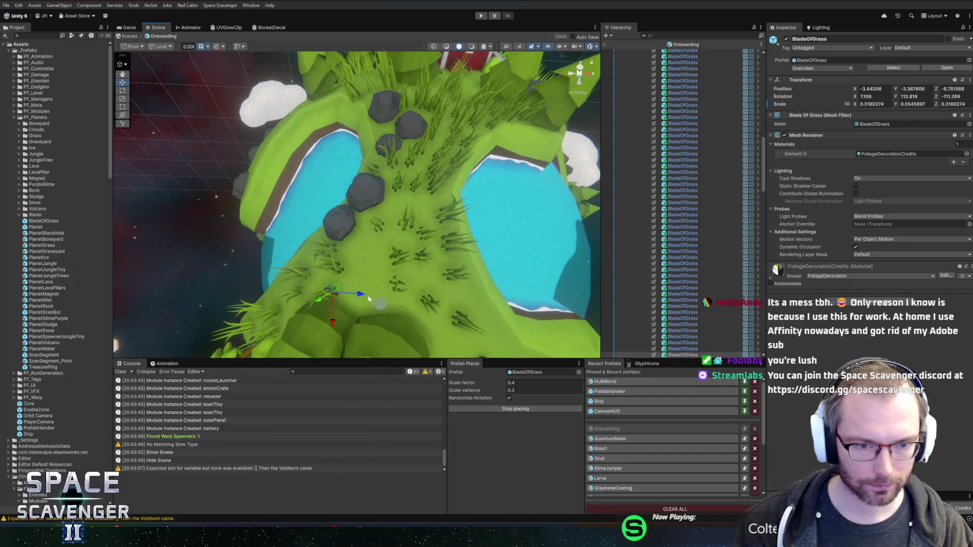
pyautogui.click(361, 251)
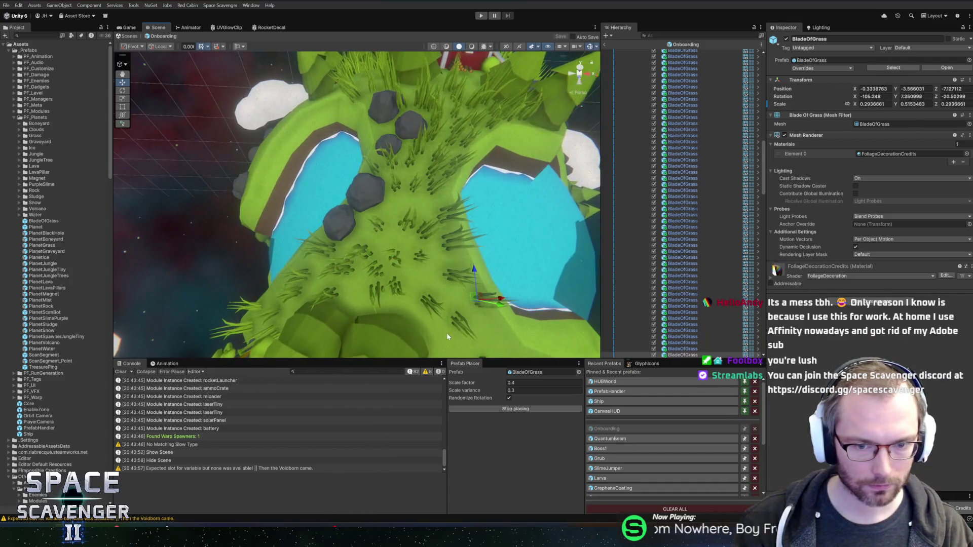
pyautogui.click(426, 283)
pyautogui.scroll(-3)
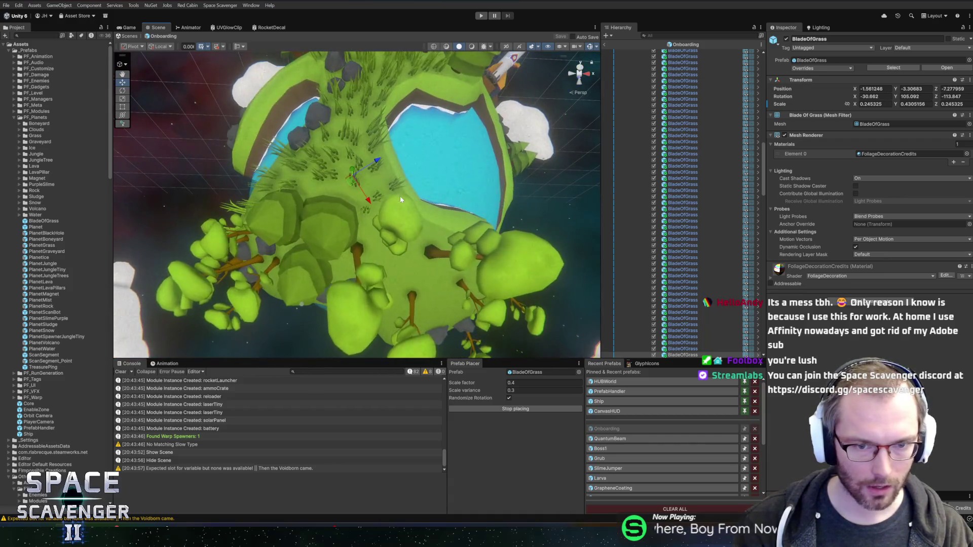
pyautogui.scroll(3)
# Ring the lakeshore, rocks, upper meadow and tree line with grass blades.
pyautogui.click(408, 154)
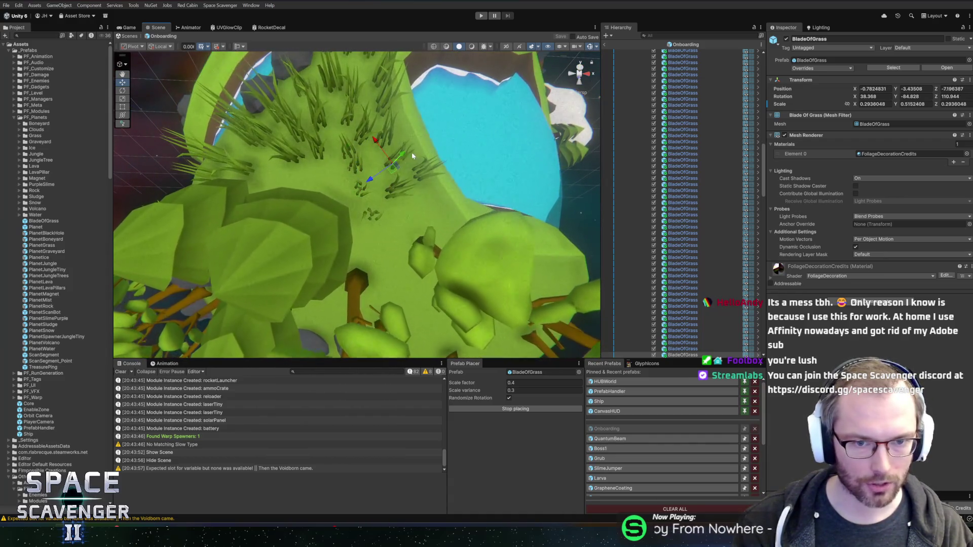
pyautogui.moveTo(409, 154); pyautogui.dragTo(344, 189)
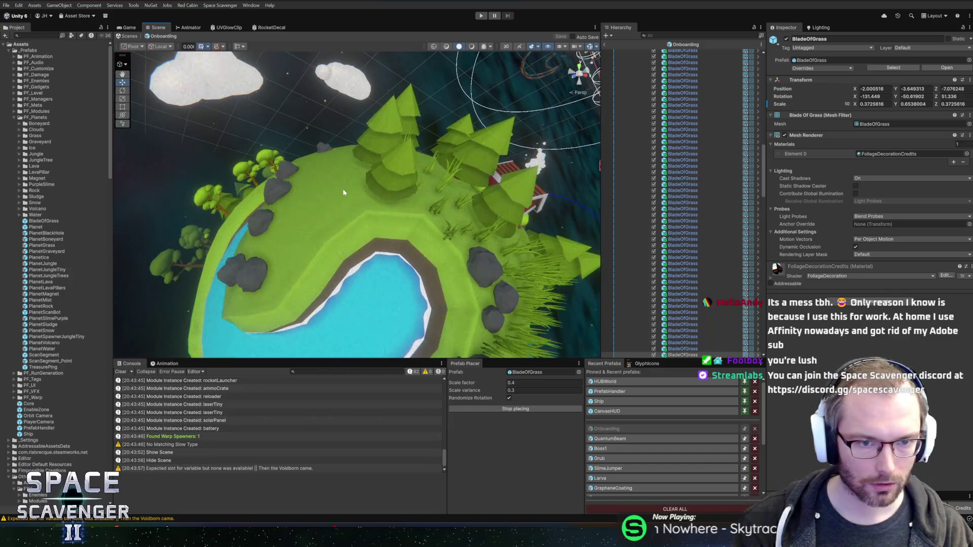
pyautogui.click(320, 238)
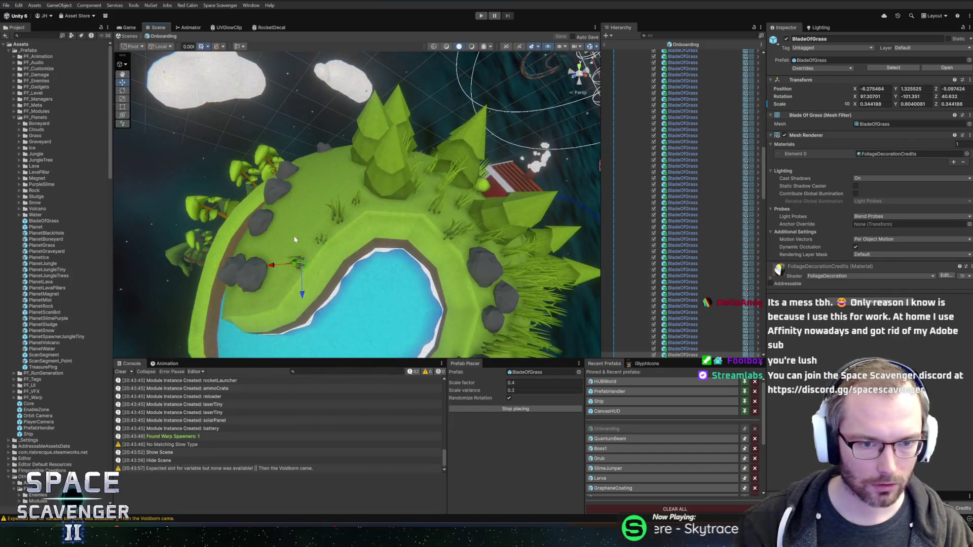
pyautogui.click(335, 192)
pyautogui.moveTo(354, 163); pyautogui.dragTo(367, 224)
pyautogui.click(360, 257)
pyautogui.moveTo(331, 265); pyautogui.dragTo(284, 330)
pyautogui.click(330, 243)
pyautogui.click(320, 309)
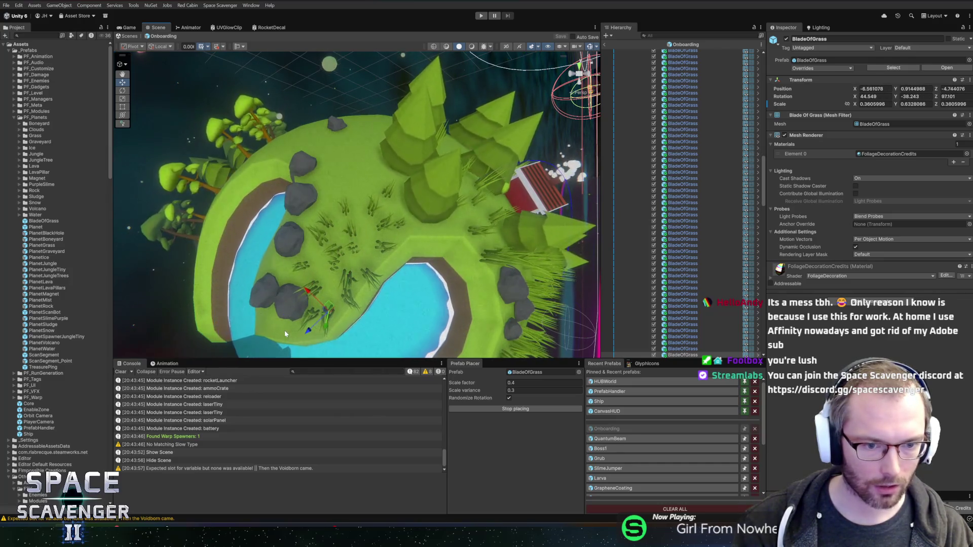
pyautogui.click(260, 325)
pyautogui.click(276, 267)
pyautogui.moveTo(307, 212); pyautogui.dragTo(355, 168)
pyautogui.click(334, 219)
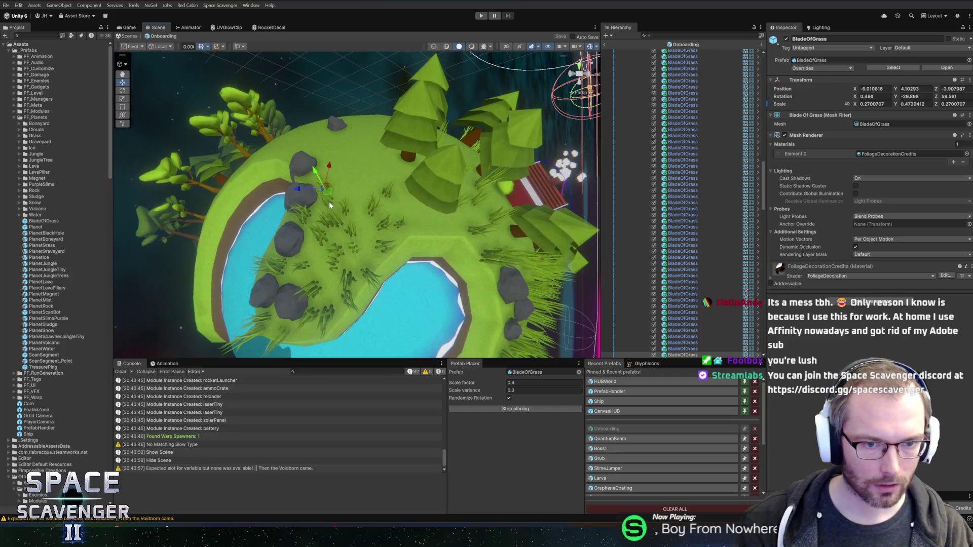
pyautogui.click(357, 157)
pyautogui.moveTo(376, 120); pyautogui.dragTo(358, 116)
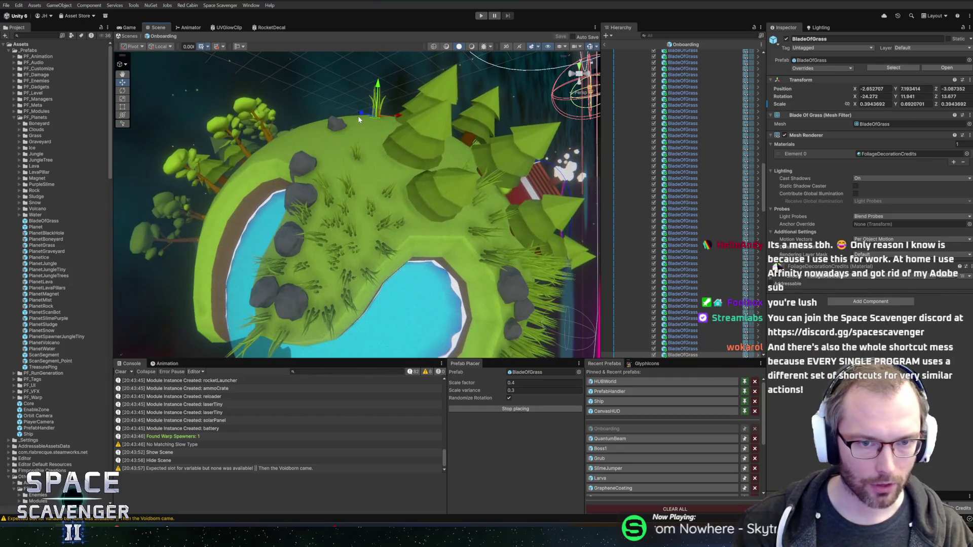
pyautogui.click(372, 128)
pyautogui.moveTo(313, 143); pyautogui.dragTo(282, 139)
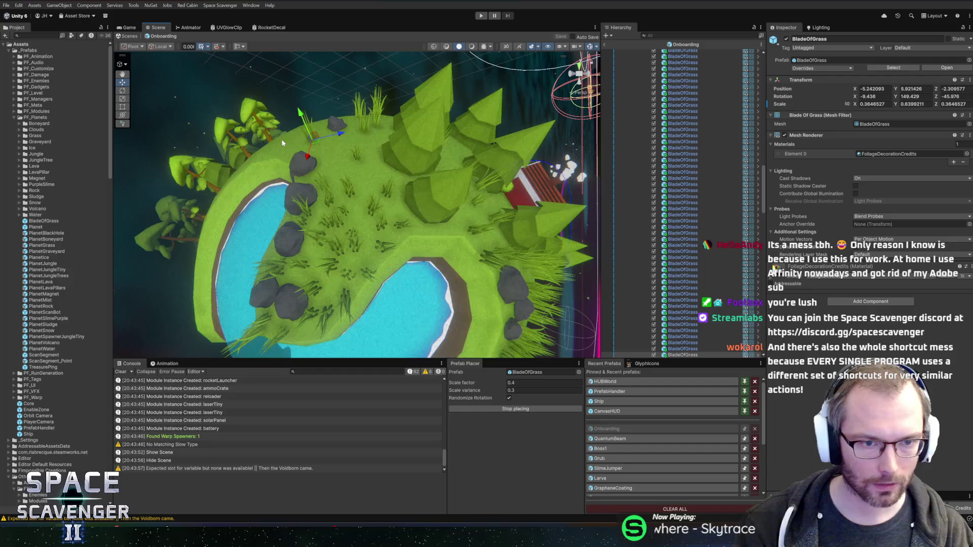
pyautogui.click(344, 134)
pyautogui.moveTo(340, 157); pyautogui.dragTo(409, 204)
pyautogui.click(375, 172)
pyautogui.click(552, 131)
pyautogui.moveTo(553, 131); pyautogui.dragTo(505, 303)
pyautogui.click(408, 271)
pyautogui.click(406, 310)
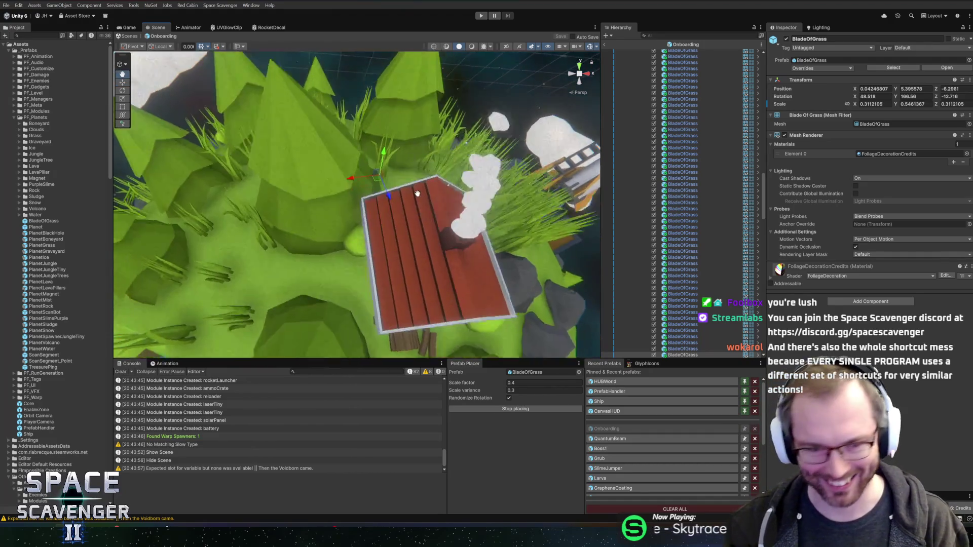
# Add grass blades beside the house, among the trees and around the rocket base.
pyautogui.click(350, 201)
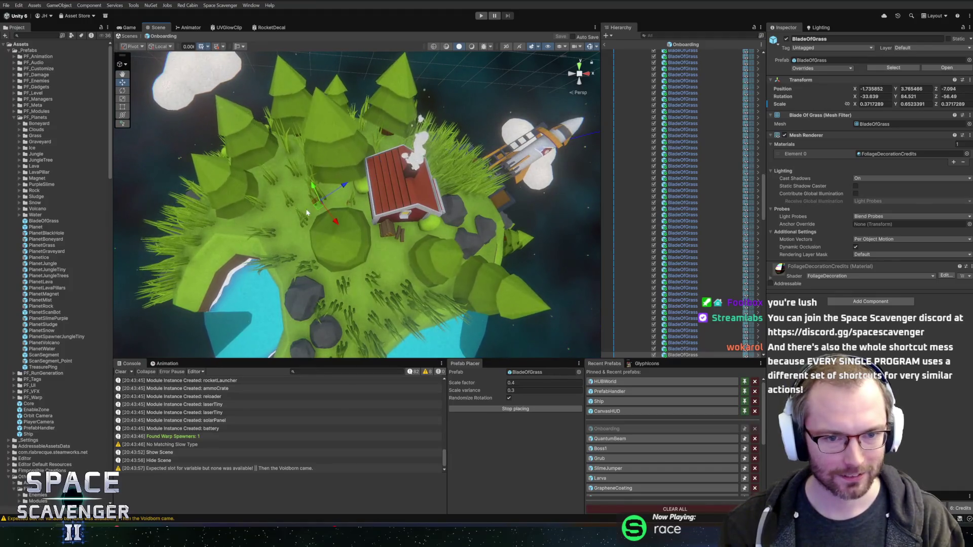
pyautogui.click(271, 200)
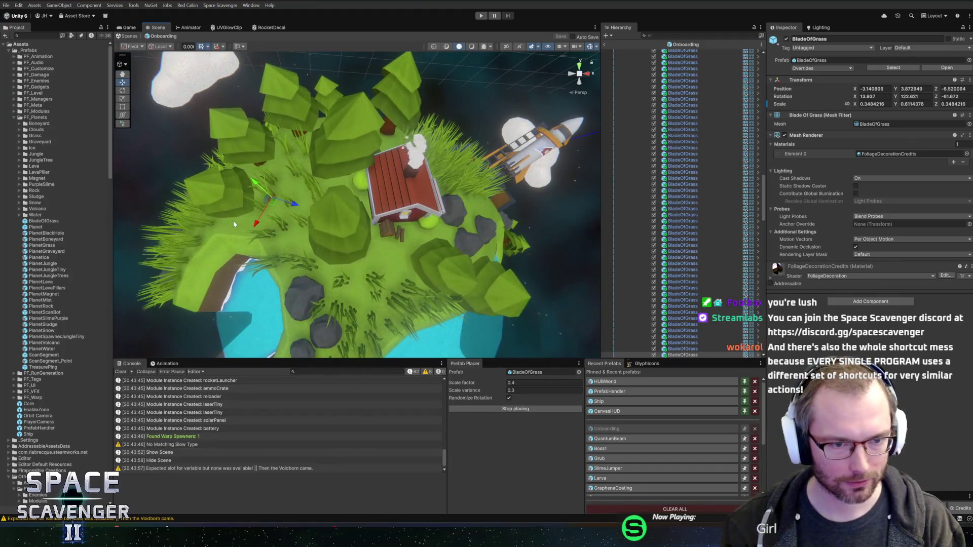
pyautogui.click(207, 236)
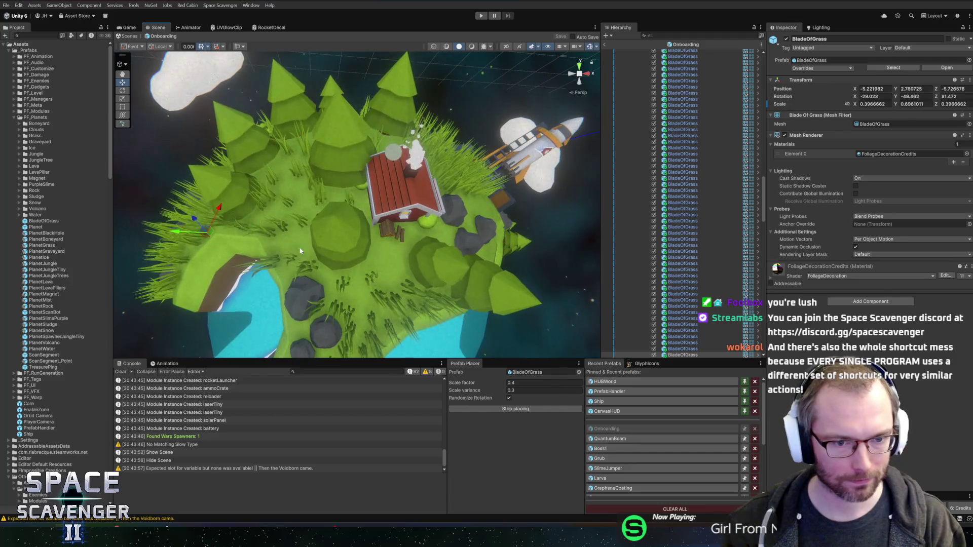
pyautogui.click(372, 266)
pyautogui.click(375, 251)
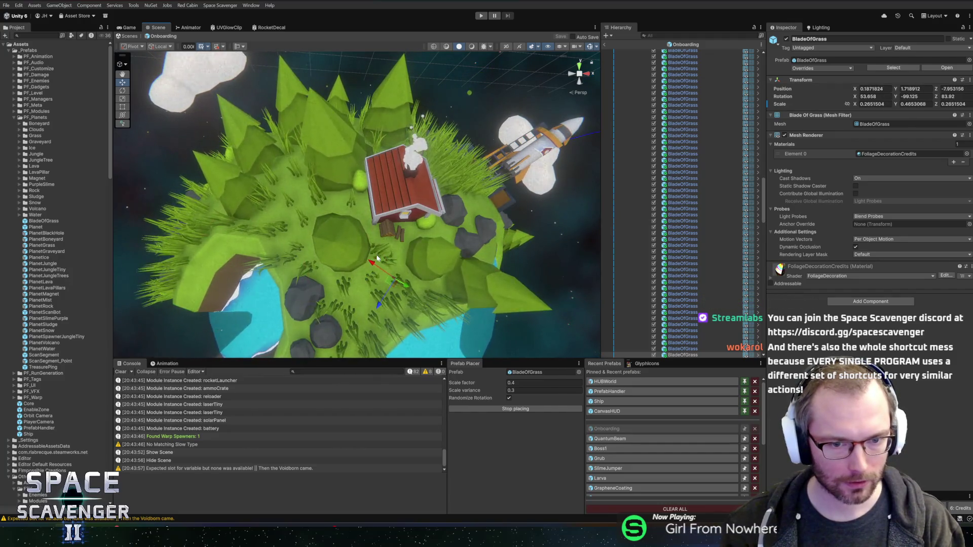
pyautogui.moveTo(442, 217); pyautogui.dragTo(373, 197)
pyautogui.scroll(3)
pyautogui.moveTo(304, 177); pyautogui.dragTo(335, 284)
pyautogui.click(355, 147)
pyautogui.scroll(3)
pyautogui.click(328, 311)
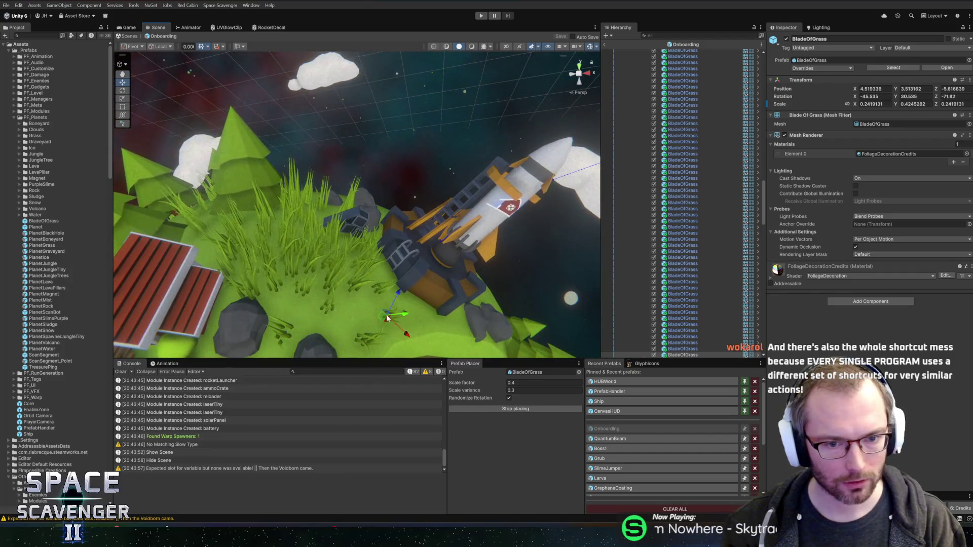
pyautogui.click(322, 330)
# Place two more blades at the lake edge, then exit the Onboarding prefab and start a test run.
pyautogui.moveTo(321, 330); pyautogui.dragTo(446, 147)
pyautogui.click(360, 160)
pyautogui.scroll(-3)
pyautogui.scroll(3)
pyautogui.click(455, 143)
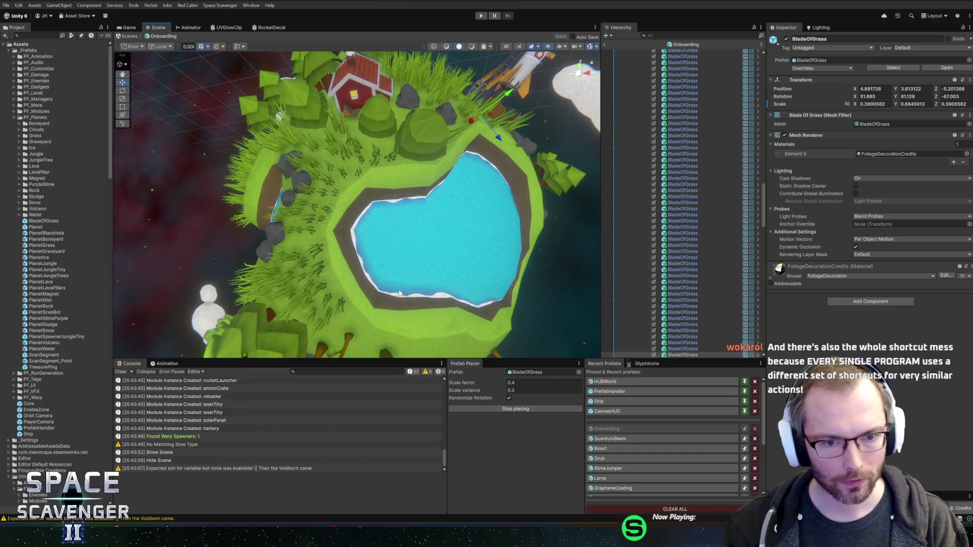
pyautogui.hotkey('ctrl', '6')
pyautogui.click(481, 16)
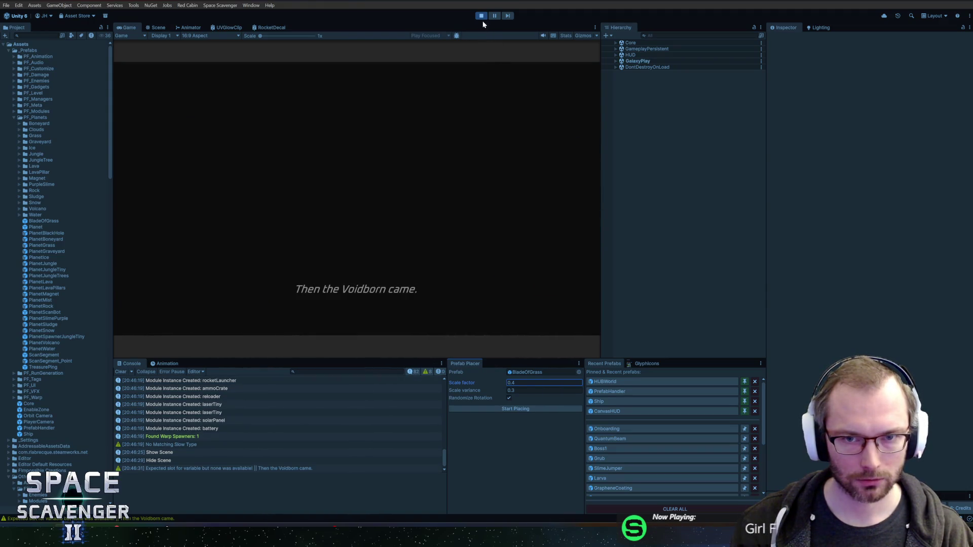
# Stop the test run and reopen the Onboarding prefab from Recent Prefabs.
pyautogui.click(482, 15)
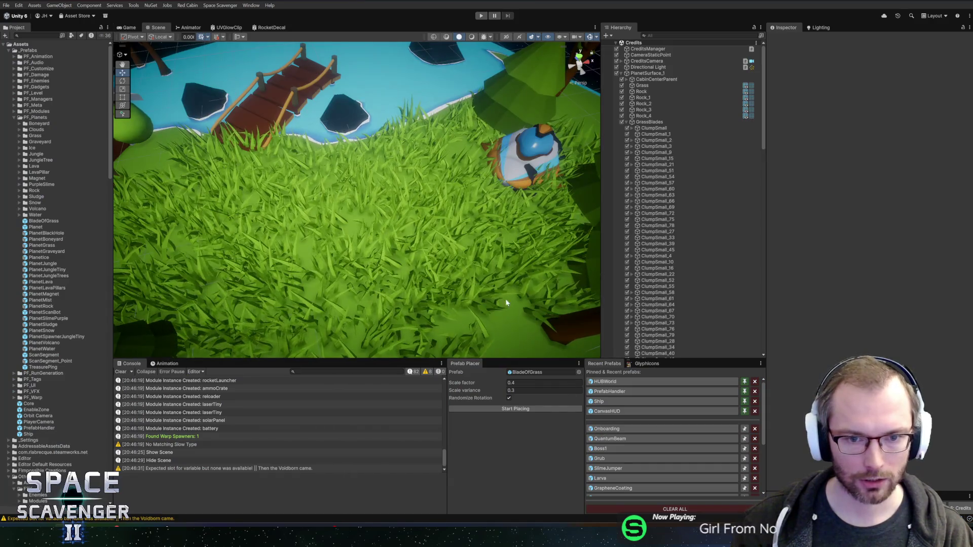
pyautogui.click(629, 432)
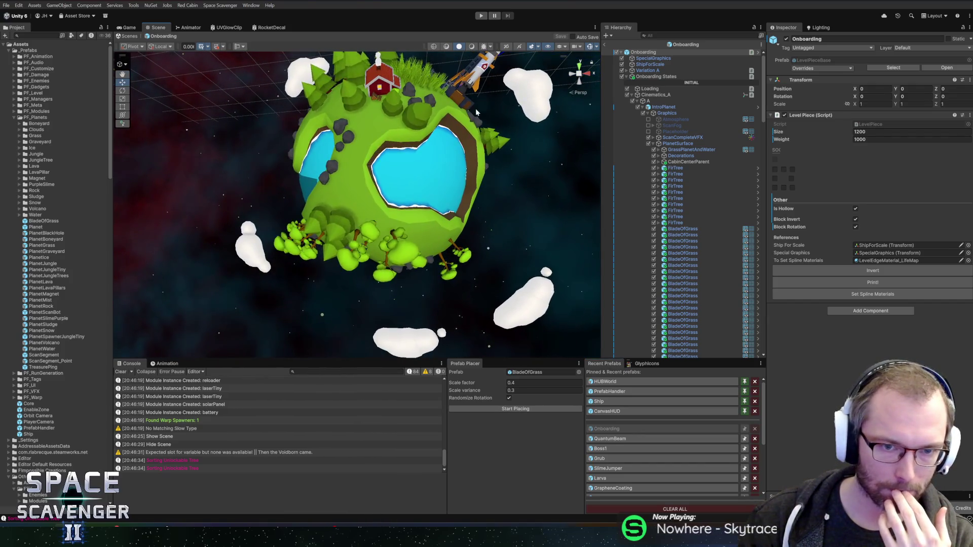
# Place grass blades on the open ground, near the rocks and along the lake edge.
pyautogui.scroll(3)
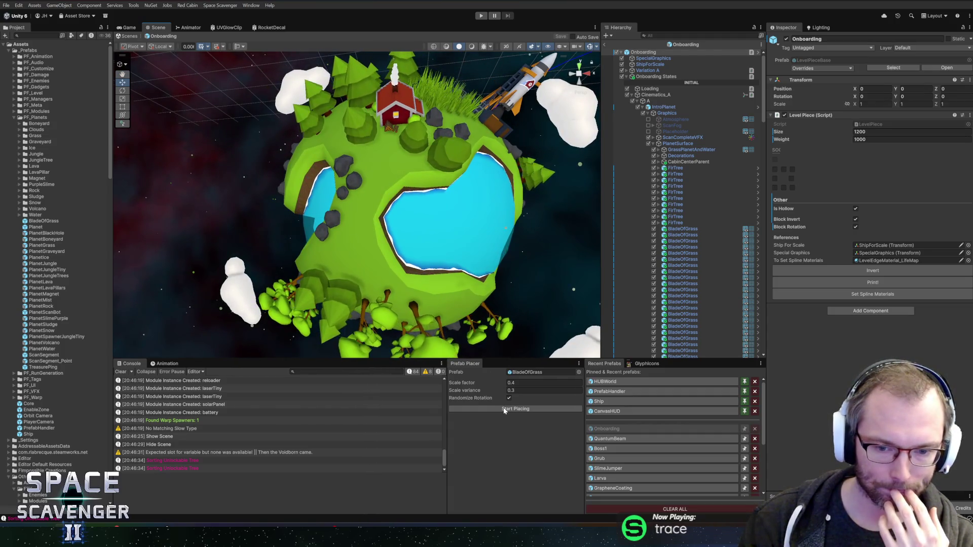
pyautogui.click(380, 153)
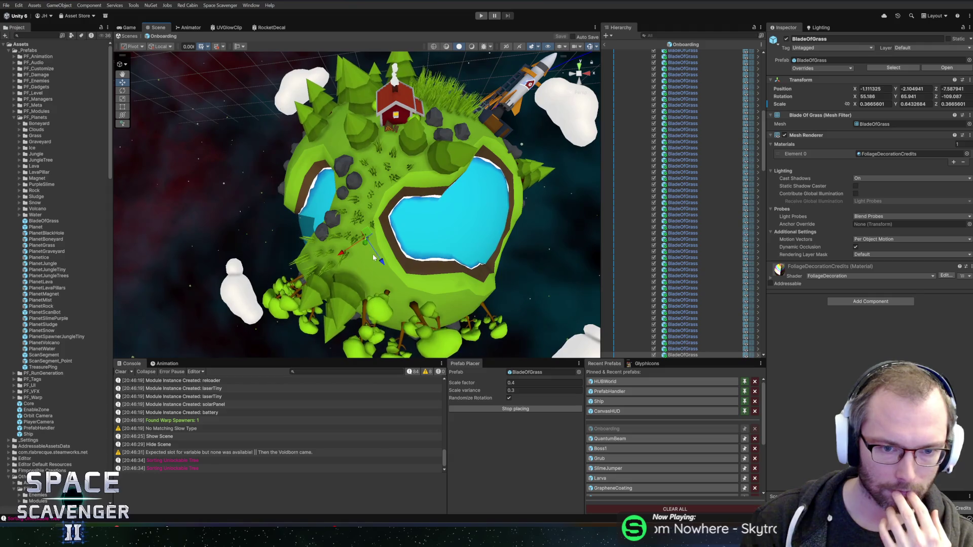
pyautogui.click(366, 275)
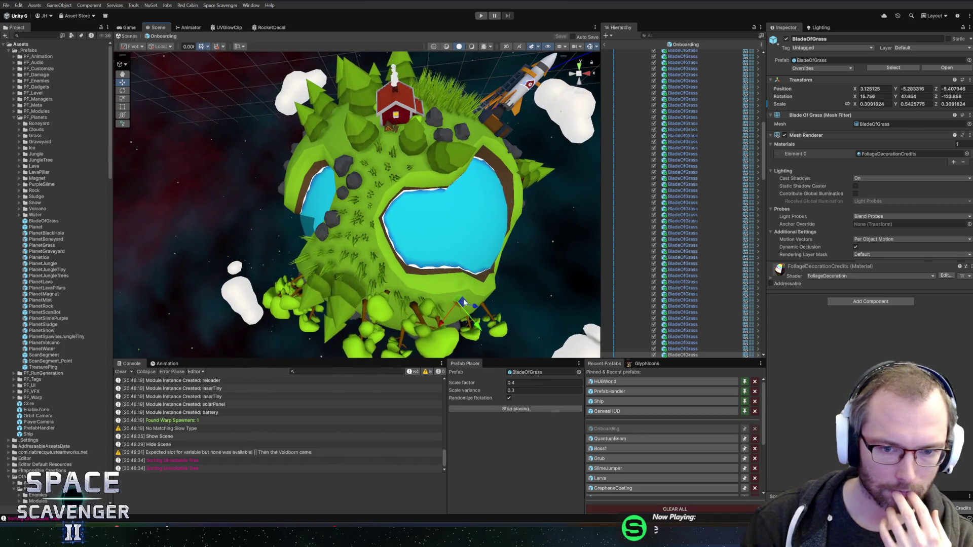
pyautogui.click(346, 151)
pyautogui.moveTo(348, 150); pyautogui.dragTo(396, 199)
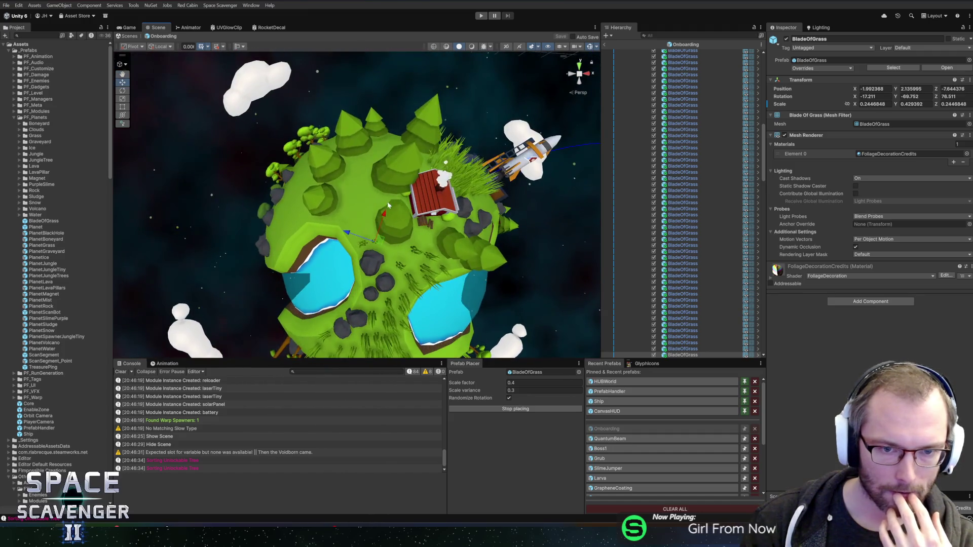
pyautogui.click(364, 170)
pyautogui.click(364, 203)
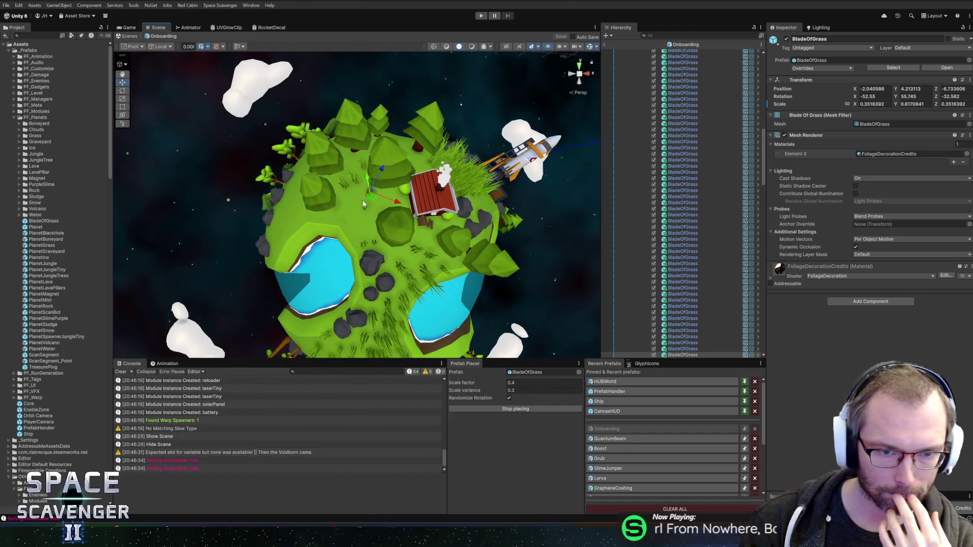
pyautogui.moveTo(357, 221); pyautogui.dragTo(356, 213)
pyautogui.click(372, 217)
pyautogui.click(372, 217)
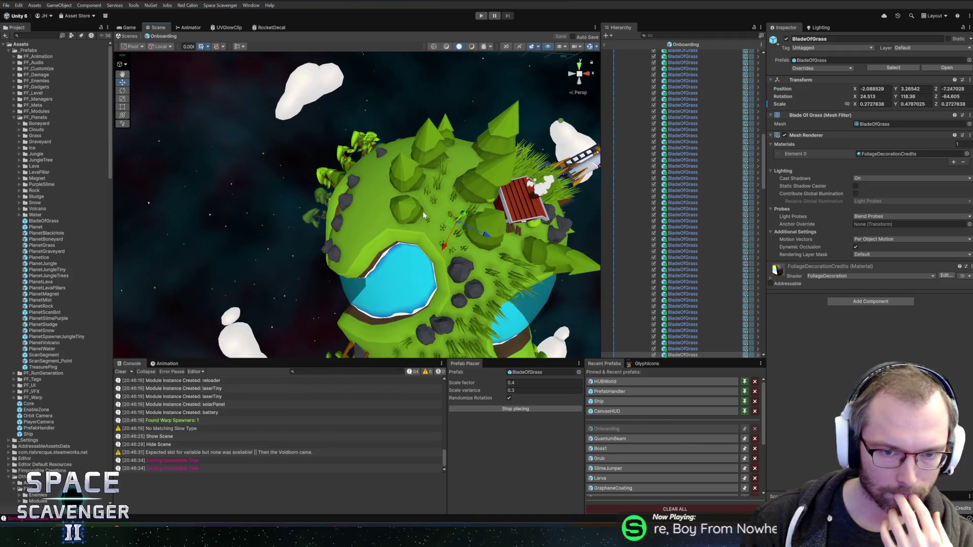
pyautogui.moveTo(438, 217); pyautogui.dragTo(381, 179)
pyautogui.click(330, 209)
pyautogui.scroll(3)
pyautogui.click(395, 201)
pyautogui.moveTo(368, 221); pyautogui.dragTo(369, 177)
pyautogui.click(369, 176)
pyautogui.click(388, 141)
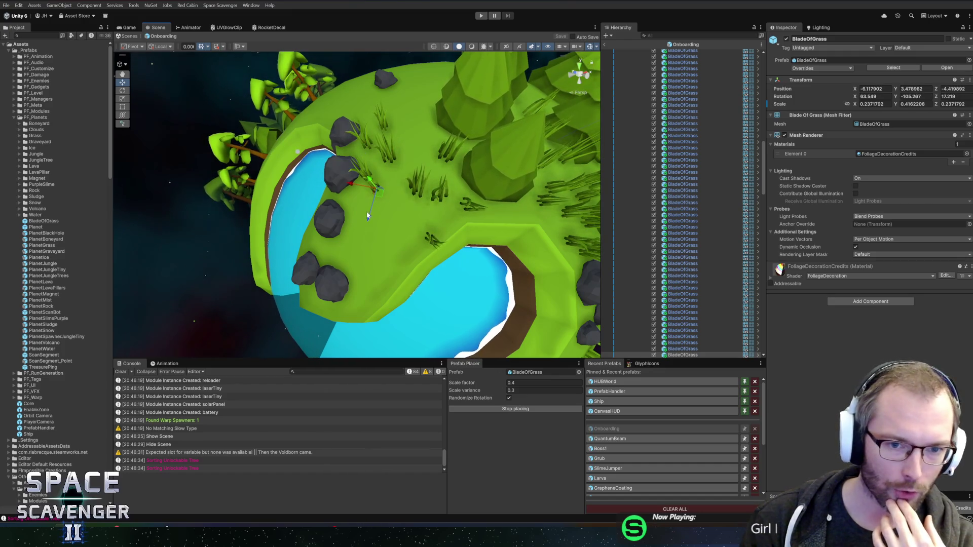
pyautogui.moveTo(353, 234); pyautogui.dragTo(372, 257)
# Add grass blades between the two lakes, on the upper slope and near the trees.
pyautogui.click(361, 282)
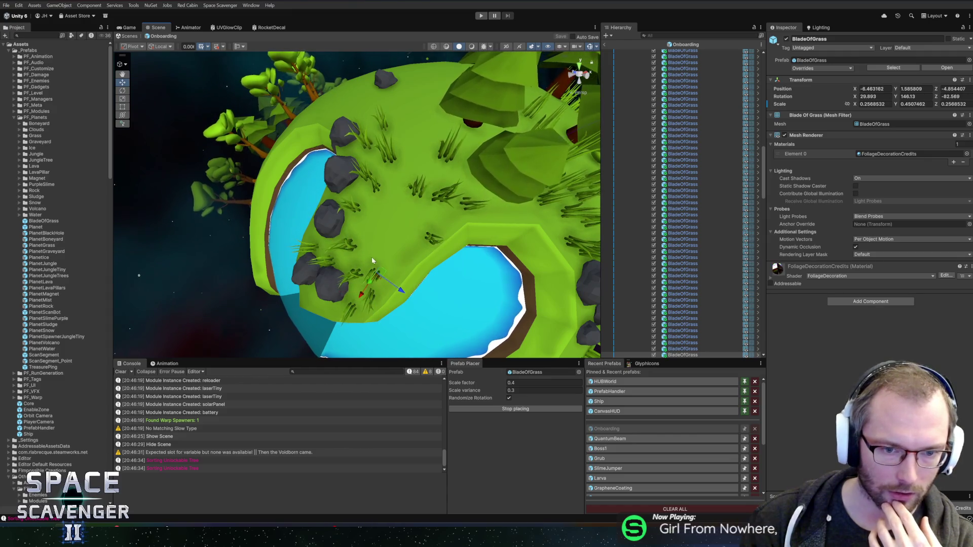
pyautogui.click(369, 219)
pyautogui.moveTo(389, 201); pyautogui.dragTo(407, 220)
pyautogui.click(400, 250)
pyautogui.click(395, 257)
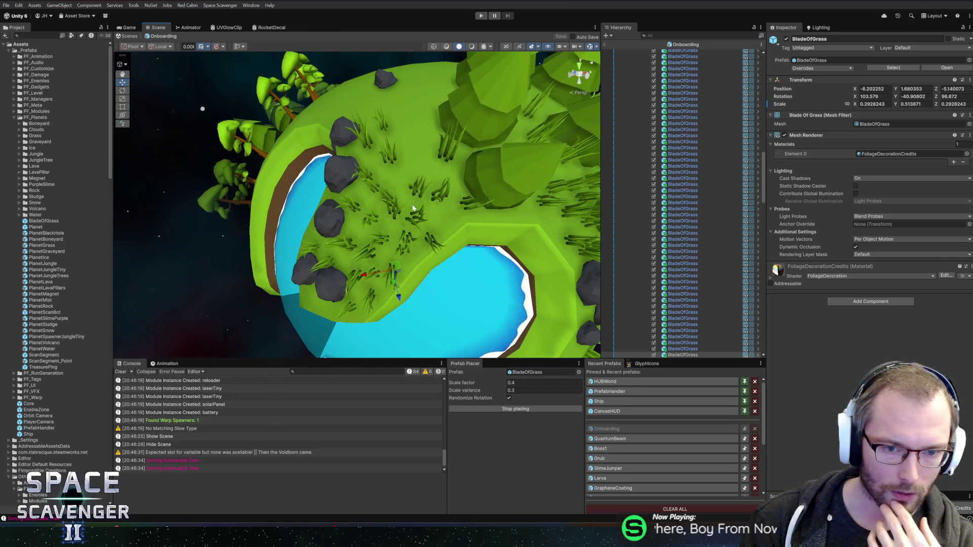
pyautogui.click(431, 175)
pyautogui.moveTo(431, 175); pyautogui.dragTo(378, 206)
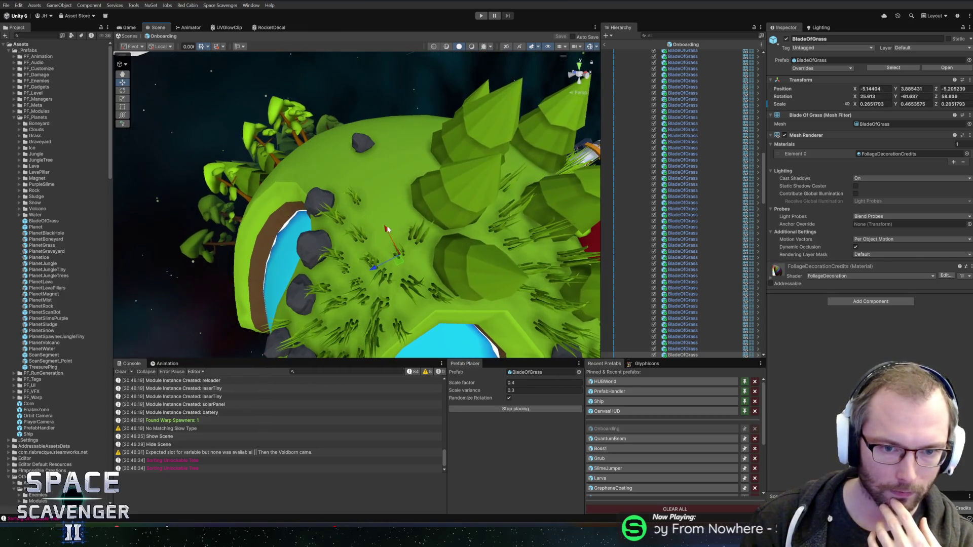
pyautogui.scroll(-3)
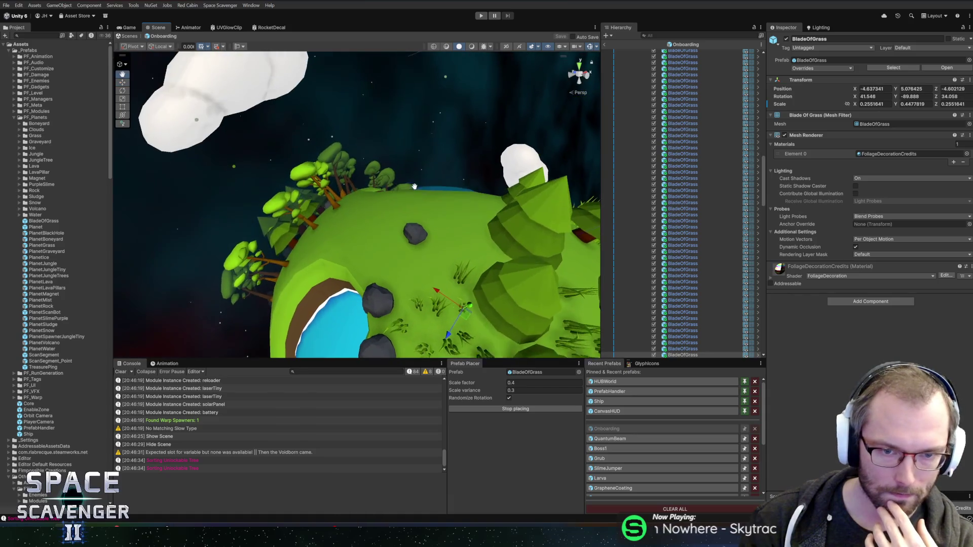
pyautogui.click(411, 273)
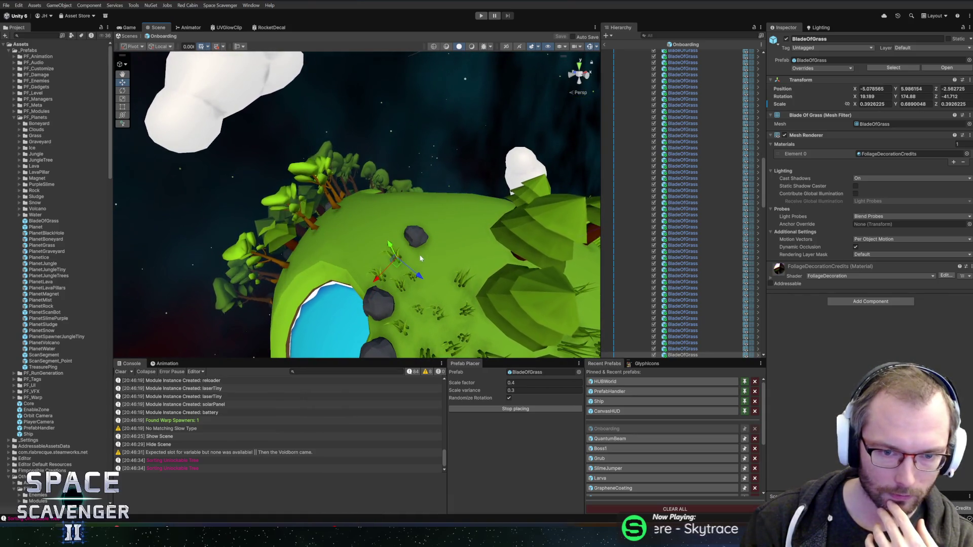
pyautogui.click(430, 276)
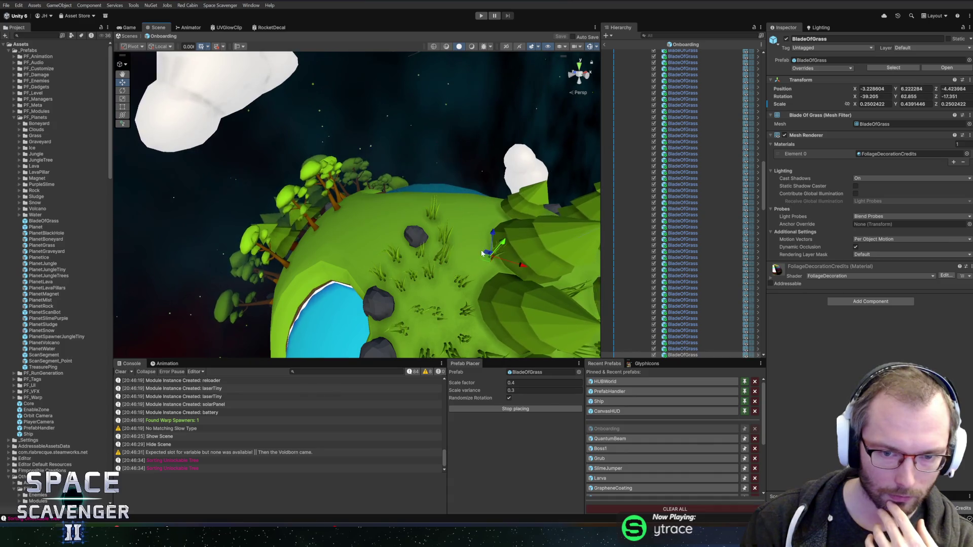
pyautogui.click(472, 261)
pyautogui.click(464, 247)
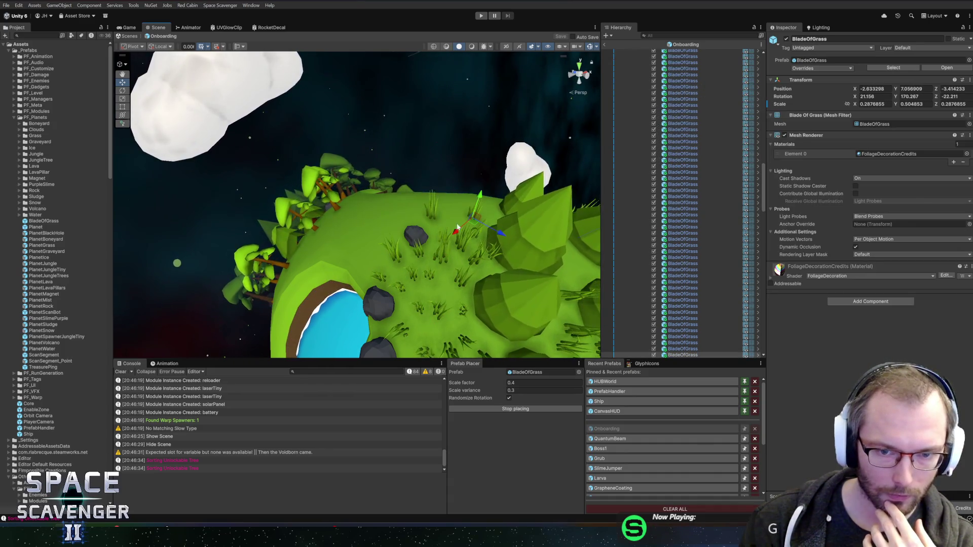
pyautogui.click(356, 206)
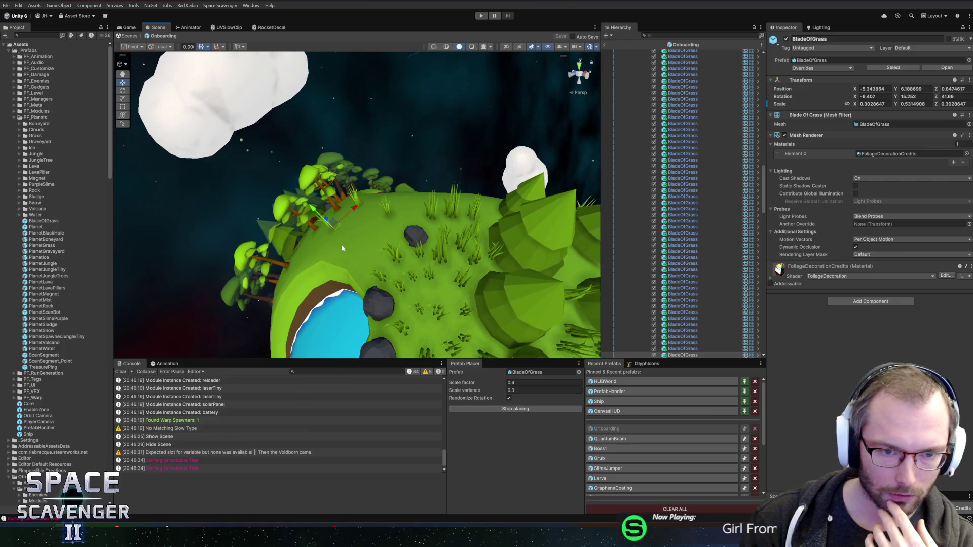
pyautogui.click(293, 260)
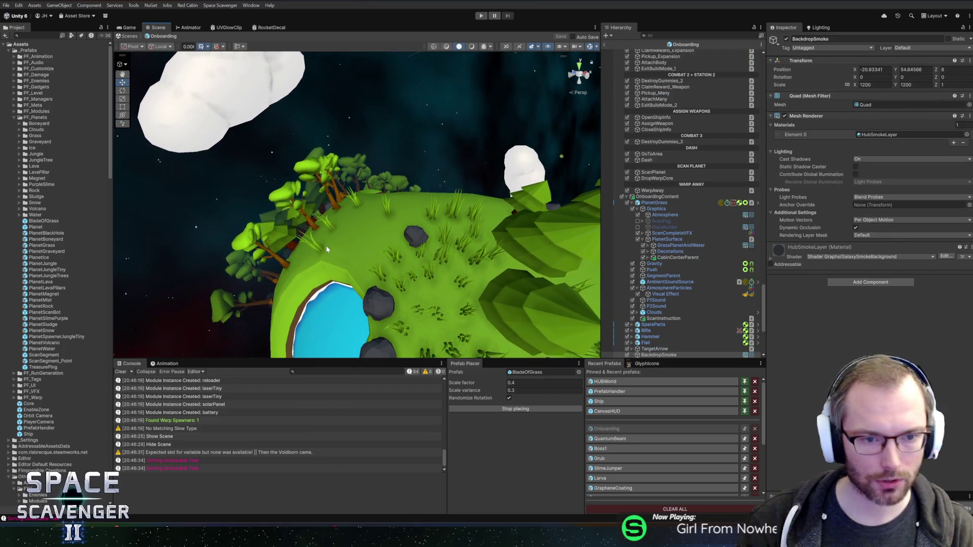
pyautogui.scroll(3)
pyautogui.scroll(-3)
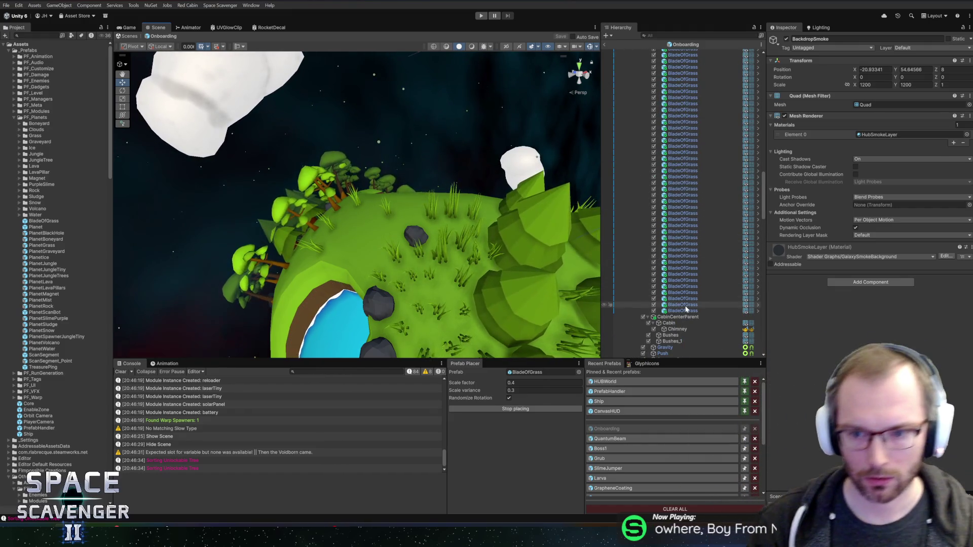
# Select grass blade instances in the Hierarchy and begin filtering scene objects by name.
pyautogui.click(682, 311)
pyautogui.click(681, 304)
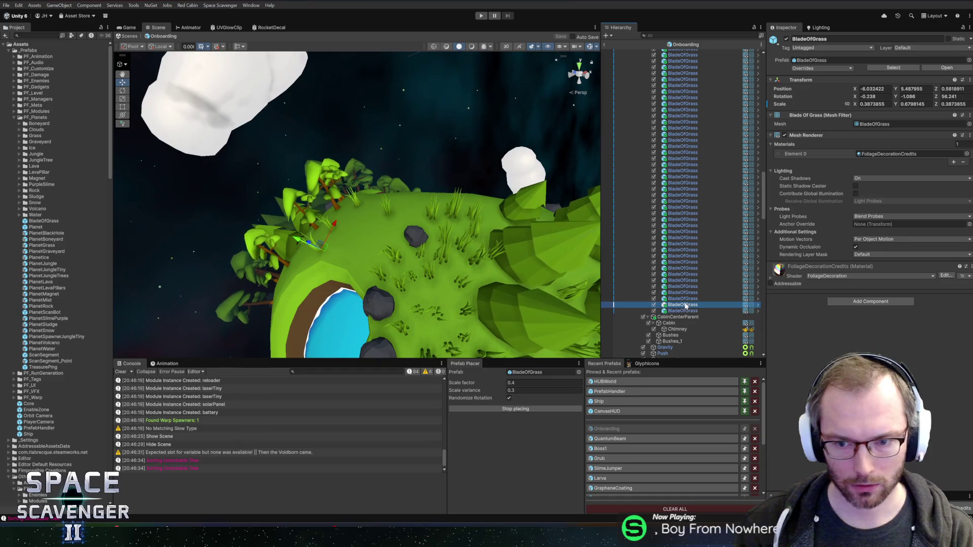
pyautogui.moveTo(355, 233); pyautogui.dragTo(467, 171)
pyautogui.click(728, 36)
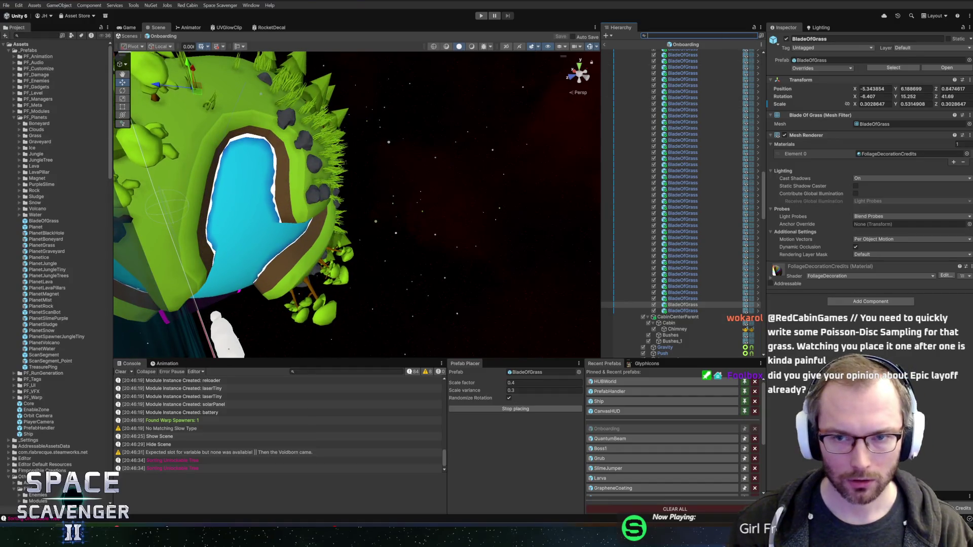
# Filter the Hierarchy to 'bladeof' and frame a grass blade in the Scene view.
pyautogui.write('trackof')
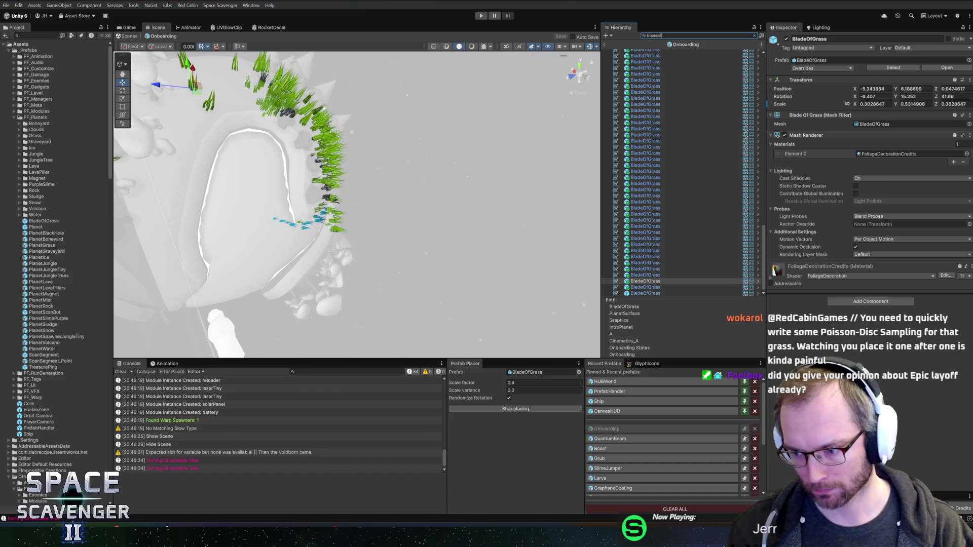
pyautogui.moveTo(414, 125); pyautogui.dragTo(357, 170)
pyautogui.scroll(-3)
pyautogui.scroll(-3)
pyautogui.scroll(3)
pyautogui.scroll(3)
pyautogui.scroll(-3)
pyautogui.scroll(3)
pyautogui.moveTo(330, 206); pyautogui.dragTo(391, 198)
pyautogui.scroll(3)
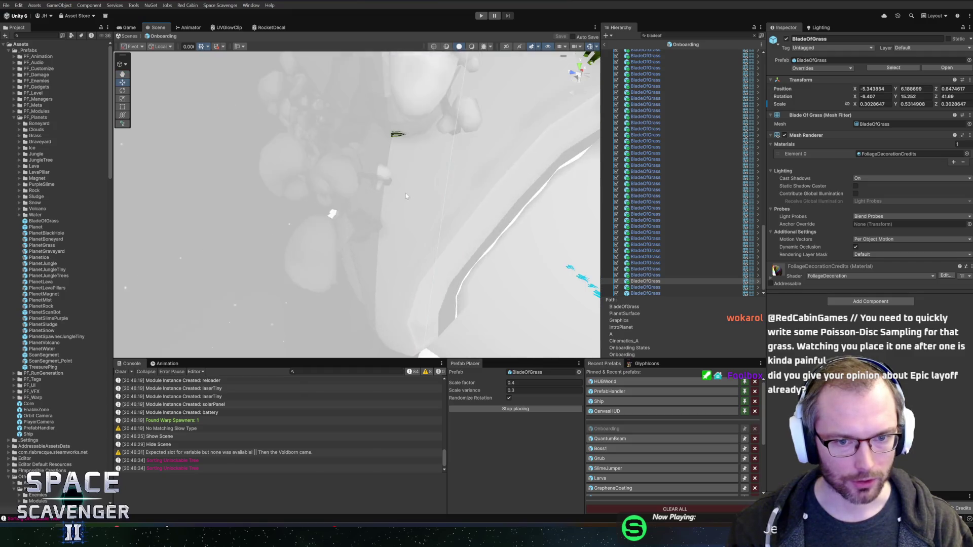
pyautogui.press('f')
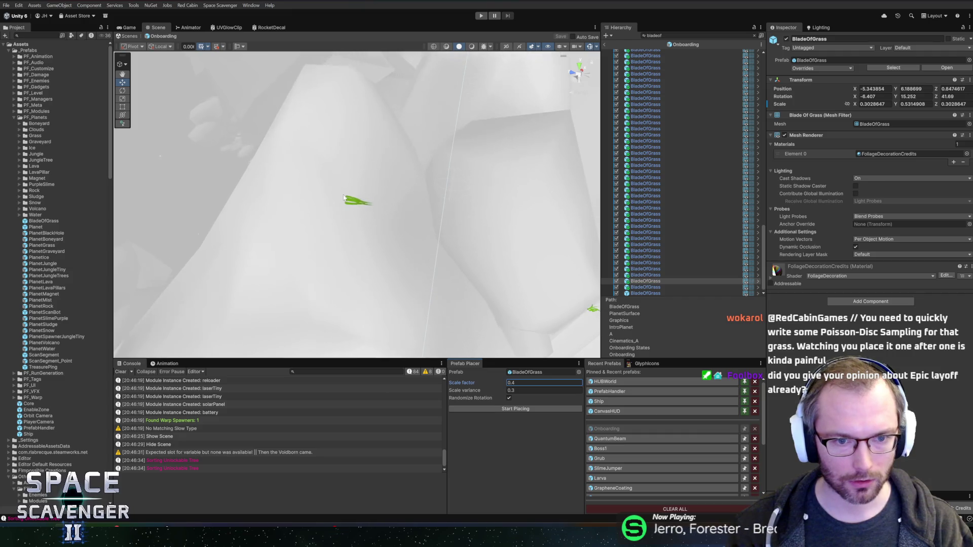
# Pick the stray BladeOfGrass from the overlapping objects, delete it, and return to the Core scene.
pyautogui.rightClick(357, 199)
pyautogui.rightClick(305, 190)
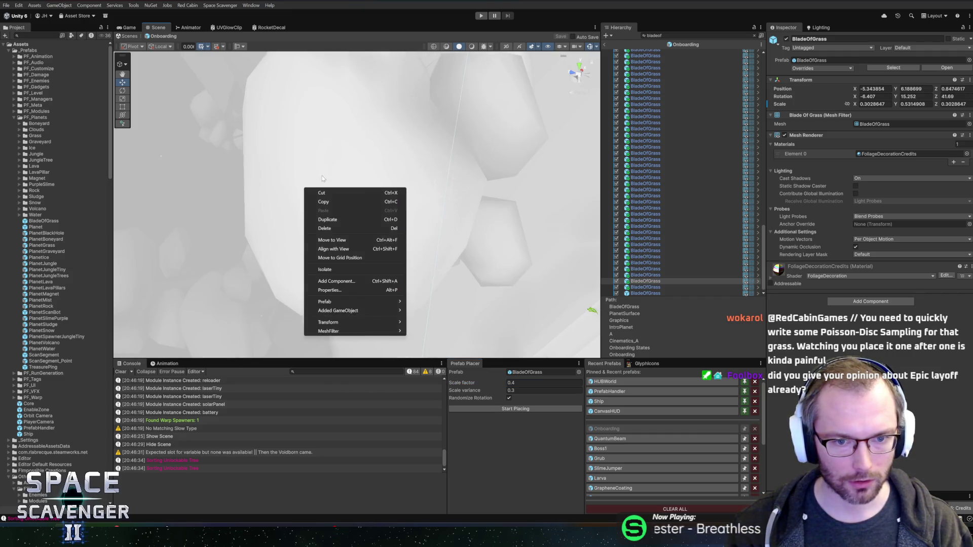
pyautogui.click(342, 141)
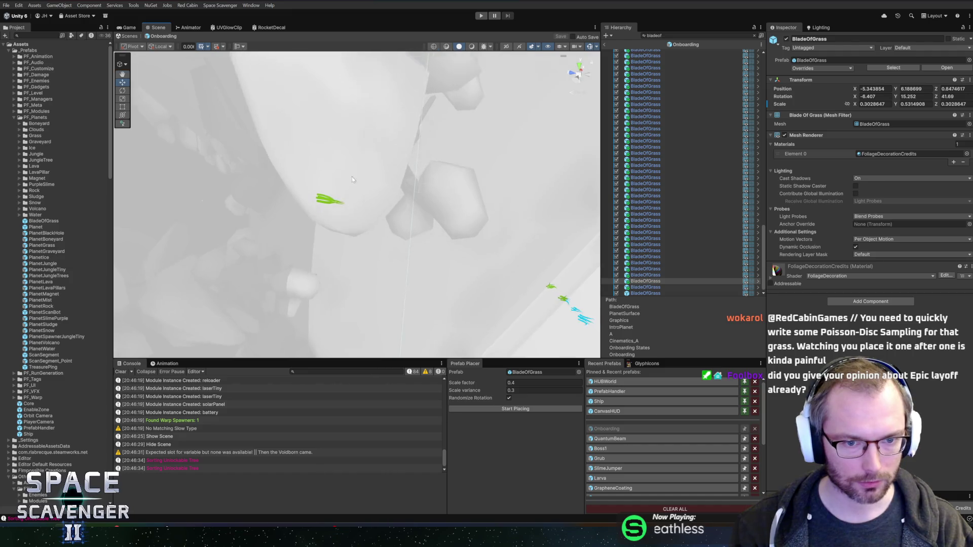
pyautogui.moveTo(428, 205); pyautogui.dragTo(340, 171)
pyautogui.rightClick(283, 136)
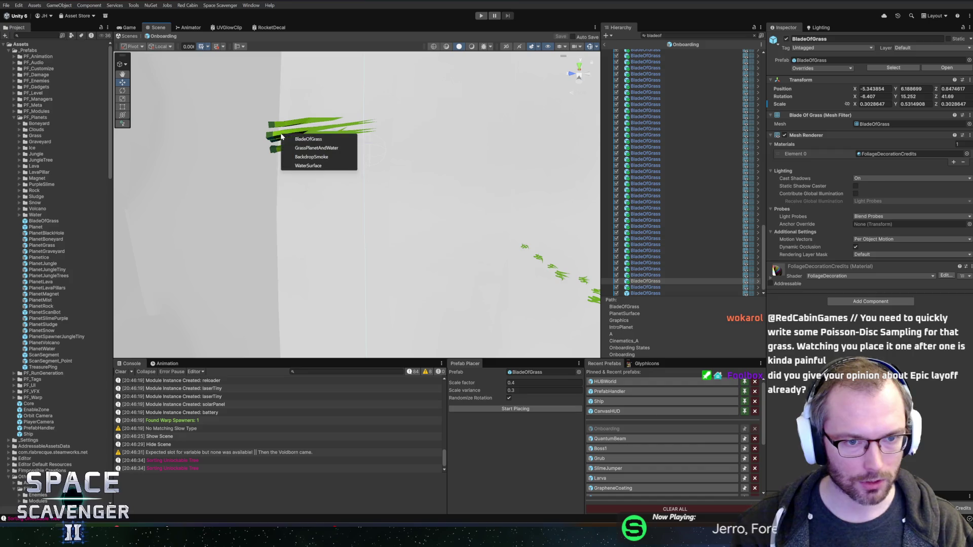
pyautogui.click(296, 140)
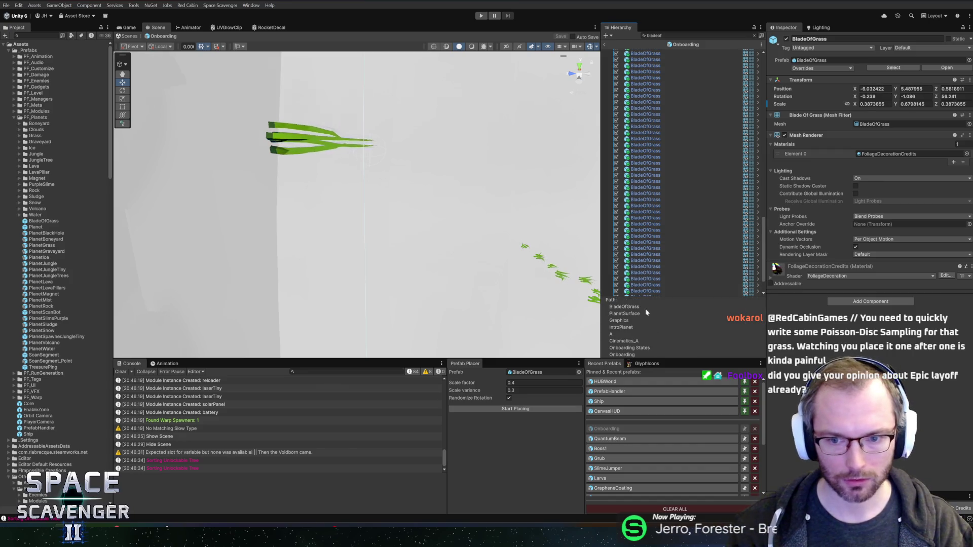
pyautogui.click(647, 287)
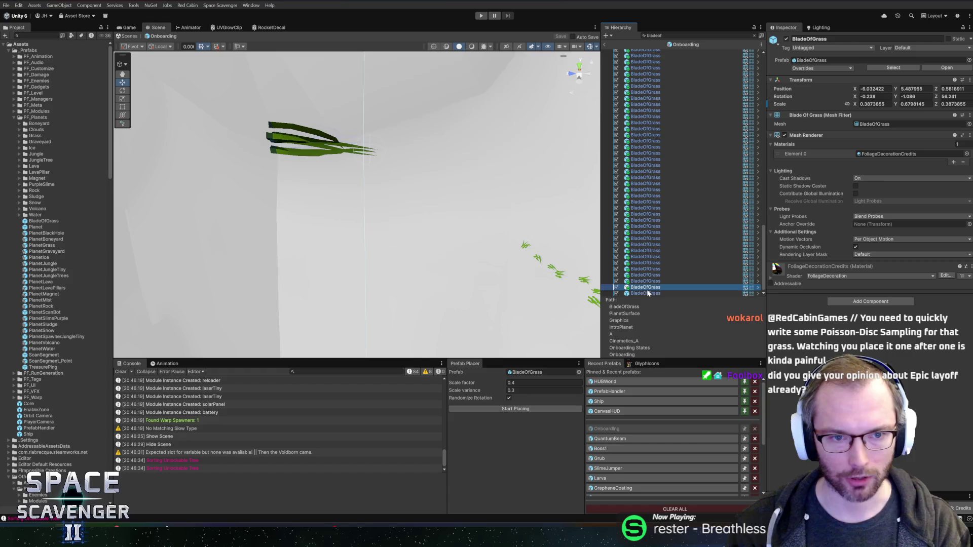
pyautogui.click(648, 293)
pyautogui.press('Delete')
pyautogui.scroll(-3)
pyautogui.moveTo(380, 243); pyautogui.dragTo(495, 157)
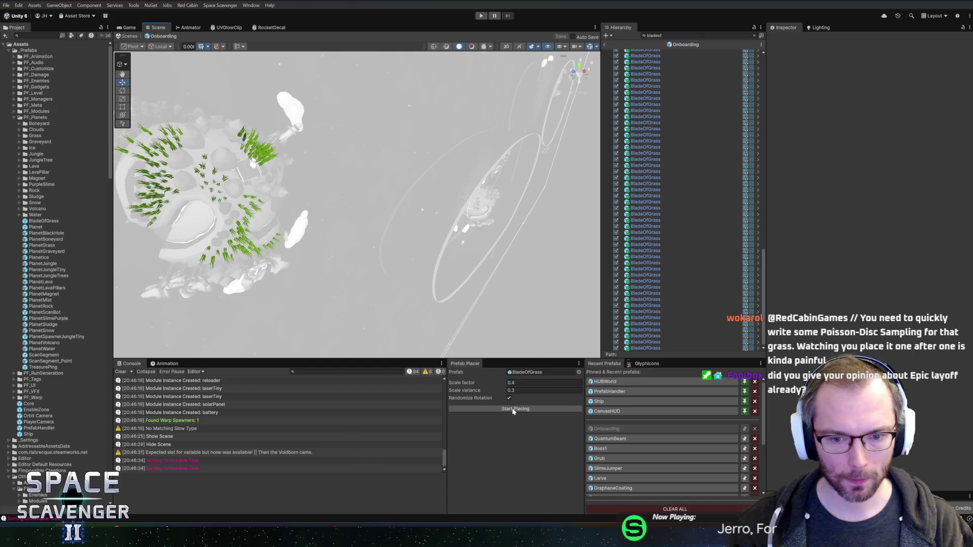
pyautogui.click(604, 44)
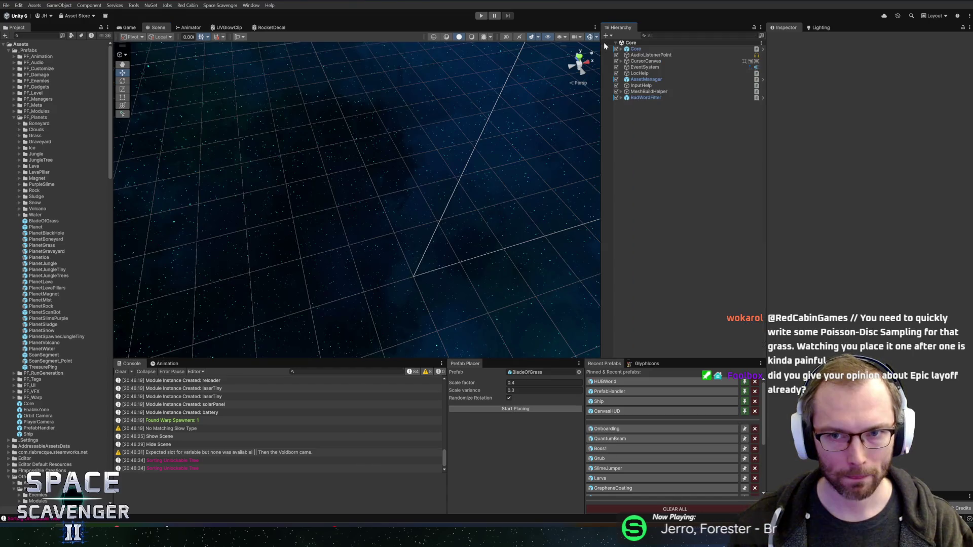
# Reopen the Onboarding prefab, frame the whole planet, then exit back to the scene.
pyautogui.click(619, 430)
pyautogui.moveTo(325, 232); pyautogui.dragTo(258, 120)
pyautogui.doubleClick(643, 53)
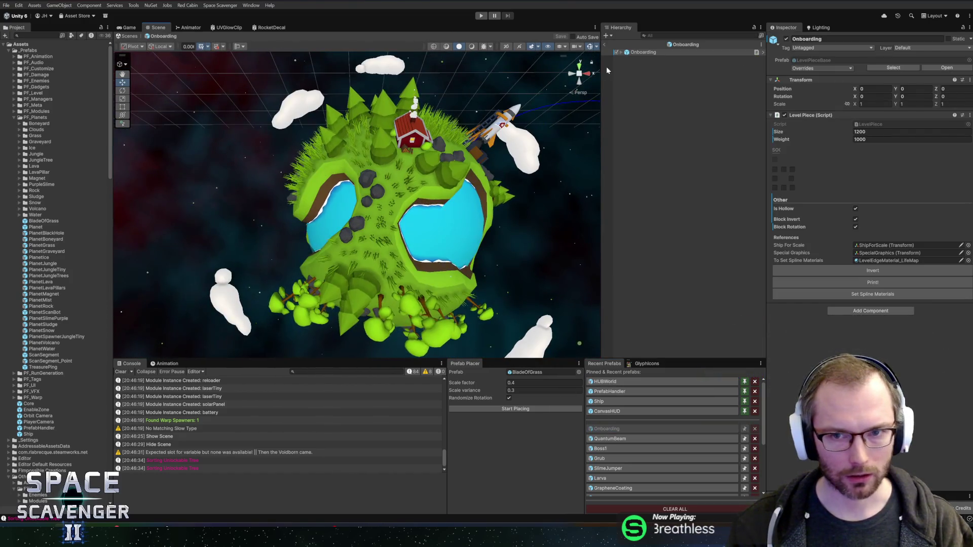
pyautogui.click(606, 45)
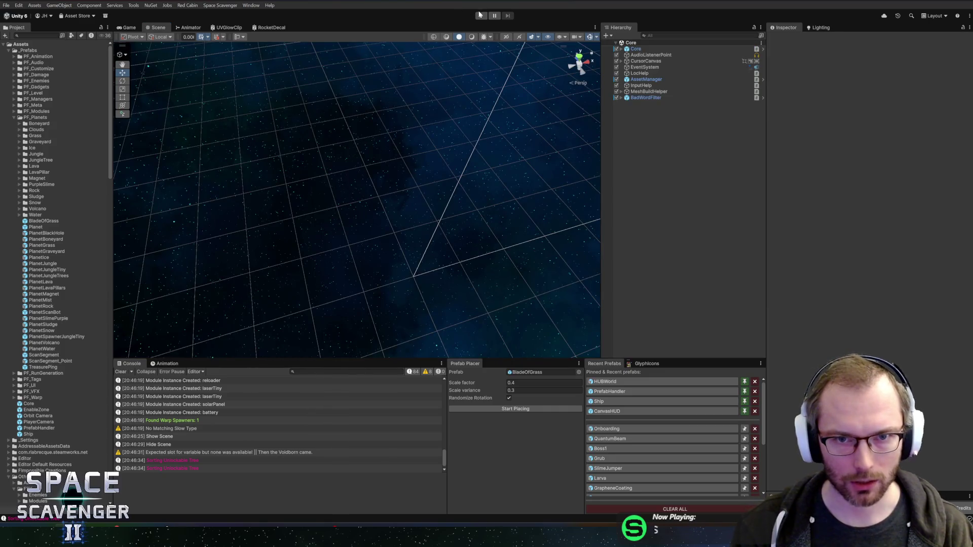
# Run the game, pause and resume it, open the debug console, and resize the Game view panels.
pyautogui.click(480, 15)
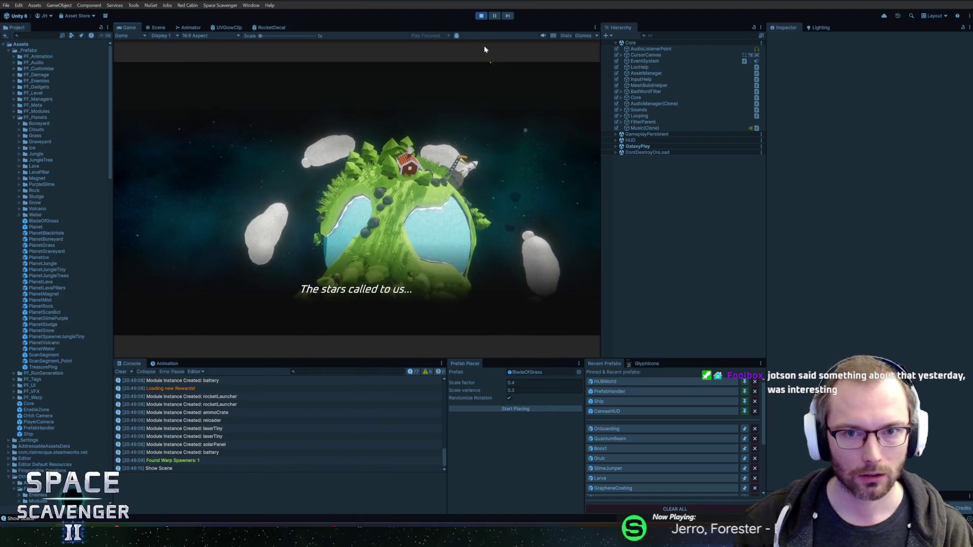
pyautogui.click(492, 16)
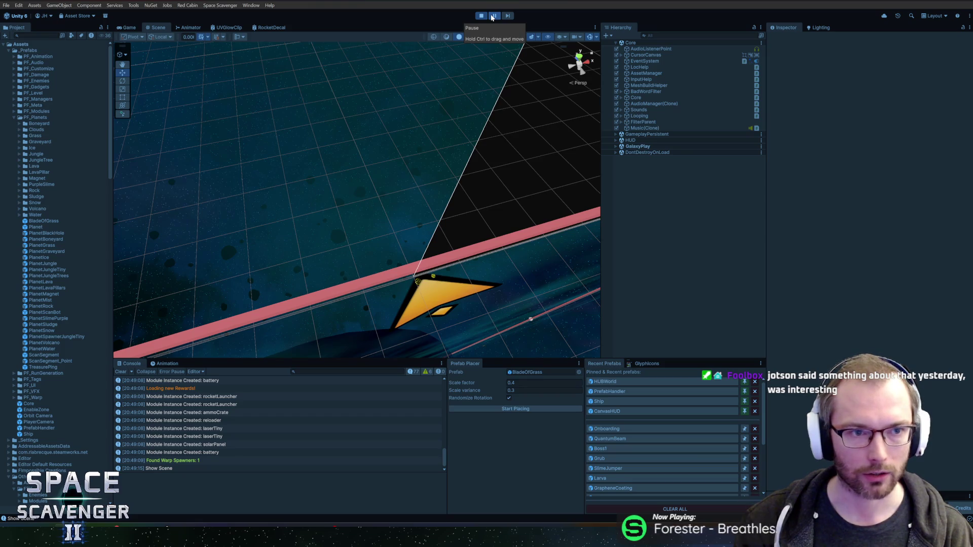
pyautogui.click(491, 17)
pyautogui.press('`')
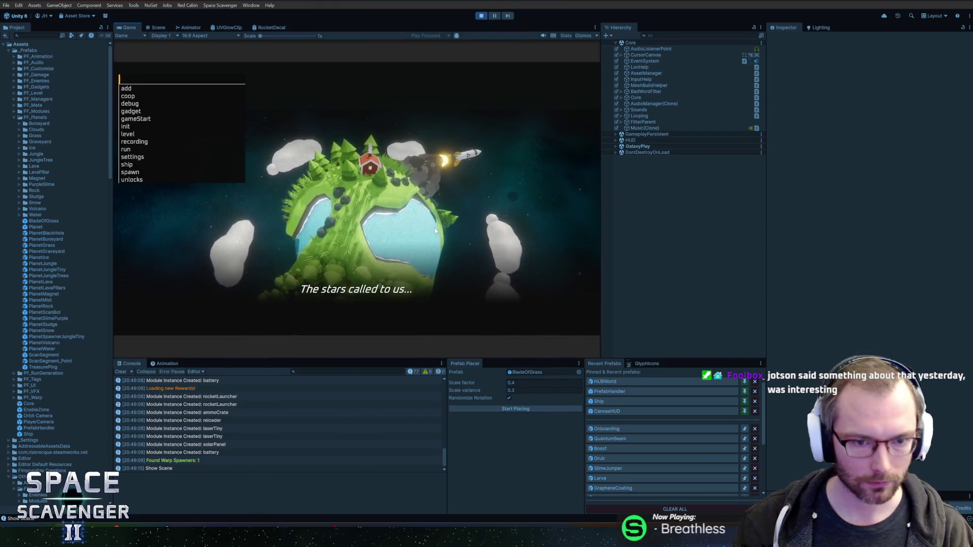
pyautogui.moveTo(372, 360); pyautogui.dragTo(369, 348)
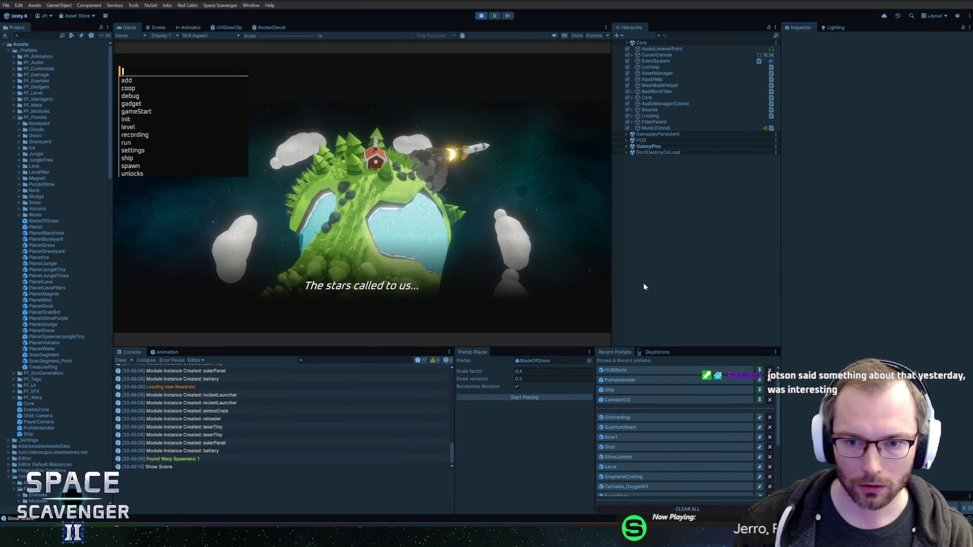
pyautogui.moveTo(608, 278); pyautogui.dragTo(640, 277)
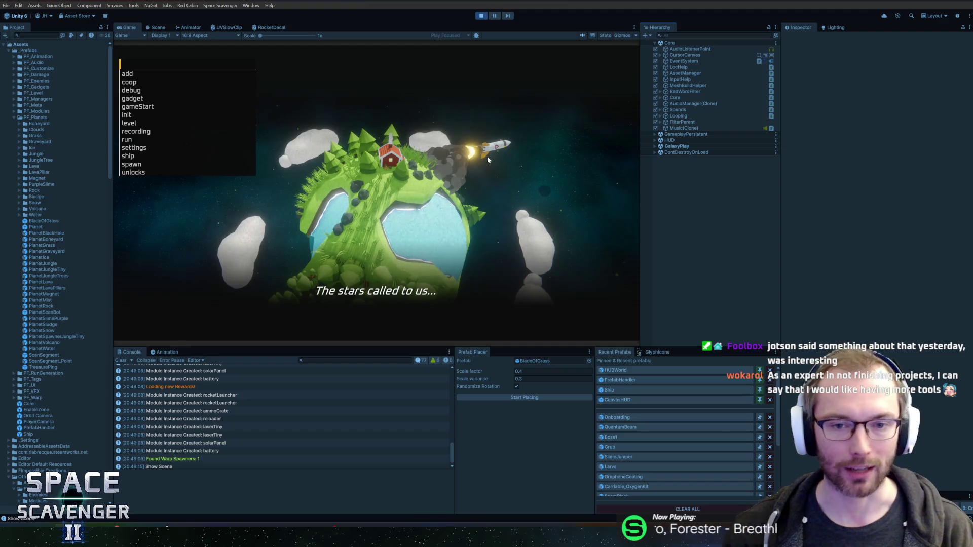
pyautogui.click(220, 6)
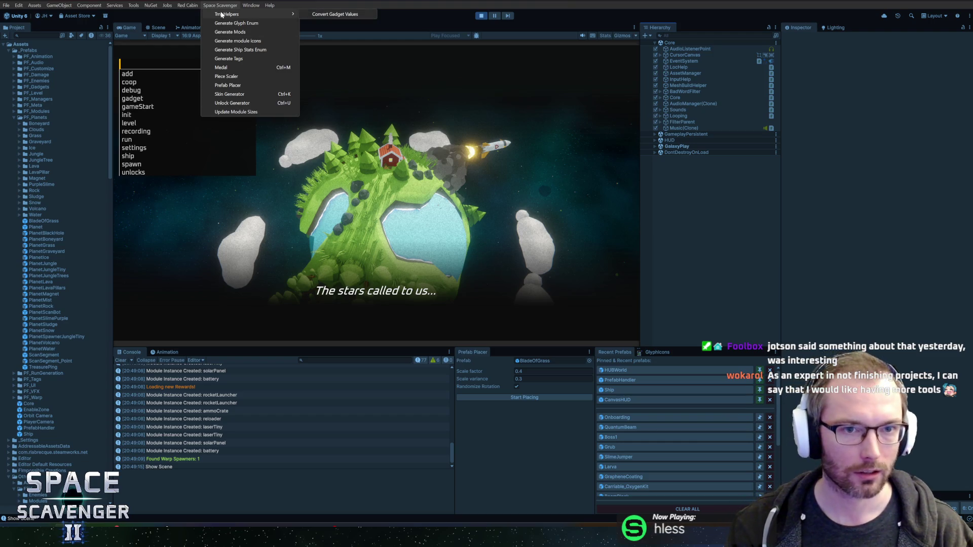
# Dismiss the Space Scavenger tools menu without choosing anything, then stop Play mode.
pyautogui.moveTo(189, 5)
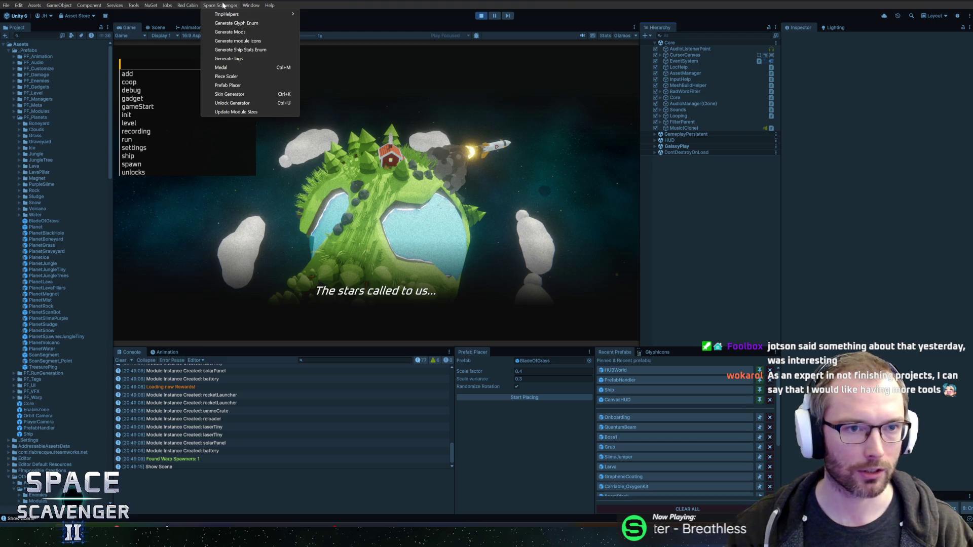
pyautogui.click(224, 7)
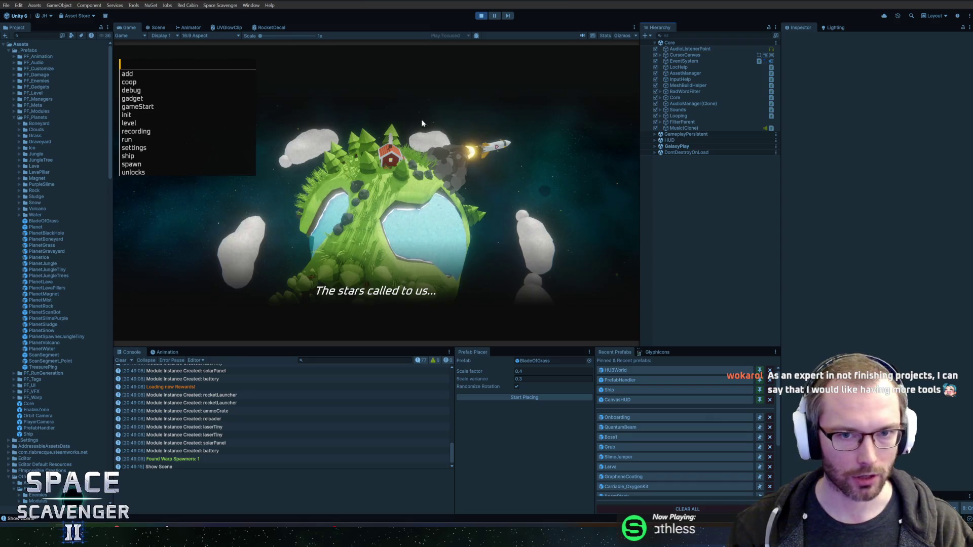
pyautogui.click(477, 18)
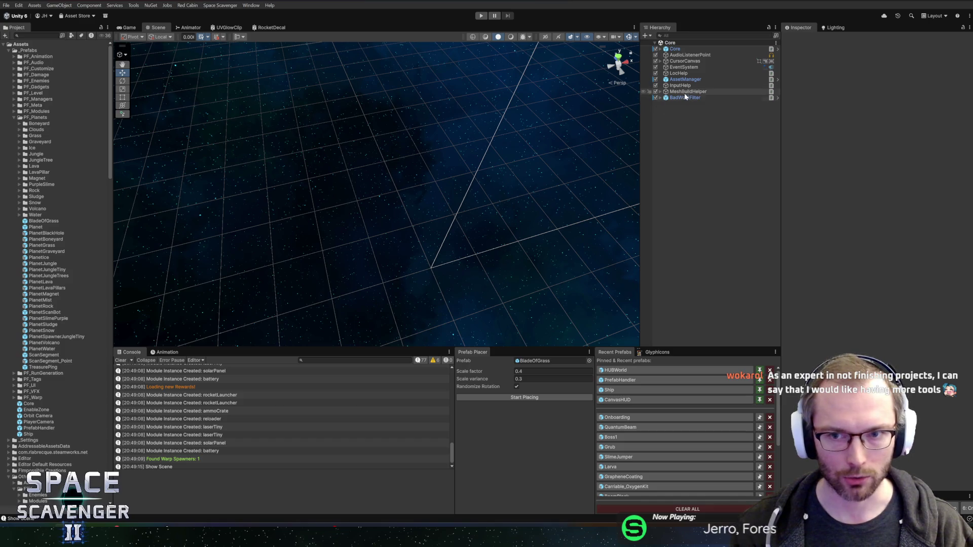
# Open the Onboarding prefab, start Prefab Placer, and place grass blades near the rocket base and rocks.
pyautogui.click(618, 417)
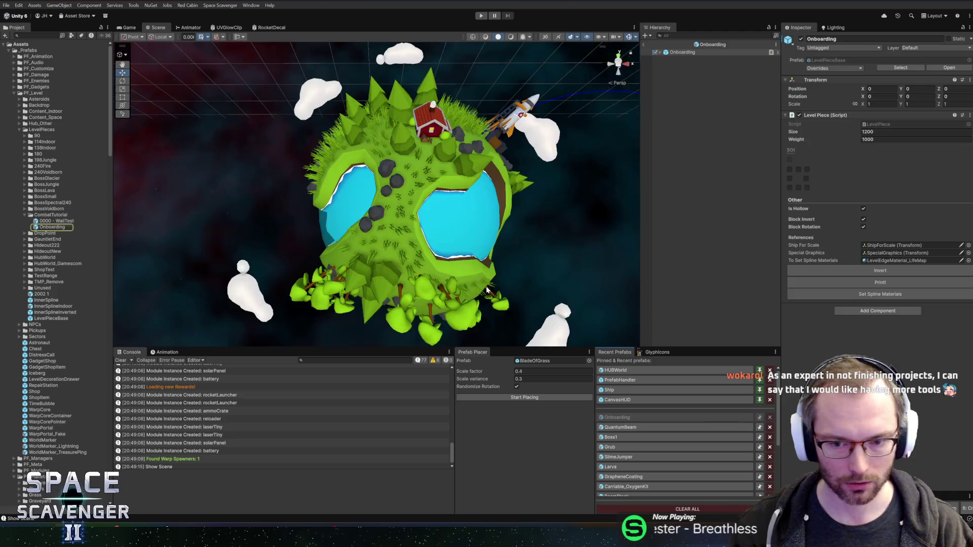
pyautogui.scroll(3)
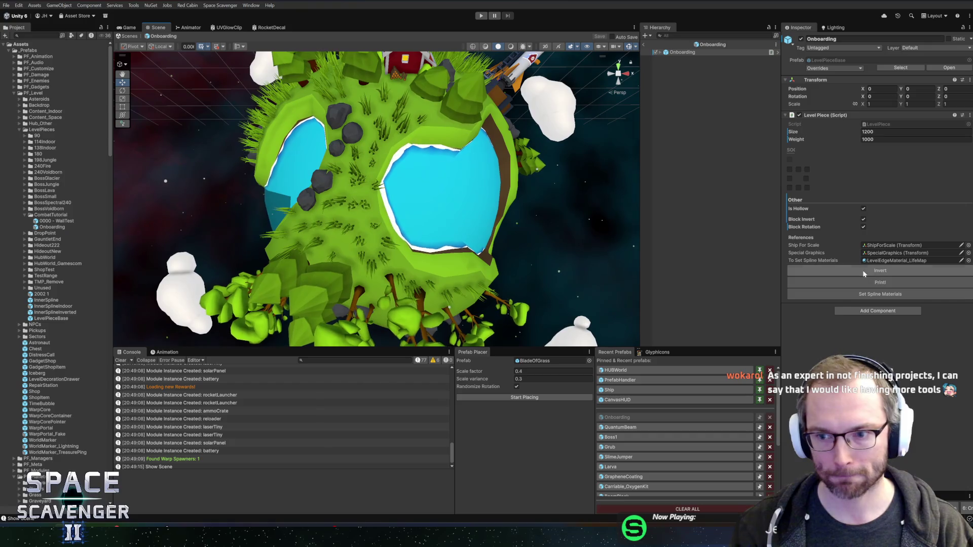
pyautogui.click(525, 397)
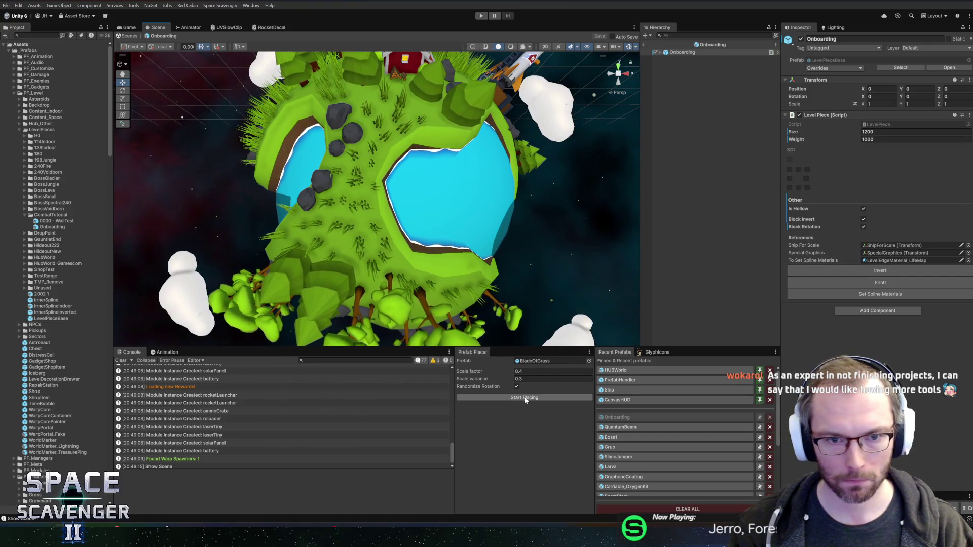
pyautogui.click(358, 110)
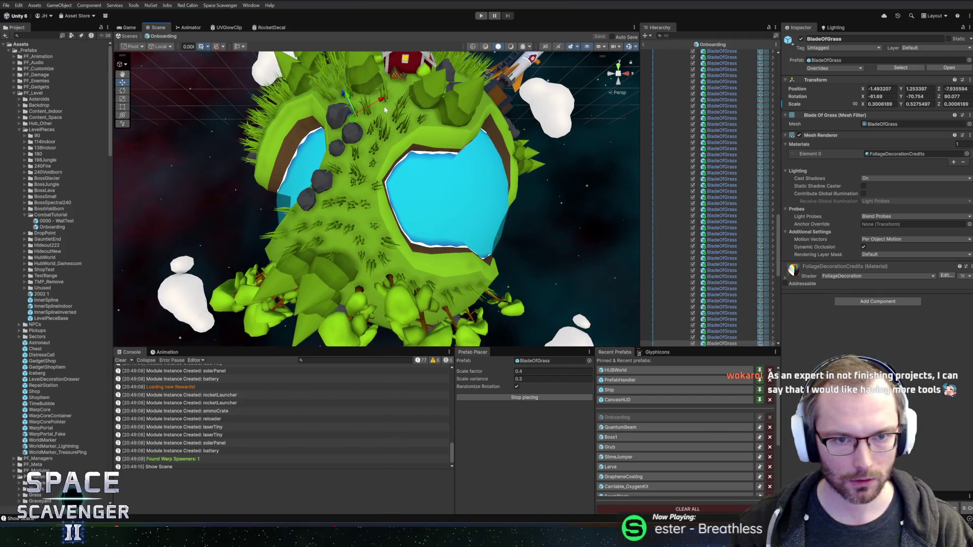
pyautogui.click(406, 92)
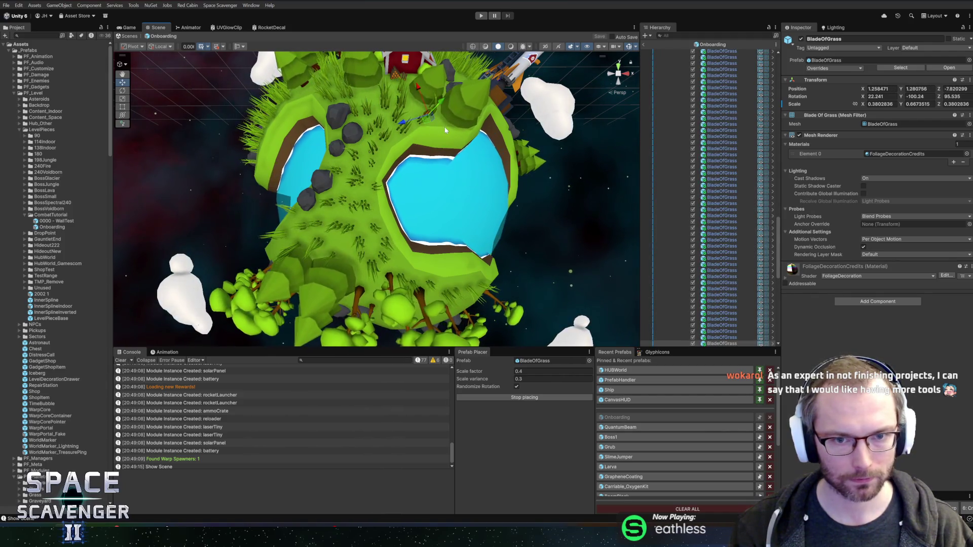
pyautogui.moveTo(406, 93); pyautogui.dragTo(385, 152)
pyautogui.scroll(3)
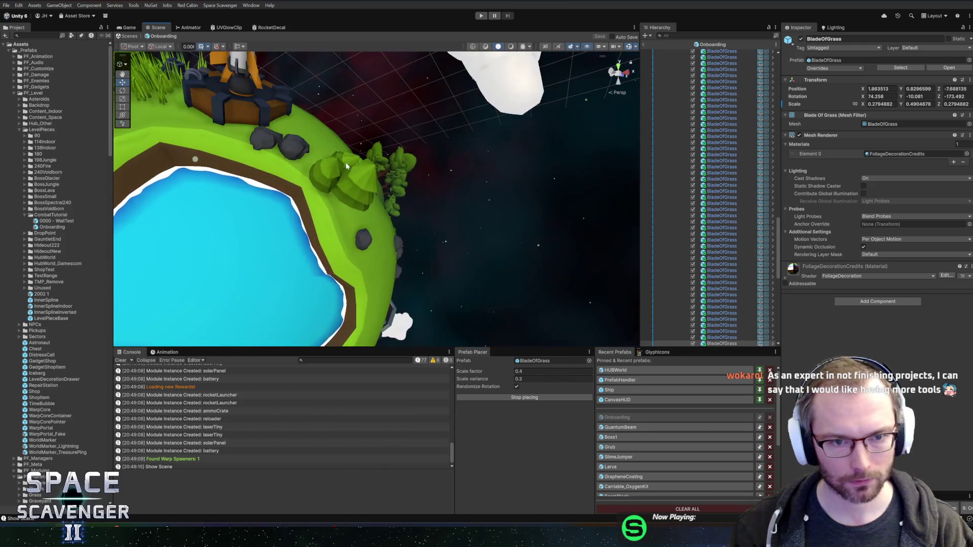
pyautogui.click(317, 166)
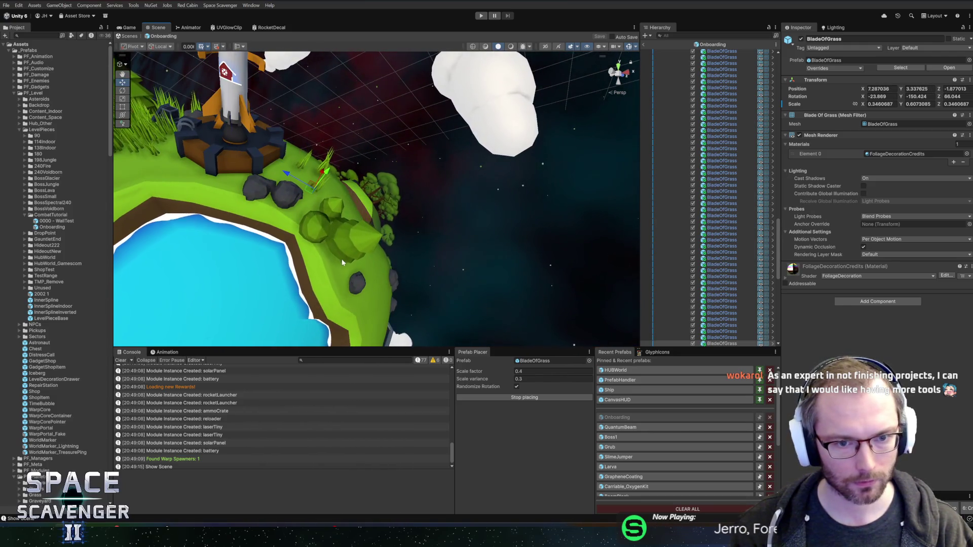
pyautogui.click(341, 295)
pyautogui.click(365, 306)
# Place more grass blades along the lake edge and among the trees.
pyautogui.moveTo(376, 290); pyautogui.dragTo(377, 238)
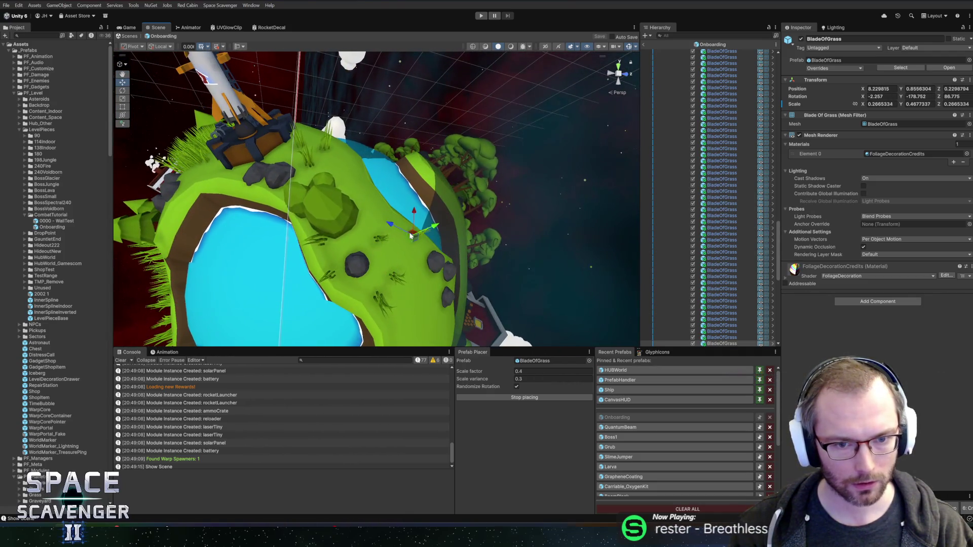
pyautogui.click(371, 189)
pyautogui.click(348, 174)
pyautogui.moveTo(348, 178); pyautogui.dragTo(355, 183)
pyautogui.click(338, 199)
pyautogui.click(392, 184)
pyautogui.click(348, 223)
pyautogui.click(320, 224)
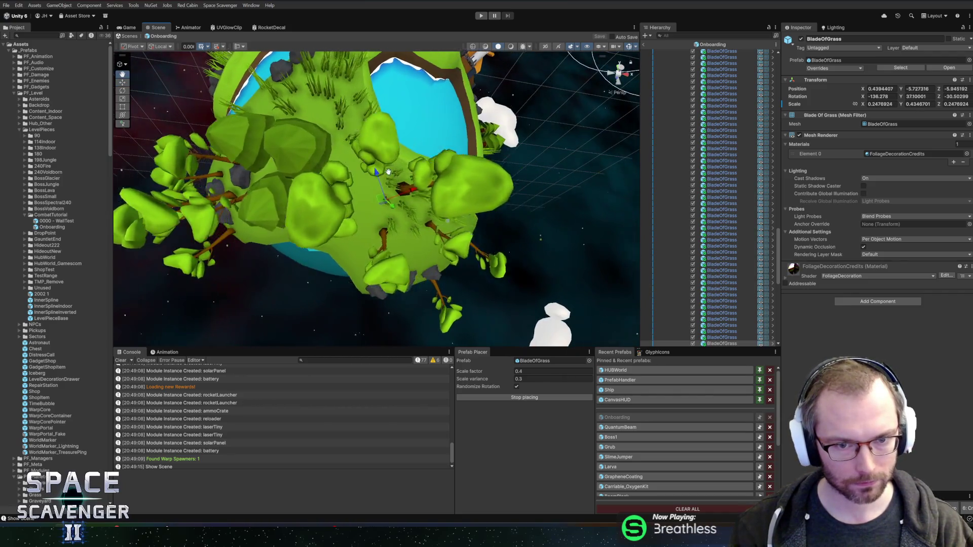
# Add grass blades on the planet's underside and near the rocks by the red house.
pyautogui.scroll(3)
pyautogui.click(231, 150)
pyautogui.moveTo(231, 151); pyautogui.dragTo(380, 182)
pyautogui.scroll(-3)
pyautogui.click(376, 162)
pyautogui.click(380, 182)
pyautogui.scroll(3)
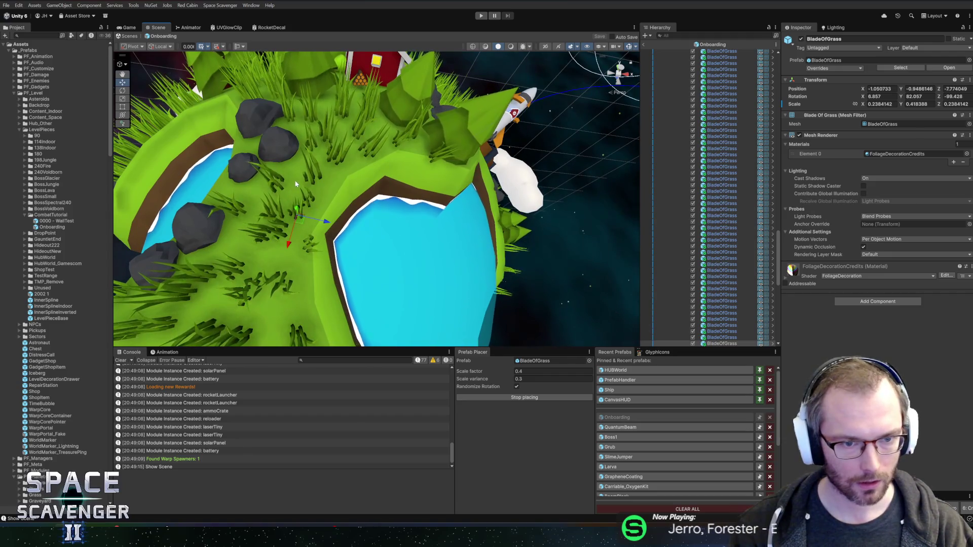
pyautogui.moveTo(233, 191); pyautogui.dragTo(269, 211)
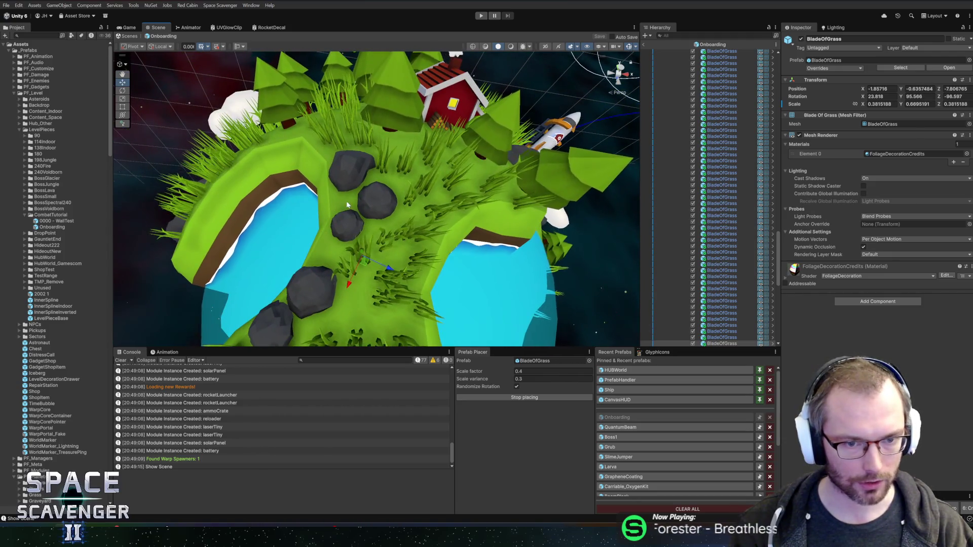
pyautogui.click(348, 288)
pyautogui.click(364, 319)
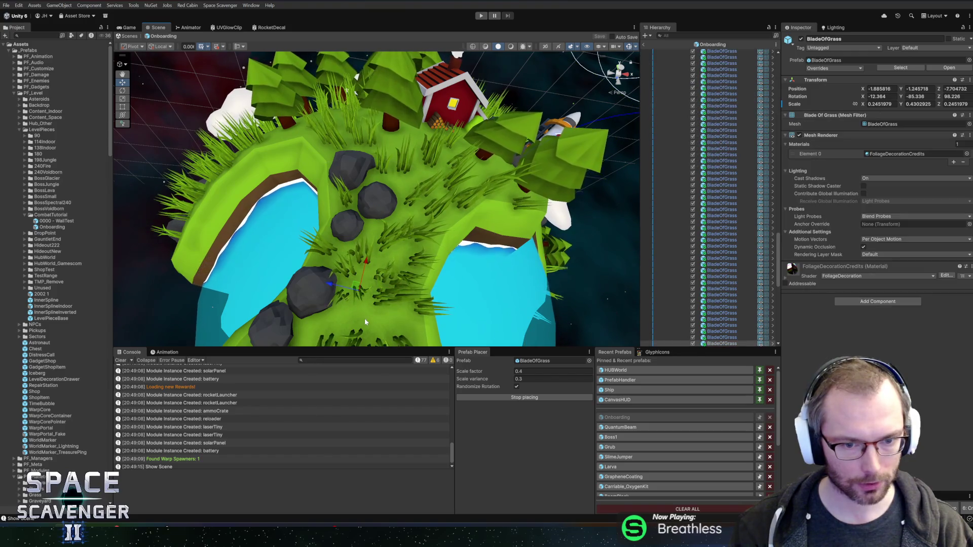
# Place grass blades between the lakes and near the right lake, then frame two placed blades.
pyautogui.moveTo(308, 327); pyautogui.dragTo(370, 217)
pyautogui.click(372, 213)
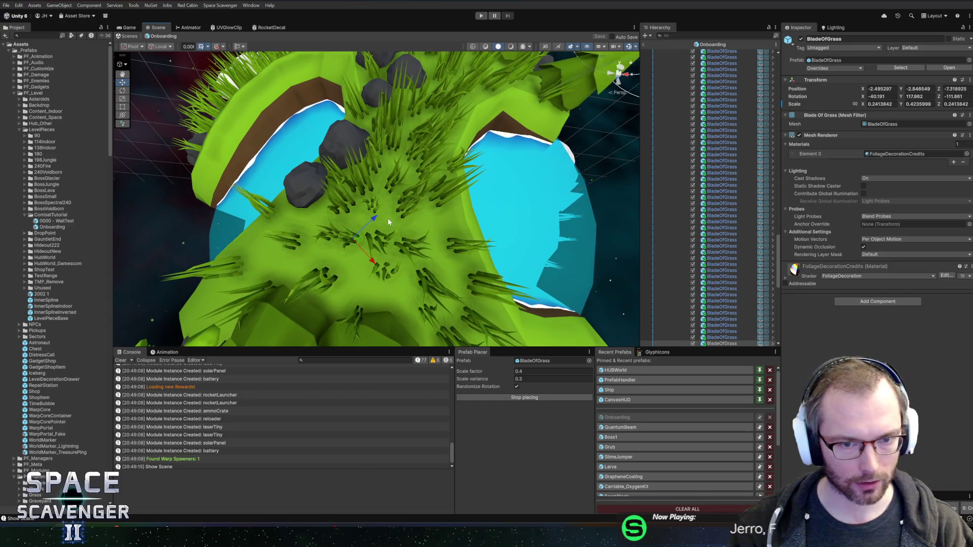
pyautogui.click(452, 218)
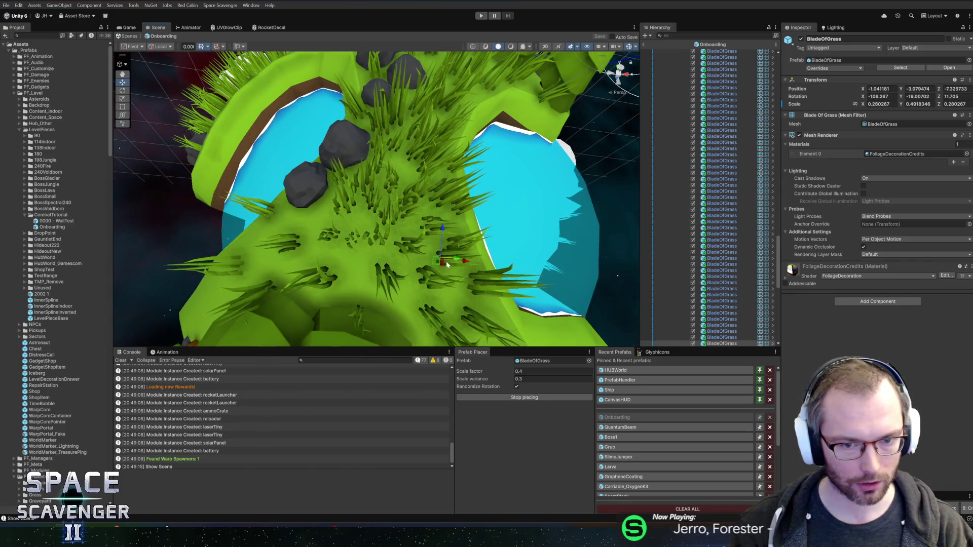
pyautogui.click(325, 250)
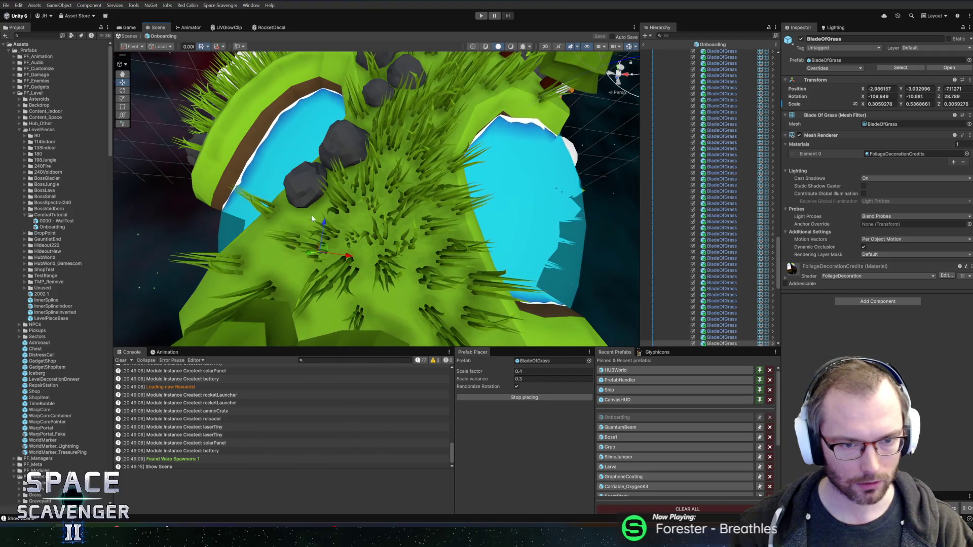
pyautogui.click(265, 265)
pyautogui.moveTo(264, 265); pyautogui.dragTo(436, 241)
pyautogui.click(445, 239)
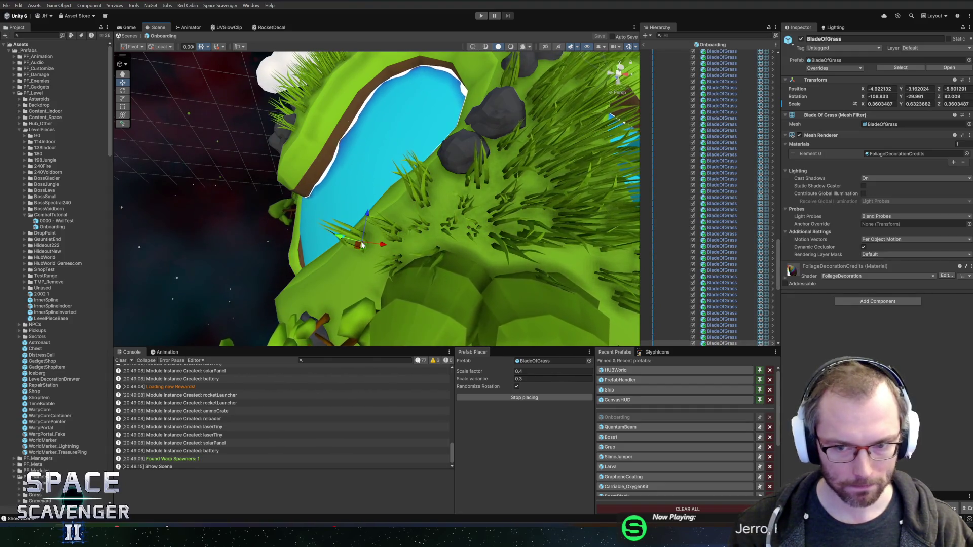
pyautogui.doubleClick(725, 325)
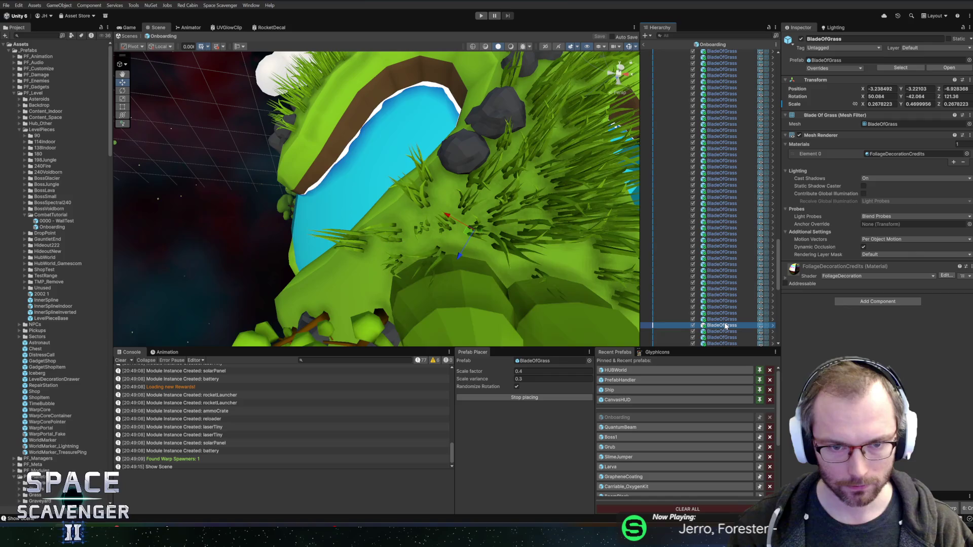
pyautogui.doubleClick(723, 319)
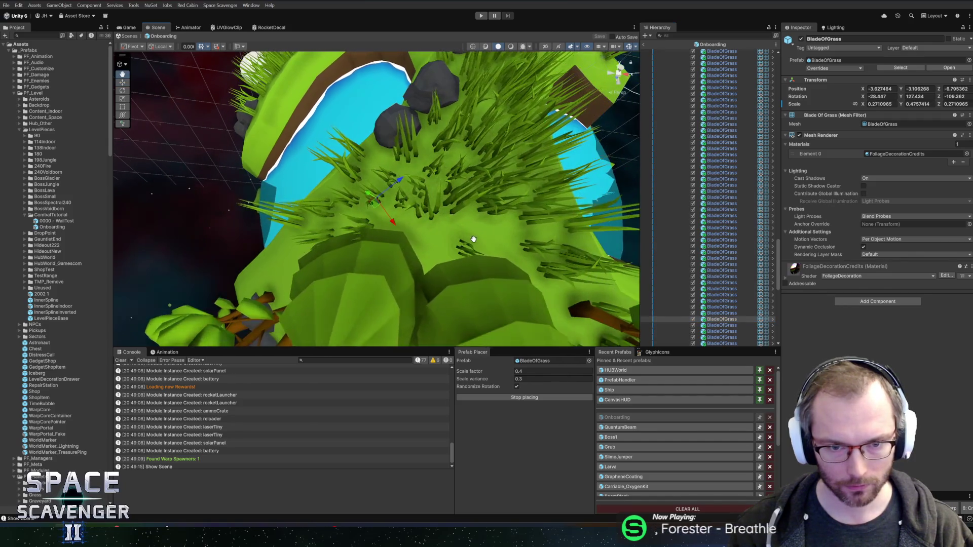
pyautogui.scroll(-3)
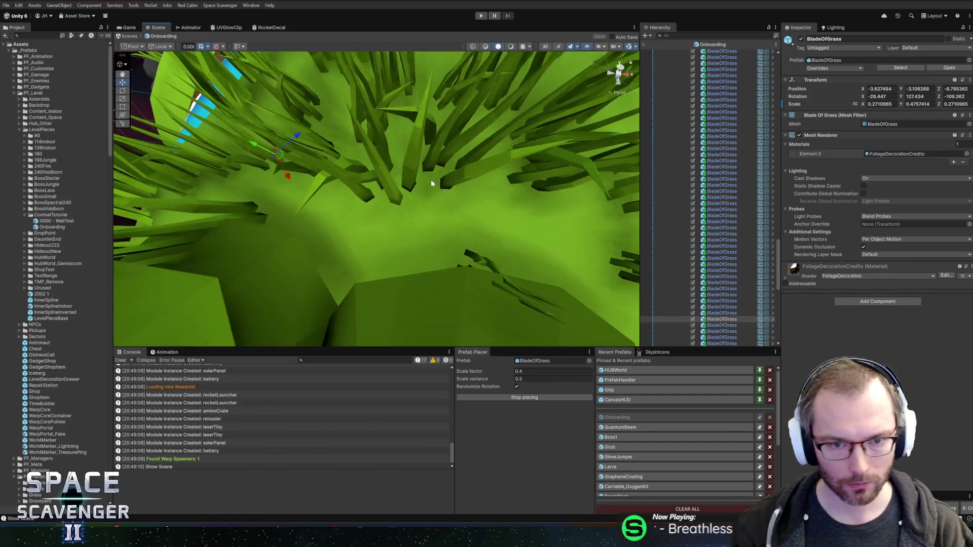
pyautogui.scroll(-3)
pyautogui.scroll(3)
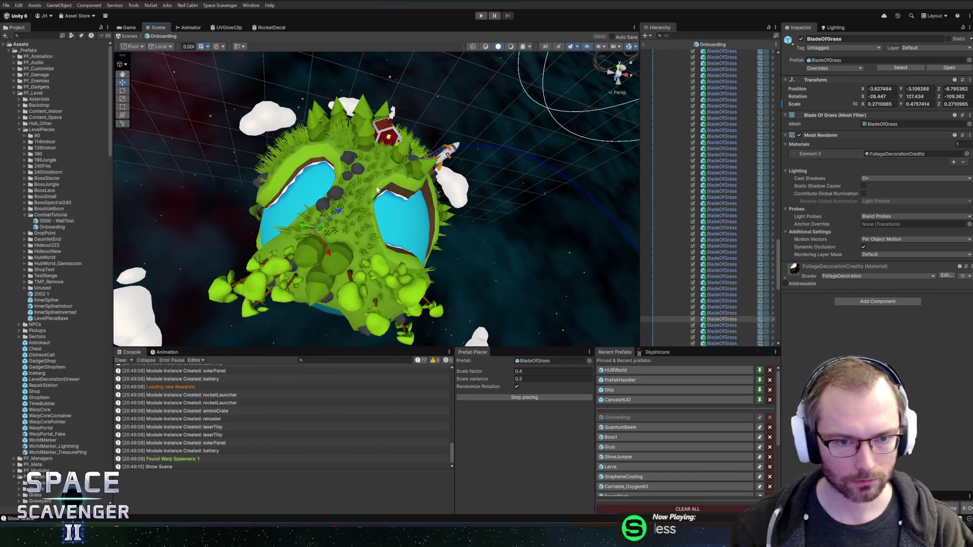
pyautogui.scroll(3)
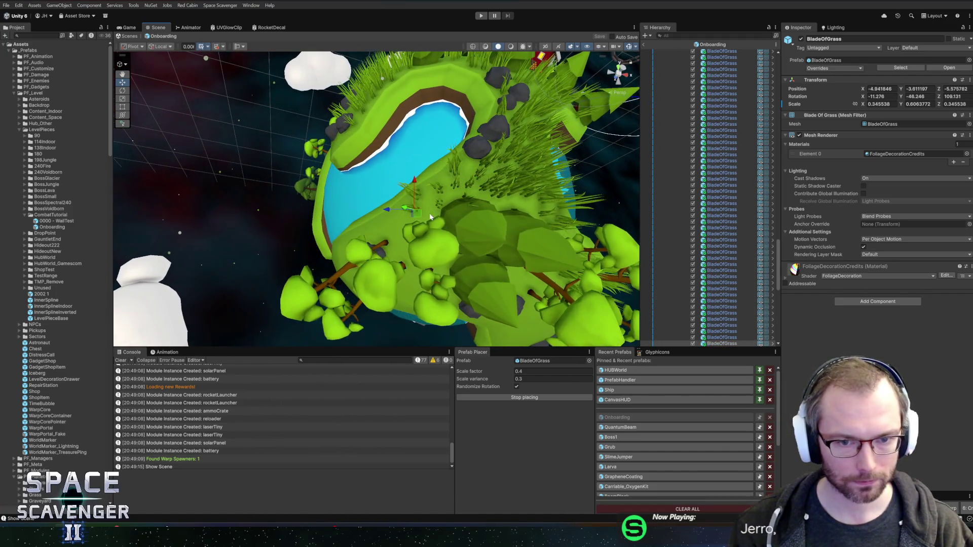
# Add grass blades beside the lake, on the planet's far side, and near the rocket.
pyautogui.click(429, 199)
pyautogui.scroll(-3)
pyautogui.moveTo(413, 223); pyautogui.dragTo(427, 163)
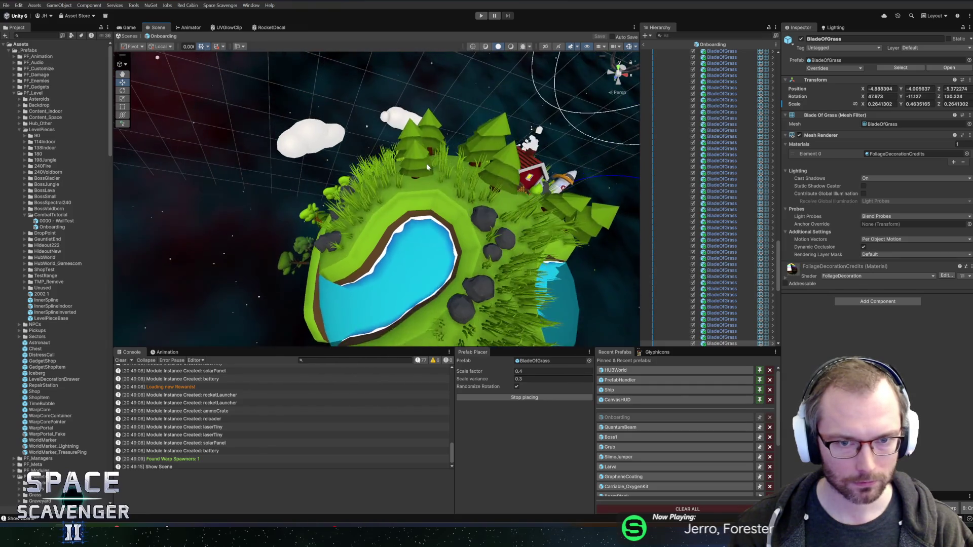
pyautogui.scroll(3)
pyautogui.click(430, 169)
pyautogui.click(445, 181)
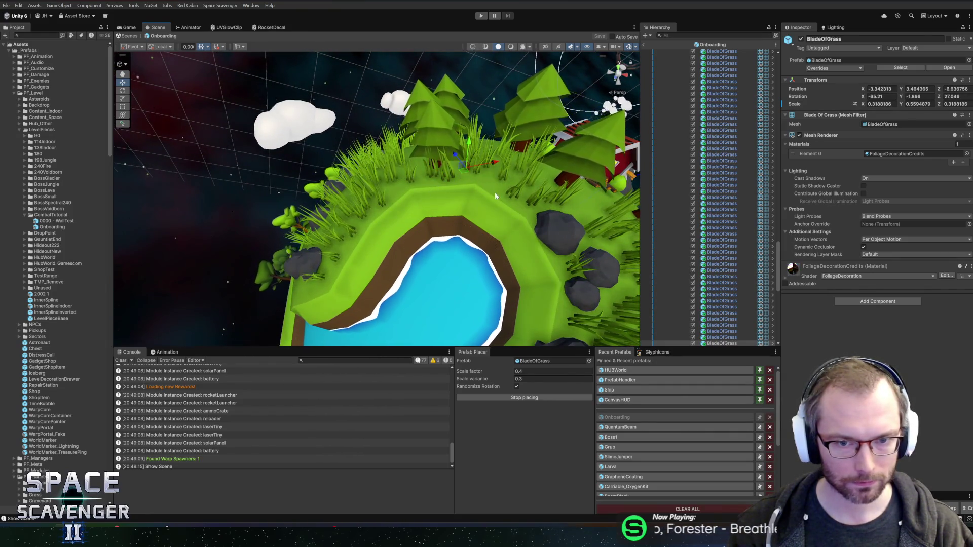
pyautogui.moveTo(447, 182); pyautogui.dragTo(474, 188)
pyautogui.scroll(-3)
pyautogui.click(426, 178)
pyautogui.scroll(3)
pyautogui.scroll(3)
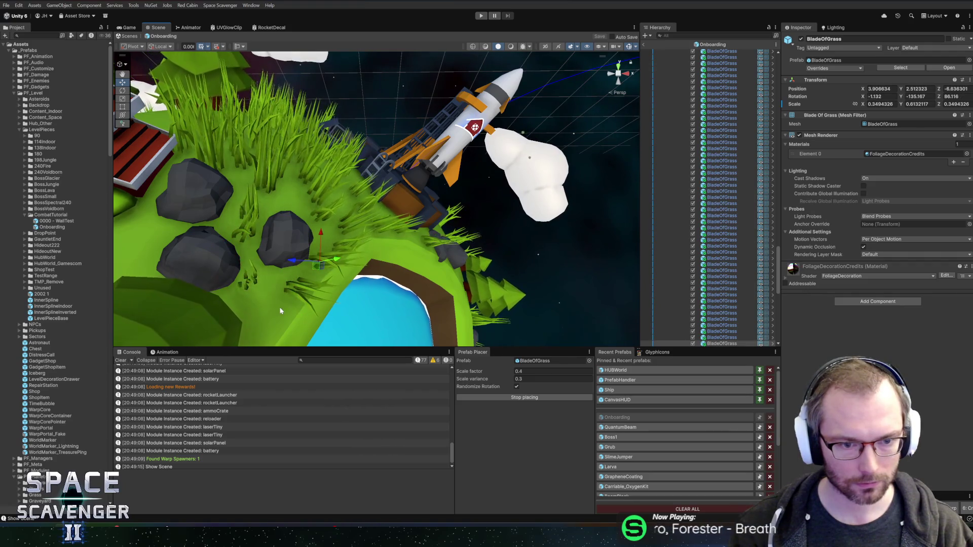
pyautogui.scroll(-3)
# Place grass near the red barn, nudge a new blade up the slope, and stop placing.
pyautogui.moveTo(249, 311); pyautogui.dragTo(427, 218)
pyautogui.click(387, 247)
pyautogui.scroll(3)
pyautogui.click(385, 273)
pyautogui.scroll(-3)
pyautogui.scroll(3)
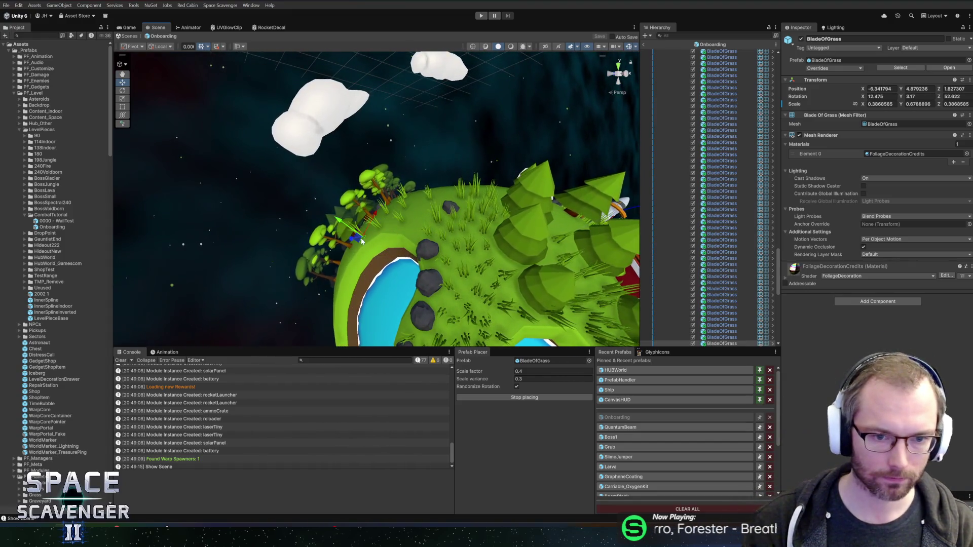
pyautogui.moveTo(337, 287); pyautogui.dragTo(347, 237)
pyautogui.moveTo(378, 208); pyautogui.dragTo(388, 181)
pyautogui.press('q')
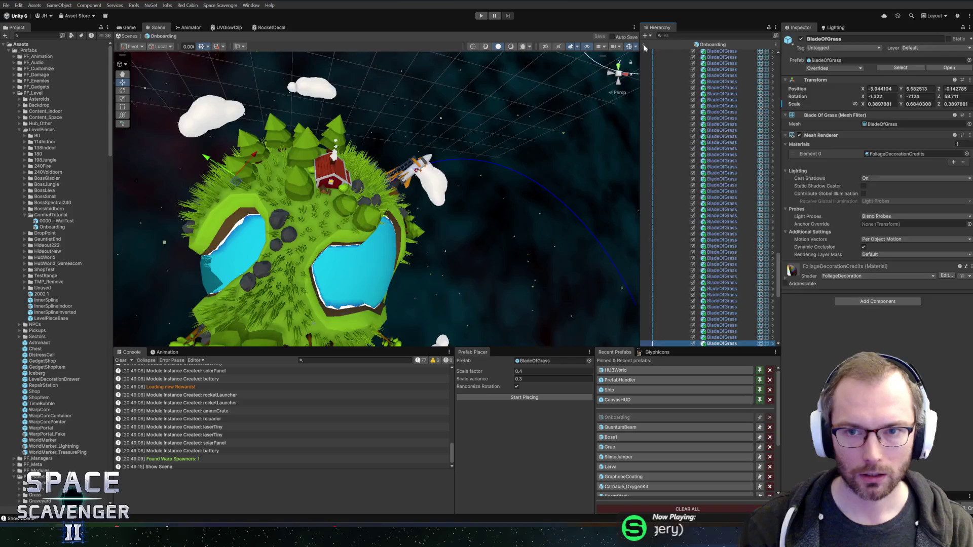
# Start Play mode and maximize the Game view to play the onboarding level.
pyautogui.click(480, 15)
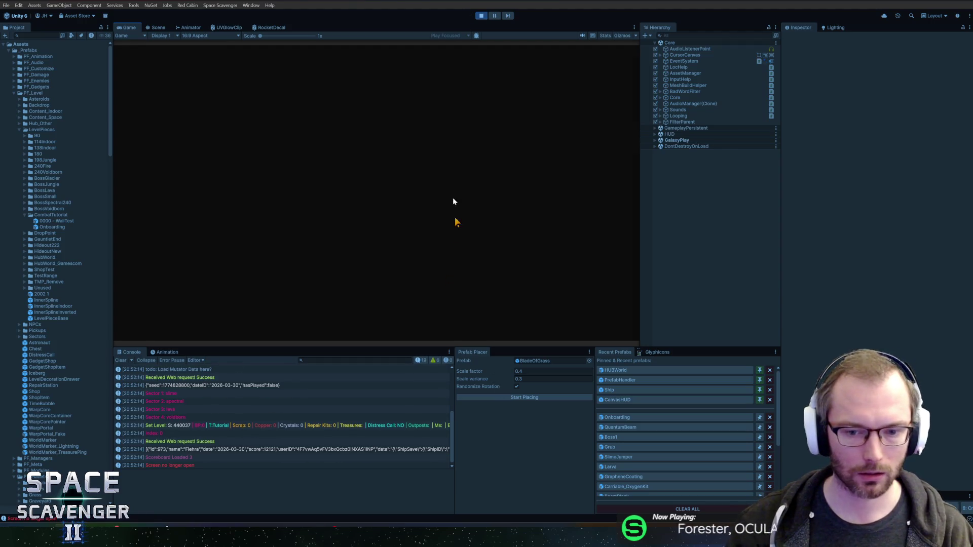
pyautogui.doubleClick(135, 27)
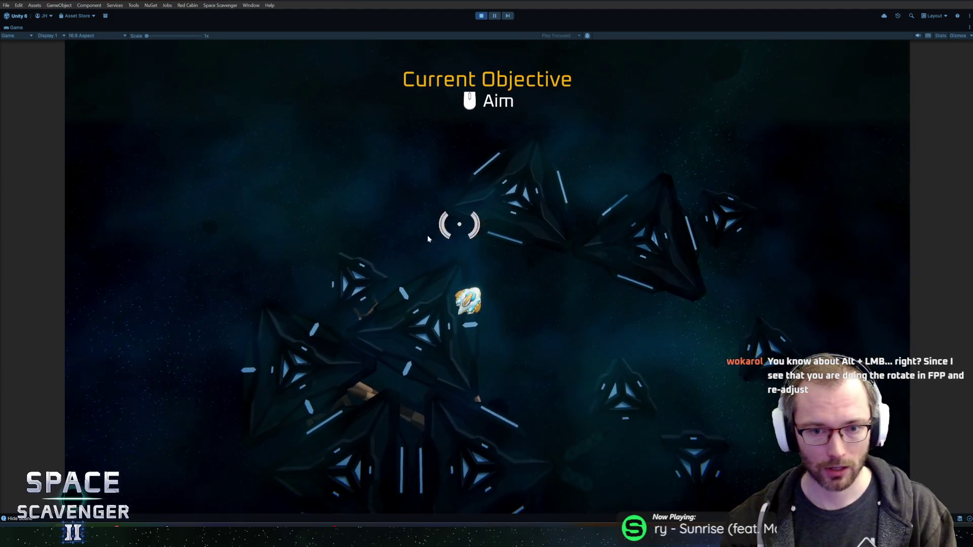
# Fly the ship forward, scavenge the wreck, reach the Spare Parts pickup, then stop the playtest.
pyautogui.press('w')
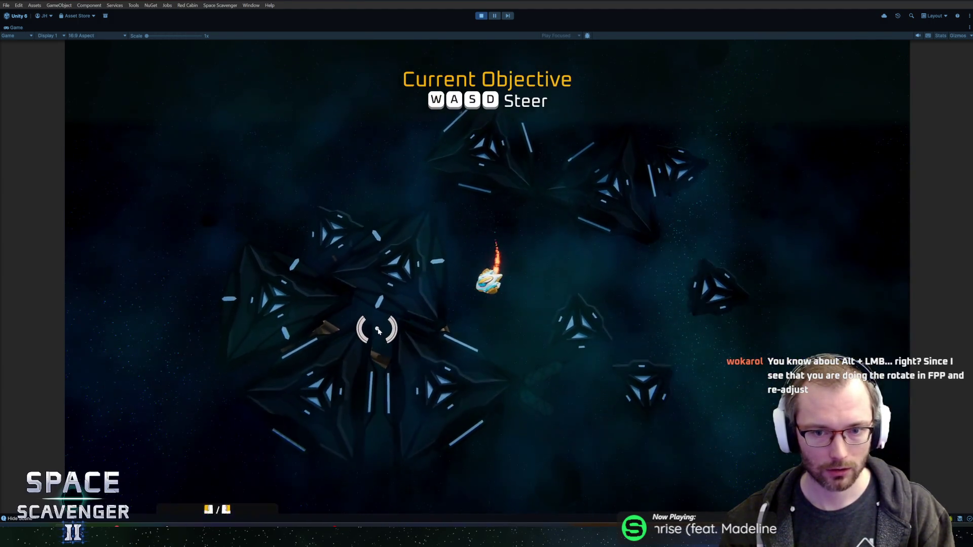
pyautogui.moveTo(378, 330); pyautogui.dragTo(406, 250)
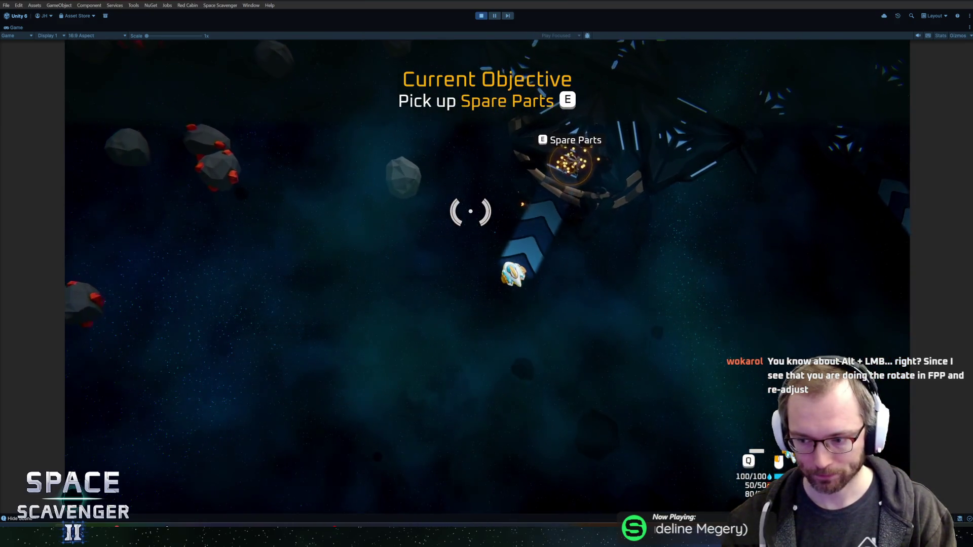
pyautogui.press('w')
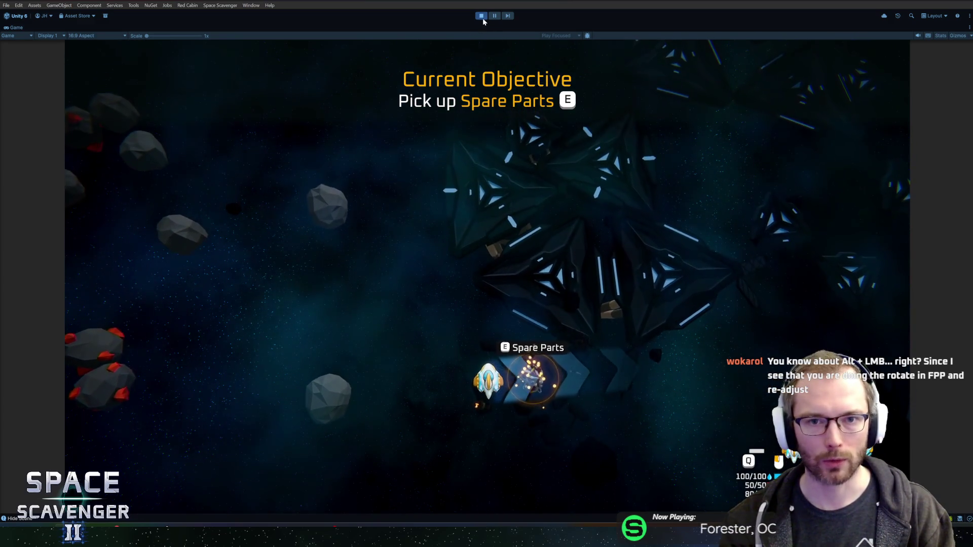
pyautogui.click(482, 16)
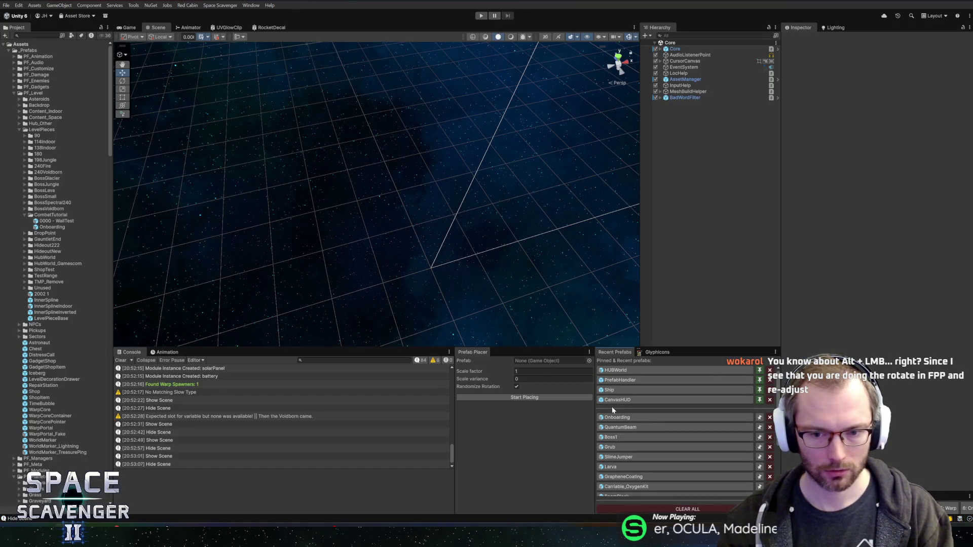
# Open the Onboarding prefab from Recent Prefabs and orbit around the whole planet.
pyautogui.doubleClick(618, 418)
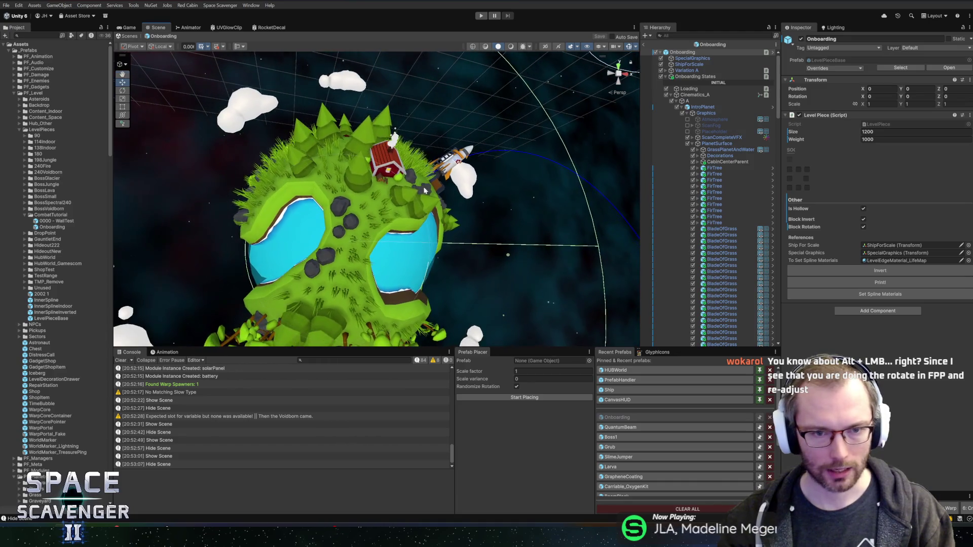
pyautogui.moveTo(424, 191); pyautogui.dragTo(441, 215)
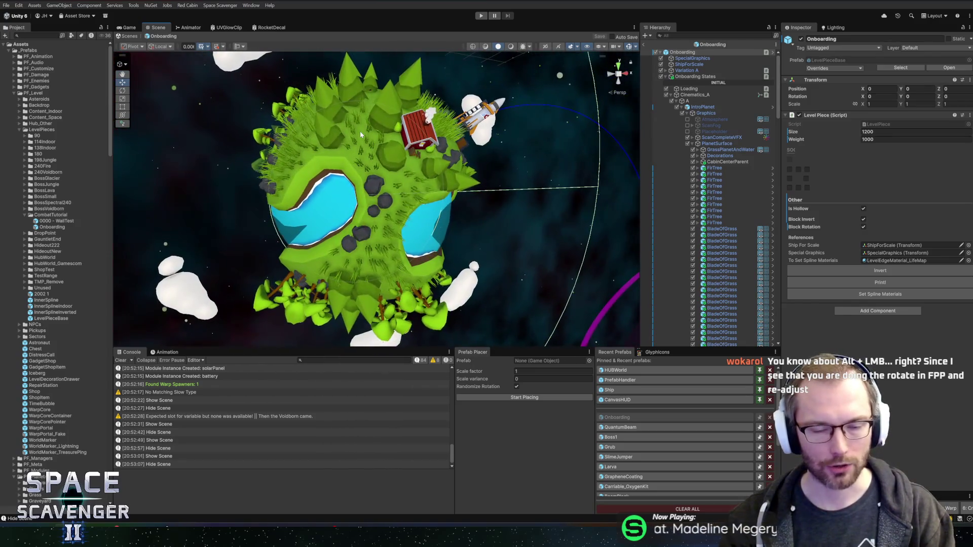
pyautogui.moveTo(404, 158); pyautogui.dragTo(253, 168)
pyautogui.scroll(3)
pyautogui.scroll(-3)
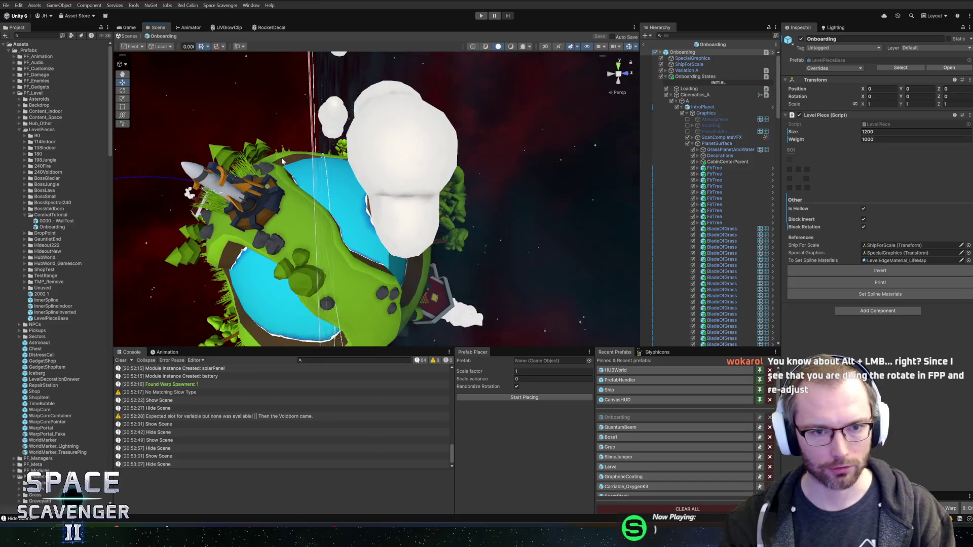
pyautogui.moveTo(253, 168); pyautogui.dragTo(468, 157)
pyautogui.scroll(3)
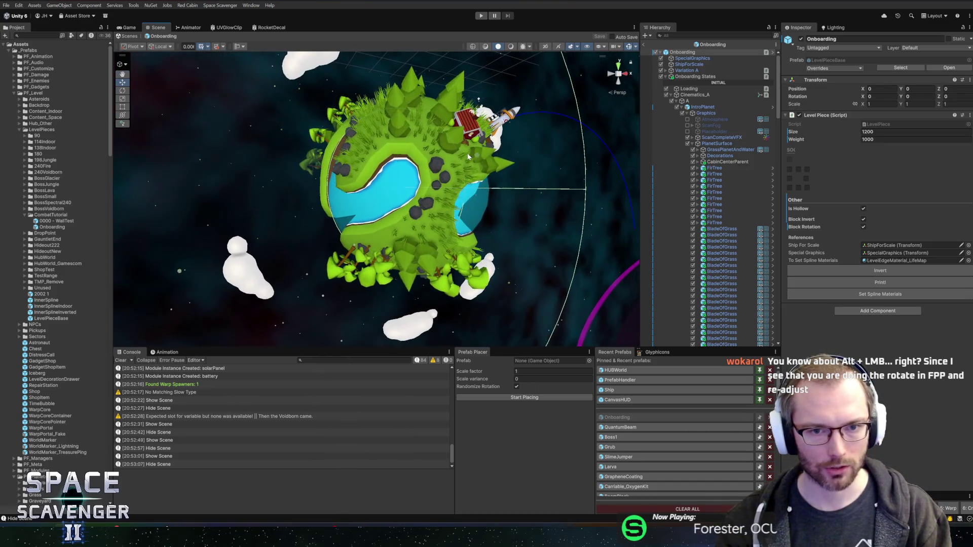
# Select a fir tree, frame it, and orbit down for a close look at the lake.
pyautogui.click(482, 157)
pyautogui.moveTo(545, 173); pyautogui.dragTo(382, 117)
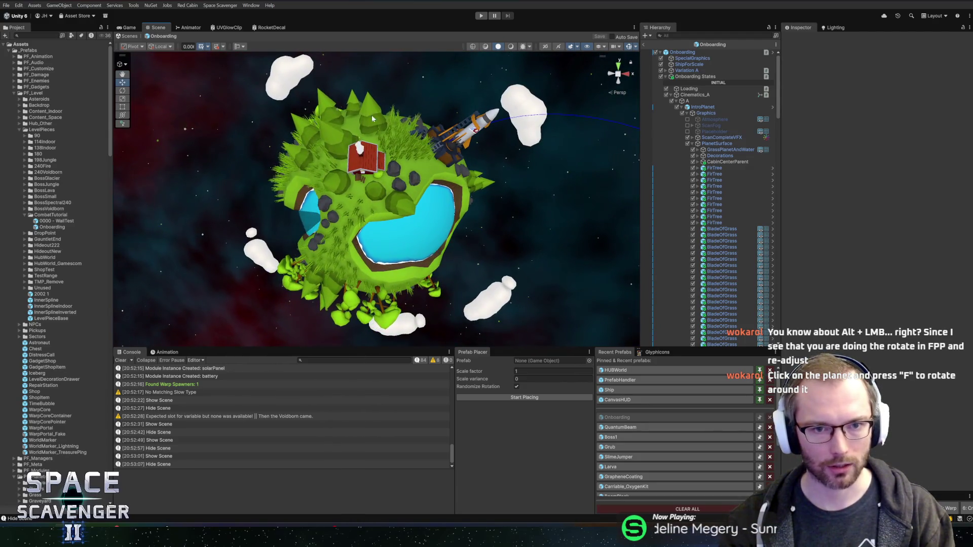
pyautogui.click(382, 119)
pyautogui.press('f')
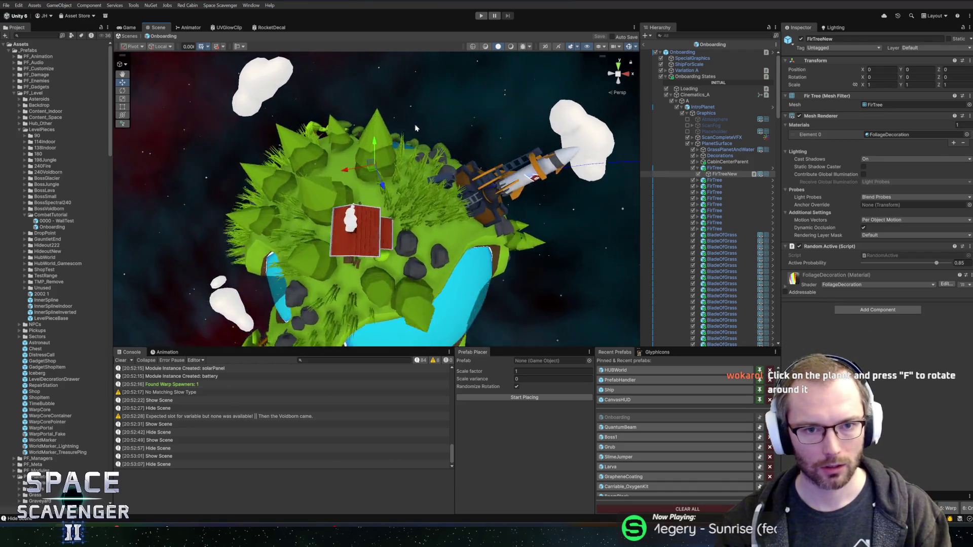
pyautogui.moveTo(298, 218); pyautogui.dragTo(412, 165)
pyautogui.press('f')
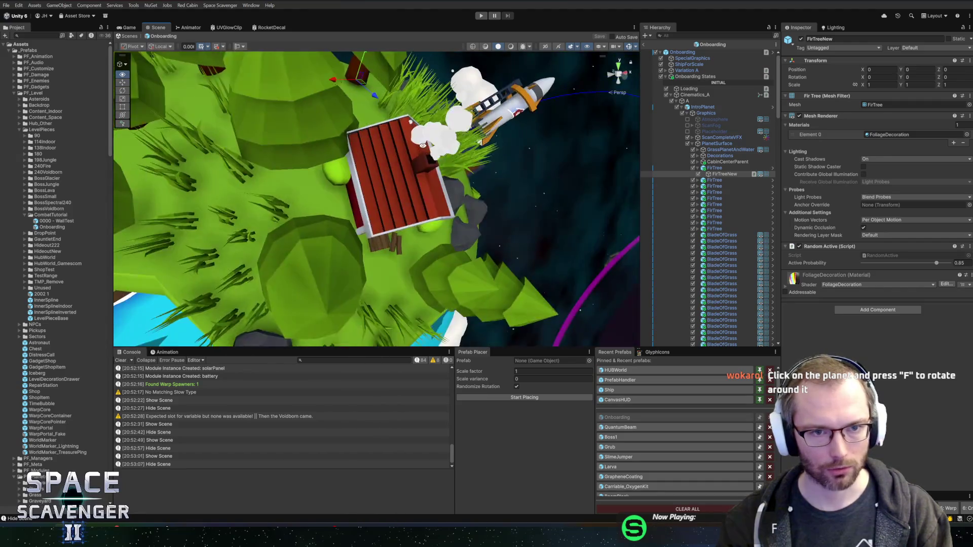
pyautogui.moveTo(369, 147); pyautogui.dragTo(380, 173)
# Set the rocket Logo's scale Y to 1.86, RocketDecal tiling to 2.11 × 1.17, and rotation Y to 50.56.
pyautogui.scroll(3)
pyautogui.scroll(3)
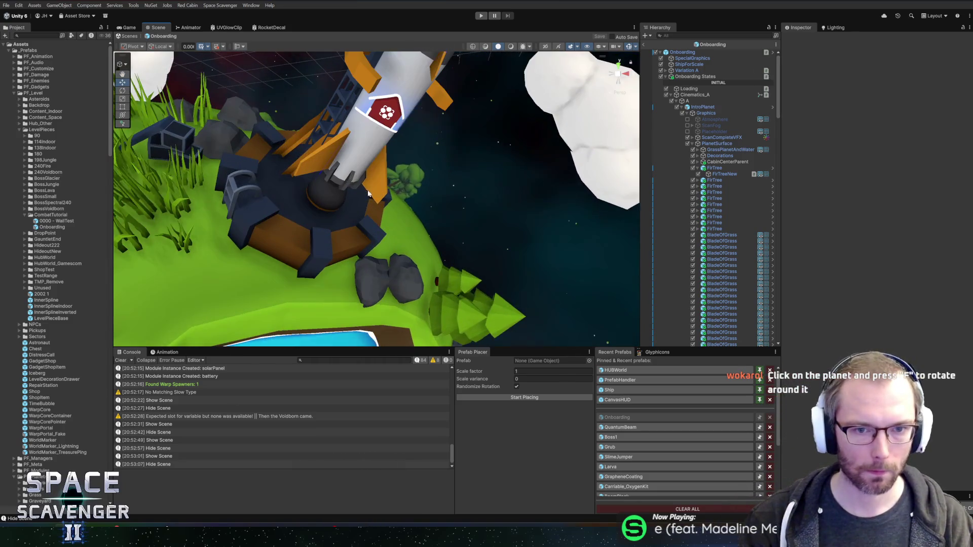
pyautogui.click(394, 114)
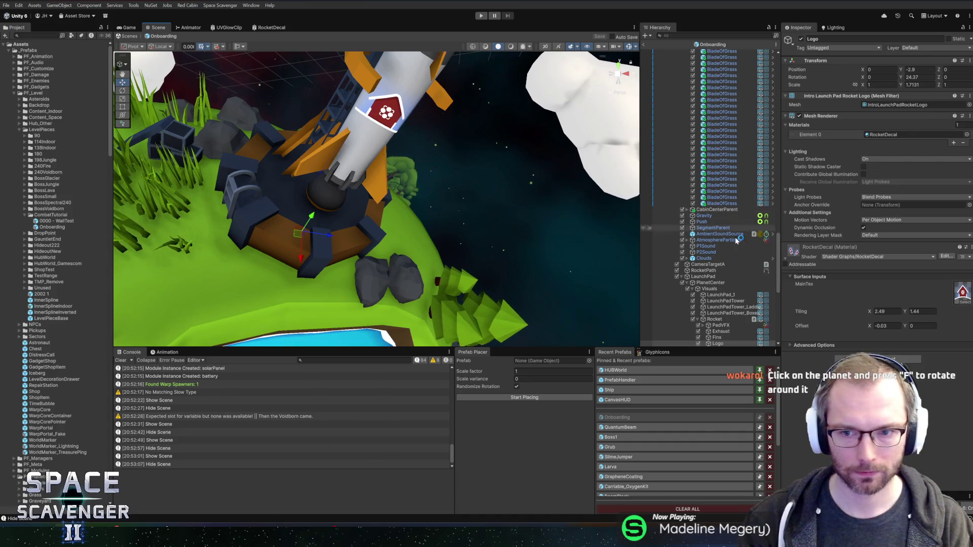
pyautogui.moveTo(907, 88); pyautogui.dragTo(888, 73)
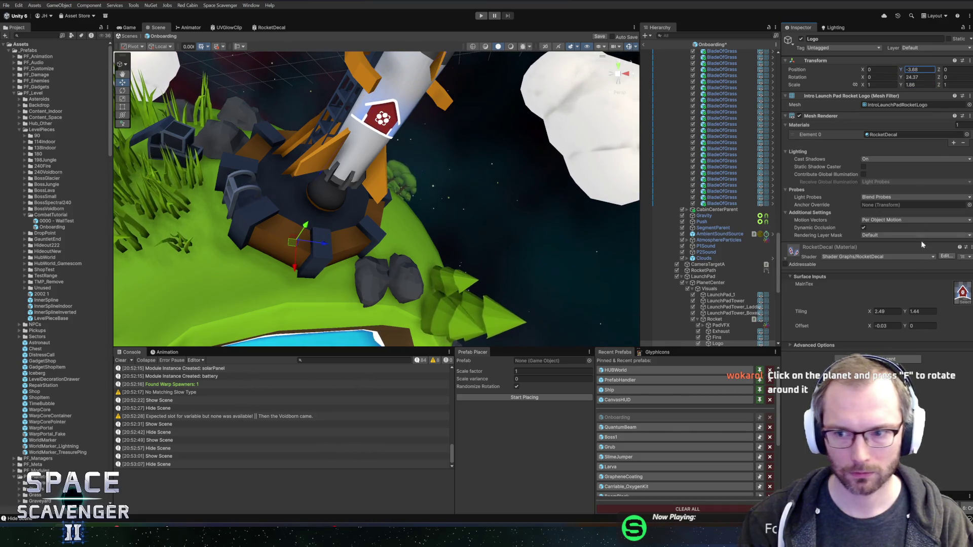
pyautogui.moveTo(869, 310); pyautogui.dragTo(865, 309)
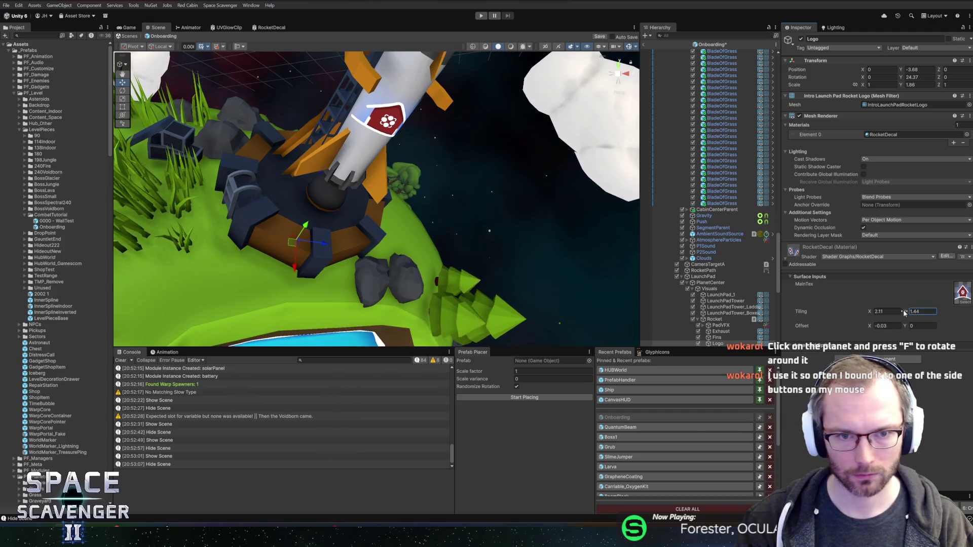
pyautogui.moveTo(901, 312); pyautogui.dragTo(901, 312)
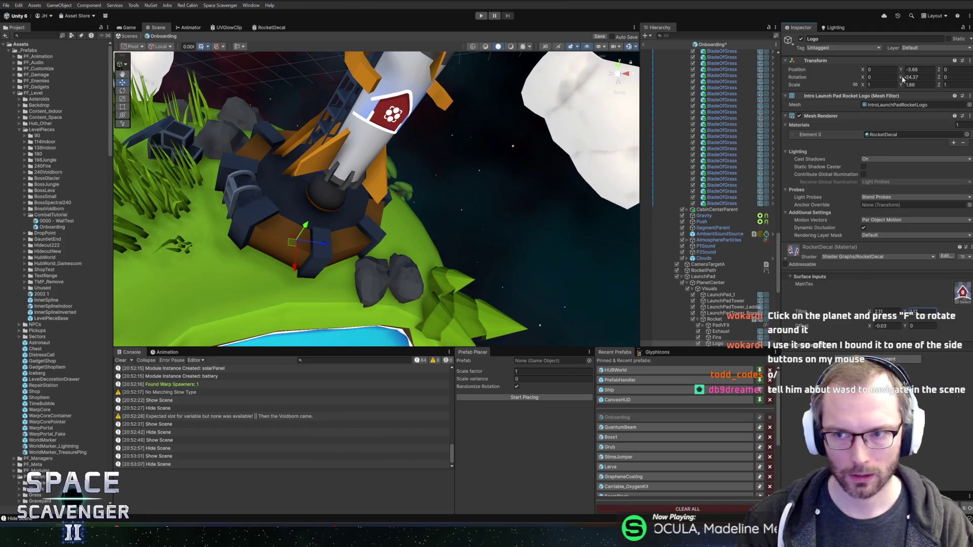
pyautogui.moveTo(910, 80); pyautogui.dragTo(369, 161)
pyautogui.press('f')
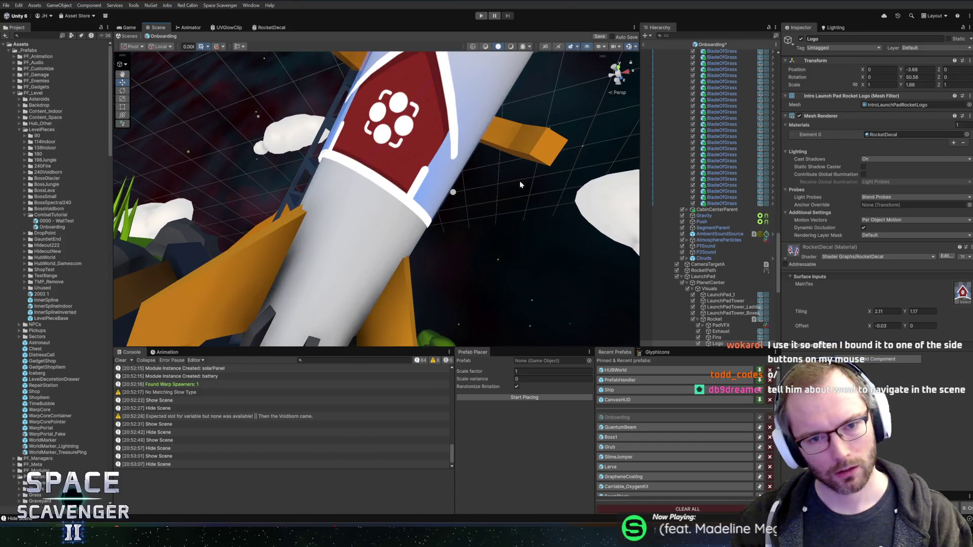
# Frame the rocket's logo and try a vertical decal tiling of 1.5 before restoring 1.17.
pyautogui.scroll(3)
pyautogui.moveTo(510, 179); pyautogui.dragTo(524, 176)
pyautogui.press('f')
pyautogui.rightClick(601, 145)
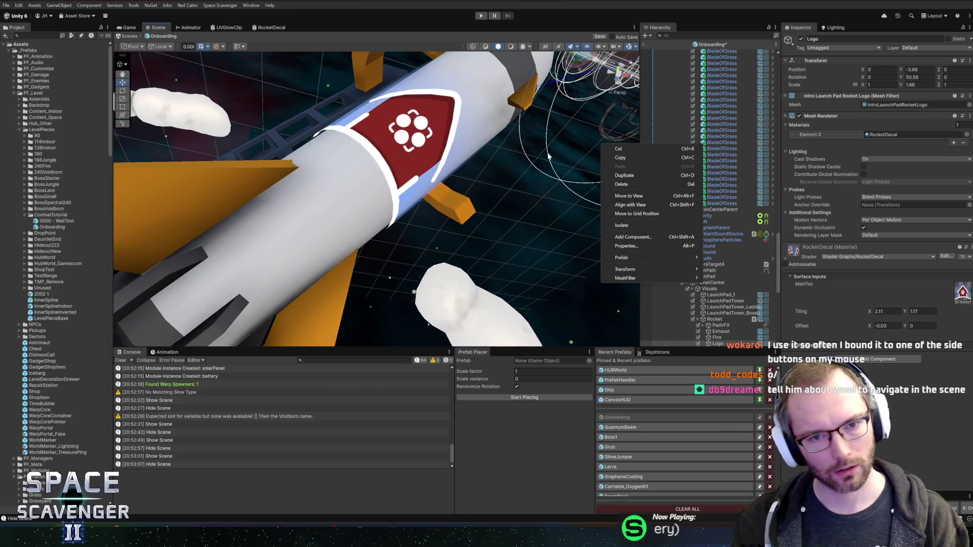
pyautogui.press('Escape')
pyautogui.moveTo(558, 139); pyautogui.dragTo(540, 131)
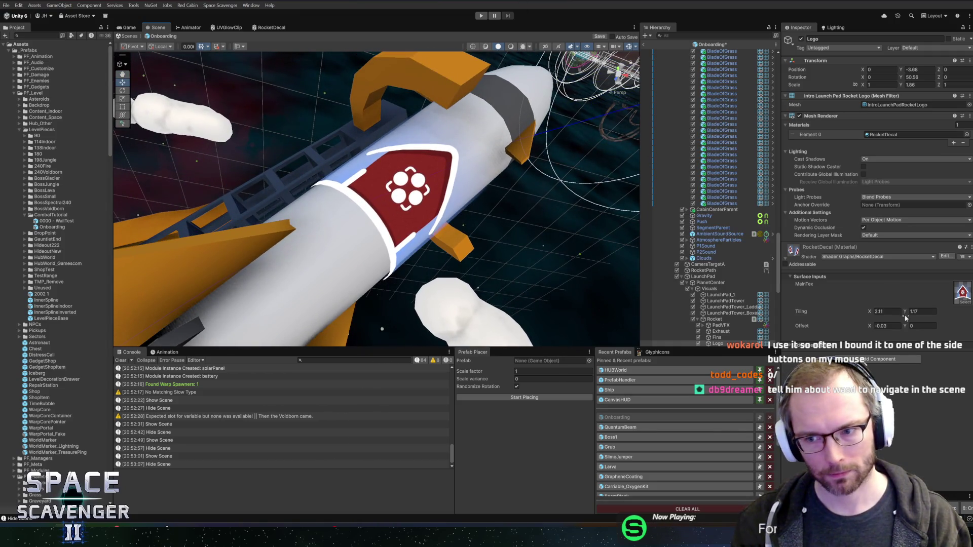
pyautogui.press('BackSpace')
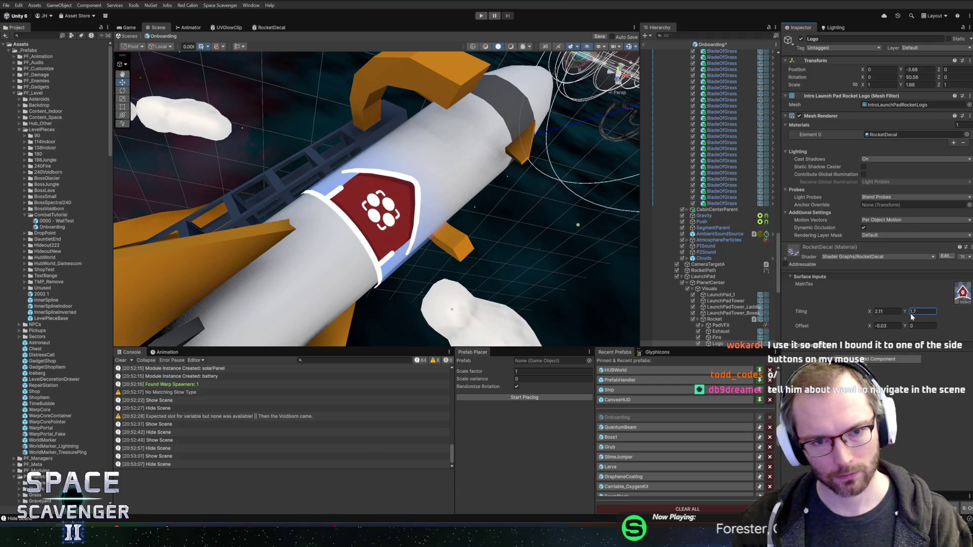
pyautogui.press('BackSpace')
pyautogui.write('5')
pyautogui.press('BackSpace')
pyautogui.write('17')
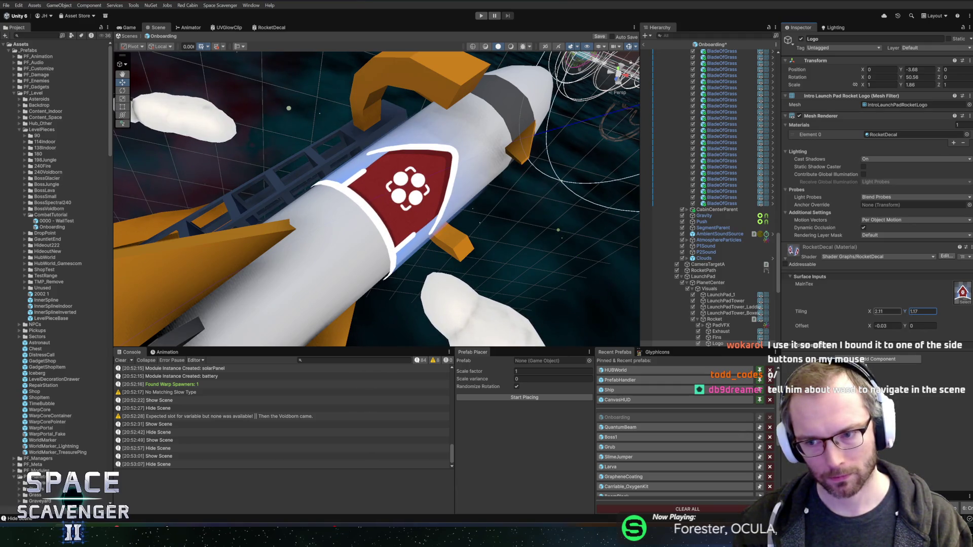
# Reduce the decal's horizontal tiling, rotate the logo around the rocket, and revert the shrinking tiling change.
pyautogui.moveTo(872, 312); pyautogui.dragTo(862, 315)
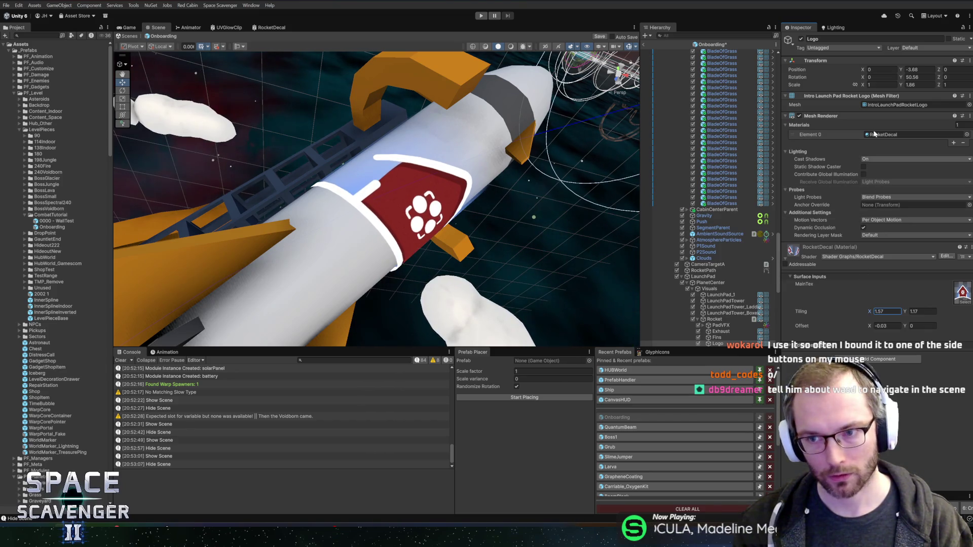
pyautogui.moveTo(918, 80); pyautogui.dragTo(941, 80)
pyautogui.scroll(-3)
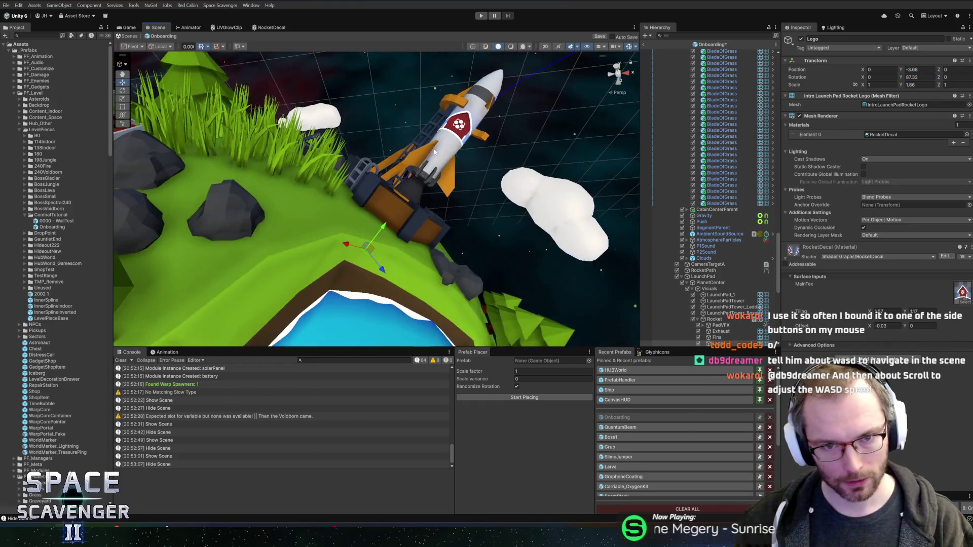
pyautogui.scroll(3)
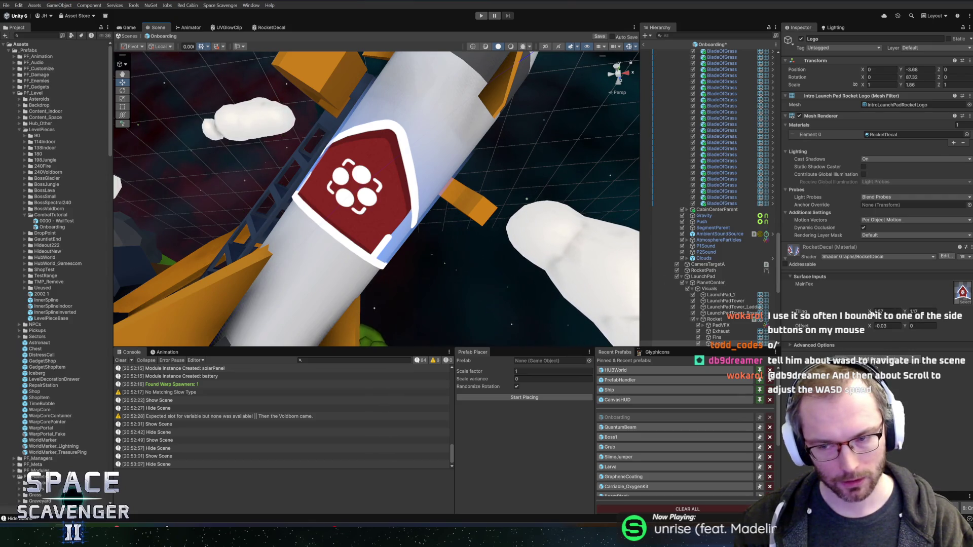
pyautogui.write('.2')
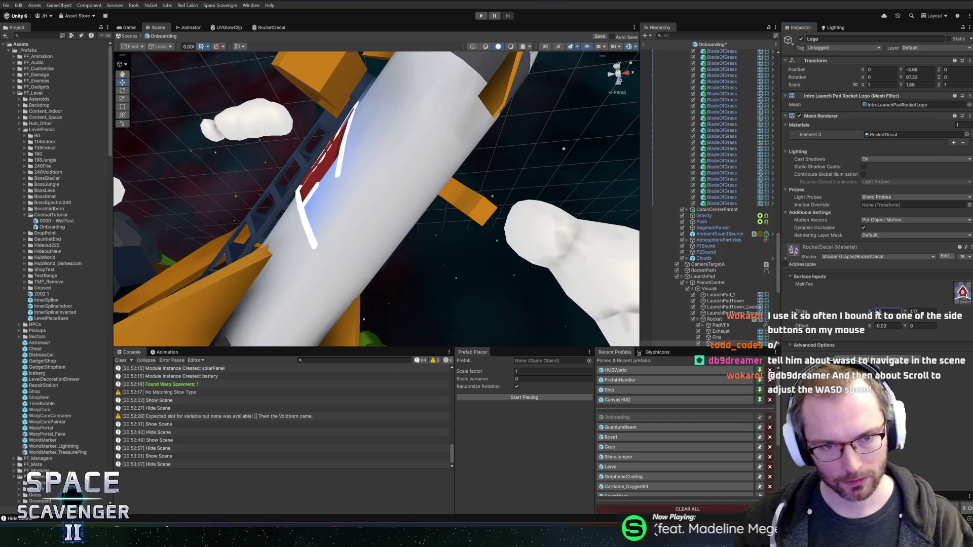
pyautogui.press('Escape')
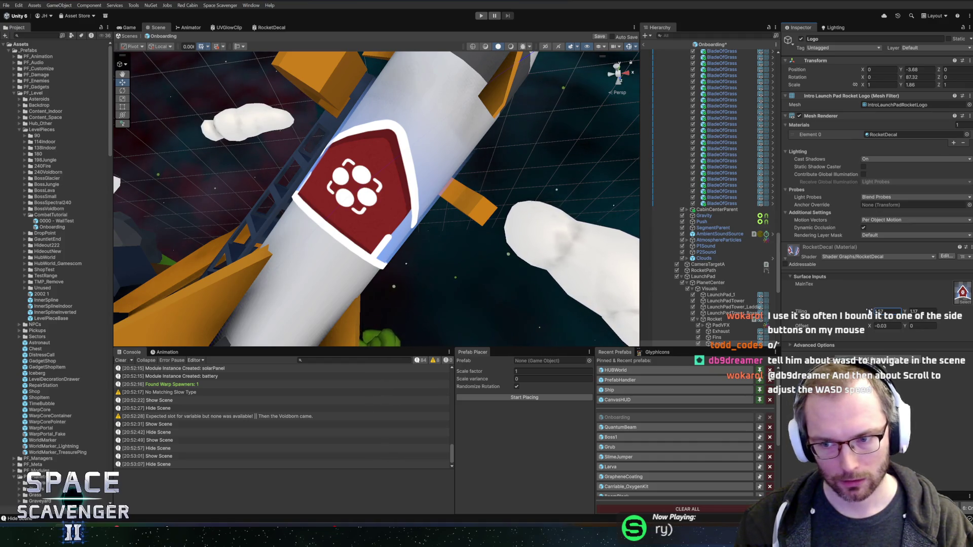
# Set RocketDecal Tiling X to 1.7 and Offset X to -0.12, then save the Onboarding scene.
pyautogui.write('1.7')
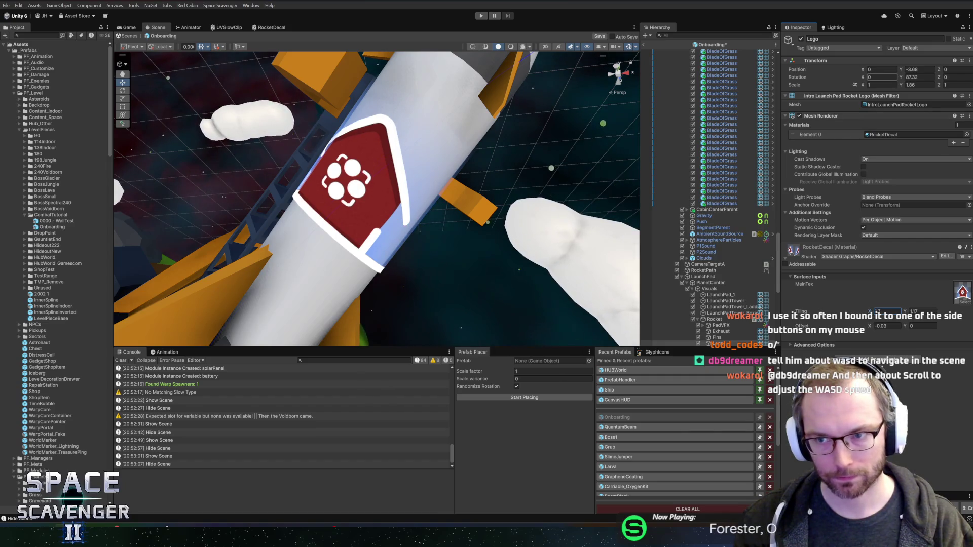
pyautogui.write('-0.12')
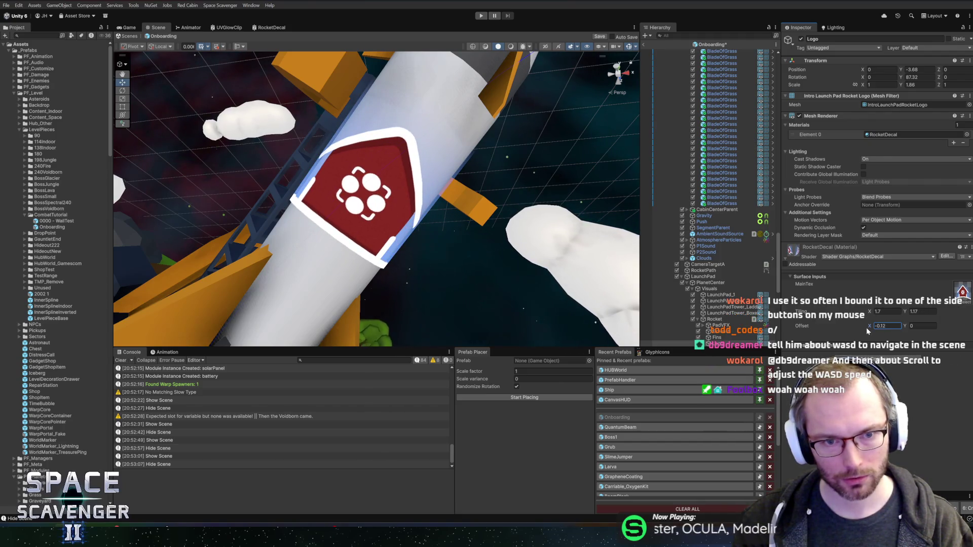
pyautogui.scroll(-3)
pyautogui.moveTo(551, 189); pyautogui.dragTo(374, 172)
pyautogui.hotkey('ctrl', 's')
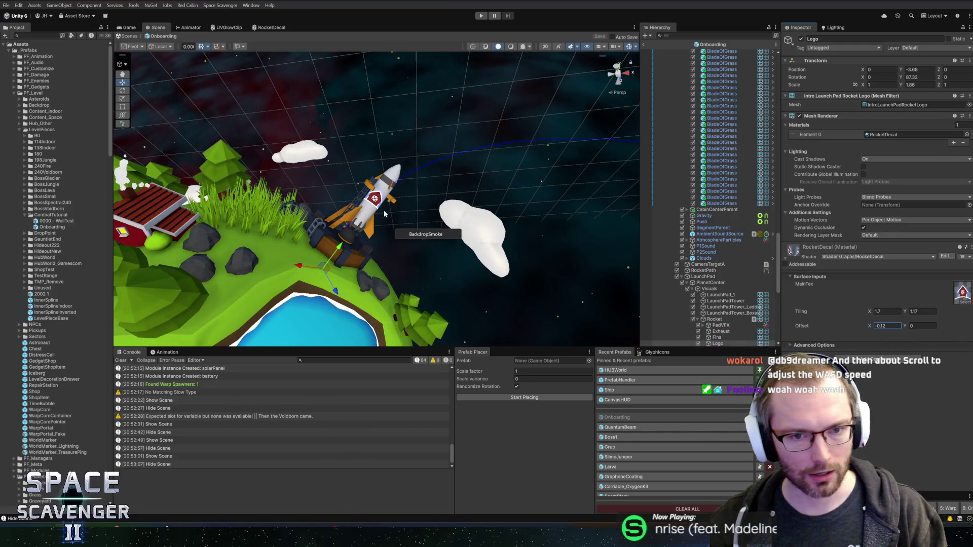
# Enable the Atmosphere object and collapse PlanetSurface's children in the Hierarchy.
pyautogui.moveTo(444, 118); pyautogui.dragTo(338, 269)
pyautogui.scroll(3)
pyautogui.scroll(3)
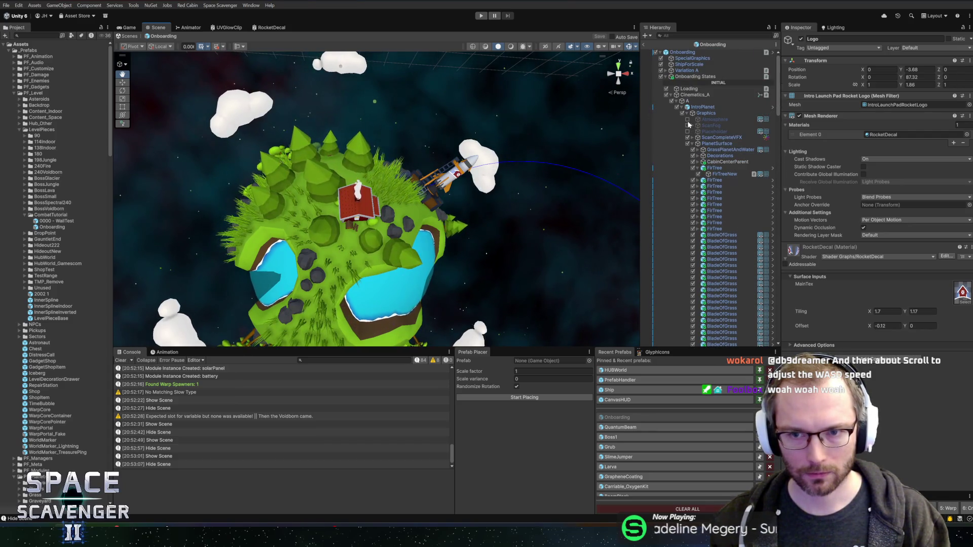
pyautogui.click(687, 119)
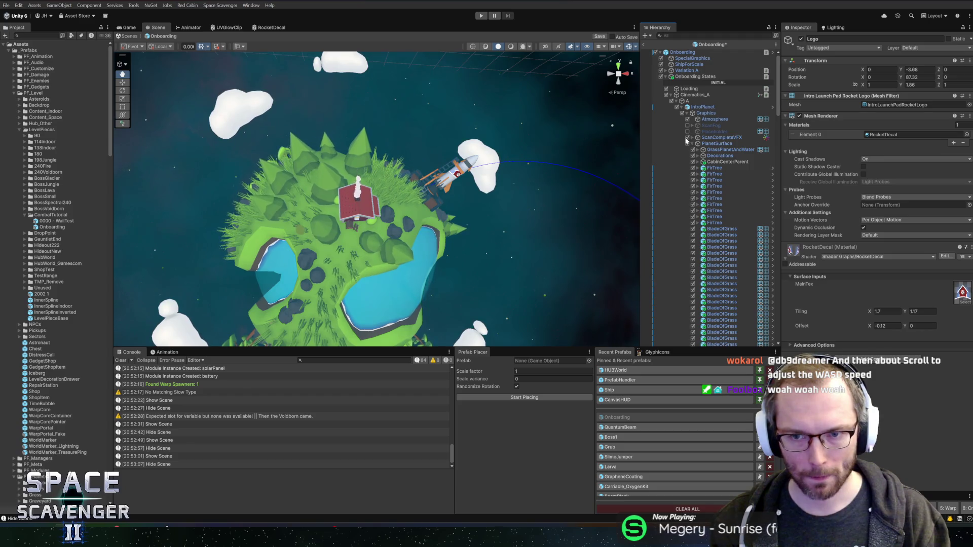
pyautogui.click(693, 144)
# Pan and orbit the planet to centre a lake, then bring the red cabin and rocket into view.
pyautogui.scroll(-3)
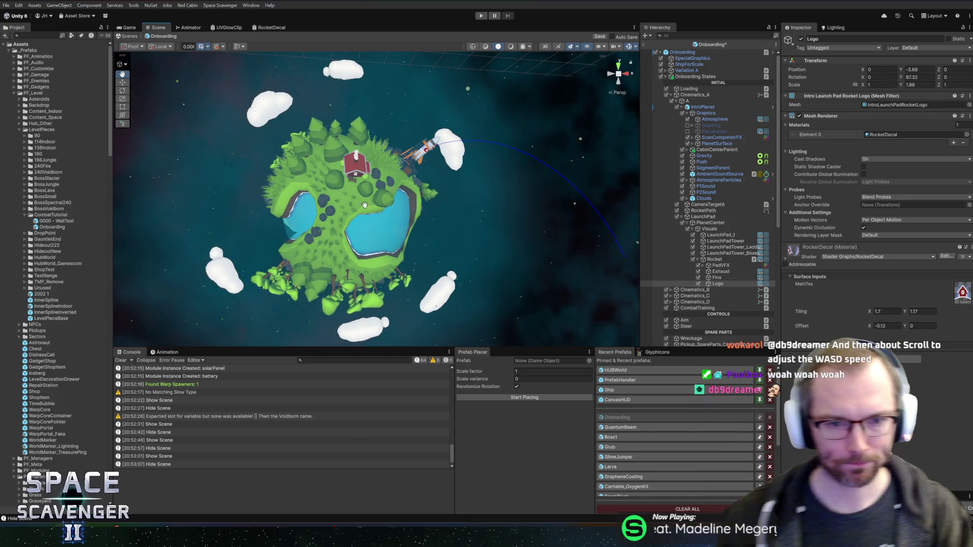
pyautogui.scroll(3)
pyautogui.moveTo(447, 193); pyautogui.dragTo(403, 151)
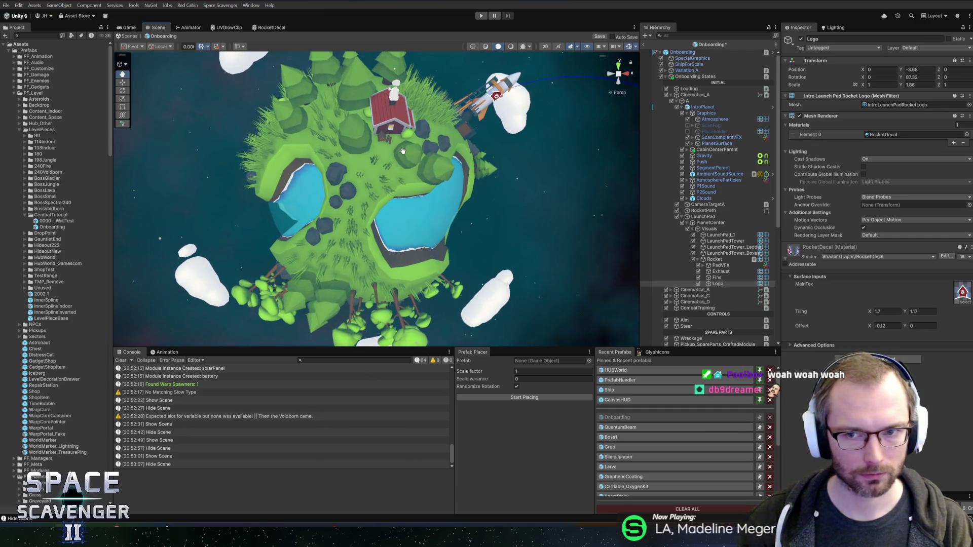
pyautogui.moveTo(403, 151); pyautogui.dragTo(448, 170)
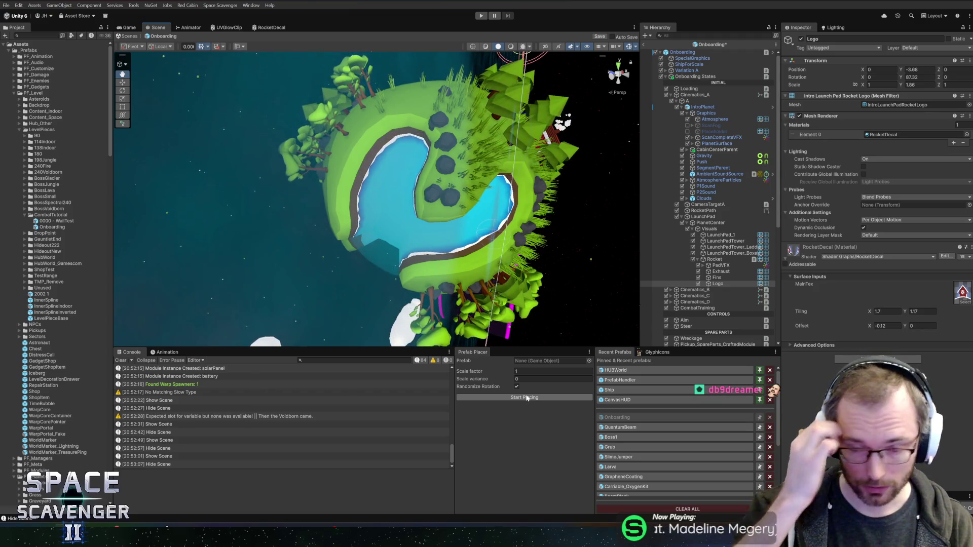
pyautogui.moveTo(491, 179); pyautogui.dragTo(392, 185)
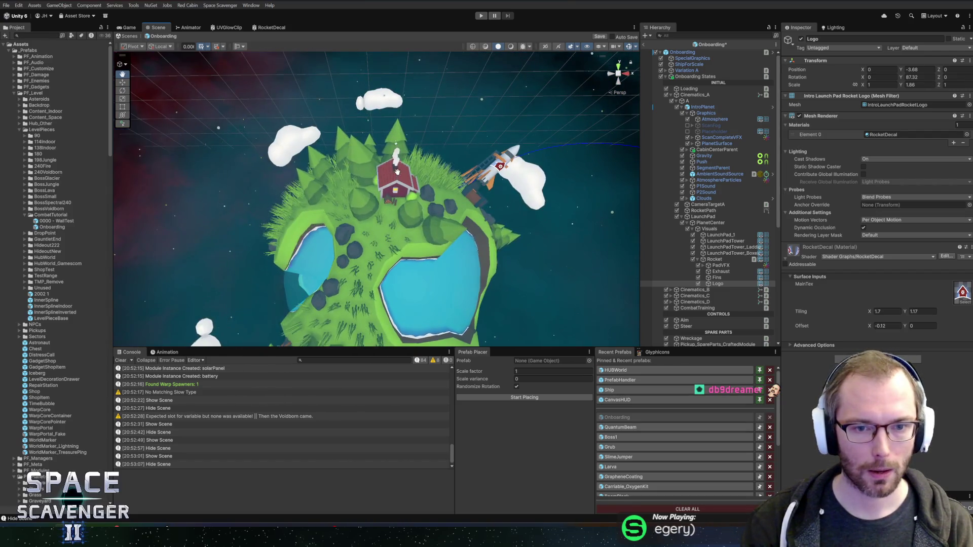
# Recentre the view on the cabin and lake, then drag BladeOfGrass from PF_Planets into the Prefab Placer.
pyautogui.scroll(3)
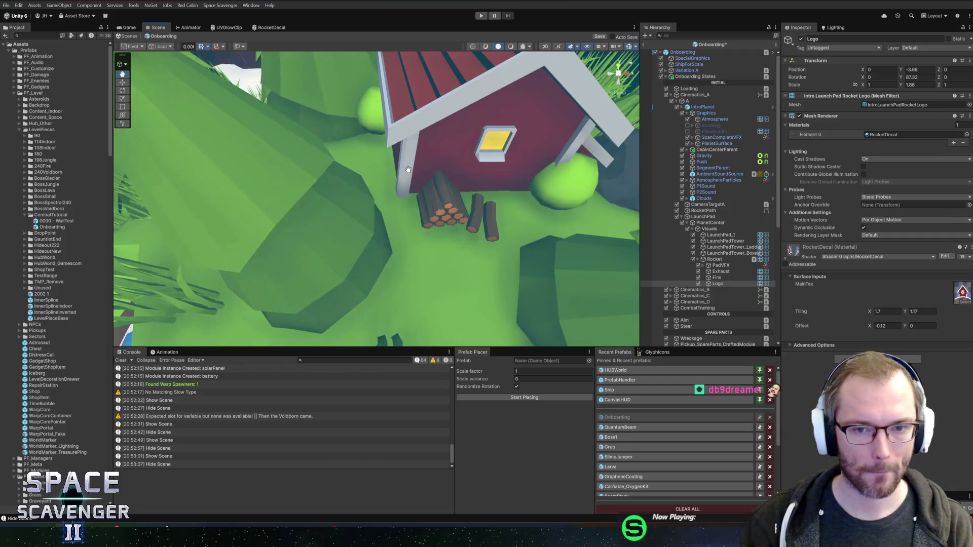
pyautogui.scroll(-3)
pyautogui.scroll(3)
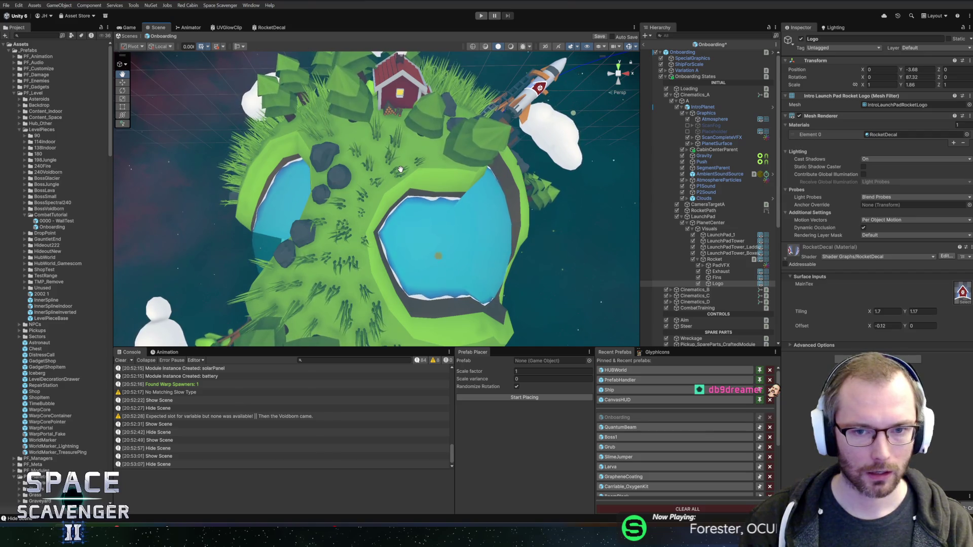
pyautogui.moveTo(401, 169); pyautogui.dragTo(353, 191)
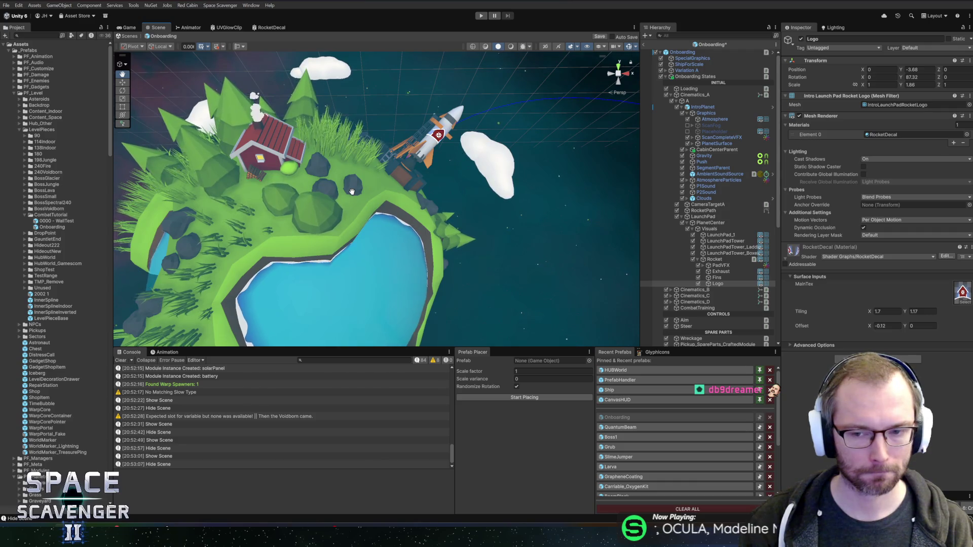
pyautogui.moveTo(352, 192); pyautogui.dragTo(393, 179)
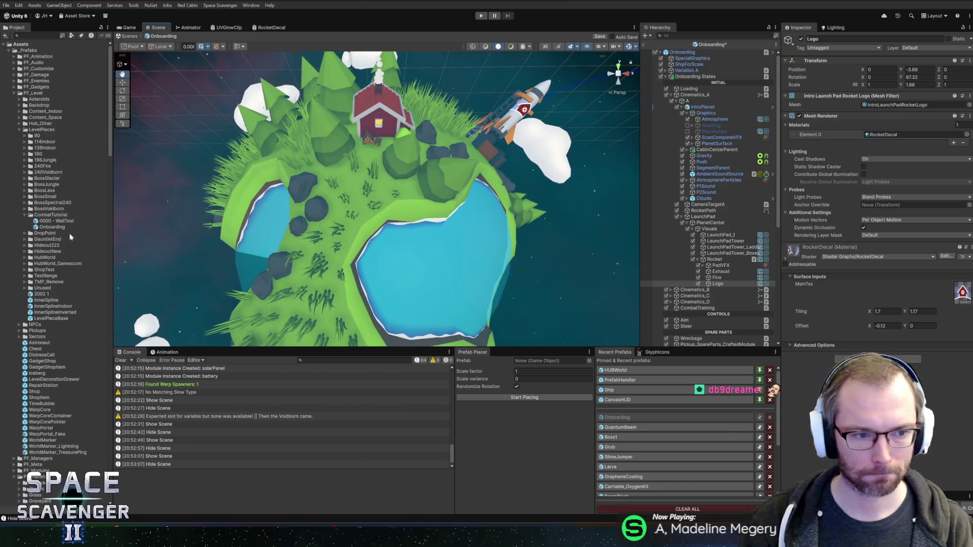
pyautogui.scroll(-3)
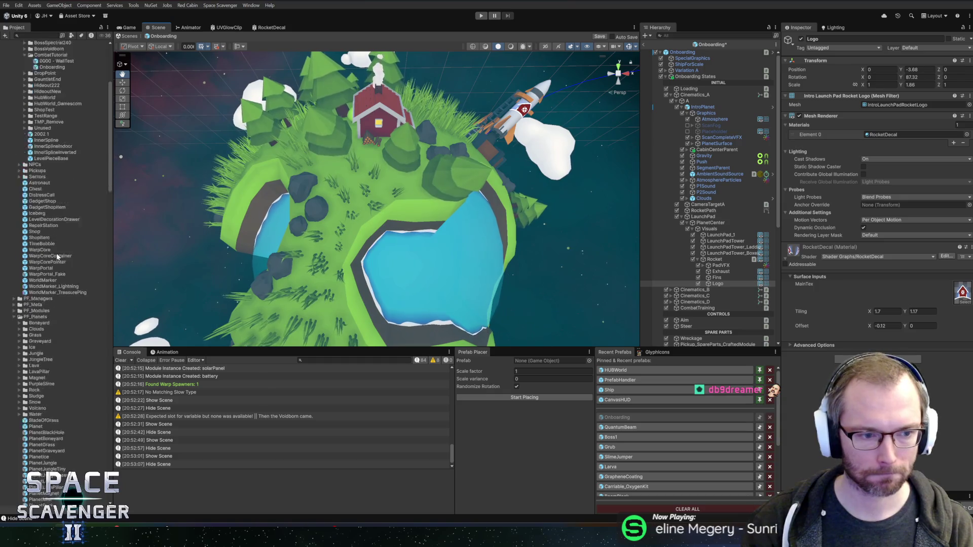
pyautogui.scroll(3)
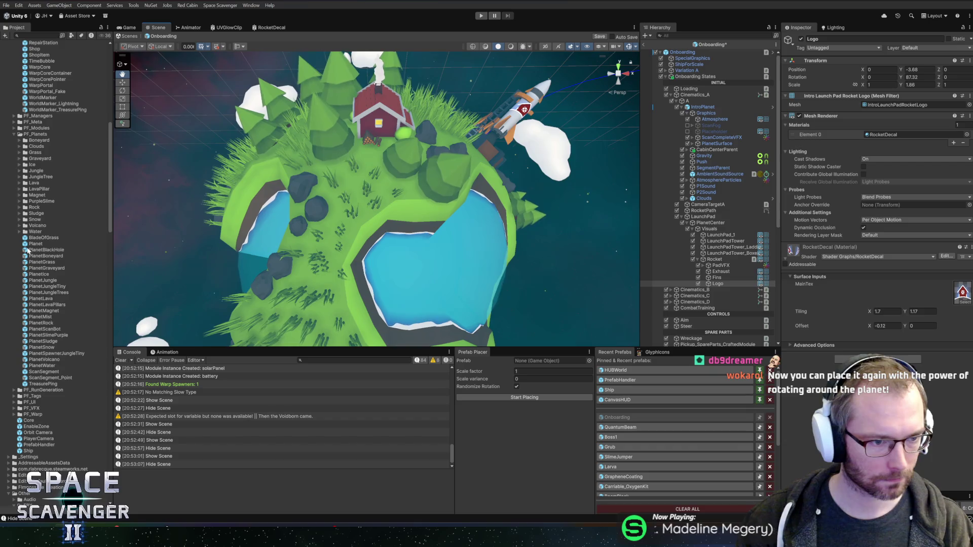
pyautogui.moveTo(35, 238); pyautogui.dragTo(537, 363)
# Assign BladeOfGrass with scale factor 0.3 and scale variance 0.4, then start placing.
pyautogui.click(533, 373)
pyautogui.write('0.3')
pyautogui.press('Tab')
pyautogui.write('0.4')
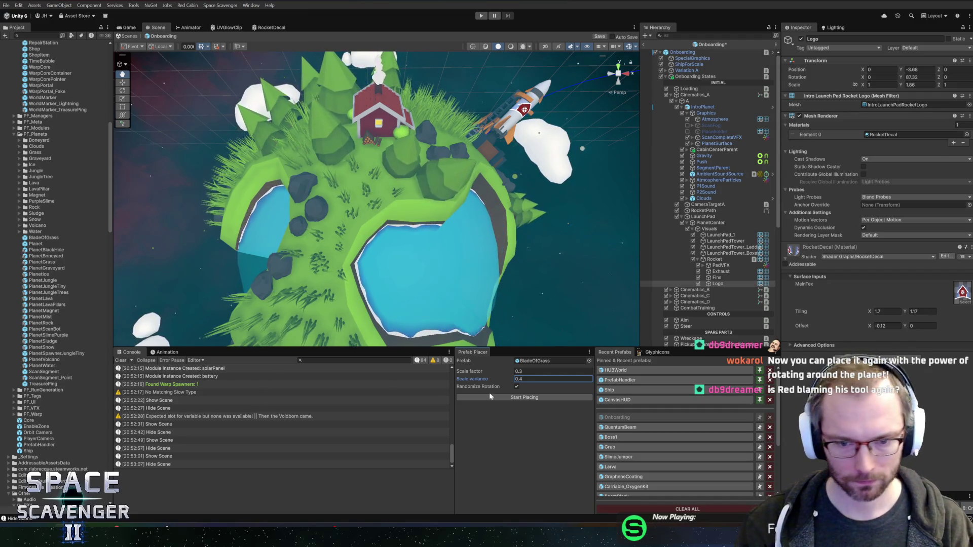
pyautogui.click(499, 399)
# Place grass blades near the house and beside the left lake.
pyautogui.press('w')
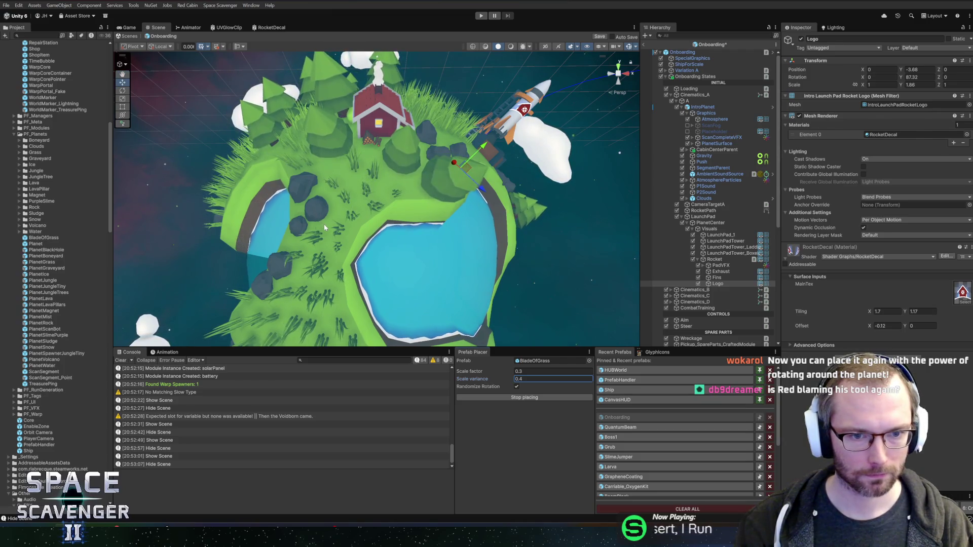
pyautogui.moveTo(309, 211); pyautogui.dragTo(318, 184)
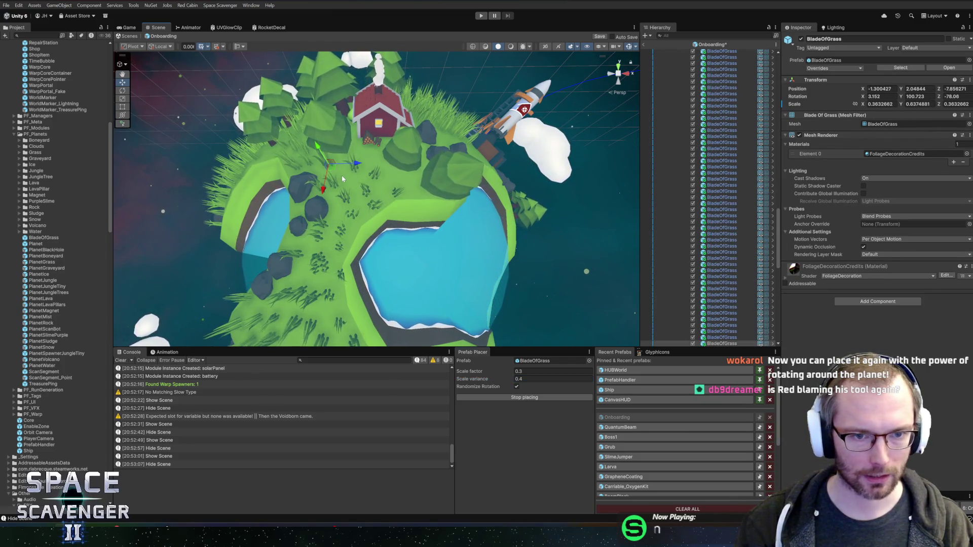
pyautogui.click(369, 150)
pyautogui.click(372, 156)
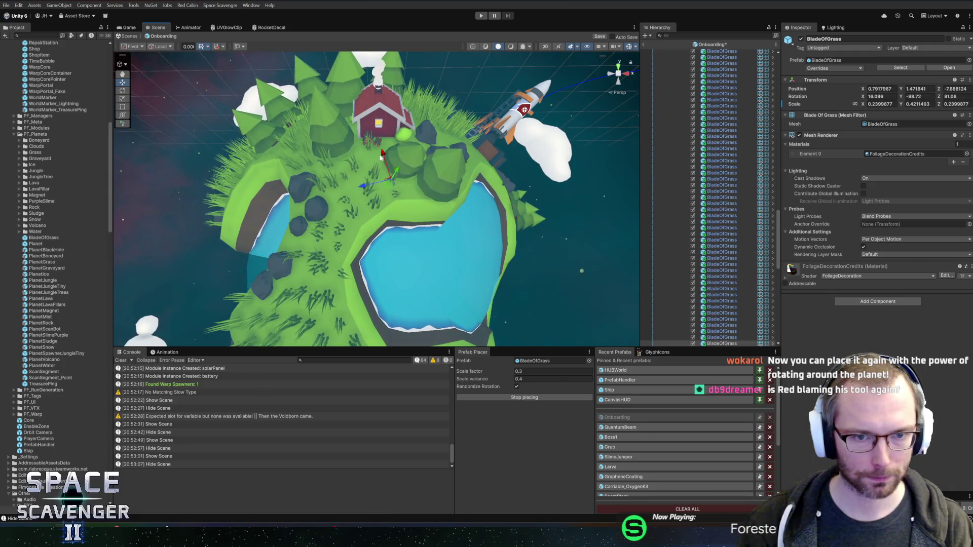
pyautogui.click(330, 251)
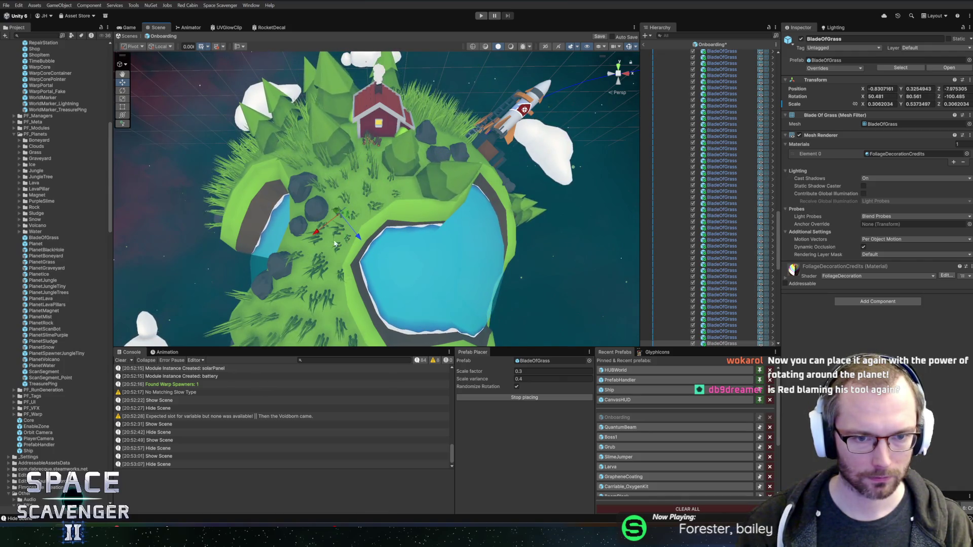
pyautogui.click(300, 273)
# Add more grass blades on the strip between the lakes and along the lake shore.
pyautogui.scroll(3)
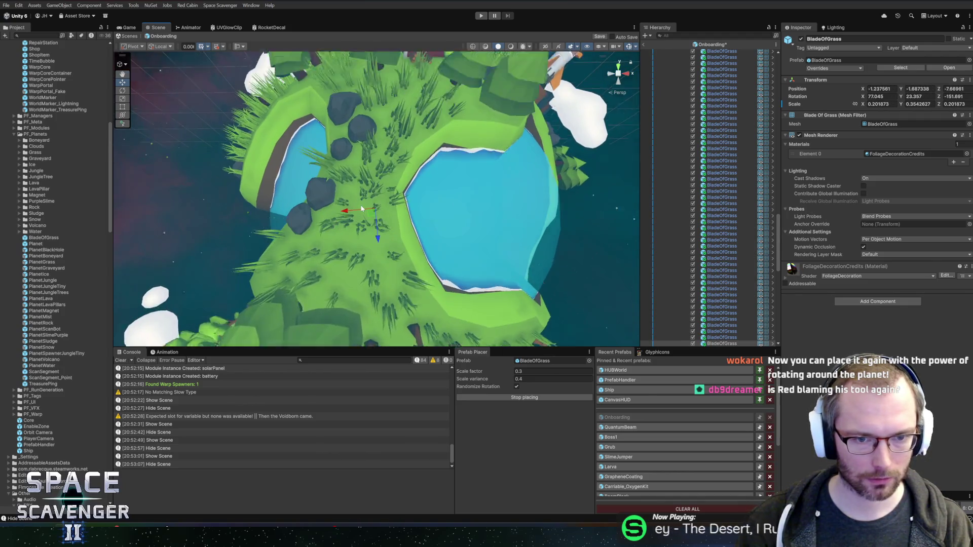
pyautogui.click(355, 214)
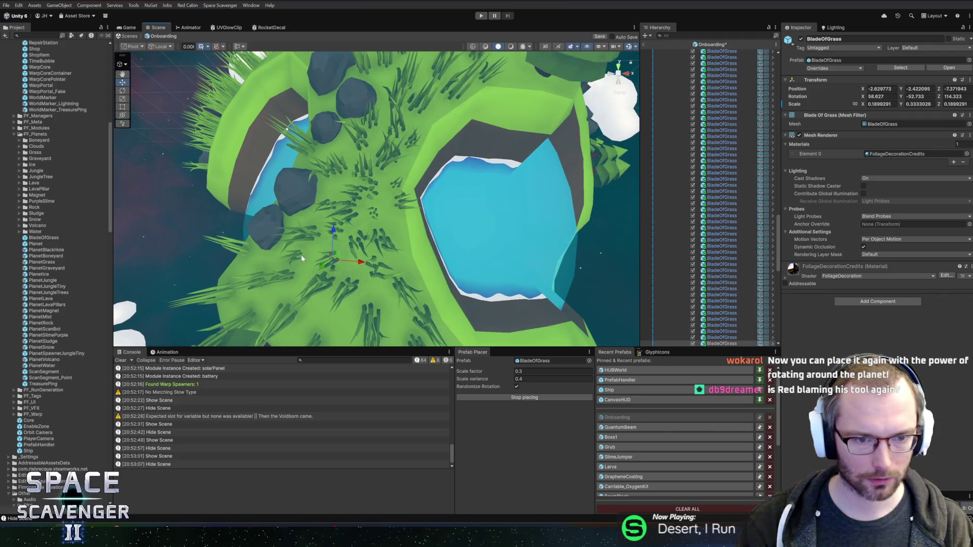
pyautogui.click(305, 251)
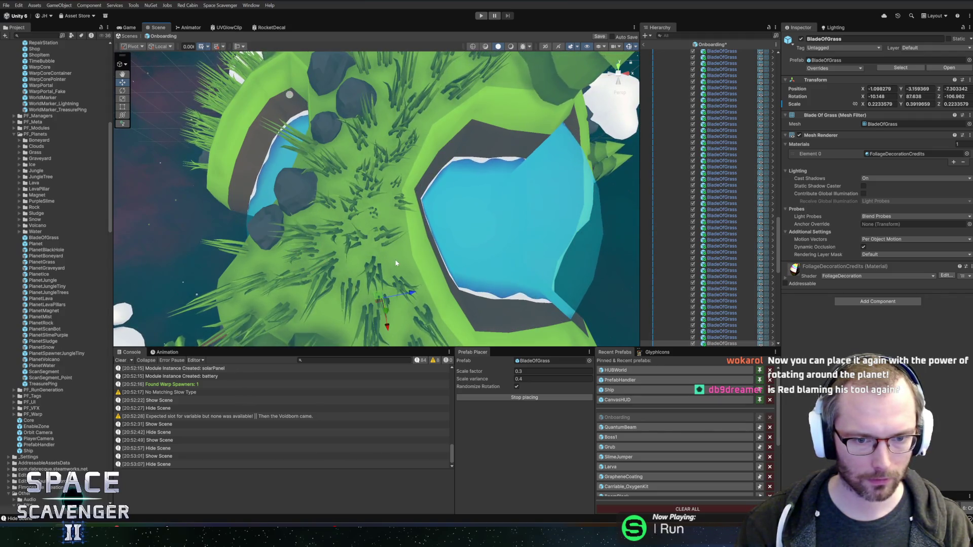
pyautogui.click(395, 180)
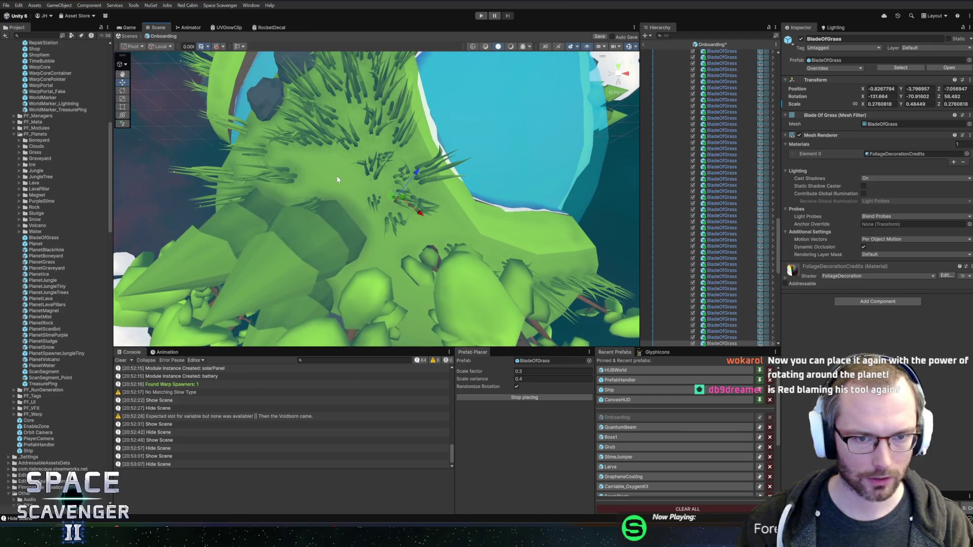
pyautogui.click(307, 181)
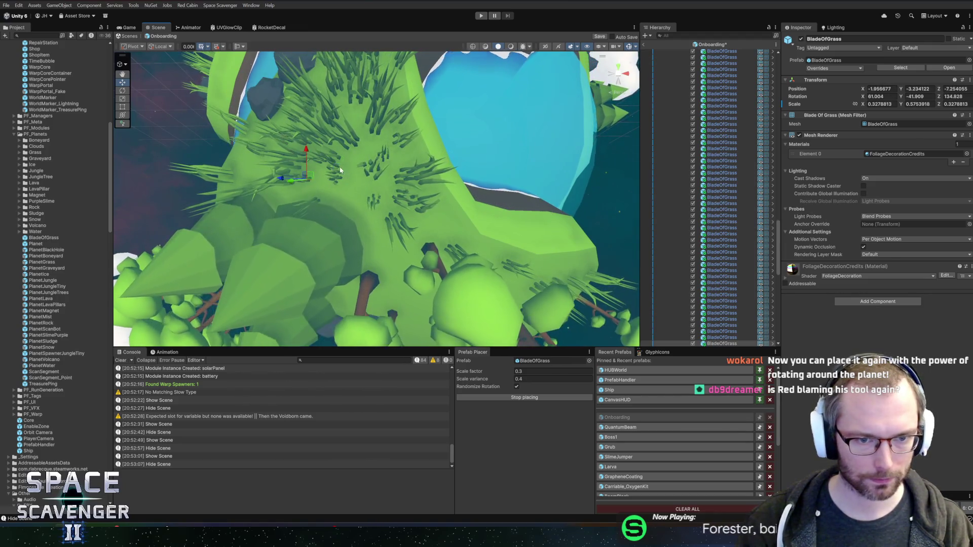
pyautogui.click(308, 181)
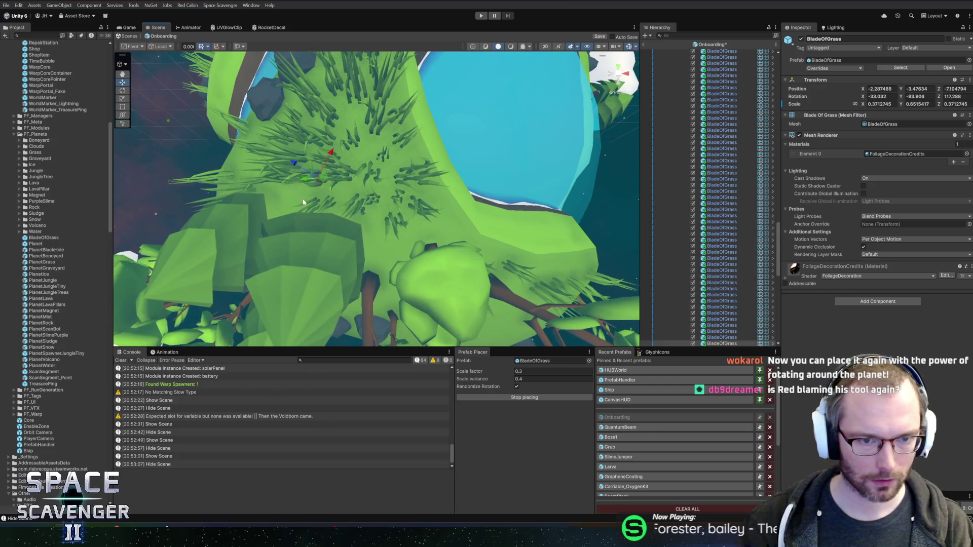
pyautogui.click(274, 194)
pyautogui.click(372, 193)
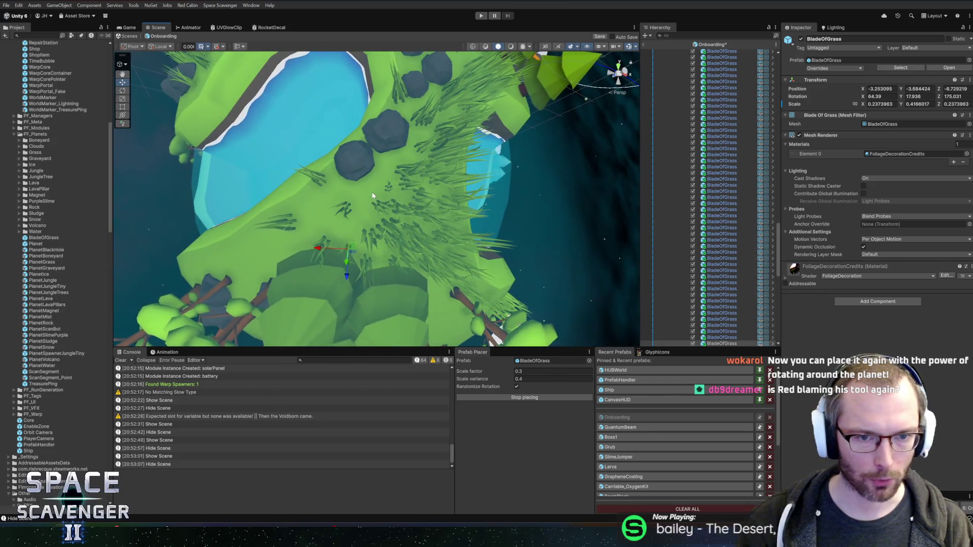